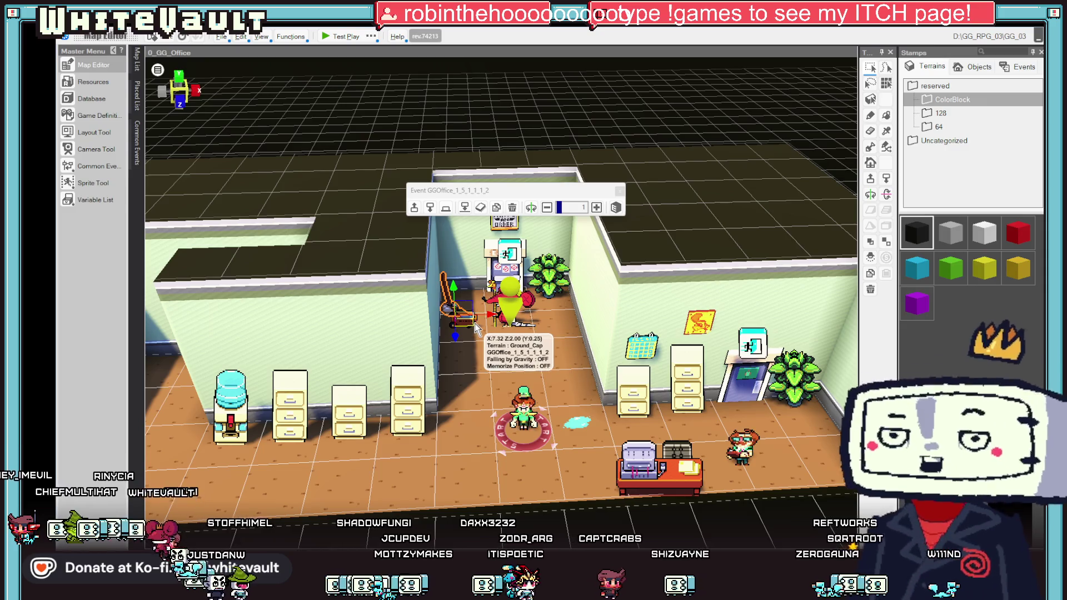
# Step: Inspect the cart event by the back wall, then open the 0_GG_Office_BreakRoom map
pyautogui.click(467, 321)
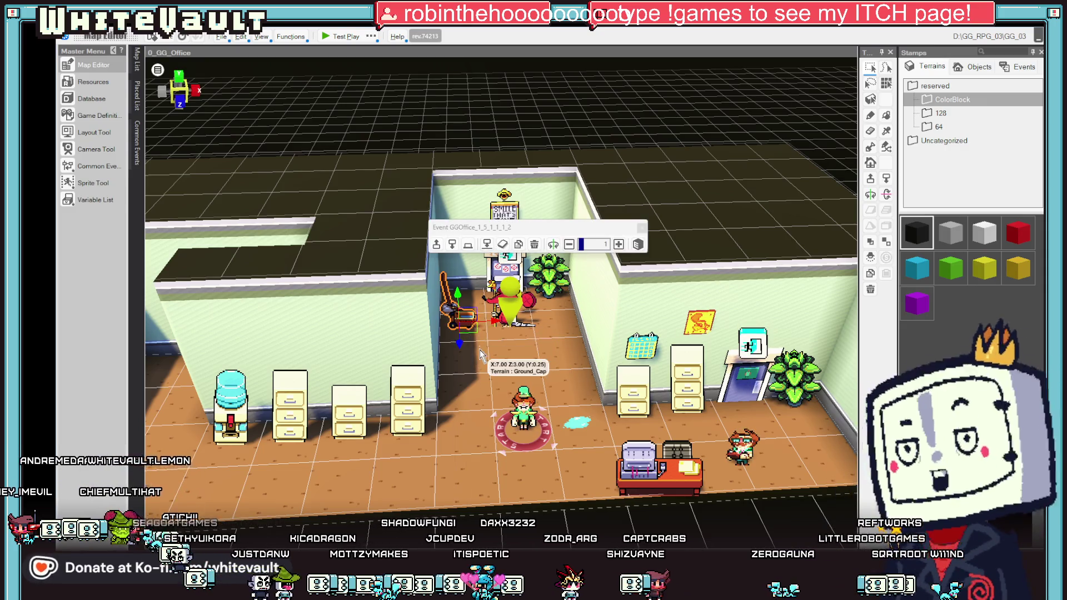
pyautogui.scroll(2, 478, 328)
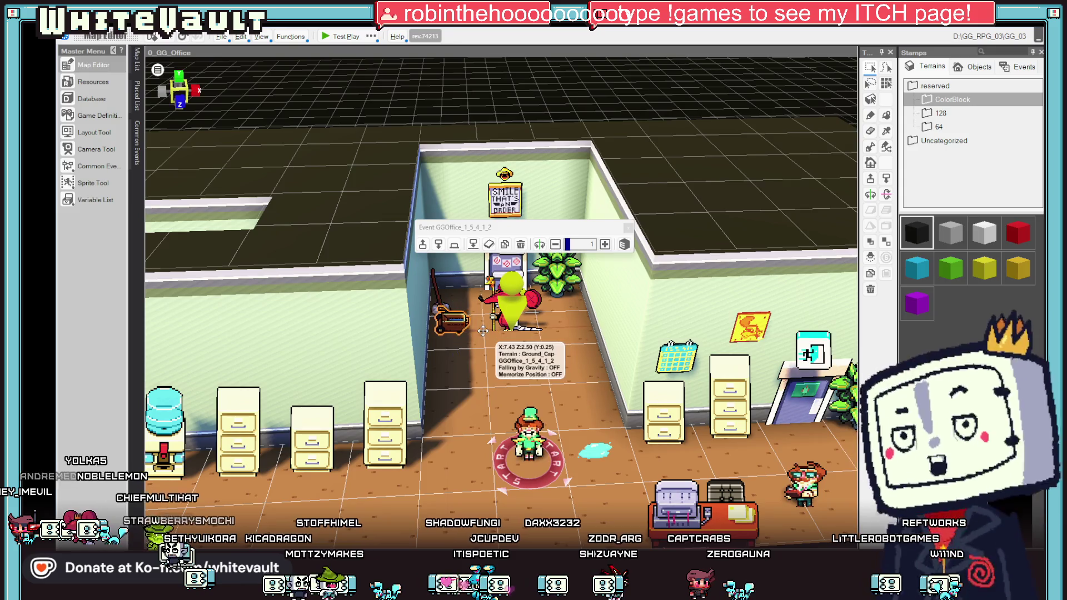
pyautogui.click(435, 287)
pyautogui.click(435, 287)
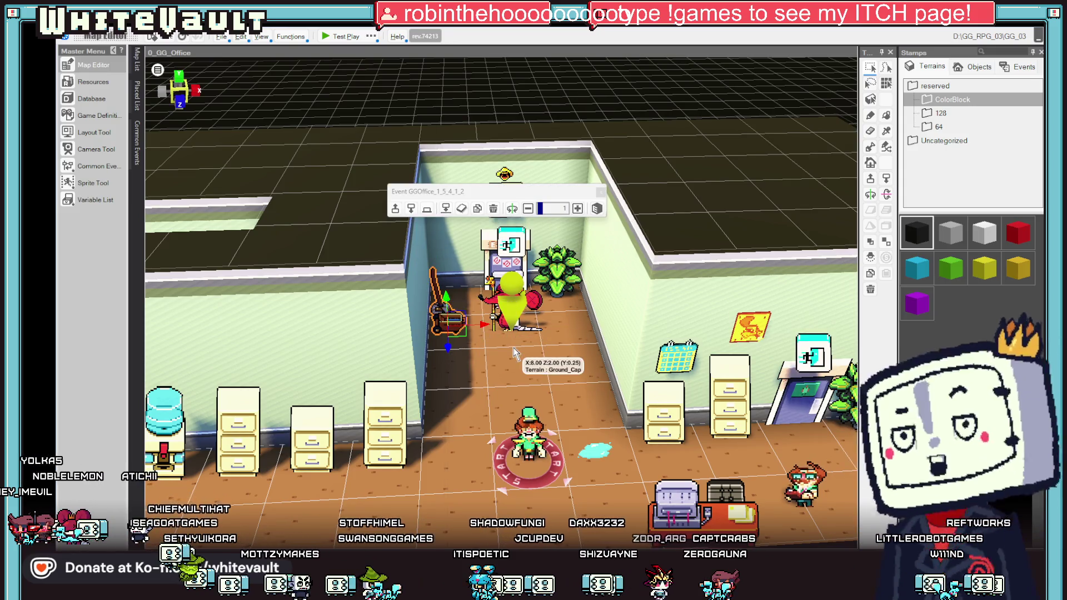
pyautogui.click(136, 63)
pyautogui.click(223, 181)
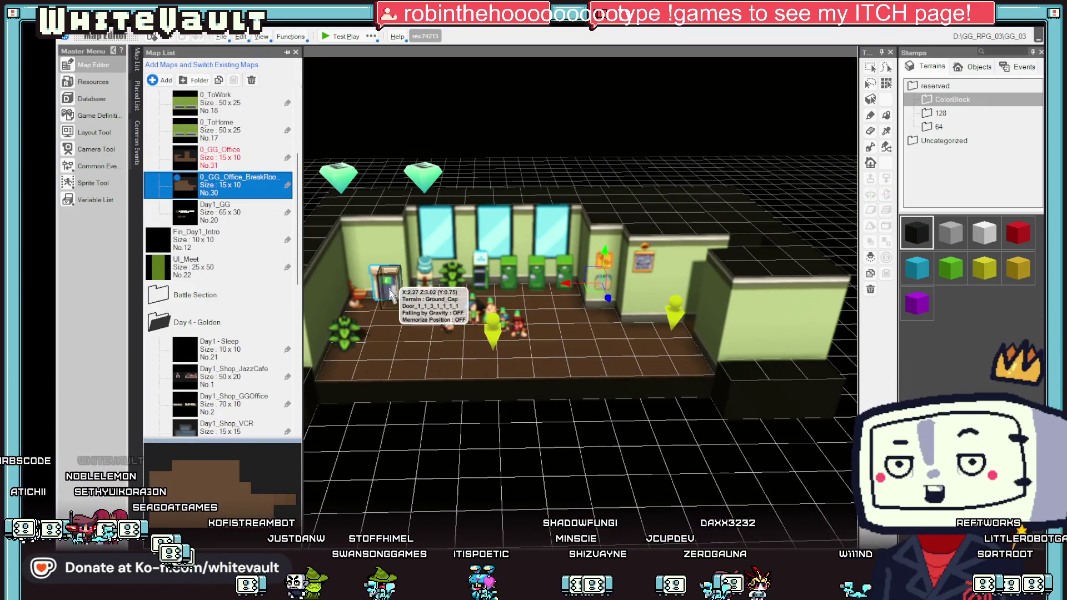
# Step: Drag the orange cart left toward the wall and move the wall-side event one cell down
pyautogui.click(413, 342)
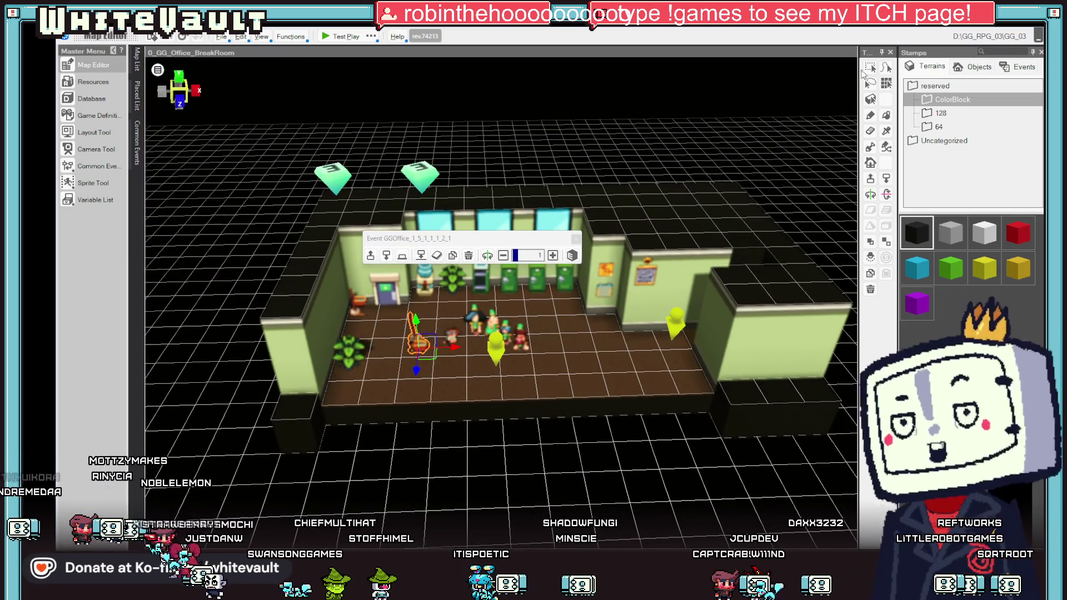
pyautogui.click(361, 312)
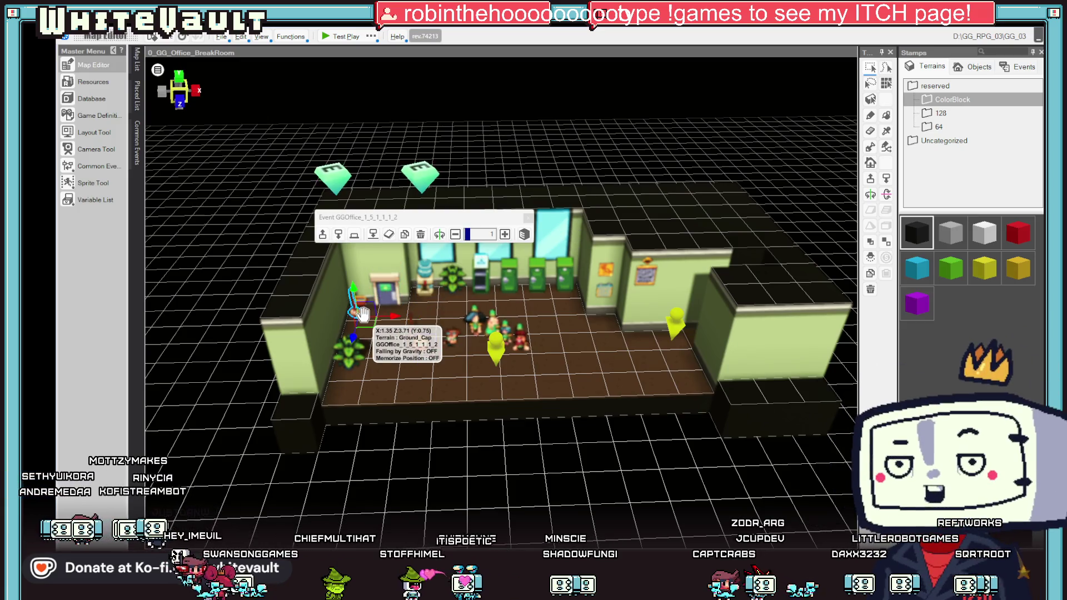
pyautogui.click(411, 327)
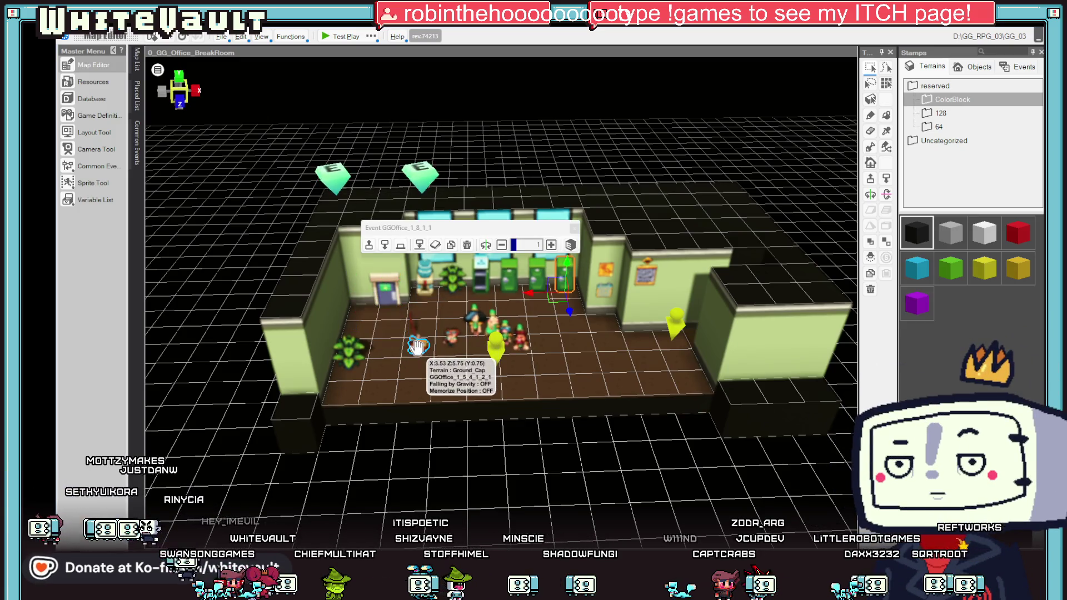
pyautogui.moveTo(411, 327)
pyautogui.mouseDown()
pyautogui.moveTo(413, 346)
pyautogui.moveTo(347, 356)
pyautogui.moveTo(359, 336)
pyautogui.moveTo(343, 374)
pyautogui.mouseUp()
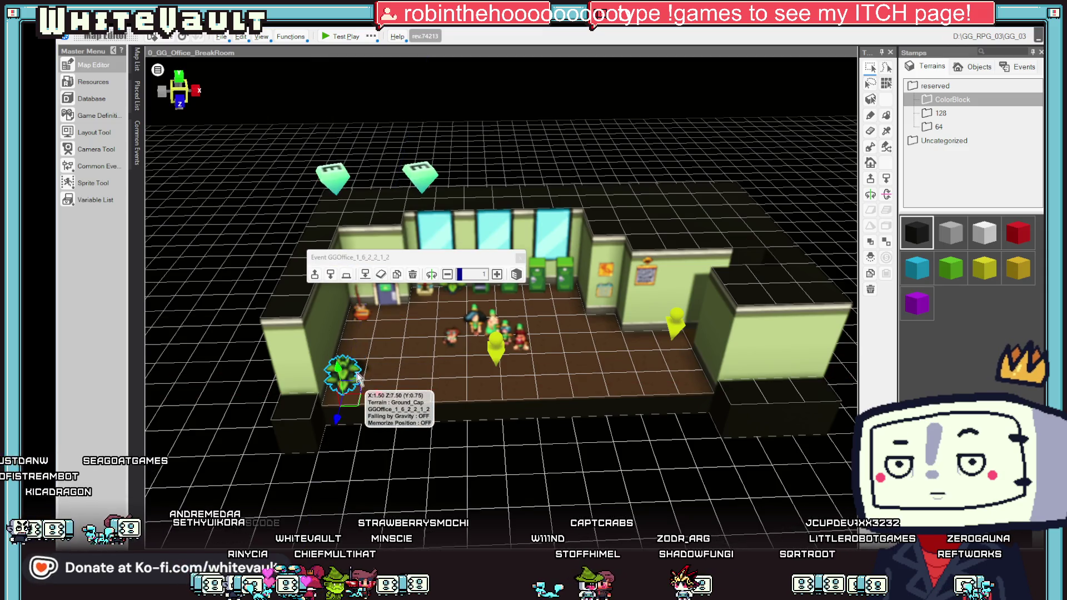
pyautogui.click(359, 327)
pyautogui.moveTo(359, 328)
pyautogui.mouseDown()
pyautogui.moveTo(354, 351)
pyautogui.moveTo(368, 337)
pyautogui.moveTo(364, 355)
pyautogui.mouseUp()
# Step: Select the orange cart again and start a test play of the break room
pyautogui.click(374, 330)
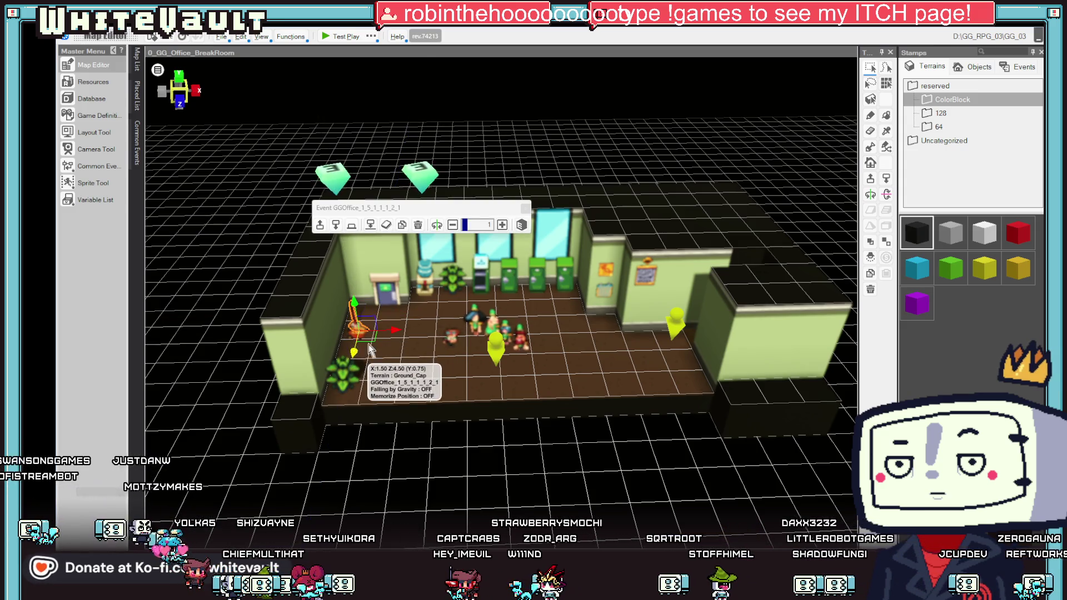
pyautogui.scroll(2, 387, 352)
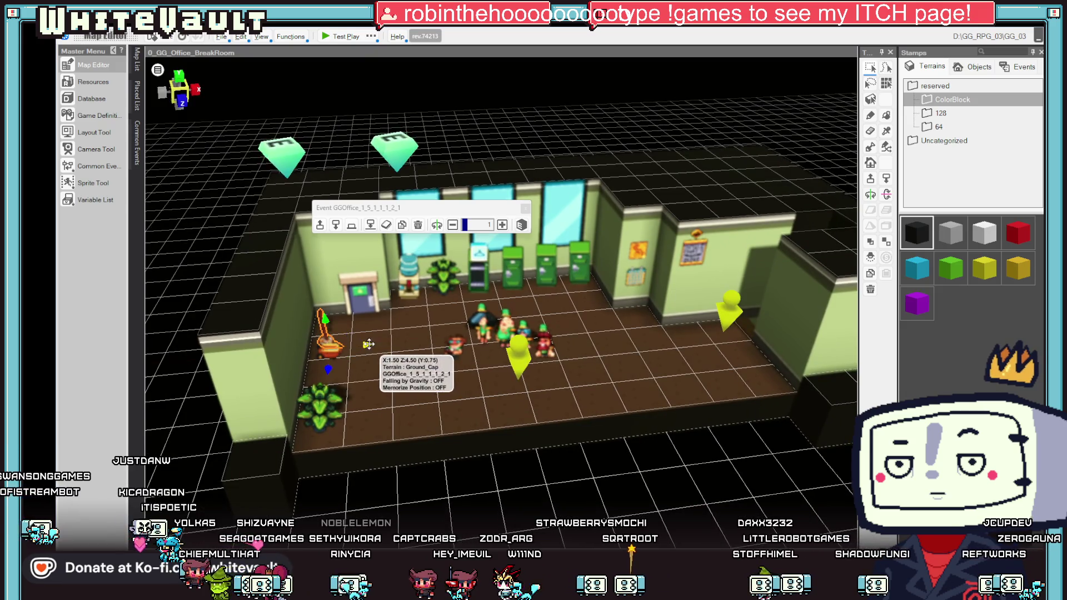
pyautogui.scroll(-1, 349, 247)
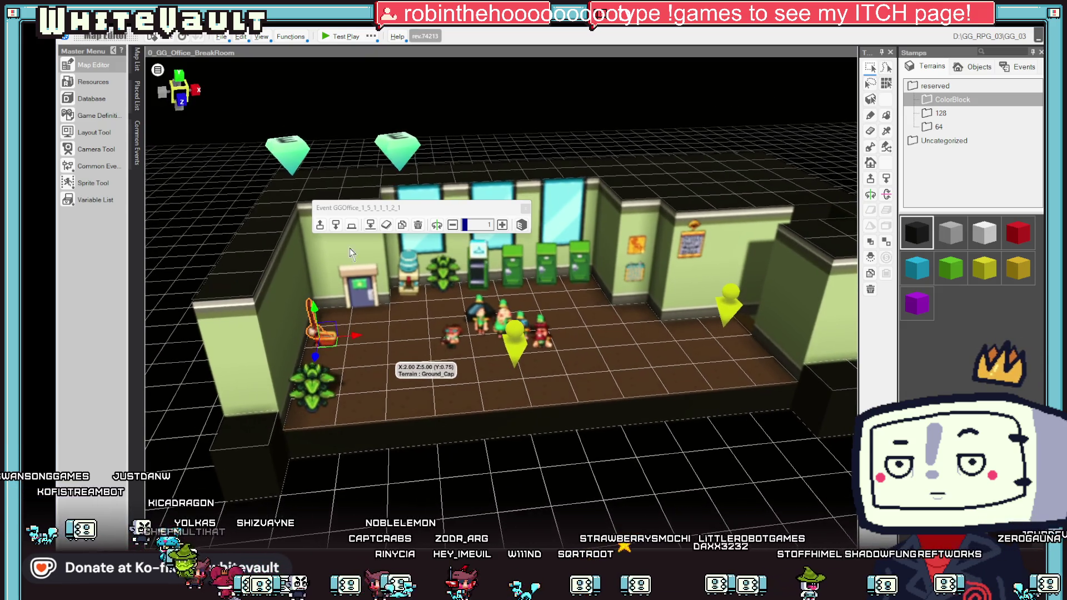
pyautogui.click(336, 36)
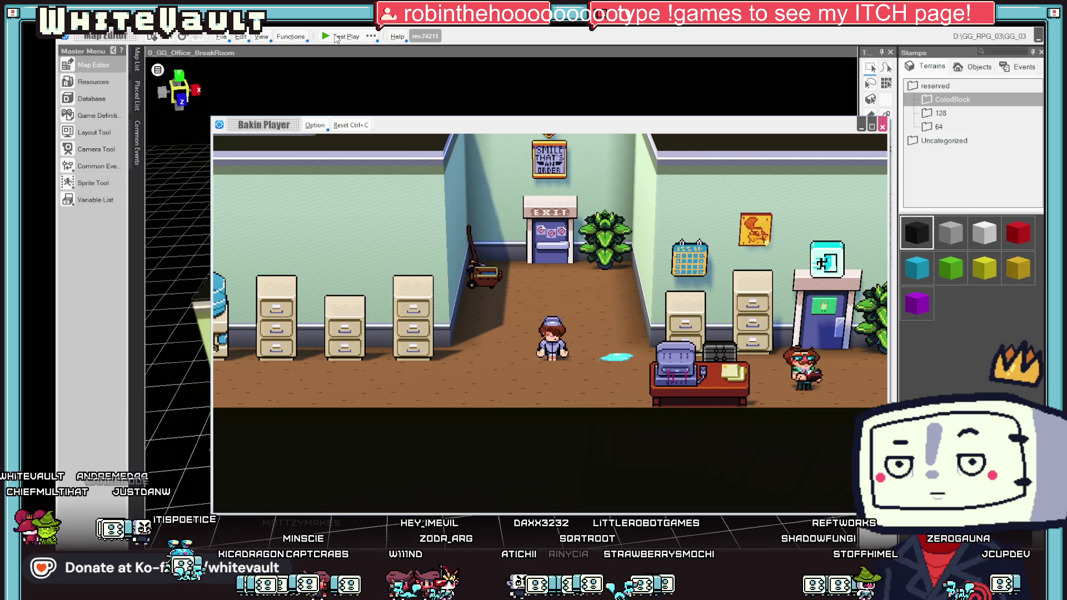
# Step: Walk the character left and advance Larry's dialogue to the name-entry screen
pyautogui.press('Left')
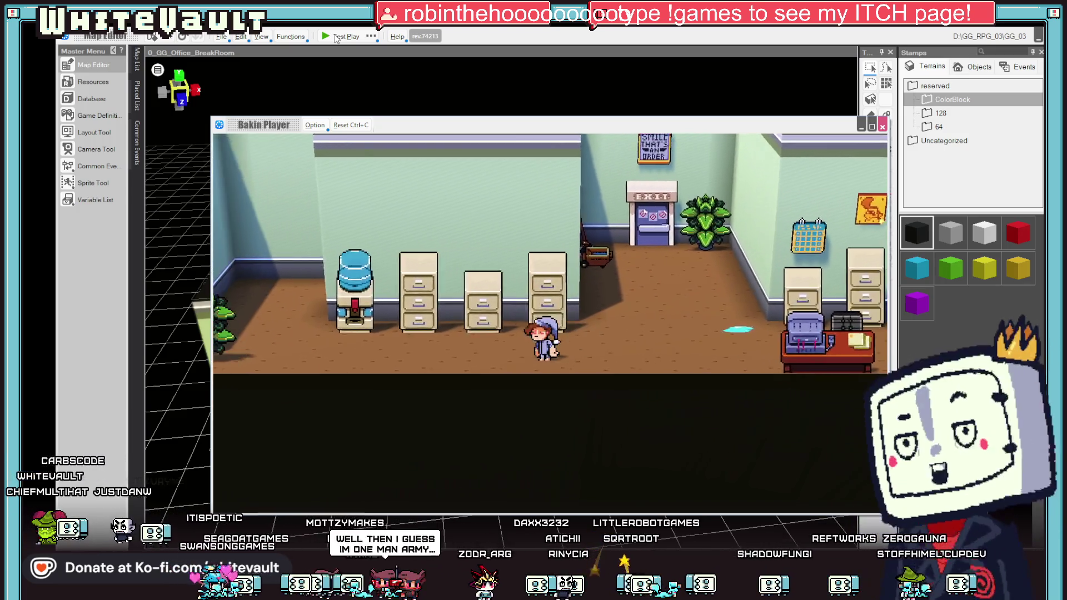
pyautogui.press('Left')
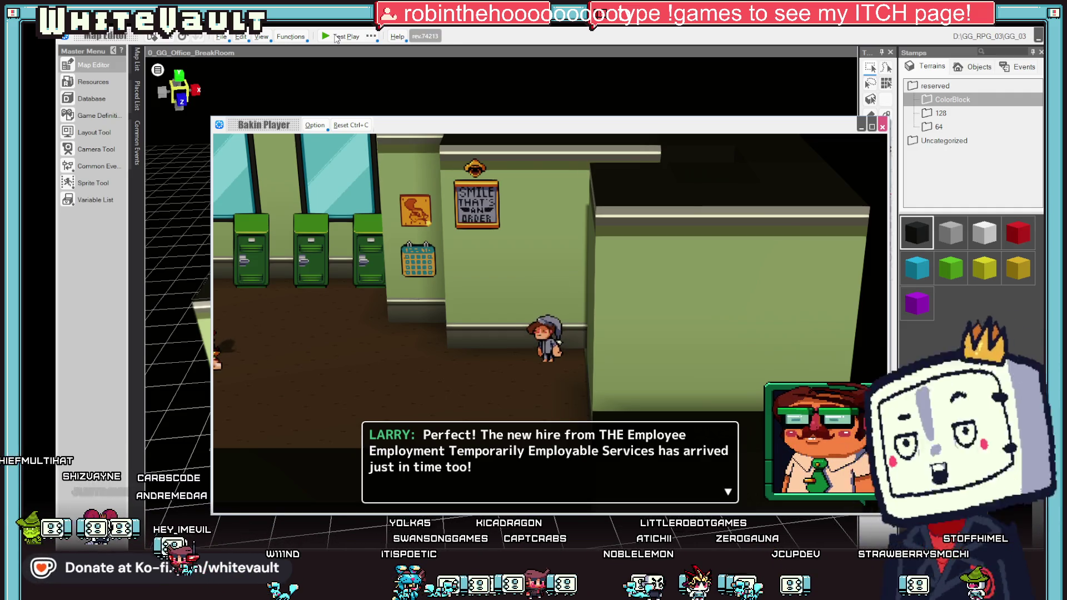
pyautogui.press('Return')
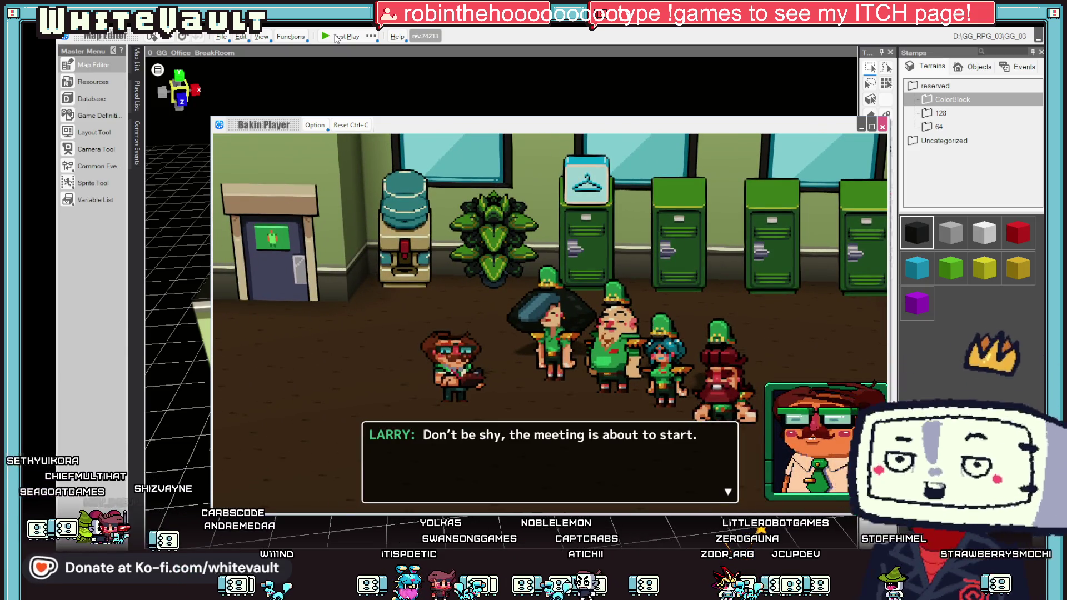
pyautogui.press('Return')
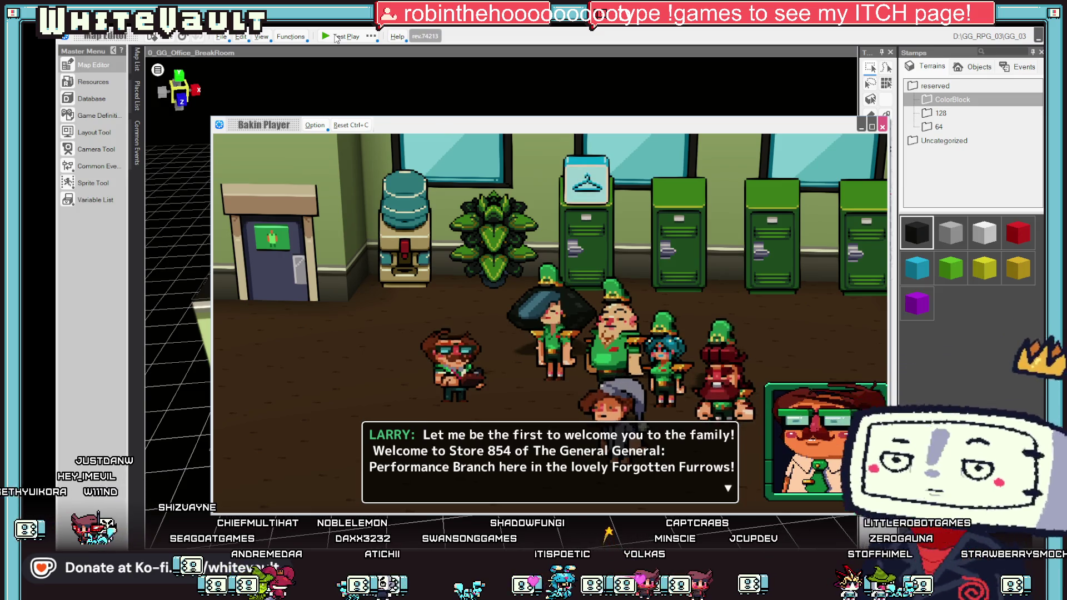
pyautogui.press('Return')
pyautogui.press('Return')
pyautogui.press('Return')
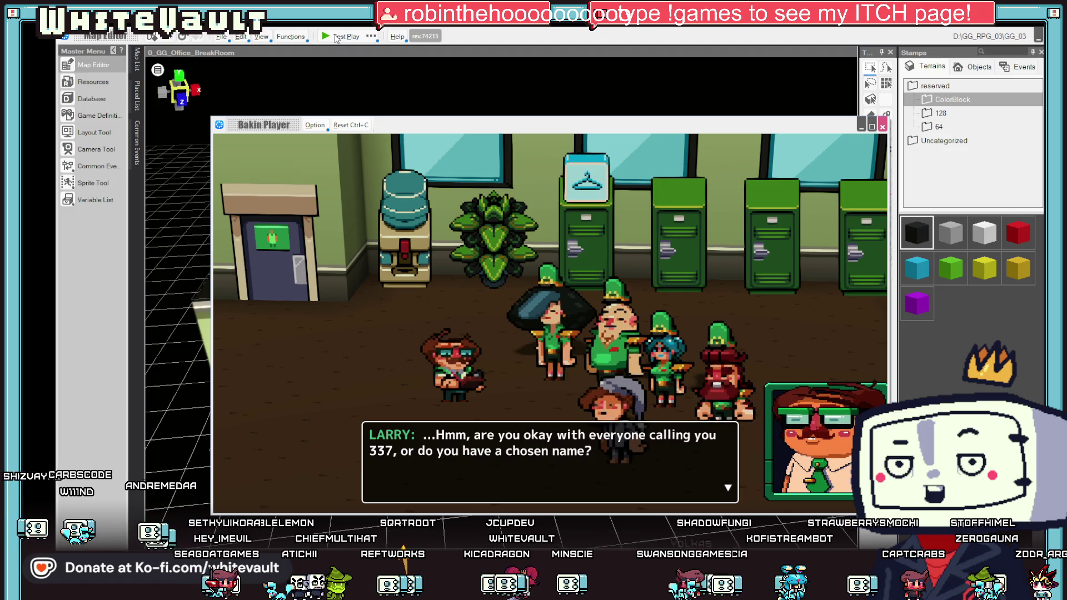
pyautogui.press('Return')
pyautogui.write('2wr')
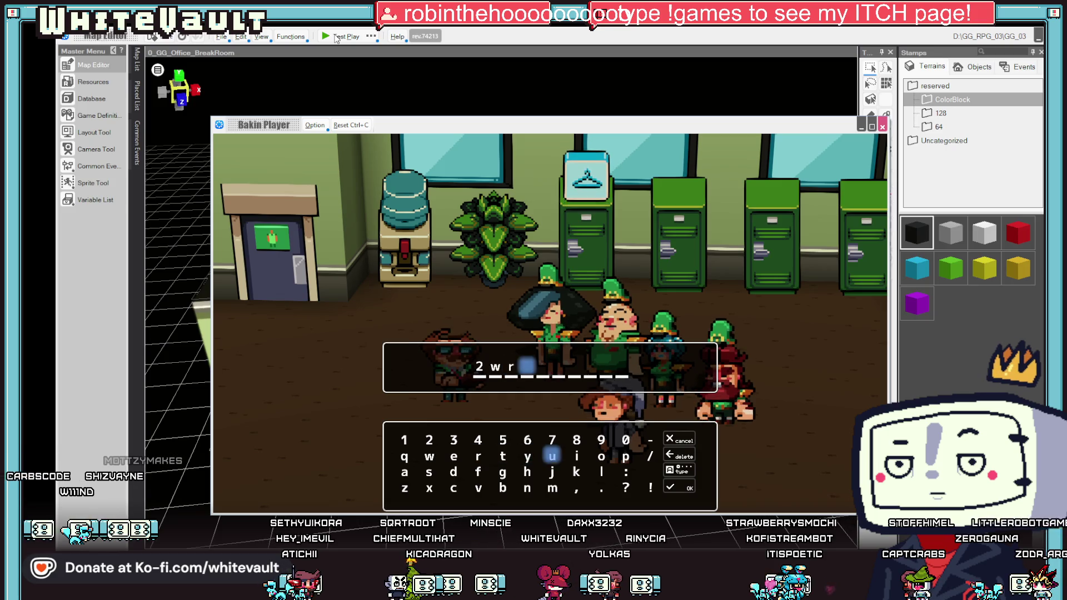
# Step: Confirm the entered name, answer No, finish the crew's dialogue, and walk left
pyautogui.press('Return')
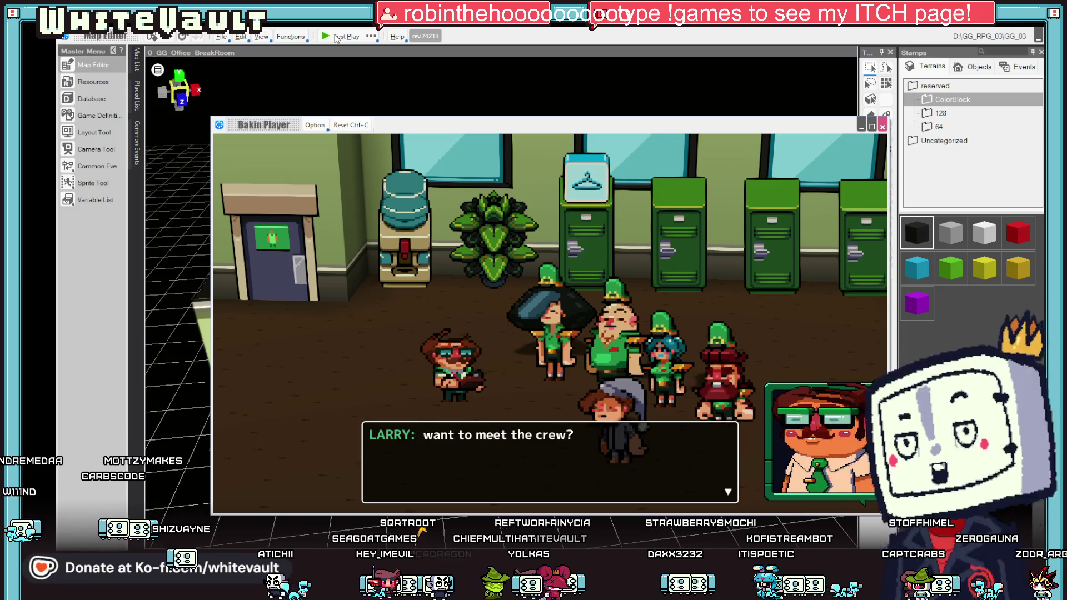
pyautogui.press('Down')
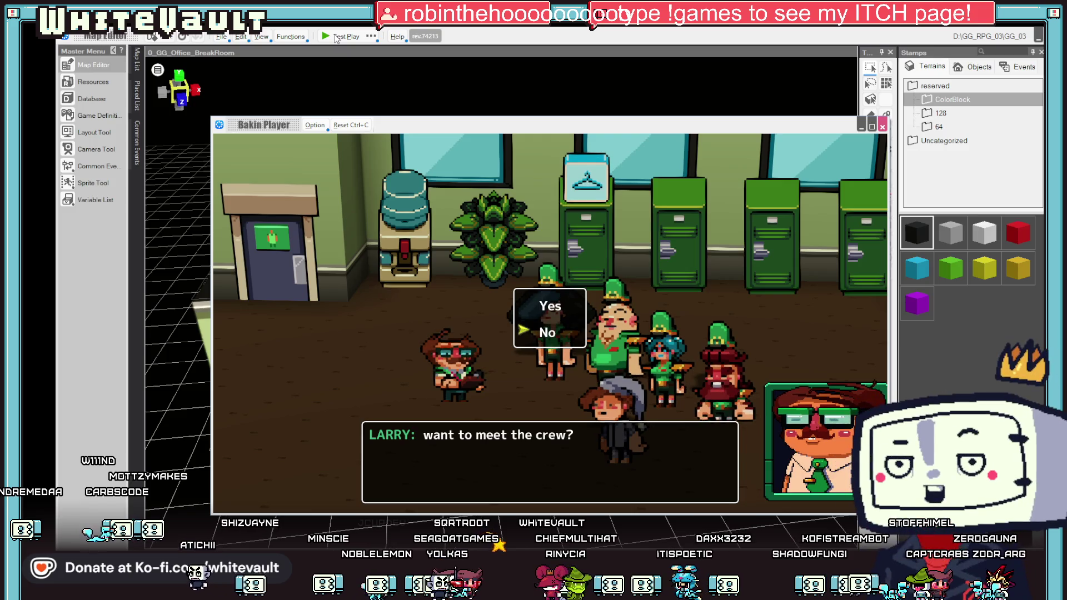
pyautogui.press('Return')
pyautogui.press('Return')
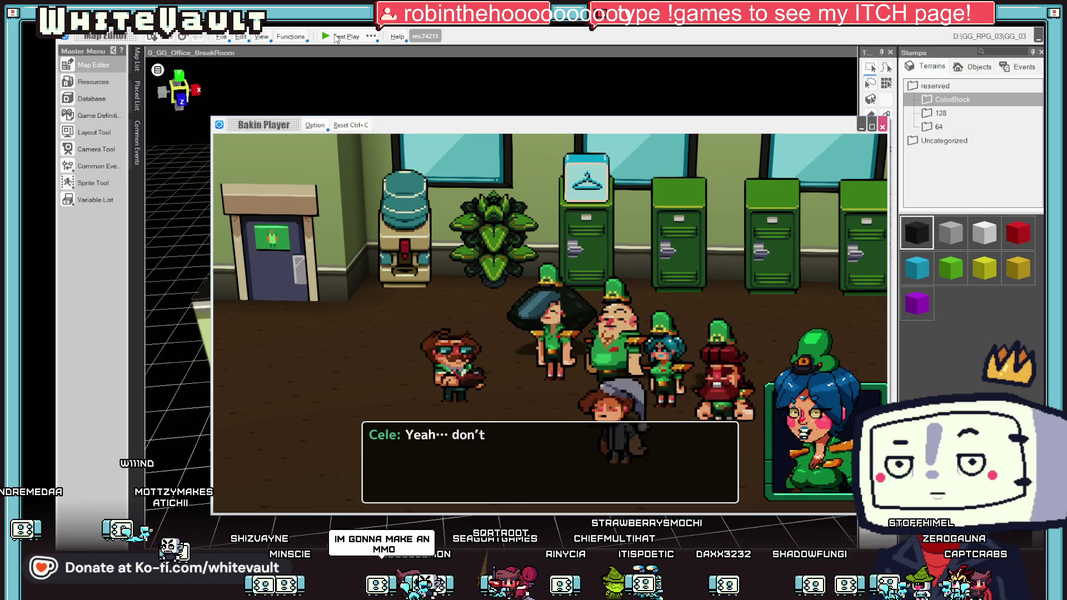
pyautogui.press('Return')
pyautogui.press('Return')
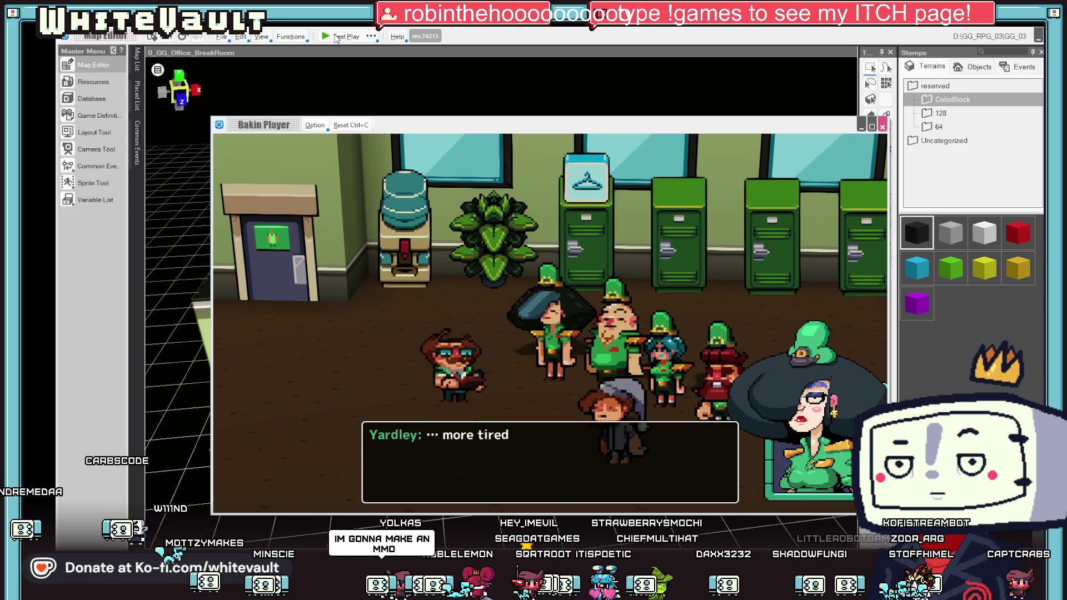
pyautogui.press('Return')
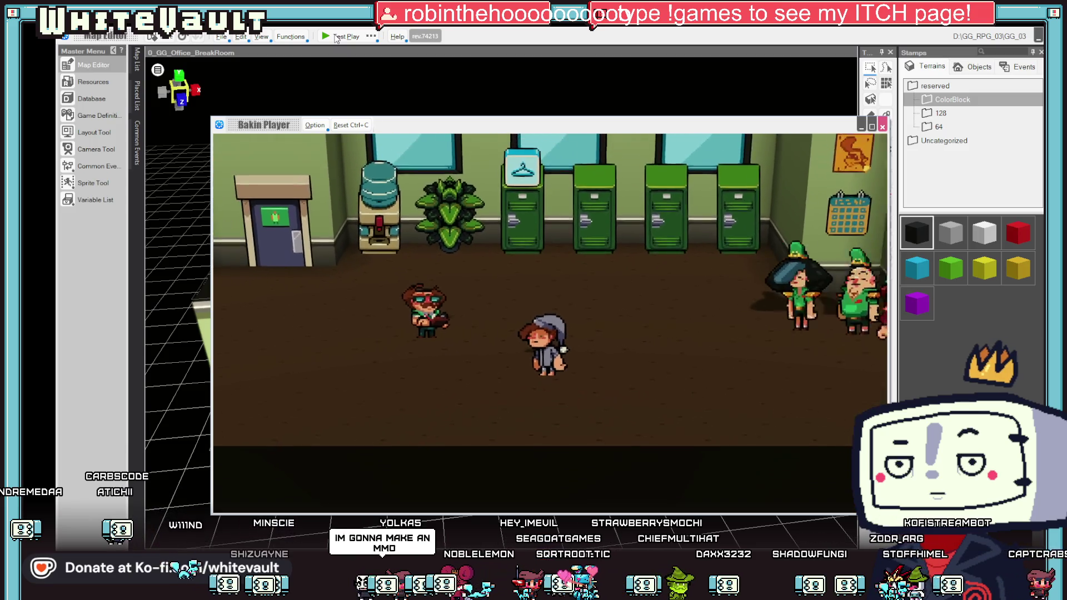
pyautogui.press('Left')
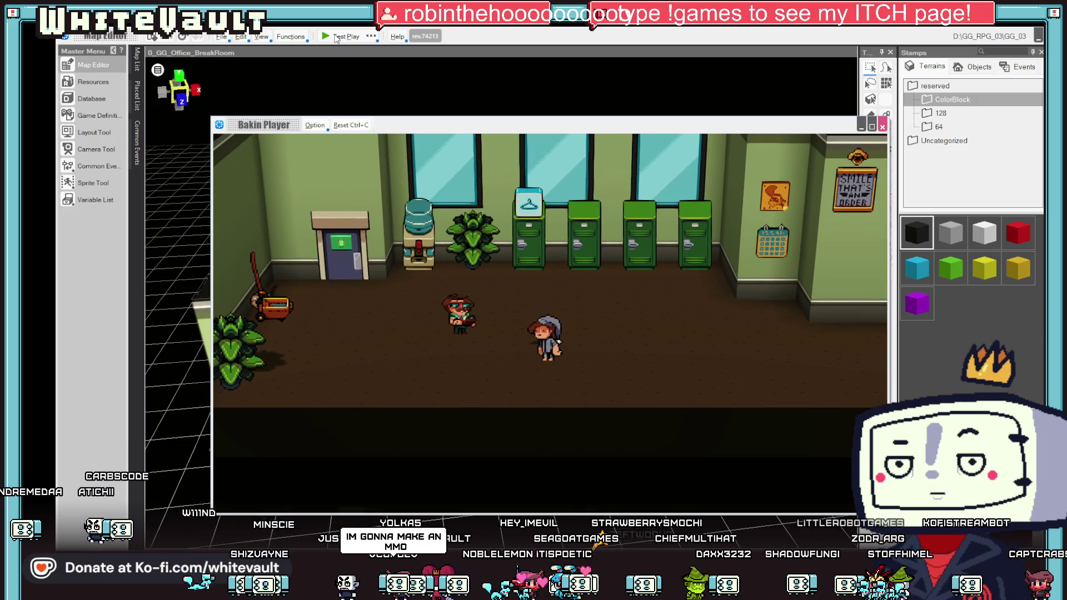
pyautogui.press('Left')
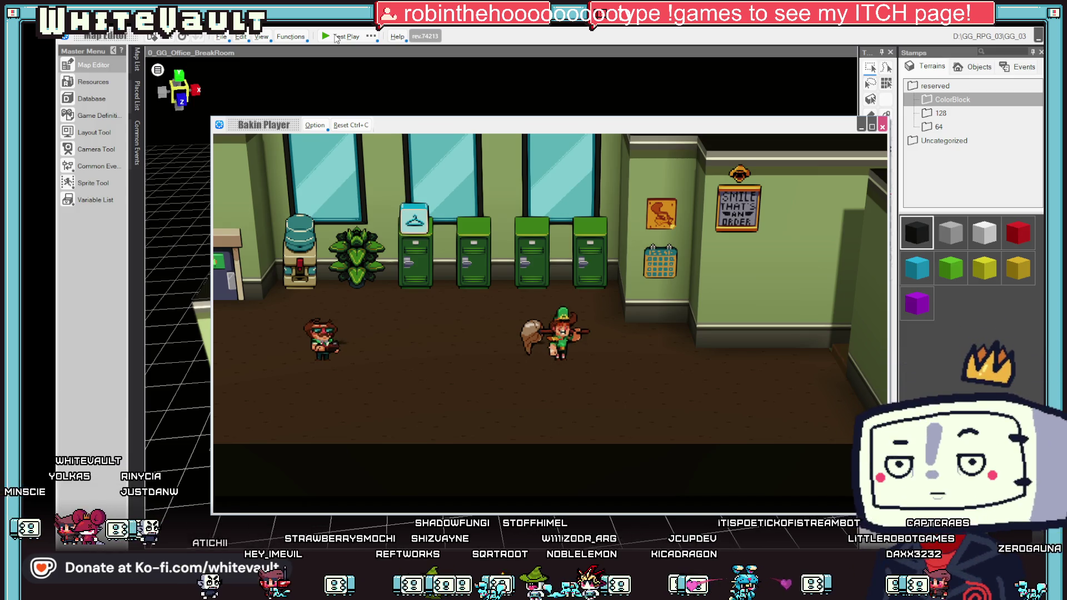
# Step: Walk right out of the break room, then close the Bakin Player window
pyautogui.press('Right')
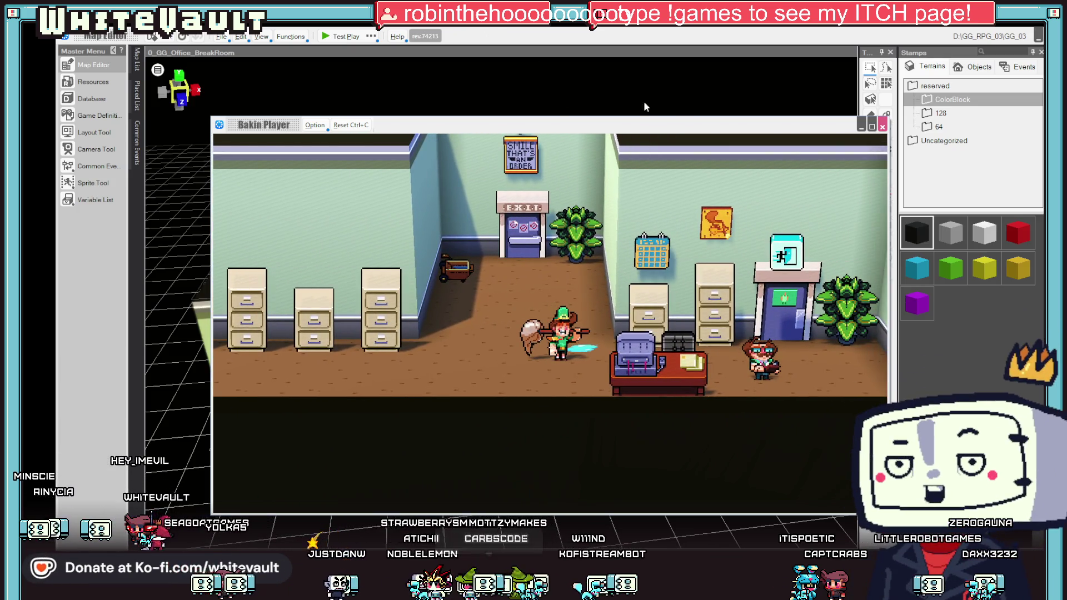
pyautogui.click(883, 127)
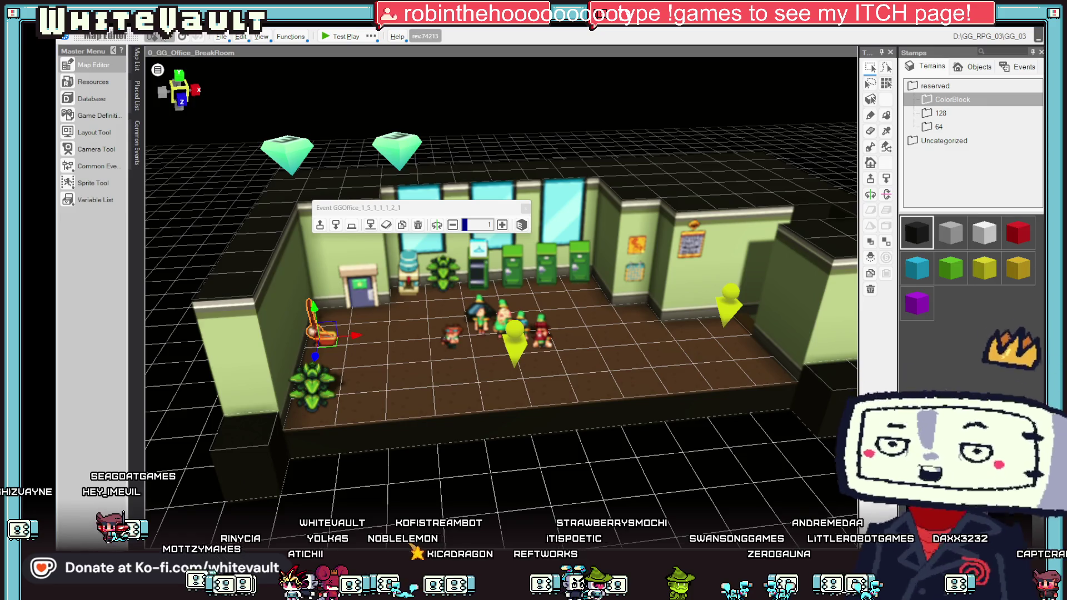
# Step: Save the project and open the Day1_GG map, framing both rooms in view
pyautogui.hotkey('ctrl', 's')
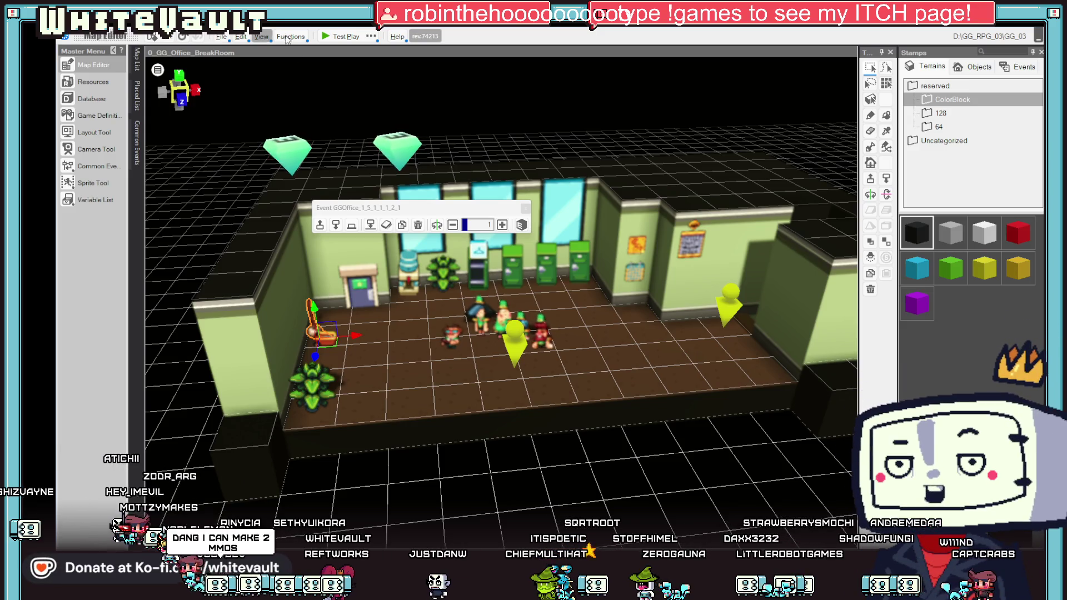
pyautogui.scroll(-3, 498, 396)
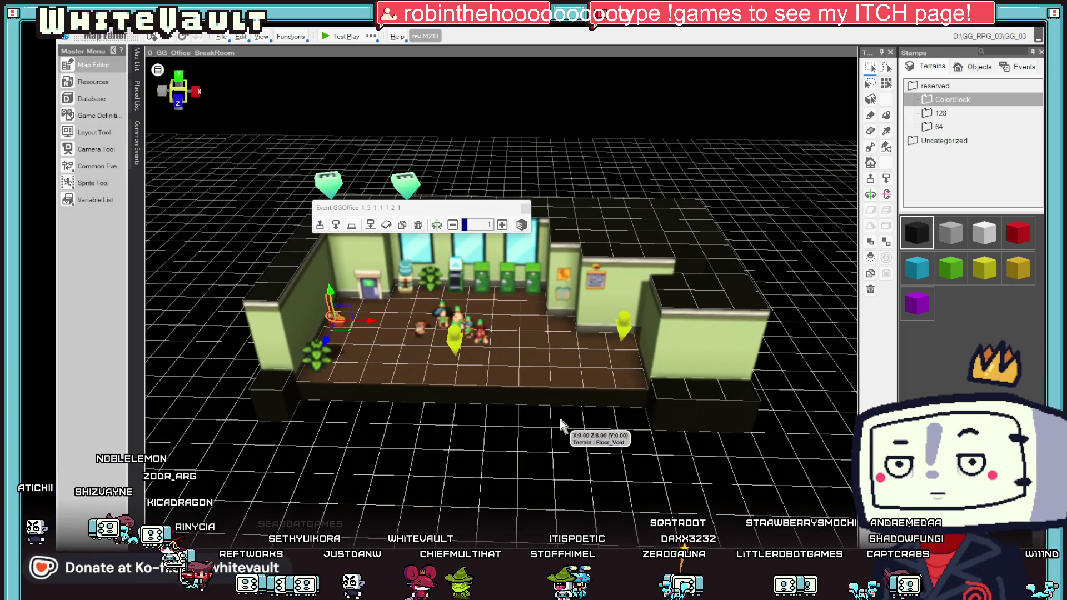
pyautogui.moveTo(146, 63)
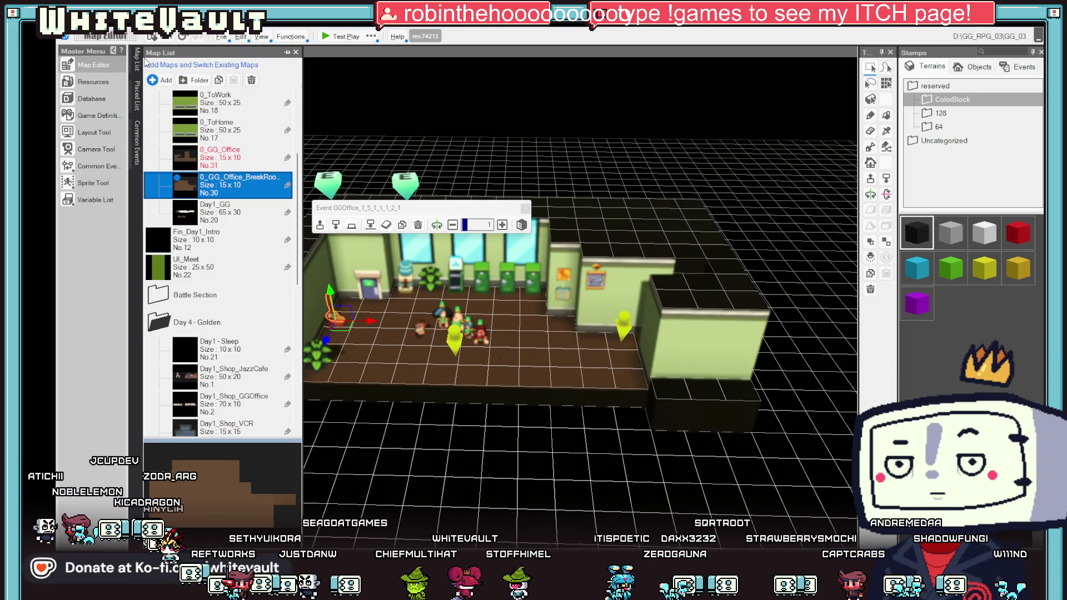
pyautogui.click(230, 204)
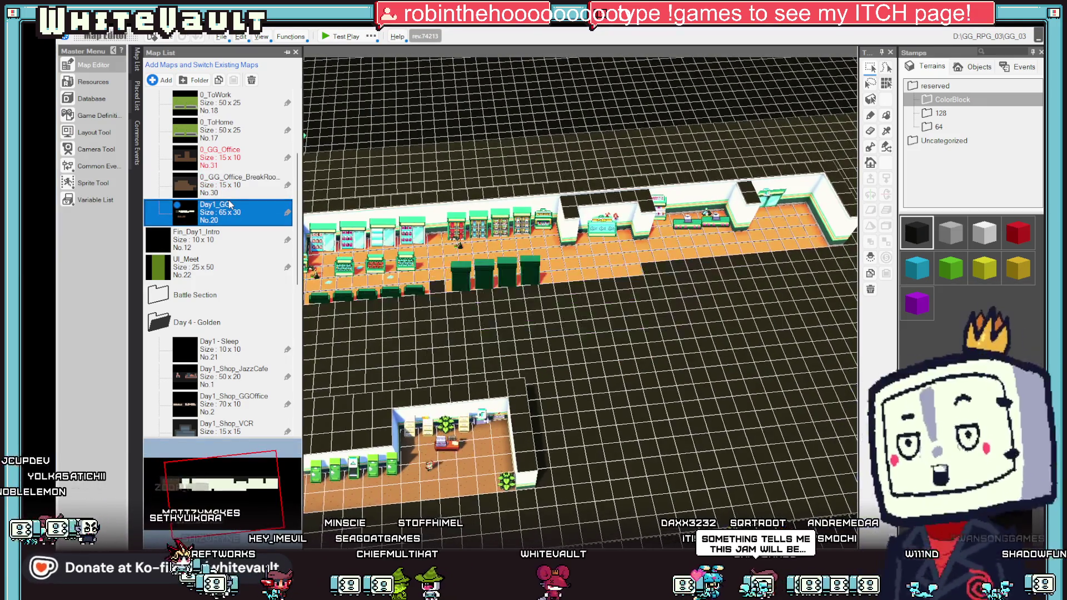
pyautogui.scroll(-4, 500, 311)
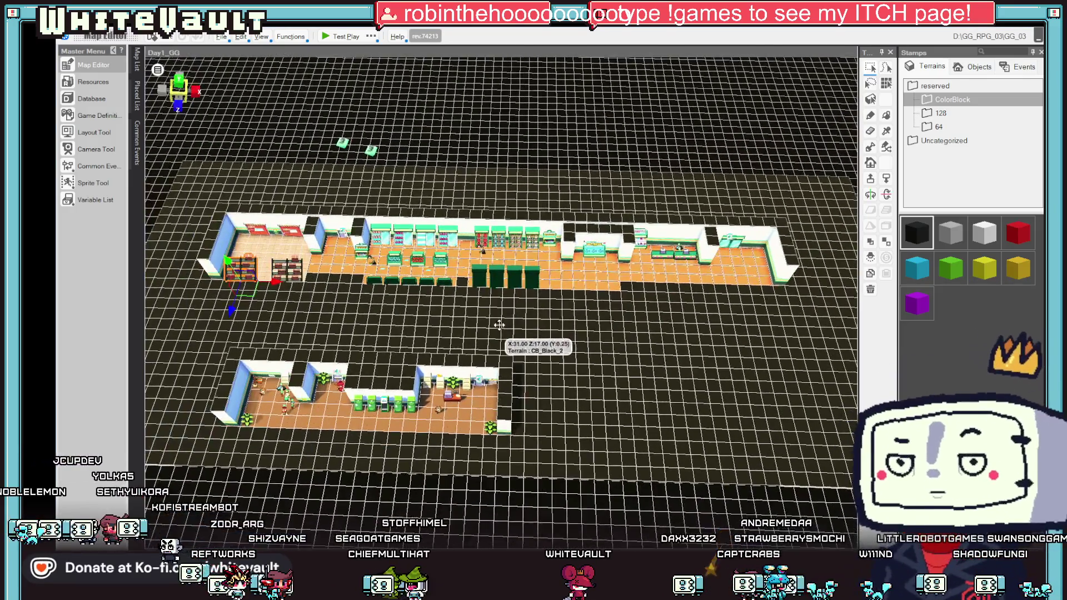
pyautogui.moveTo(500, 325); pyautogui.dragTo(502, 318)
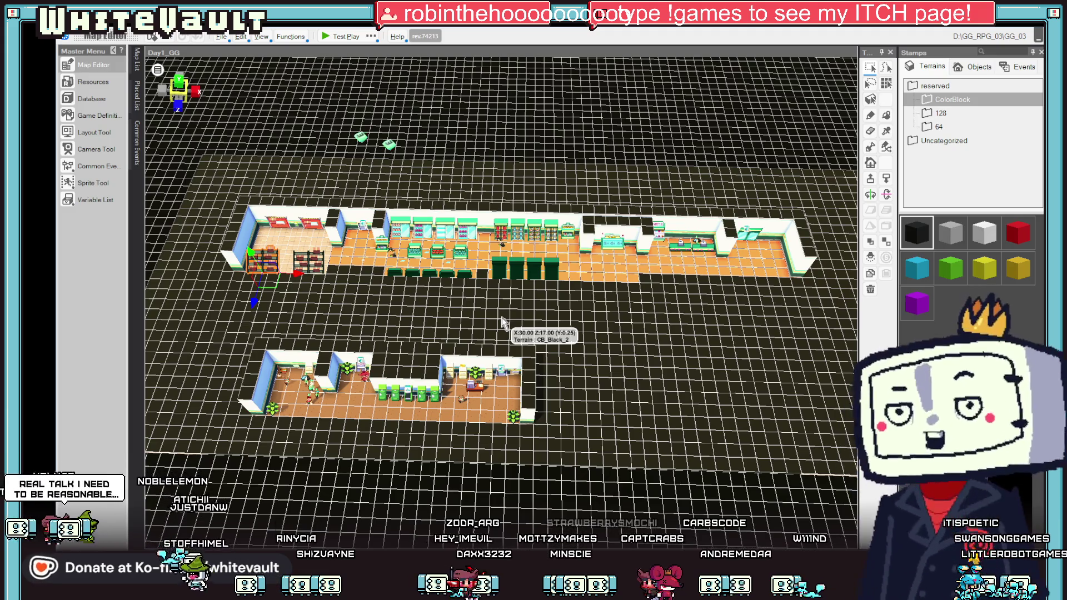
# Step: Make a store floor tile the player's starting point and start a test play
pyautogui.click(367, 250)
pyautogui.rightClick(364, 248)
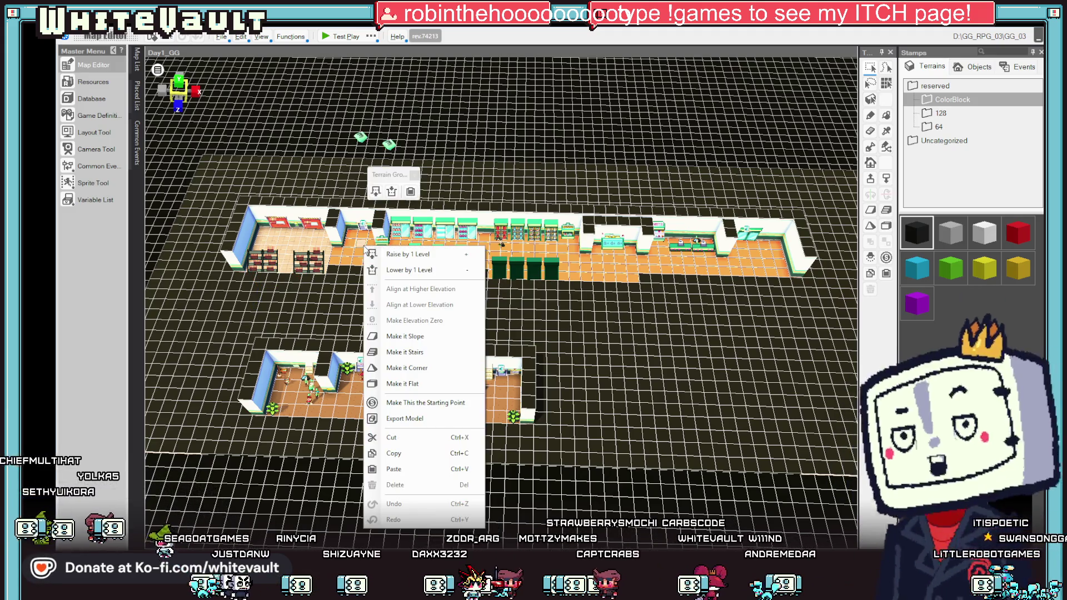
pyautogui.click(428, 403)
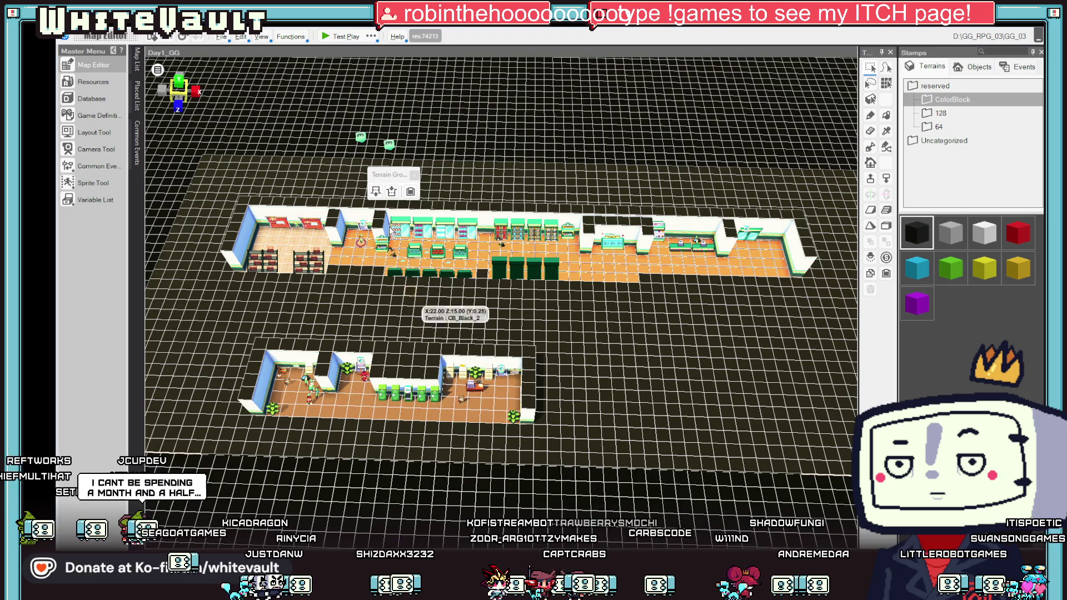
pyautogui.click(335, 40)
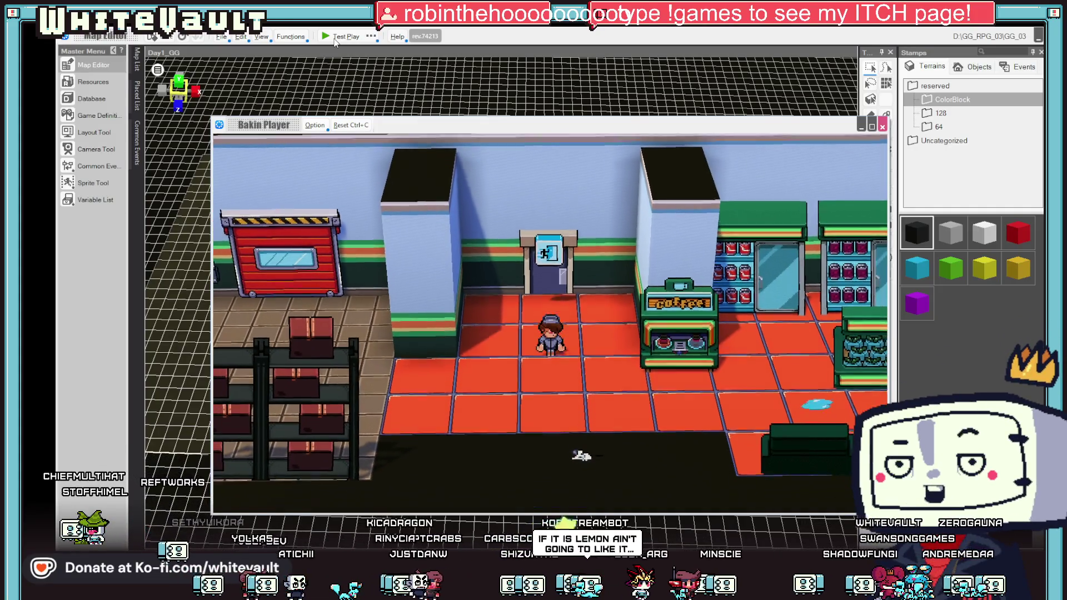
# Step: Walk the character into the back room, then around the store floor and shelves
pyautogui.press('Left')
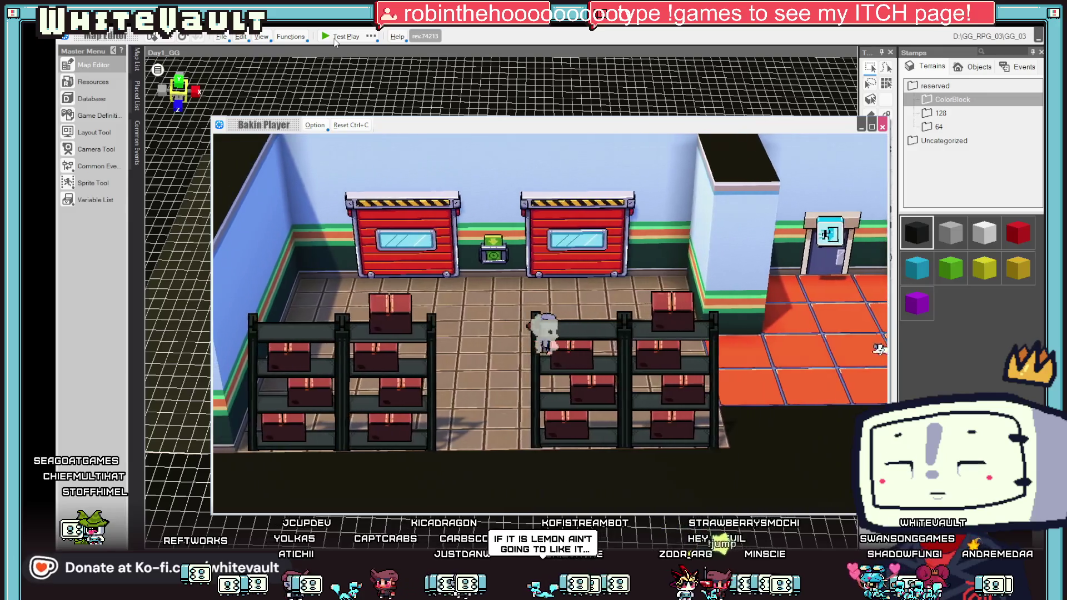
pyautogui.press('Right')
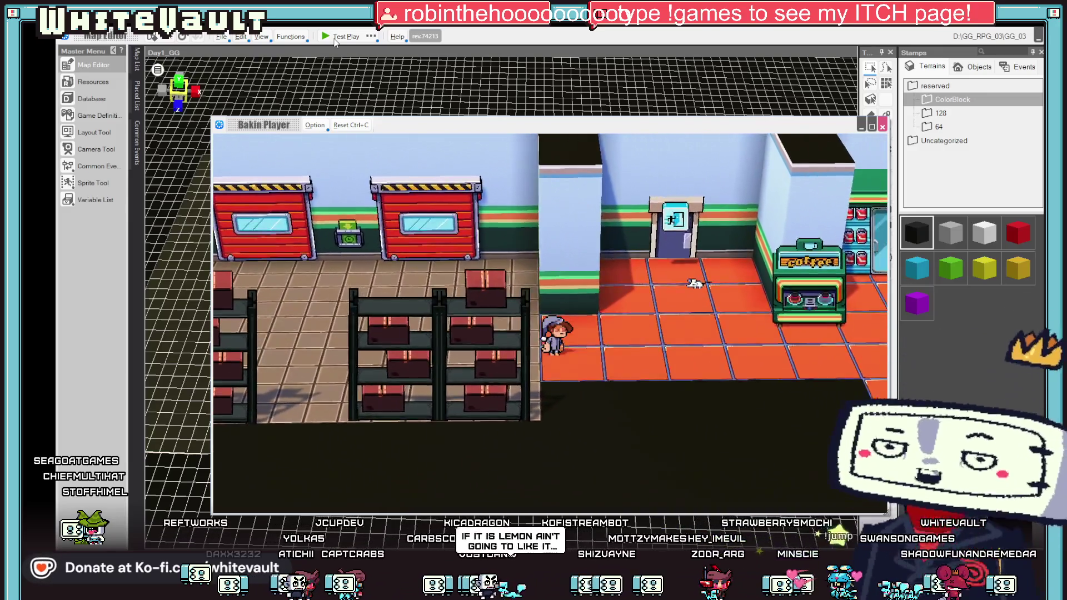
pyautogui.press('Right')
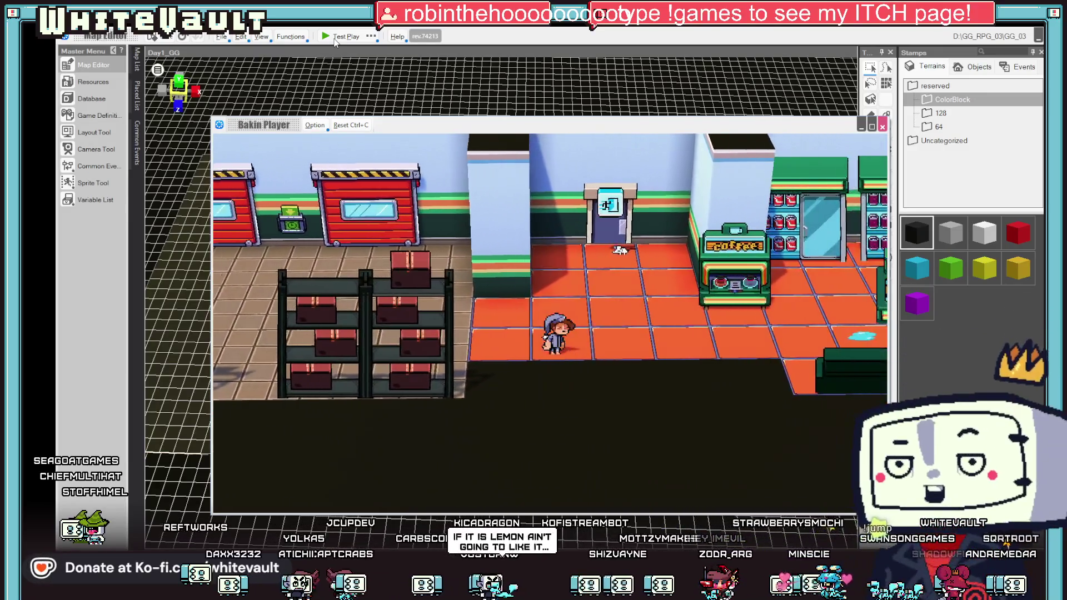
pyautogui.press('Right')
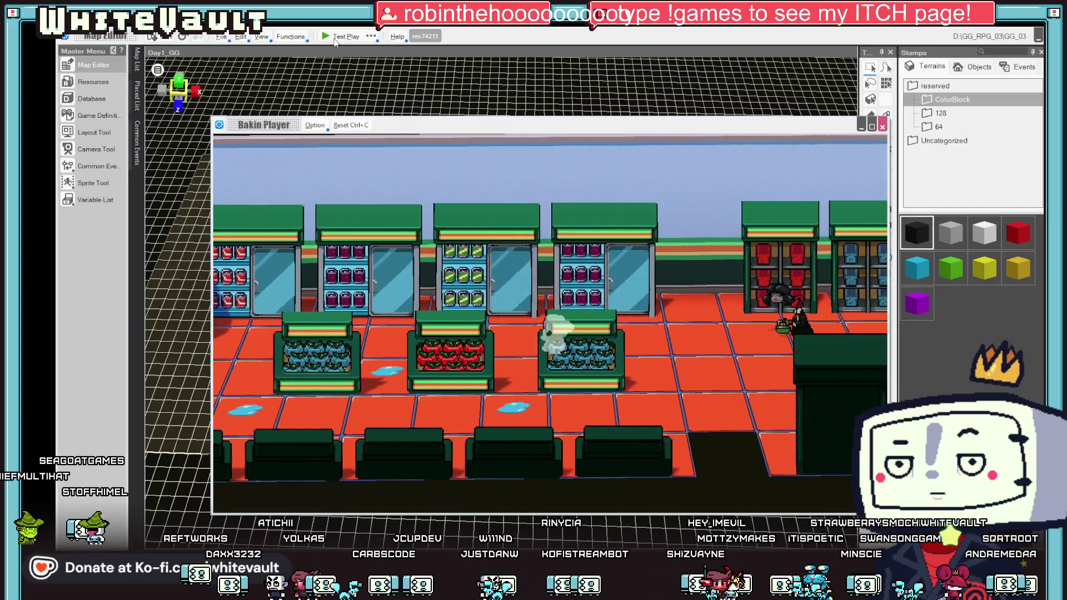
pyautogui.press('Down')
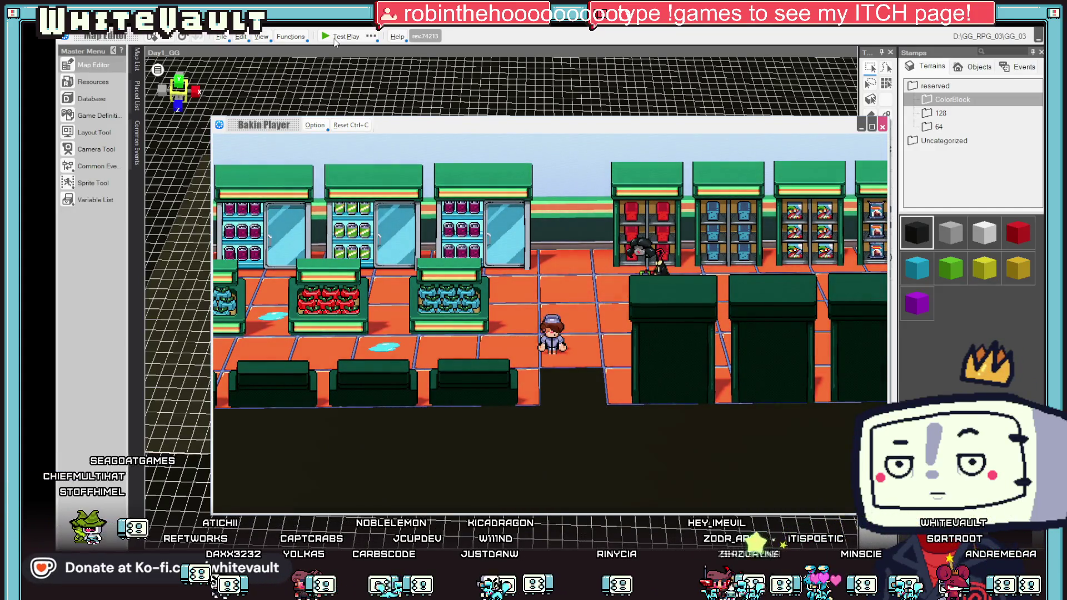
pyautogui.press('Up')
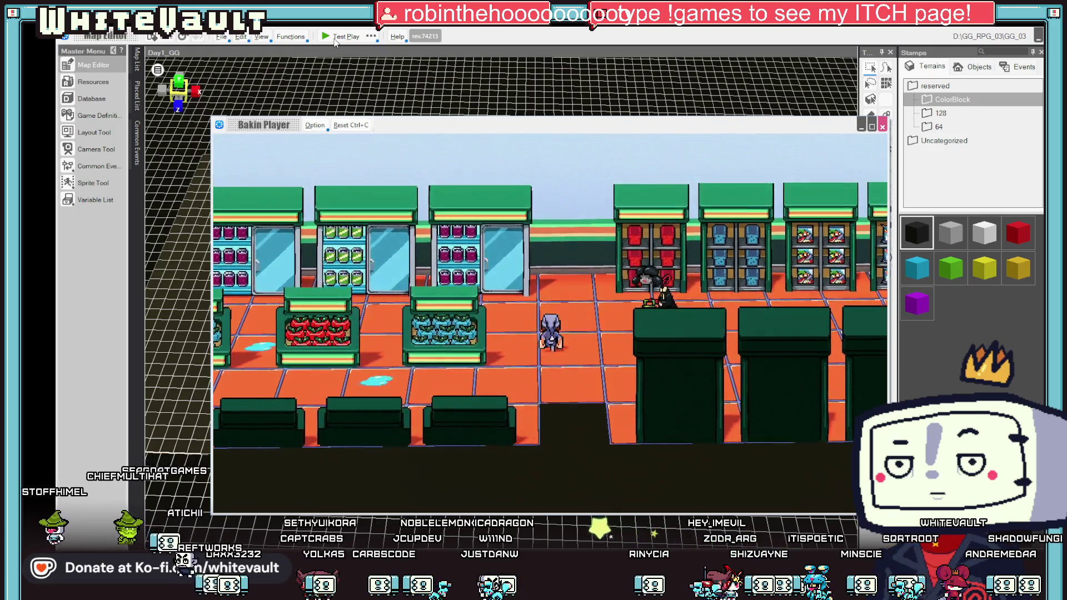
pyautogui.press('Down')
# Step: Walk right past the fish counter and Frostz machine to the checkout, then end the test play
pyautogui.press('Right')
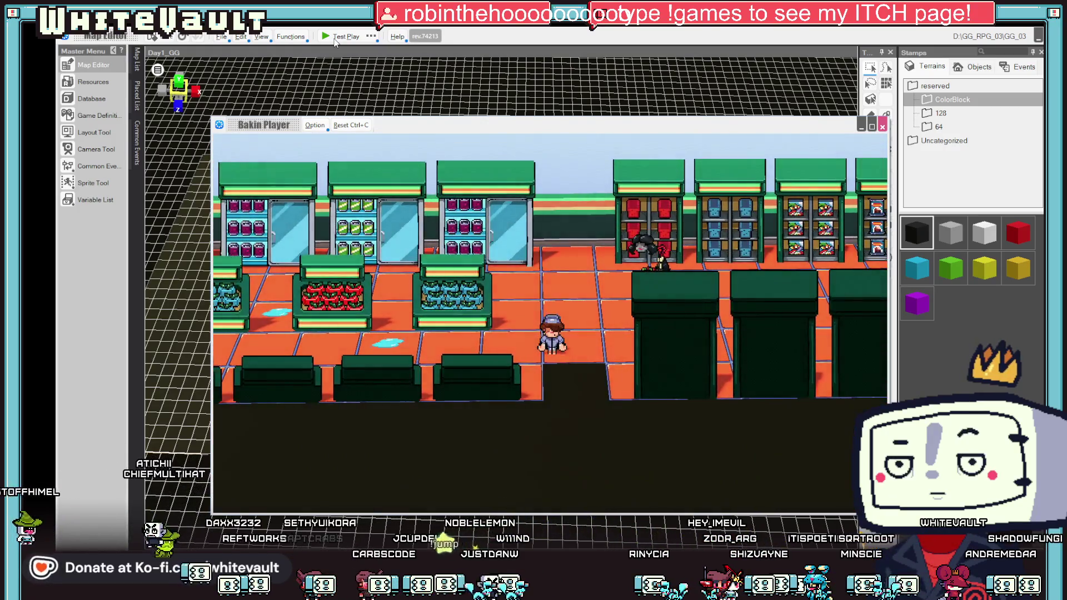
pyautogui.press('Right')
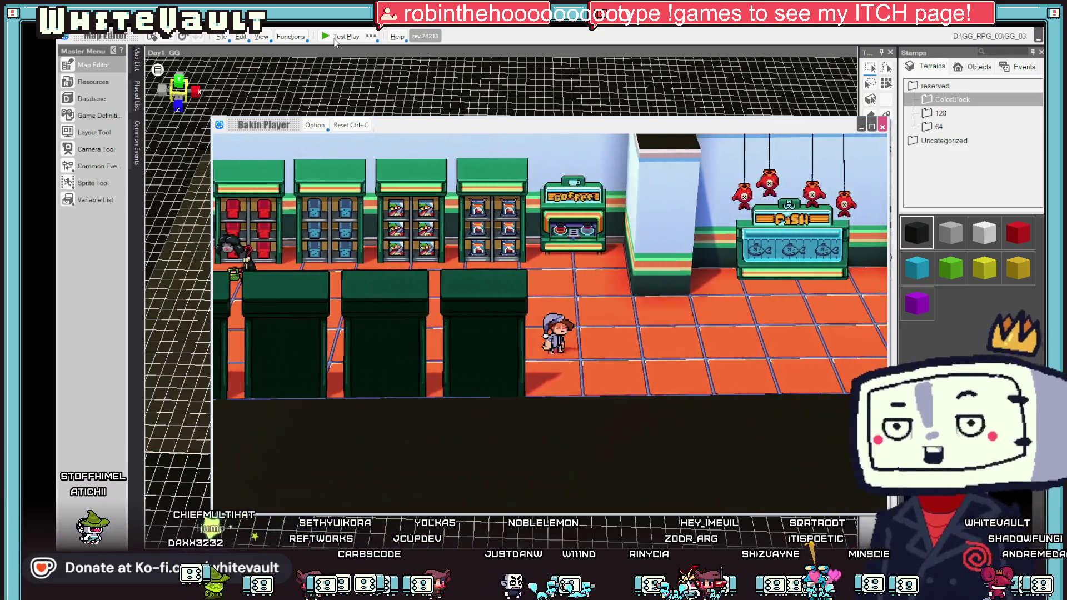
pyautogui.press('Right')
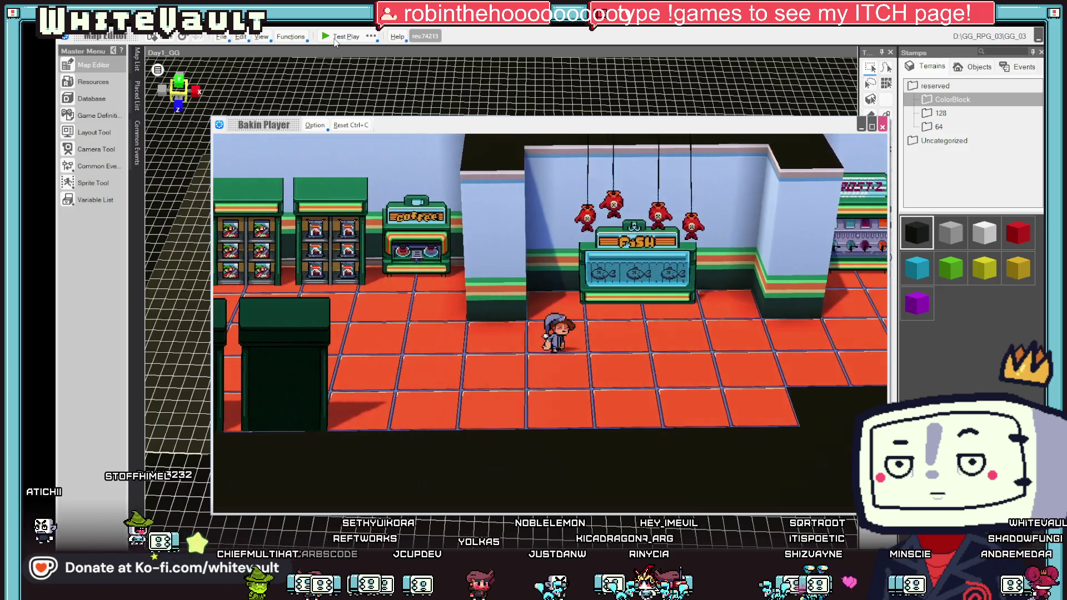
pyautogui.press('Right')
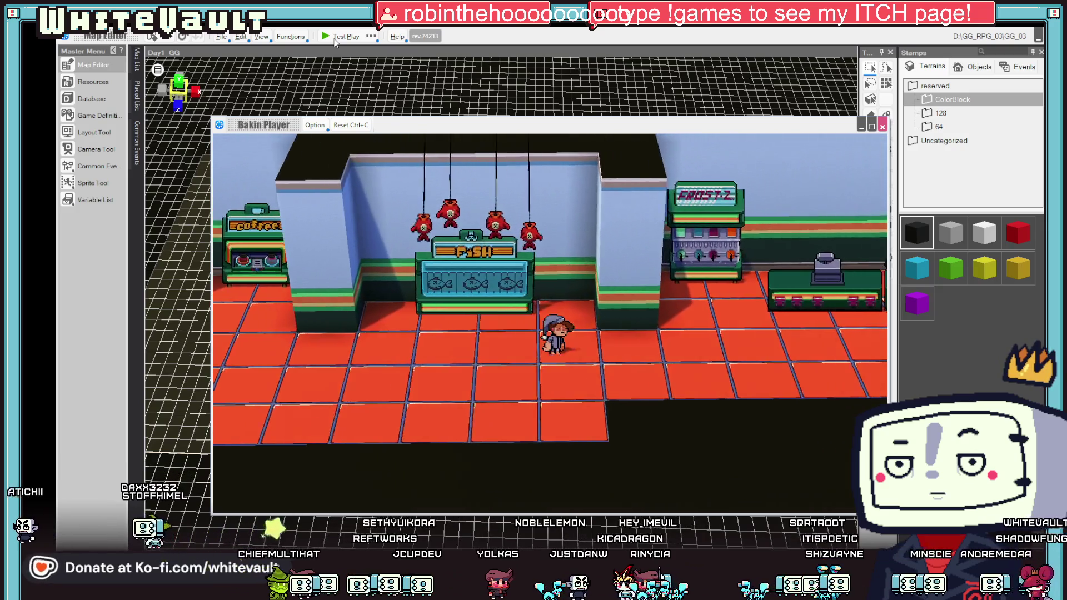
pyautogui.press('Right')
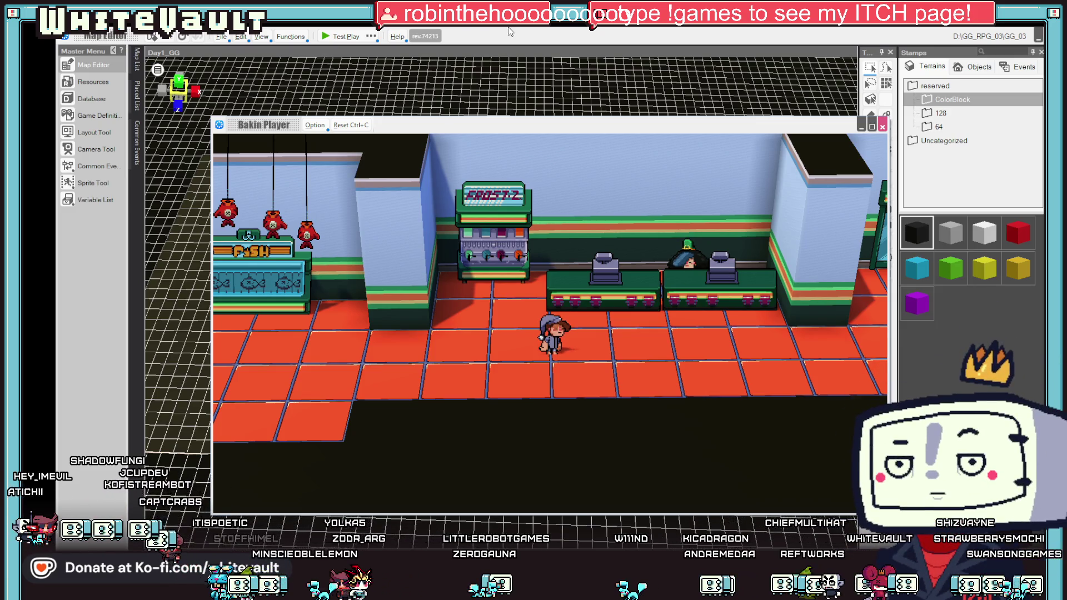
pyautogui.click(883, 127)
pyautogui.scroll(-2, 767, 214)
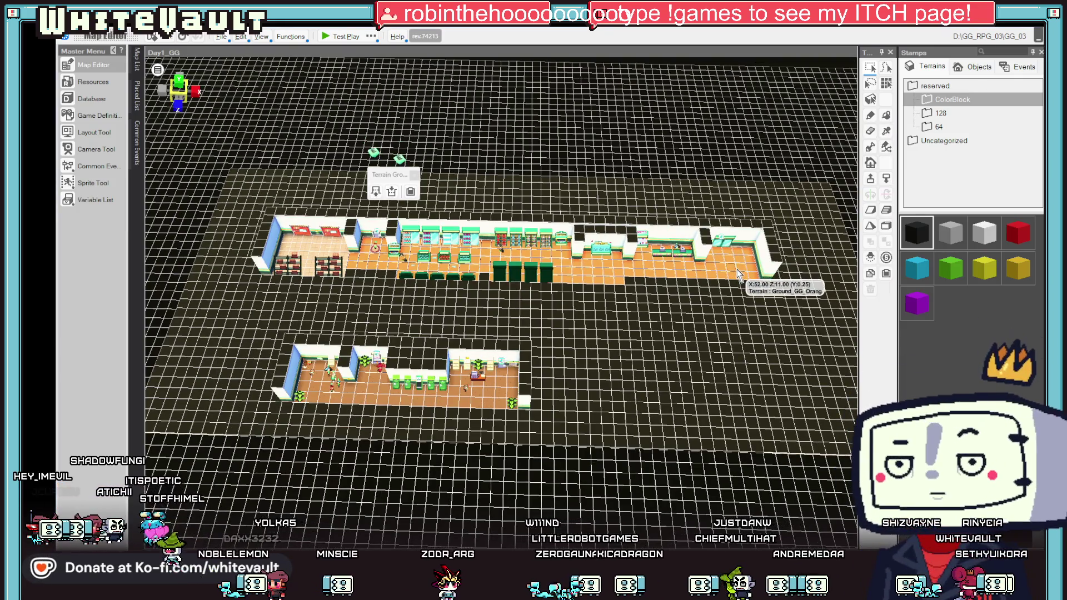
pyautogui.scroll(-3, 663, 267)
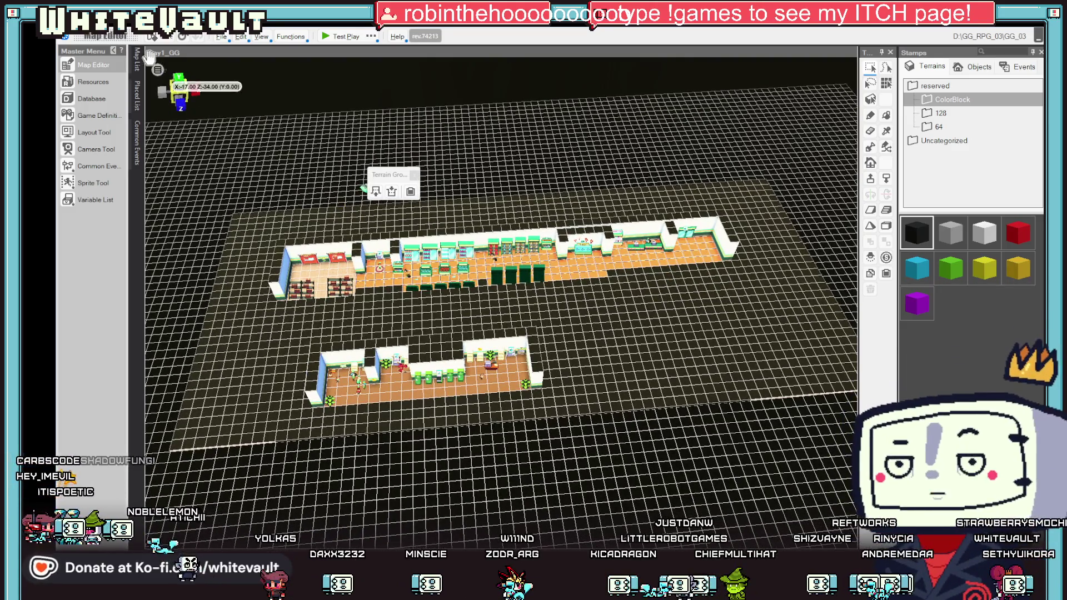
# Step: Copy and paste the Day1_GG map, then open the Day1_GG_1 duplicate
pyautogui.moveTo(139, 55)
pyautogui.rightClick(208, 218)
pyautogui.click(244, 264)
pyautogui.rightClick(224, 213)
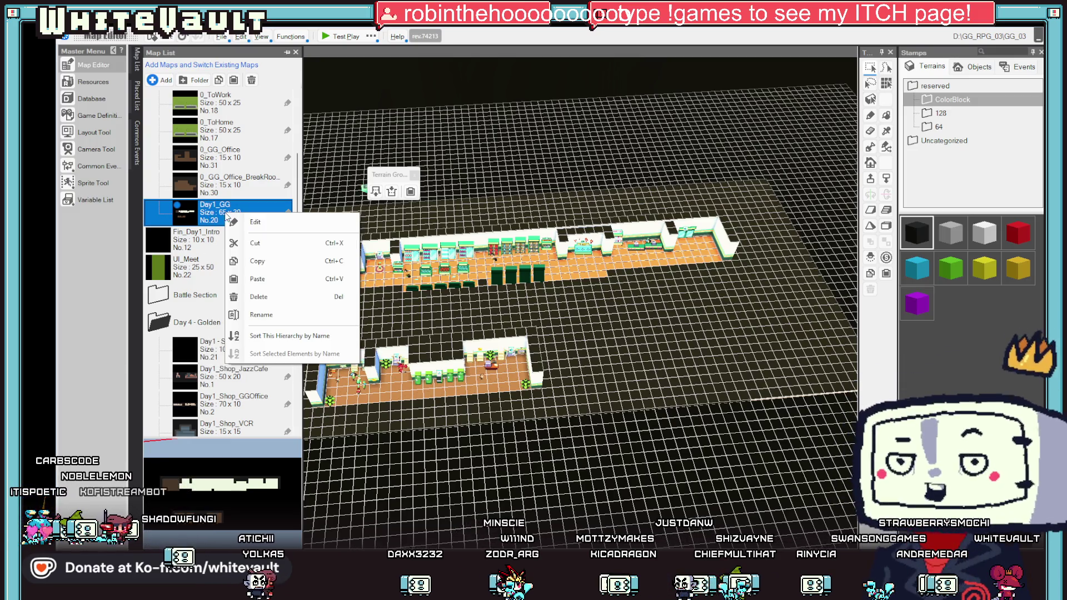
pyautogui.click(269, 279)
pyautogui.doubleClick(262, 238)
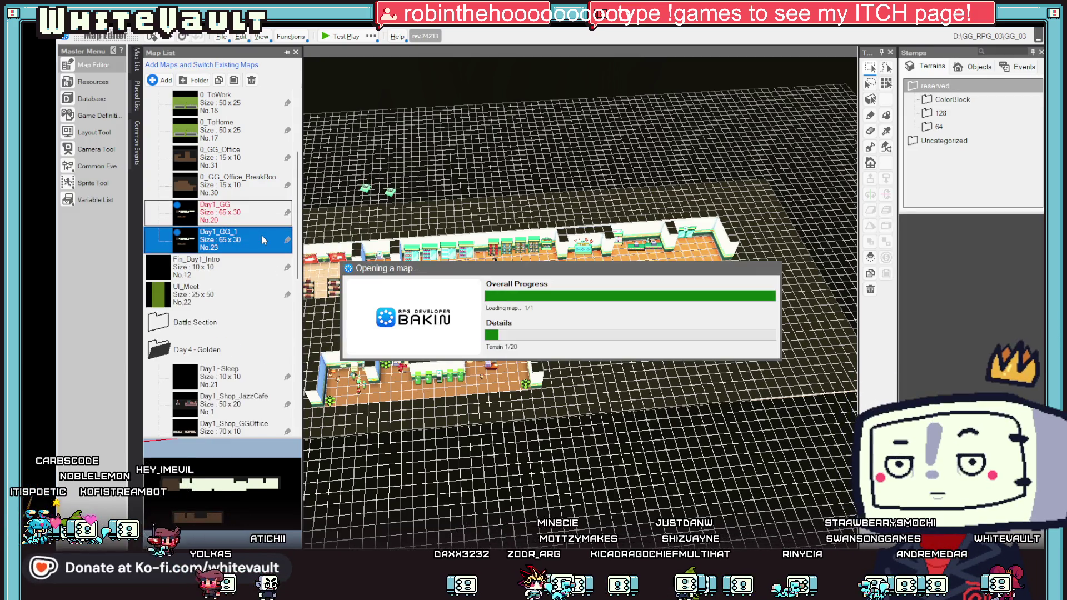
pyautogui.moveTo(262, 239)
pyautogui.mouseDown()
pyautogui.moveTo(243, 215)
pyautogui.moveTo(244, 250)
pyautogui.mouseUp()
# Step: Rename the original Day1_GG map to 0_GG_Main
pyautogui.click(228, 213)
pyautogui.write('0_')
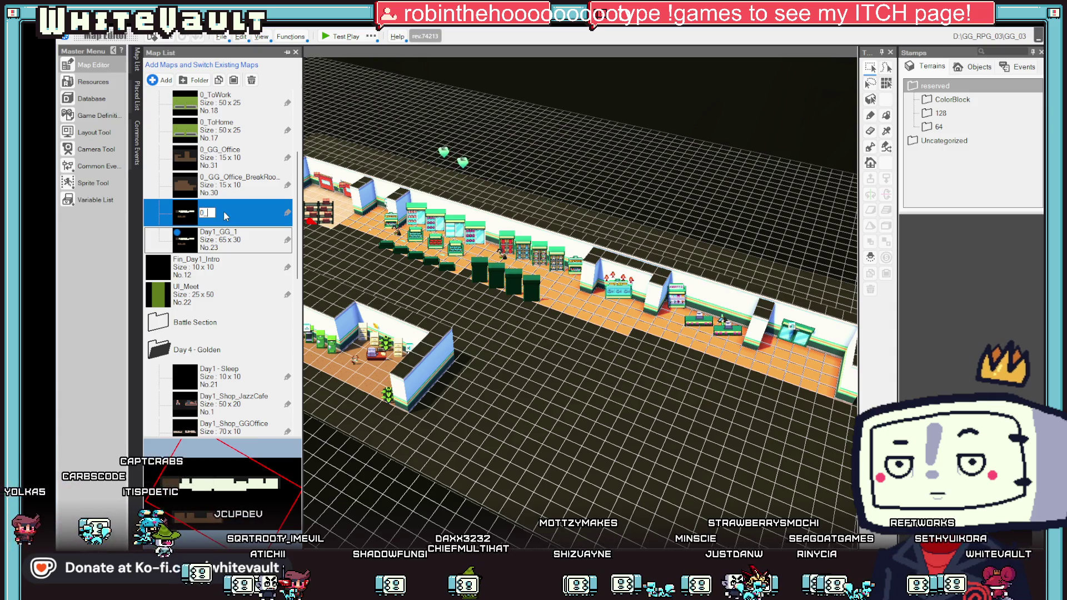
pyautogui.write('GG')
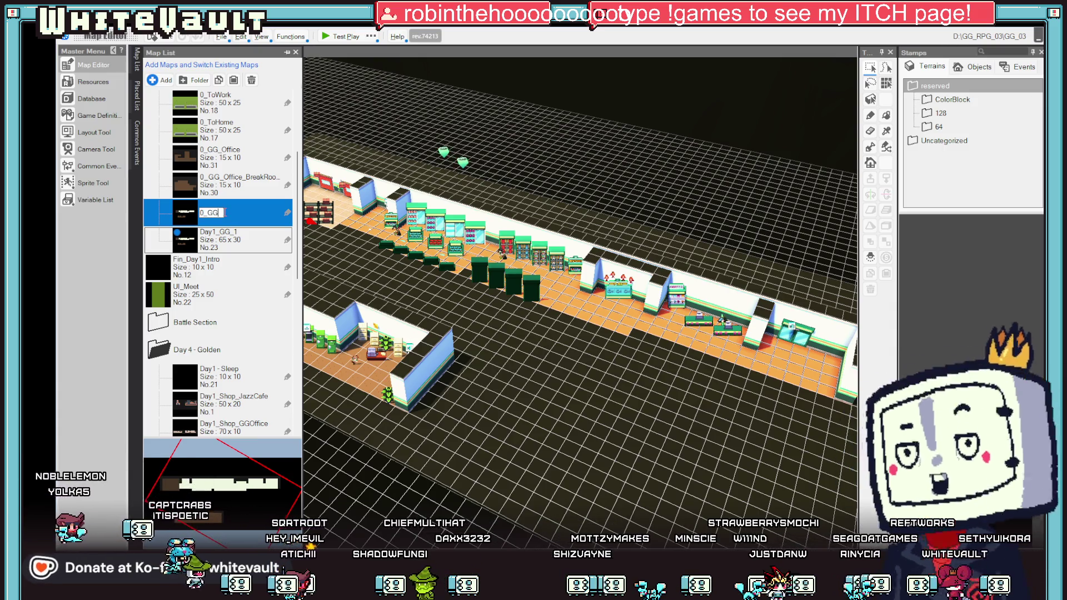
pyautogui.write('_Main')
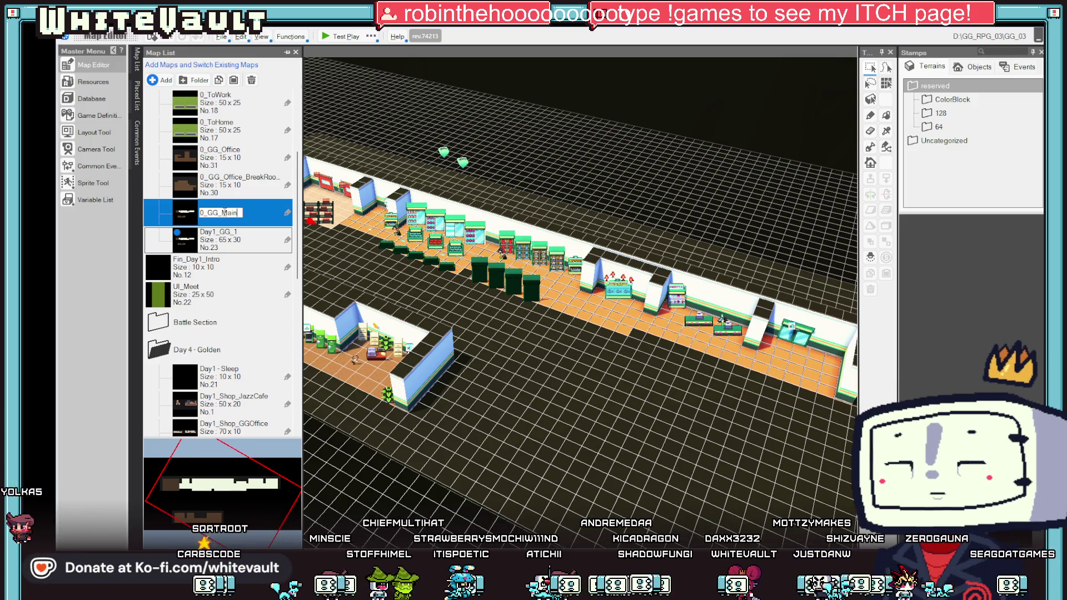
pyautogui.press('Return')
pyautogui.scroll(-3, 439, 395)
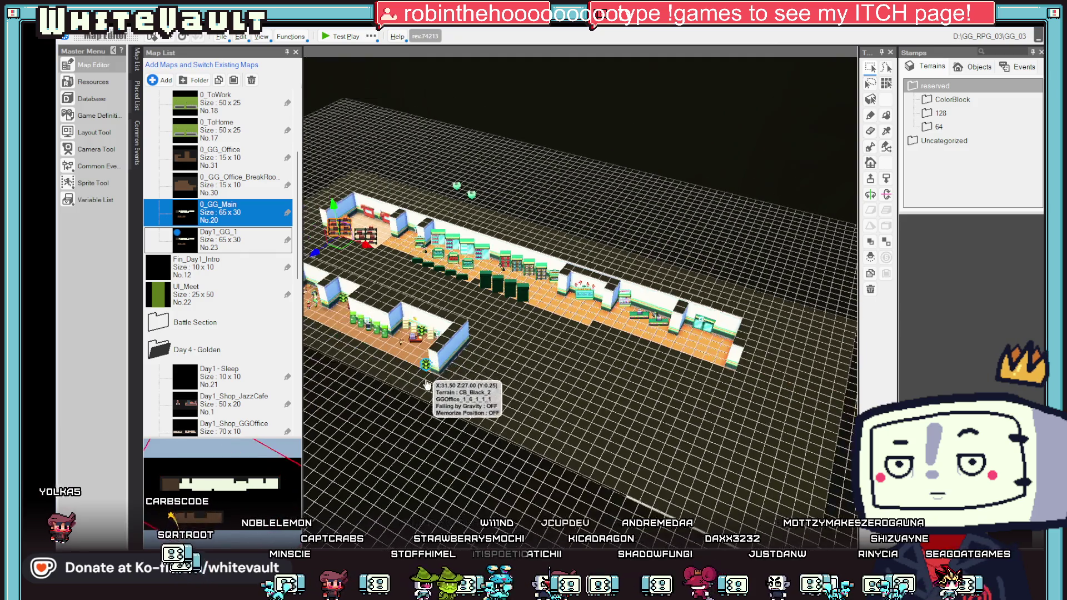
pyautogui.scroll(-3, 444, 404)
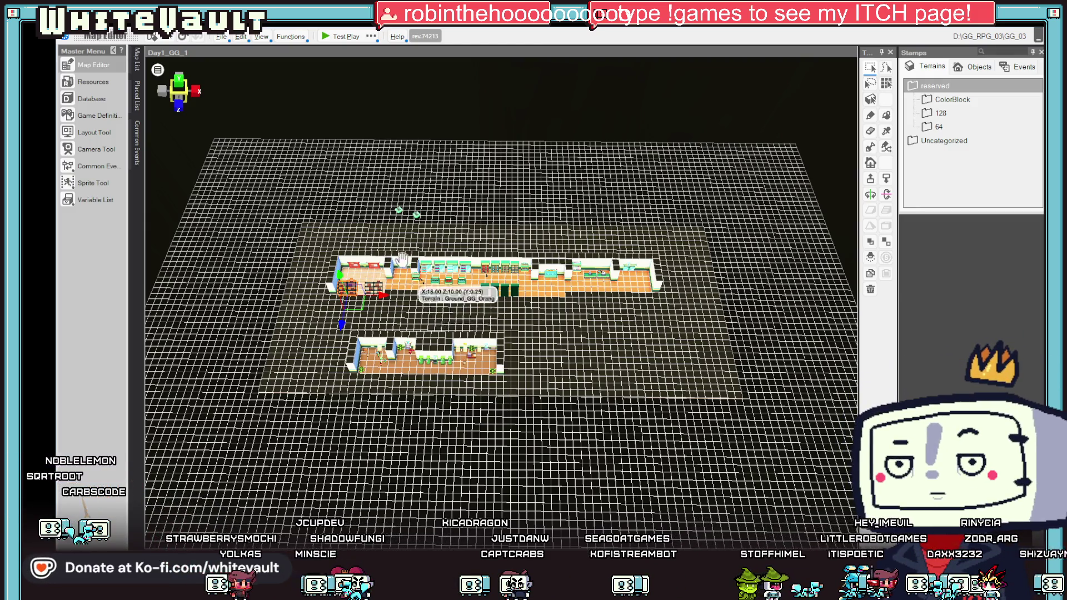
# Step: Remove the lower room's placed objects, darken its floor, and delete its walls
pyautogui.click(339, 256)
pyautogui.moveTo(339, 257)
pyautogui.mouseDown()
pyautogui.moveTo(556, 334)
pyautogui.moveTo(423, 329)
pyautogui.moveTo(472, 356)
pyautogui.moveTo(533, 361)
pyautogui.mouseUp()
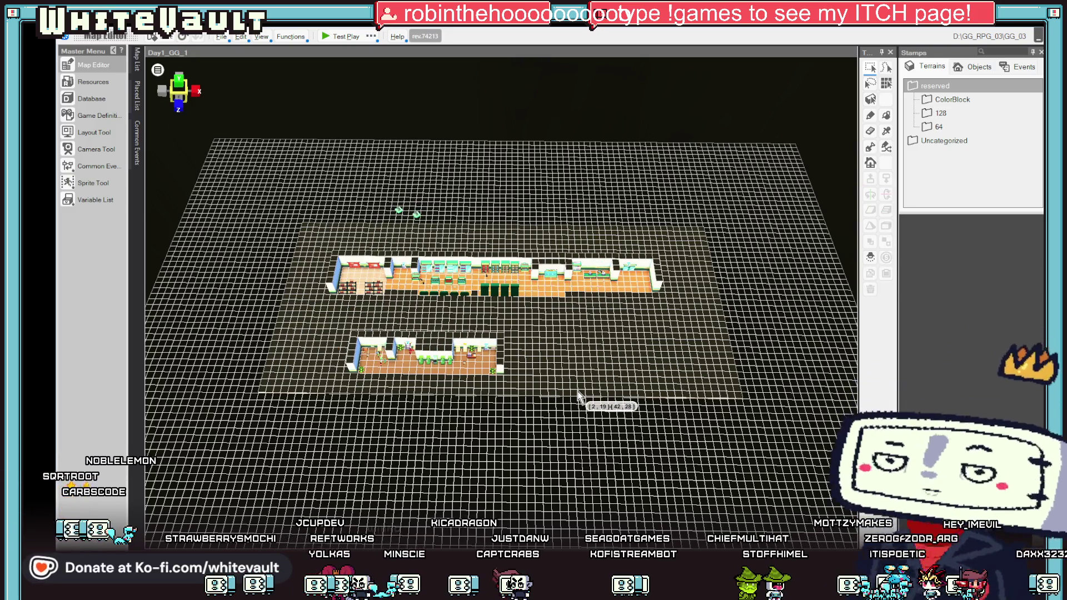
pyautogui.click(548, 360)
pyautogui.scroll(2, 547, 360)
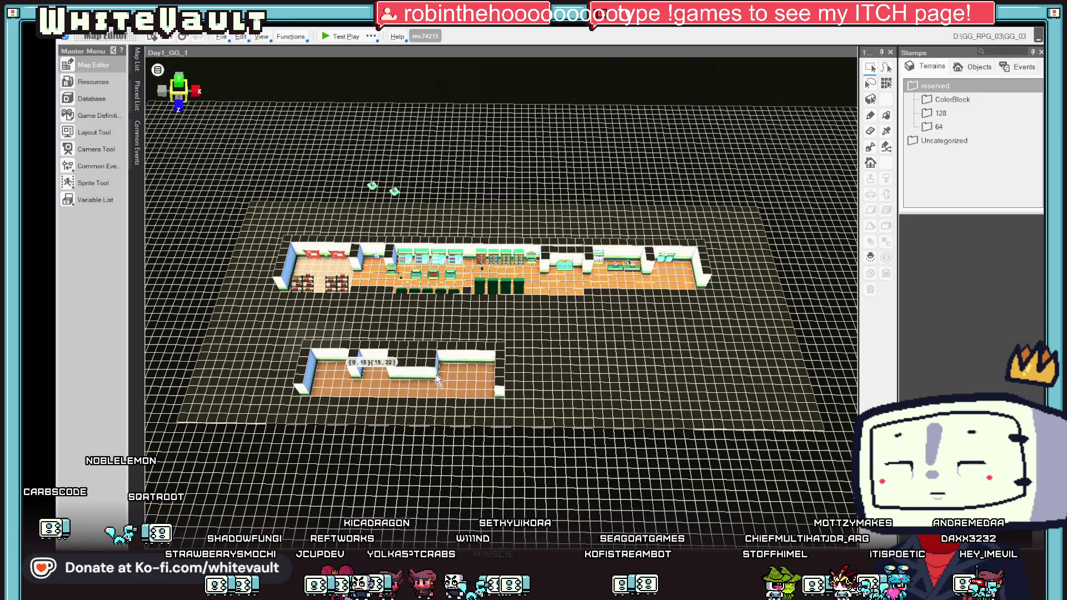
pyautogui.click(518, 396)
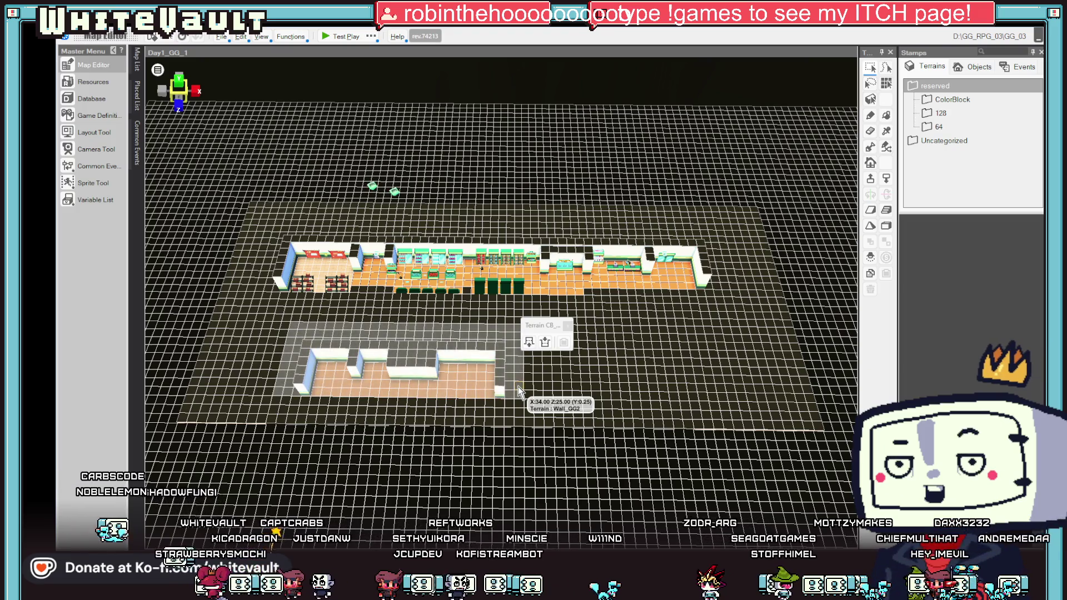
pyautogui.click(546, 342)
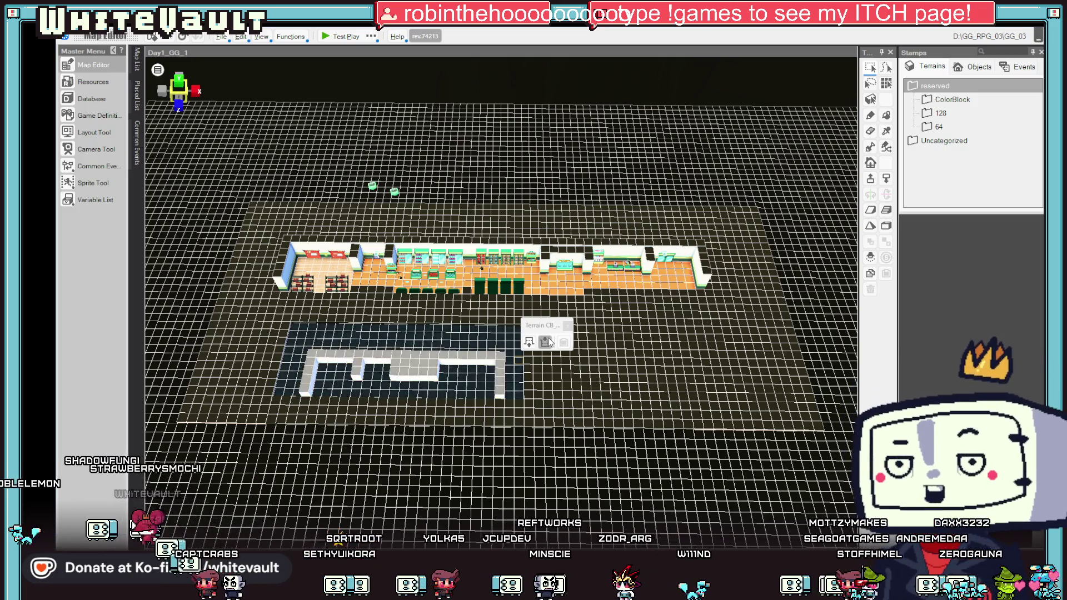
pyautogui.click(592, 359)
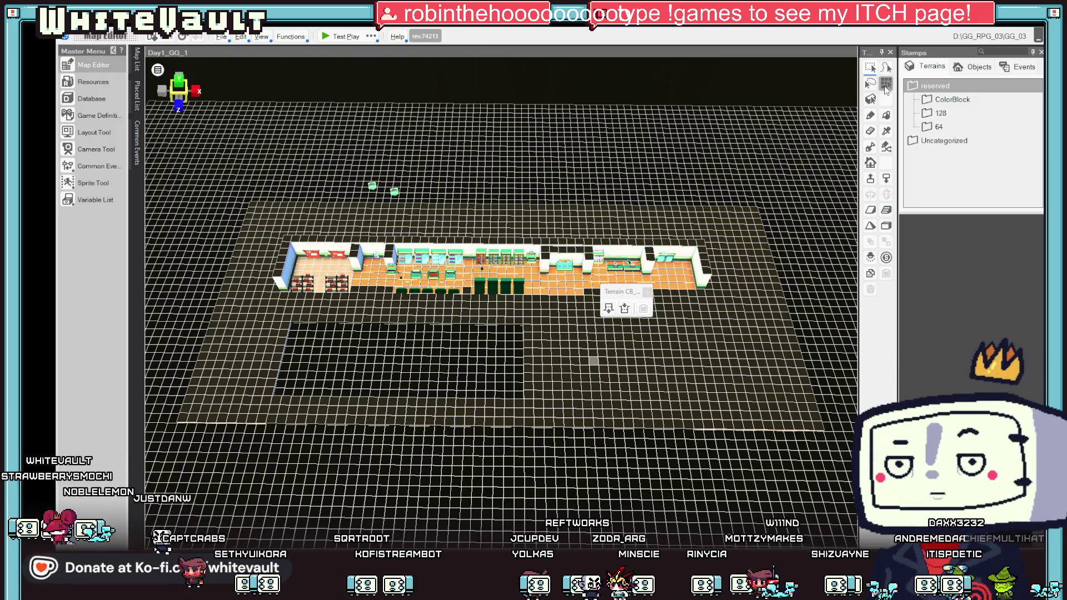
# Step: Delete the large light-grey terrain region to the right and select the remaining strips around the store
pyautogui.click(762, 285)
pyautogui.click(761, 285)
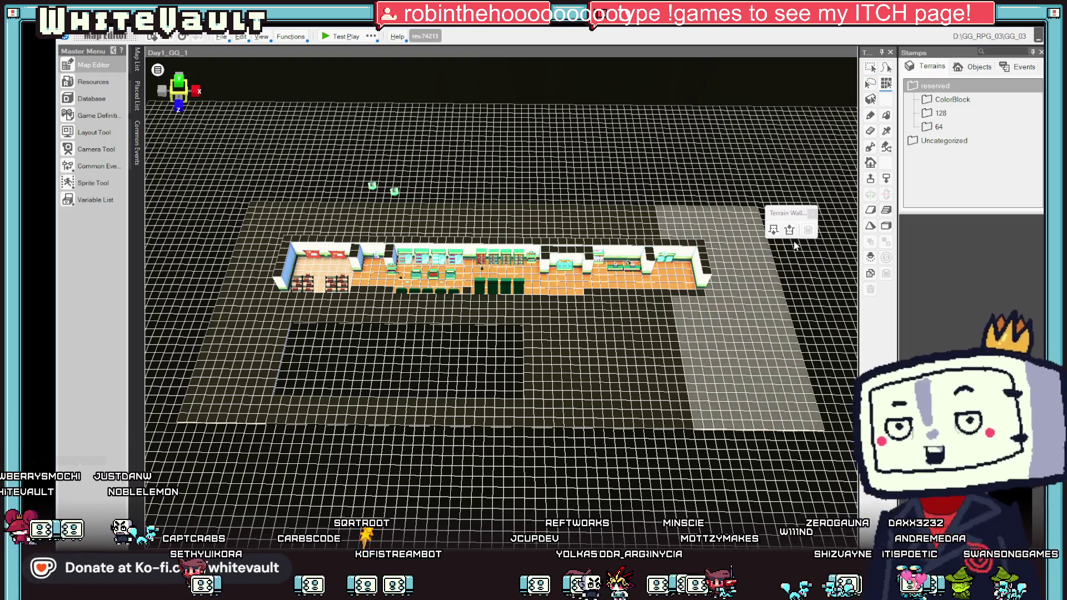
pyautogui.click(790, 231)
pyautogui.click(639, 328)
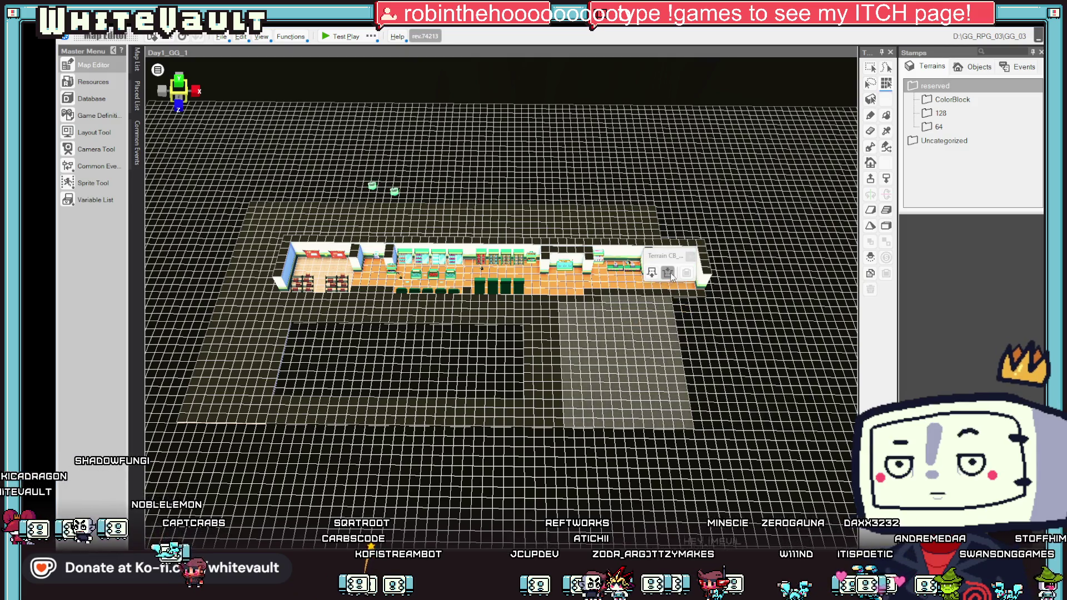
pyautogui.click(638, 226)
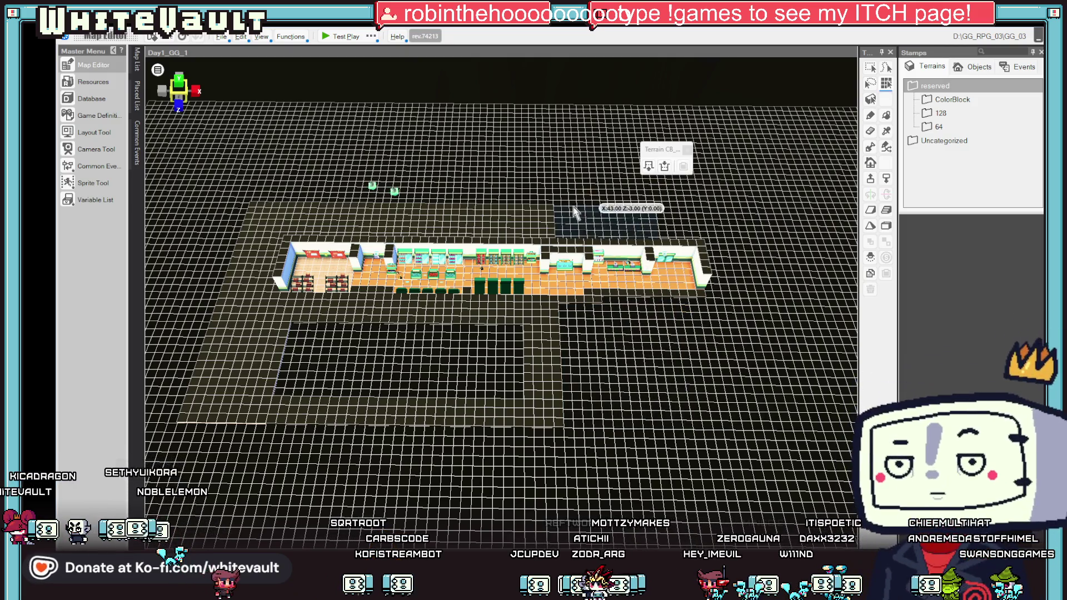
pyautogui.click(509, 219)
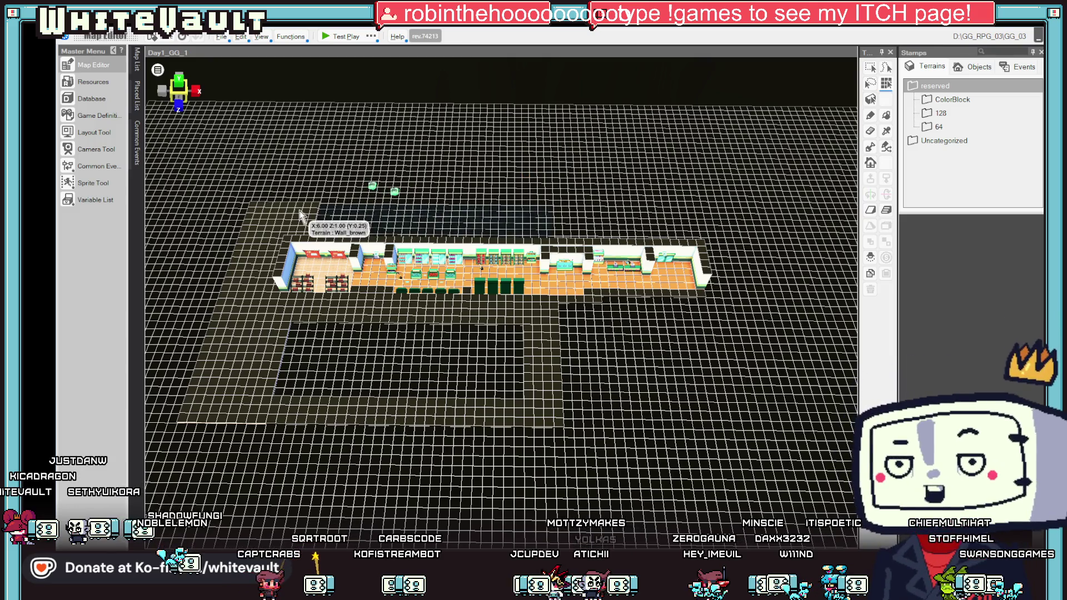
pyautogui.click(310, 204)
pyautogui.click(274, 273)
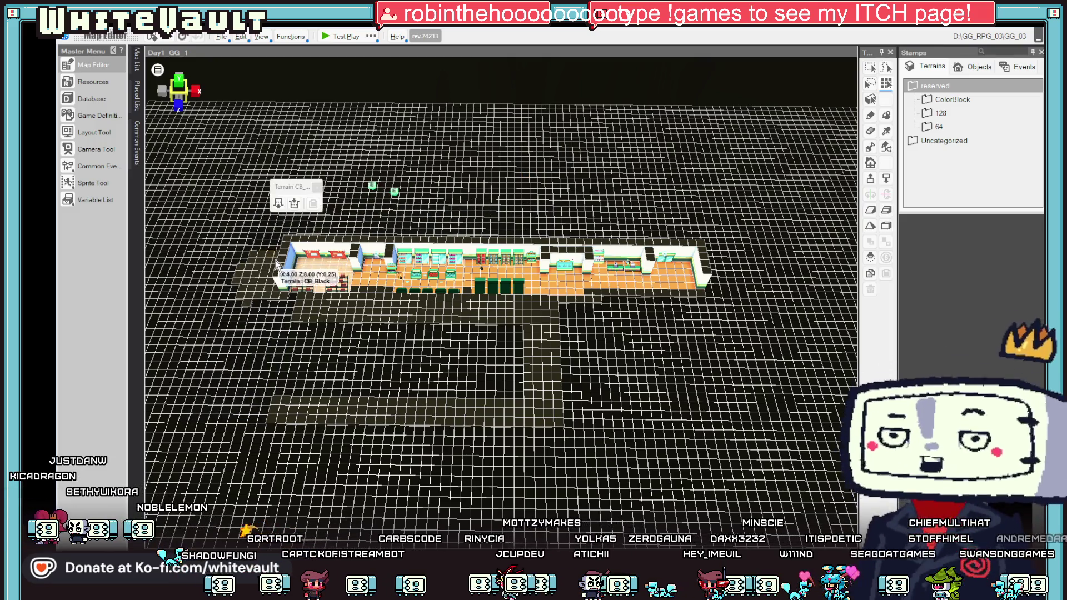
pyautogui.click(314, 286)
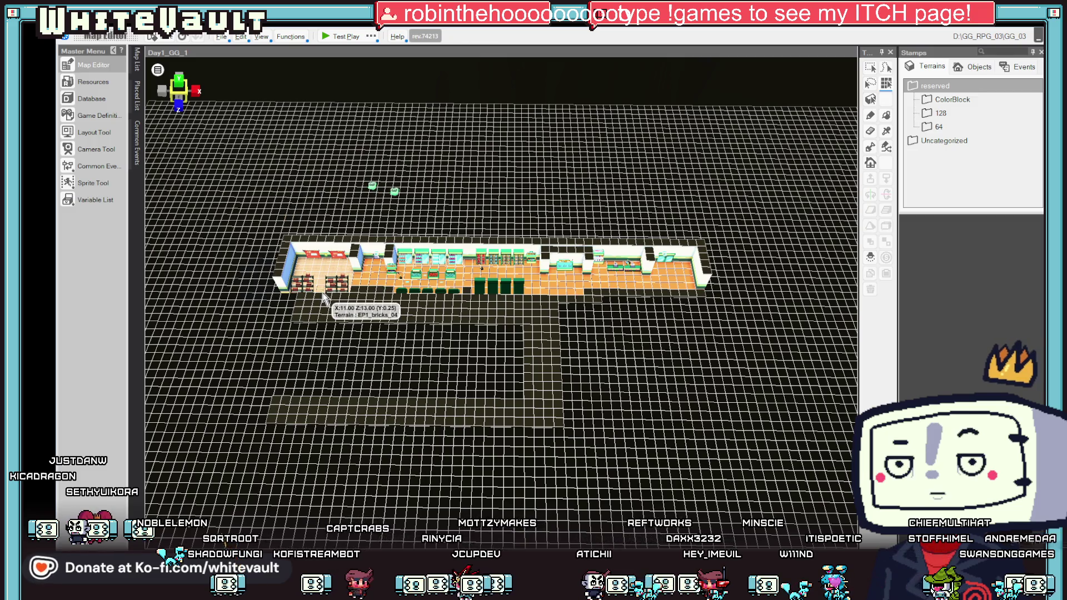
pyautogui.click(439, 295)
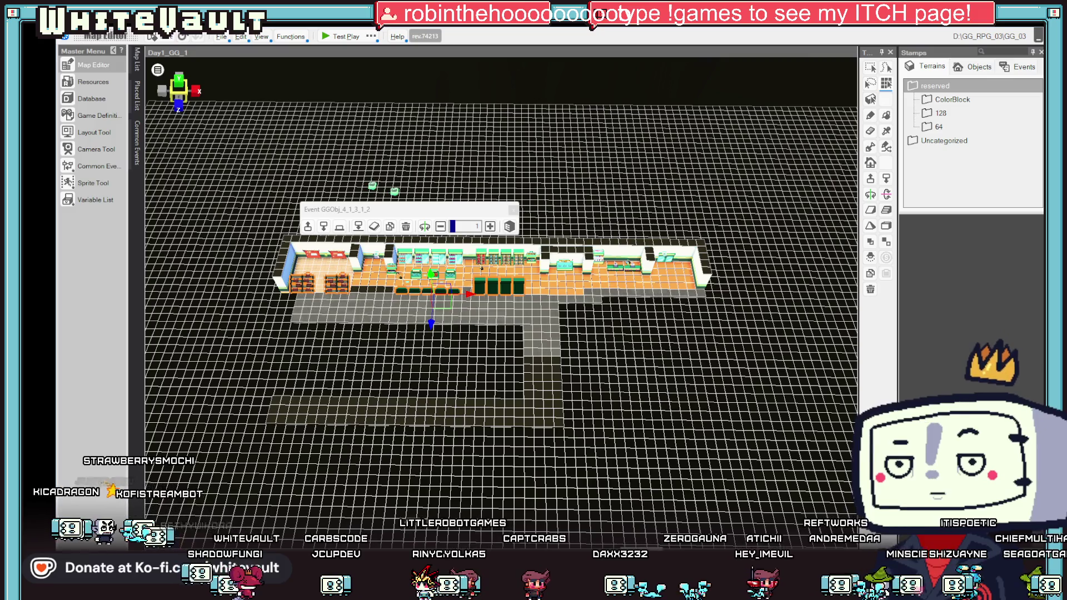
# Step: Delete the wall strip, dark floor, stray leftover tile, and grey strip below the store
pyautogui.click(550, 389)
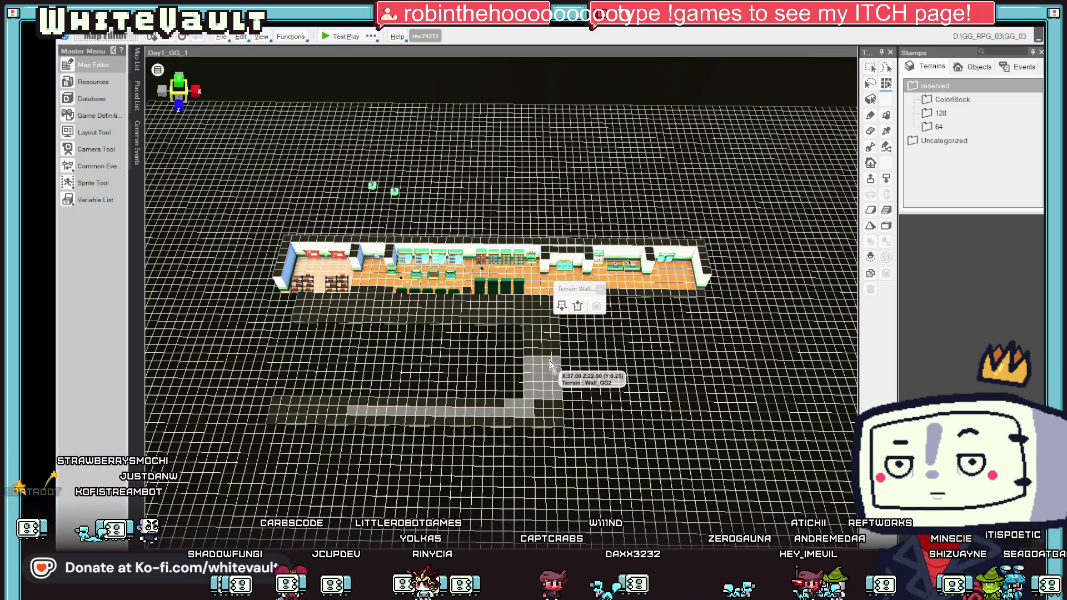
pyautogui.click(537, 414)
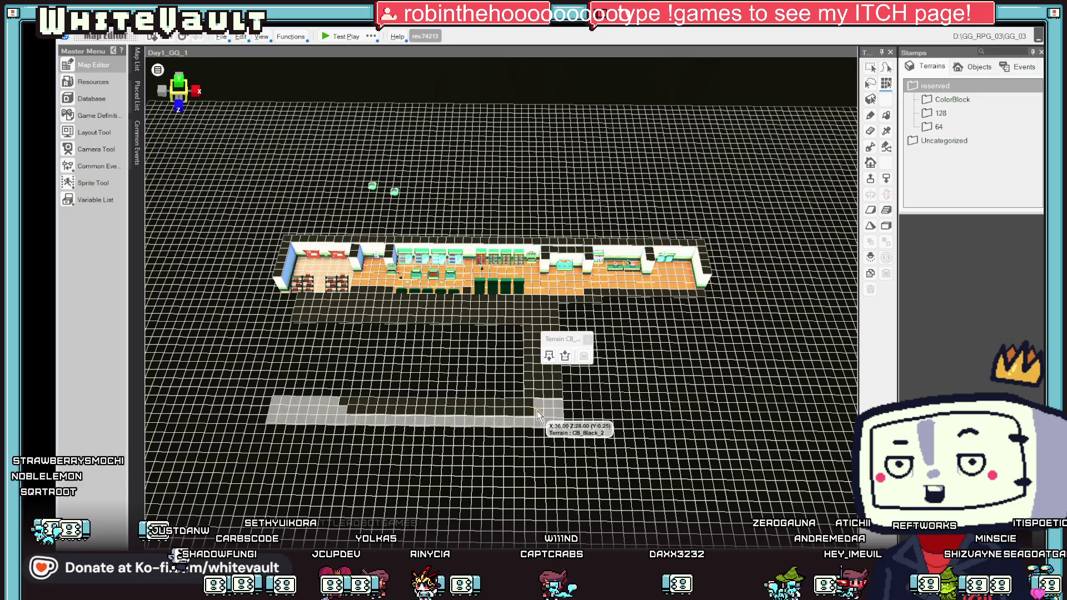
pyautogui.click(561, 369)
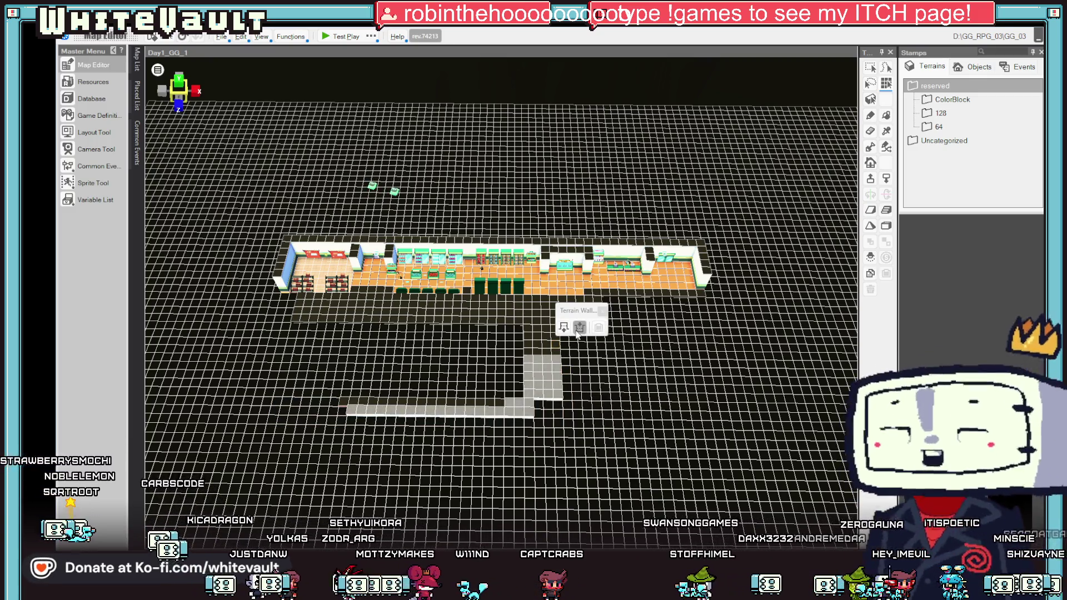
pyautogui.click(579, 328)
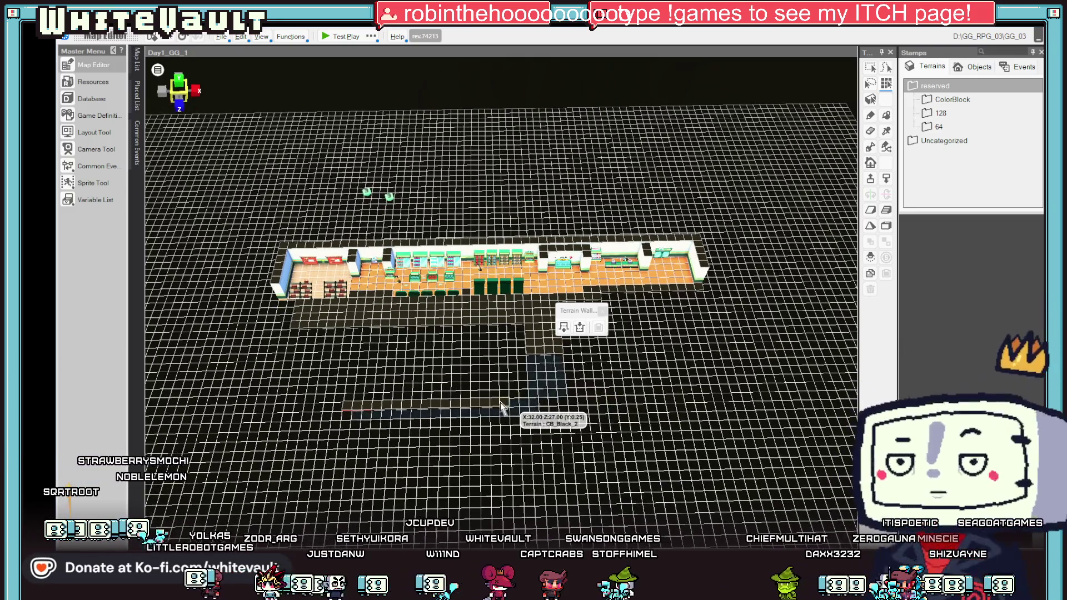
pyautogui.click(508, 408)
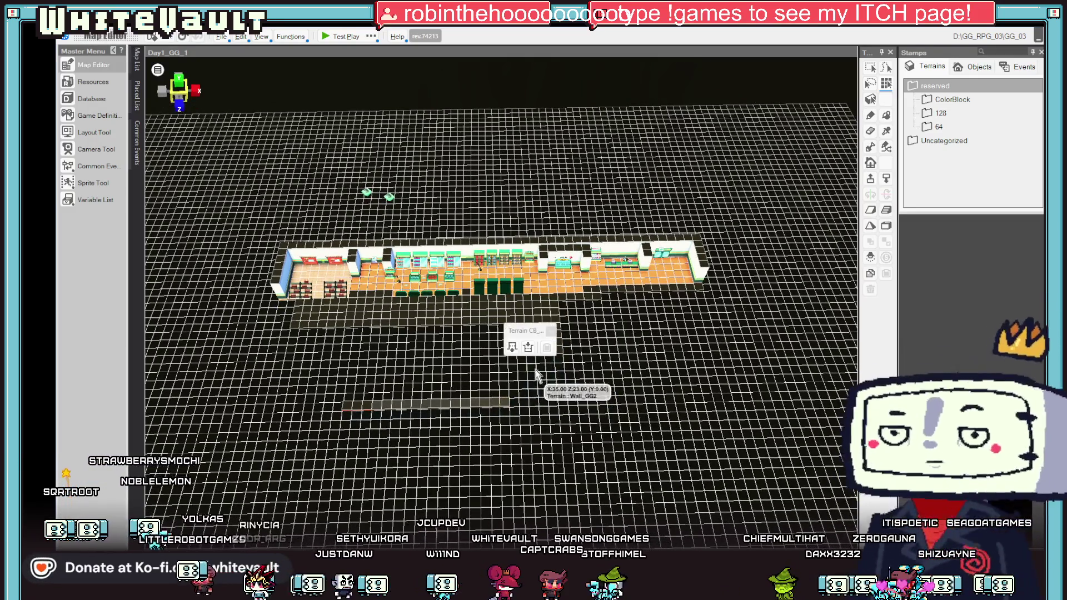
pyautogui.click(355, 410)
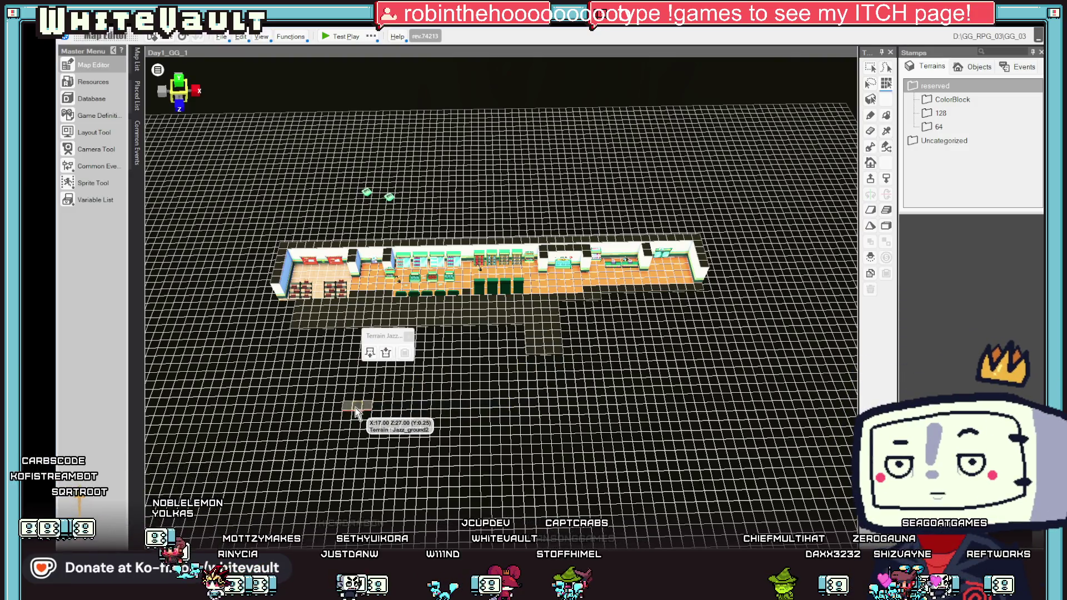
pyautogui.click(393, 264)
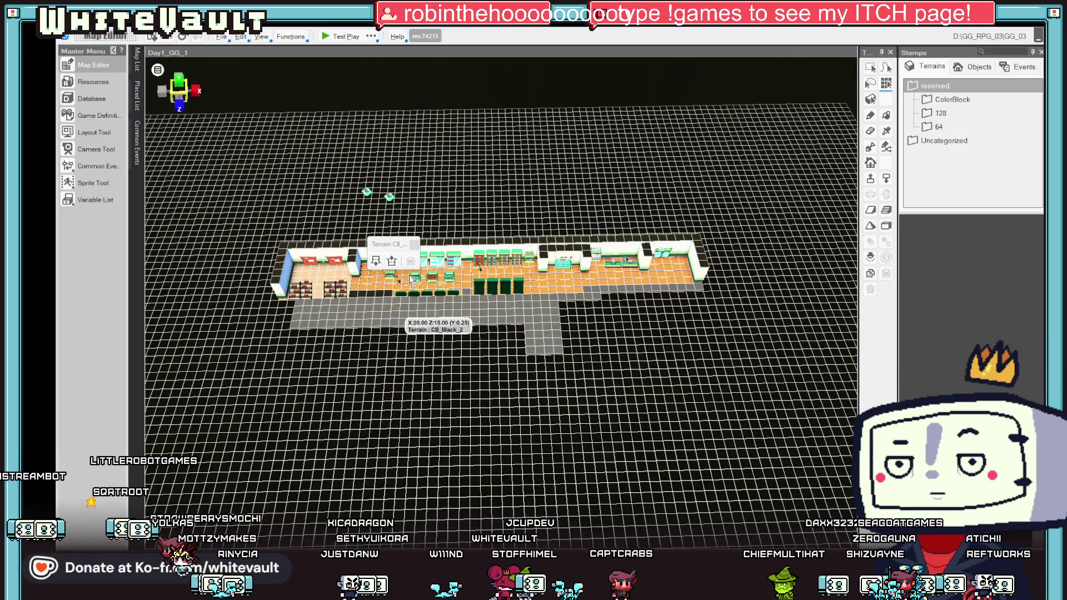
pyautogui.click(409, 240)
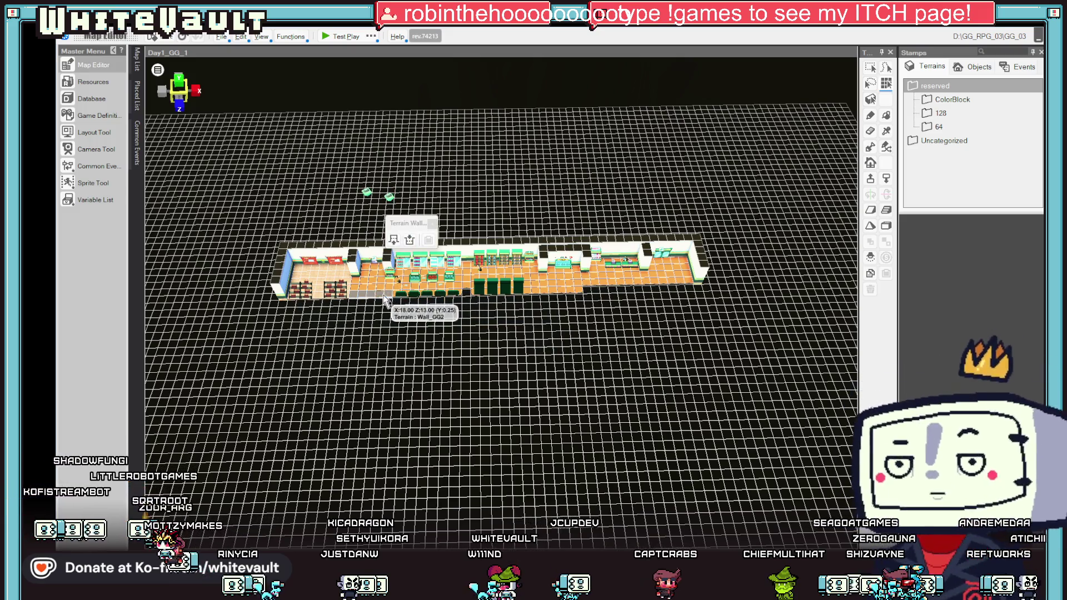
# Step: Open the map's settings and its display options
pyautogui.scroll(-3, 481, 372)
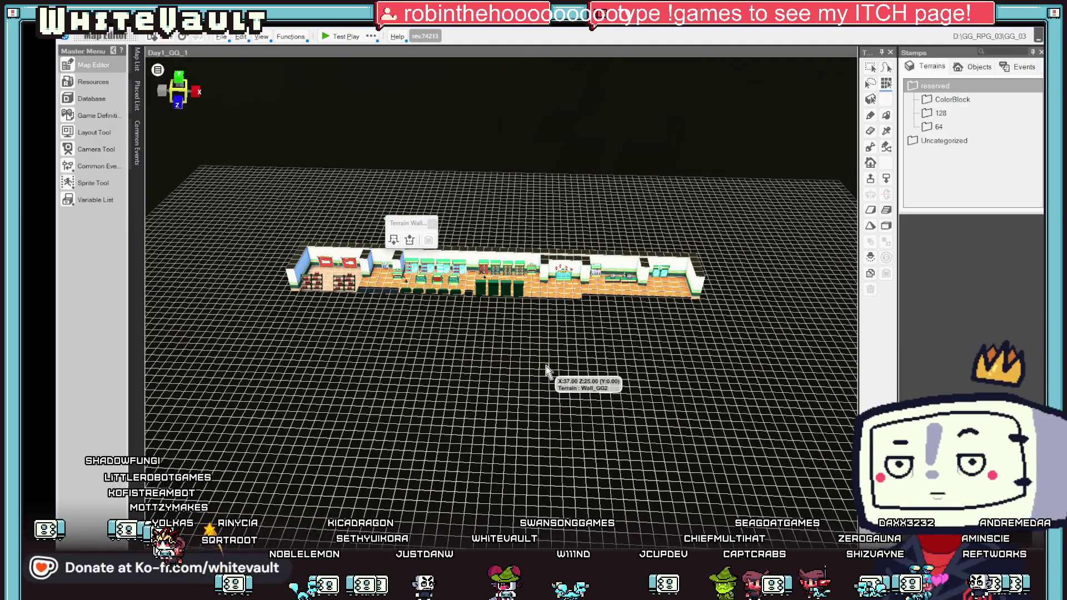
pyautogui.scroll(3, 556, 378)
pyautogui.scroll(1, 550, 430)
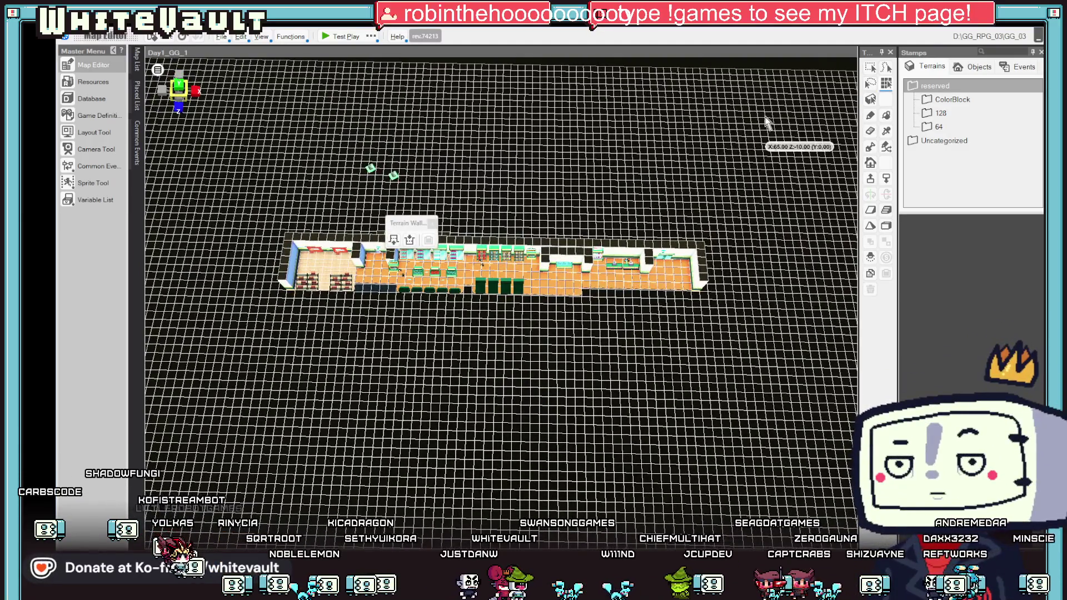
pyautogui.scroll(-5, 678, 336)
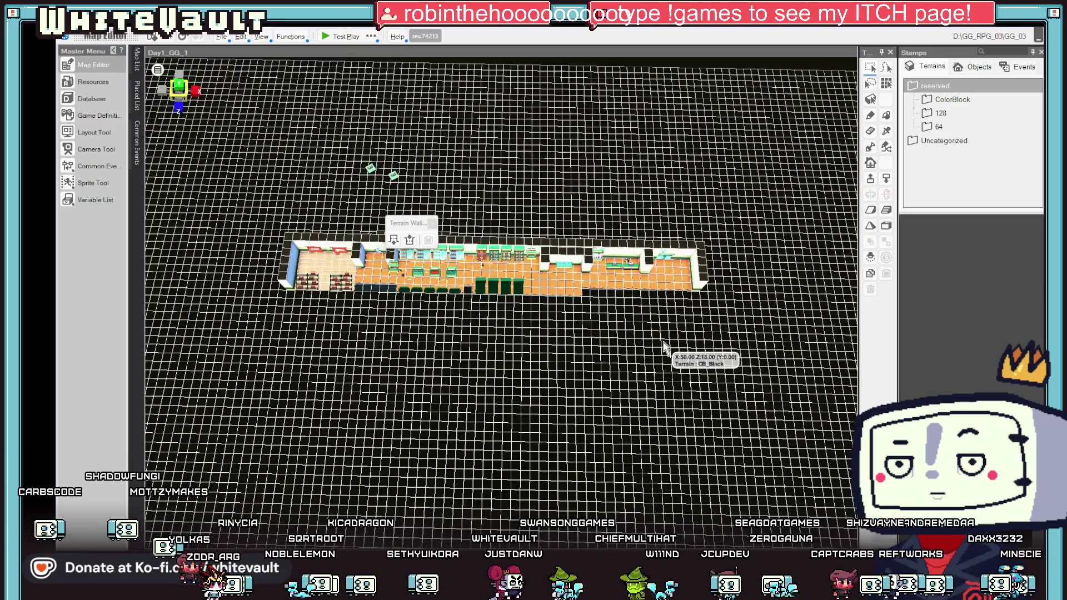
pyautogui.scroll(3, 666, 286)
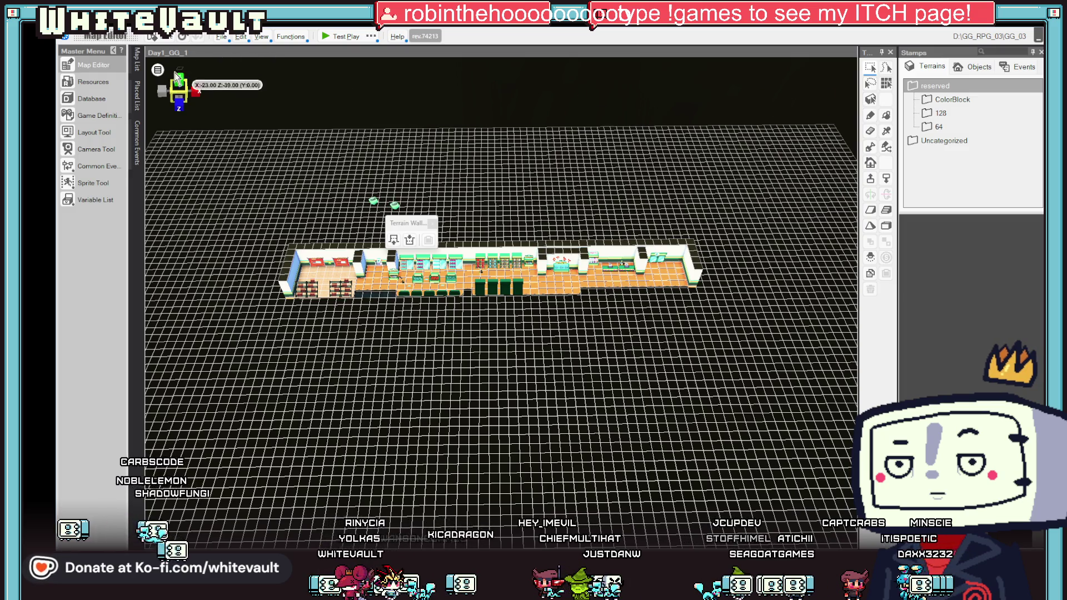
pyautogui.click(176, 78)
pyautogui.click(875, 72)
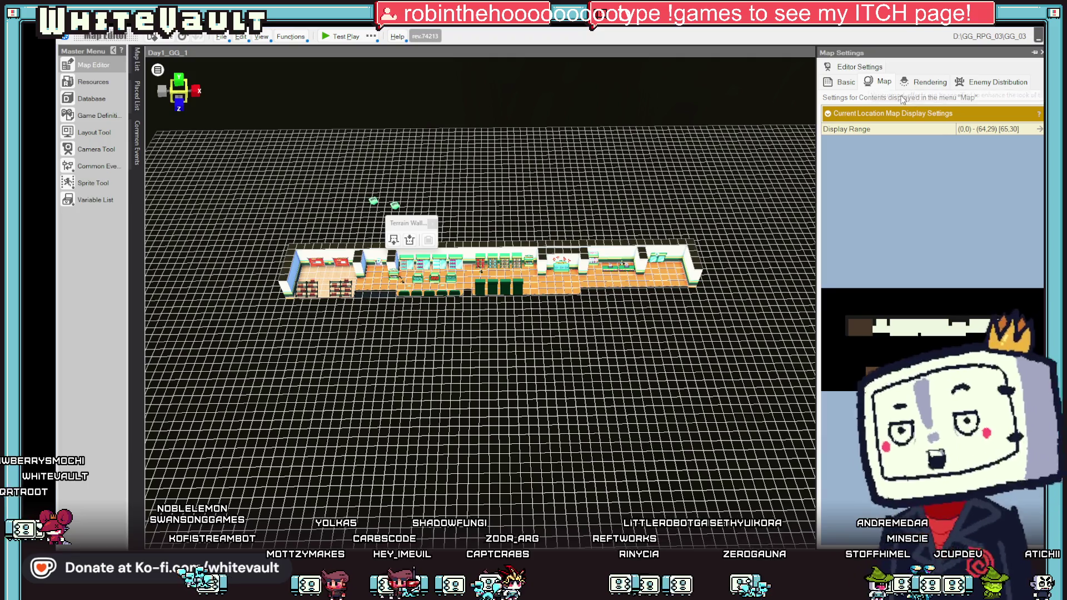
# Step: Set Map Size X and Z to 25 in Basic settings, apply it, and launch a test play
pyautogui.click(844, 82)
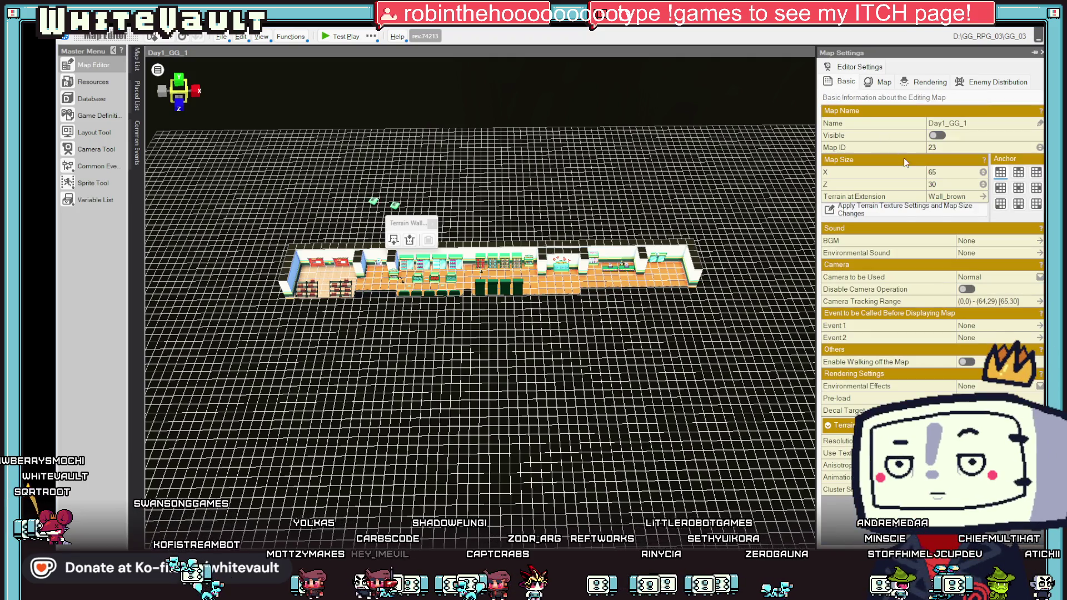
pyautogui.click(954, 173)
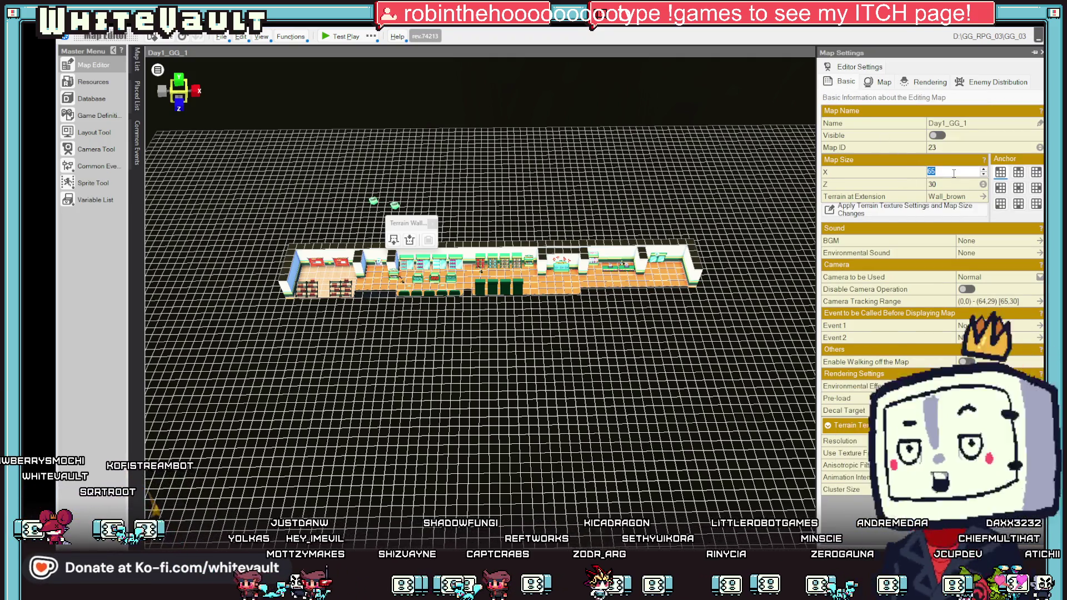
pyautogui.write('2525')
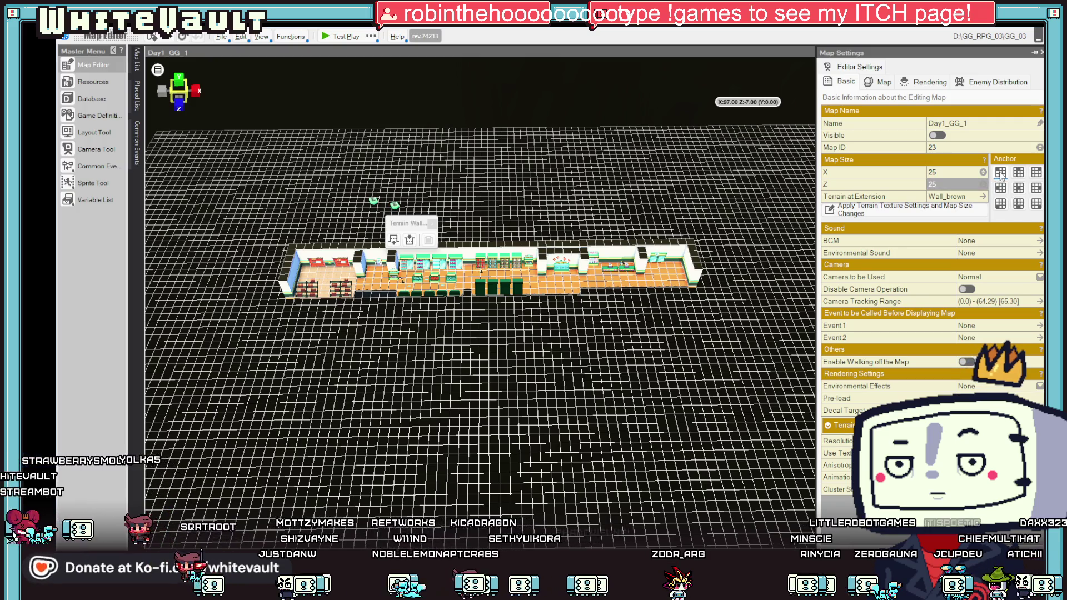
pyautogui.click(945, 210)
pyautogui.click(339, 37)
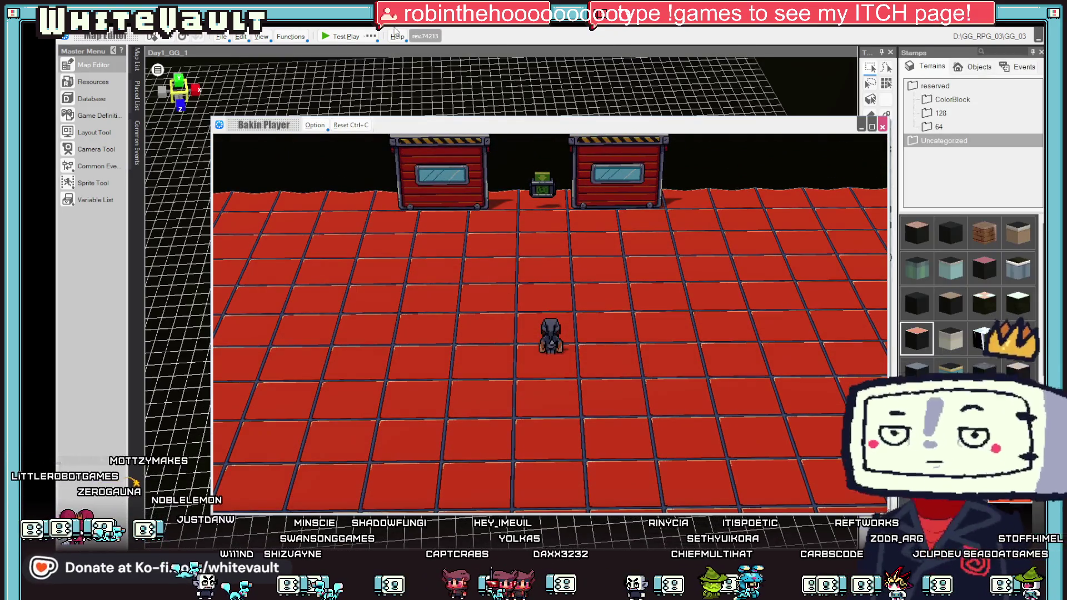
# Step: End the test play, pick a light grey terrain tile, and bring up the Map List
pyautogui.press('Escape')
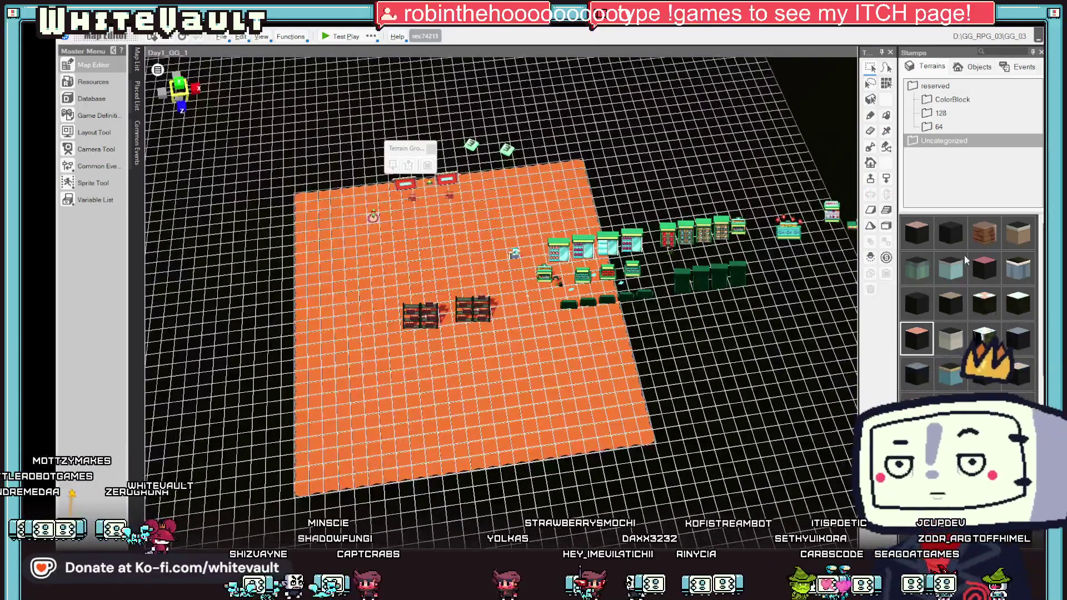
pyautogui.click(951, 341)
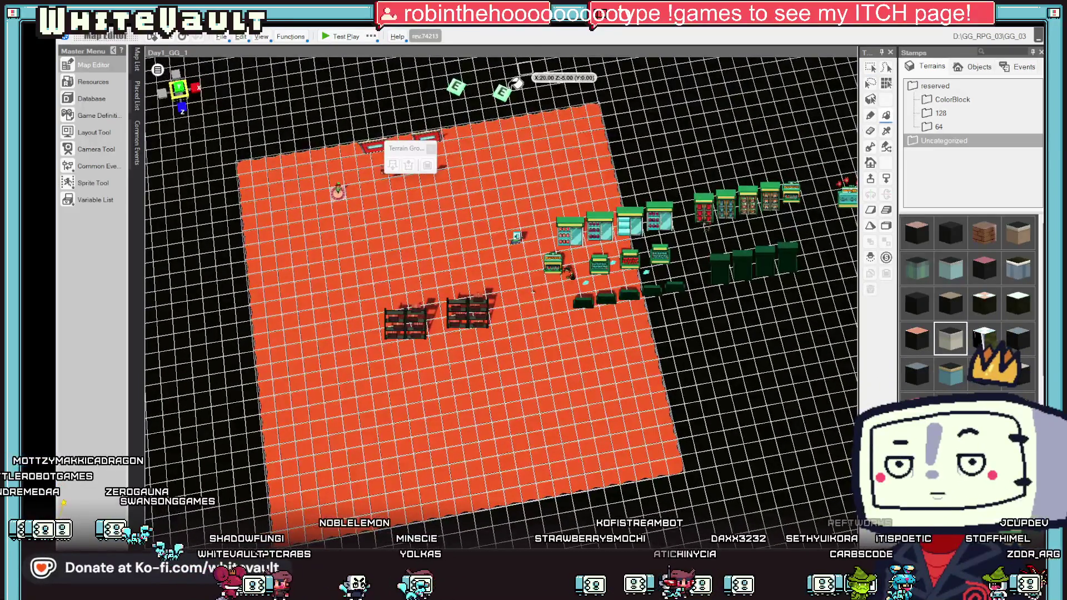
pyautogui.click(140, 61)
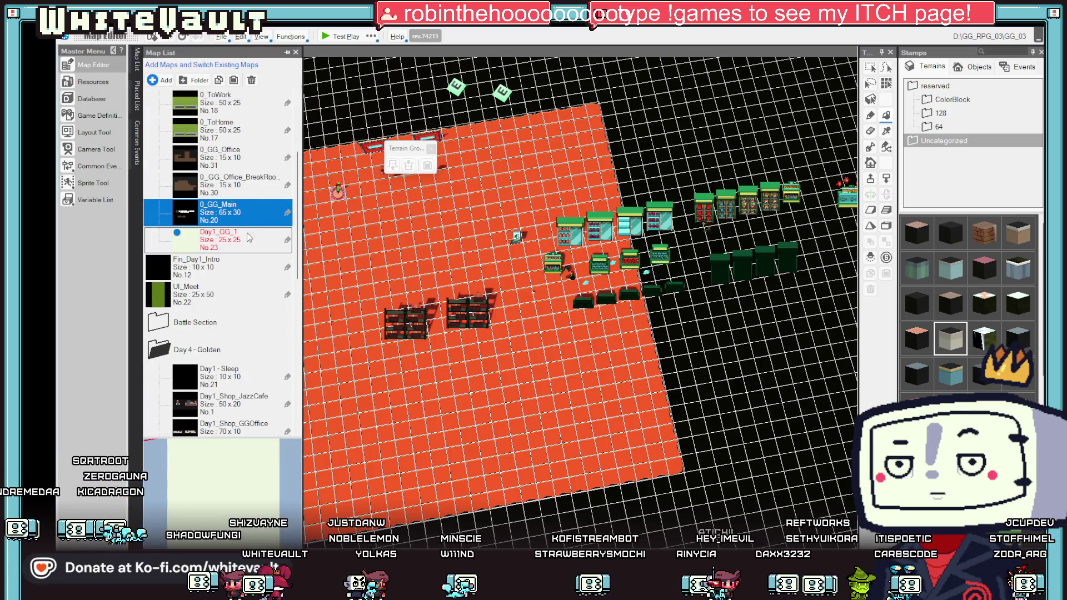
pyautogui.doubleClick(250, 223)
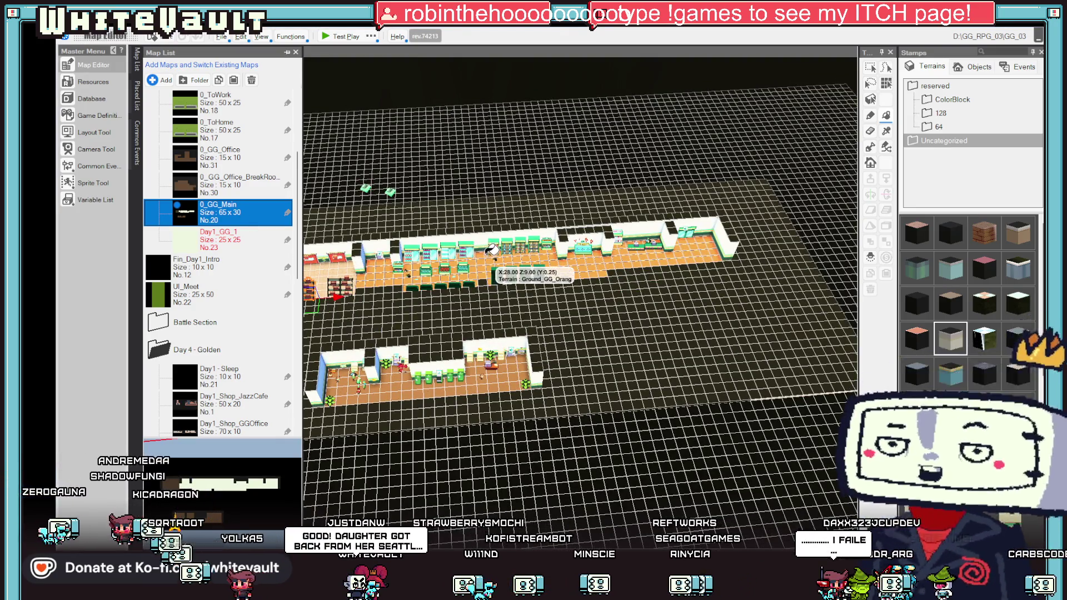
pyautogui.scroll(2, 501, 223)
pyautogui.click(872, 118)
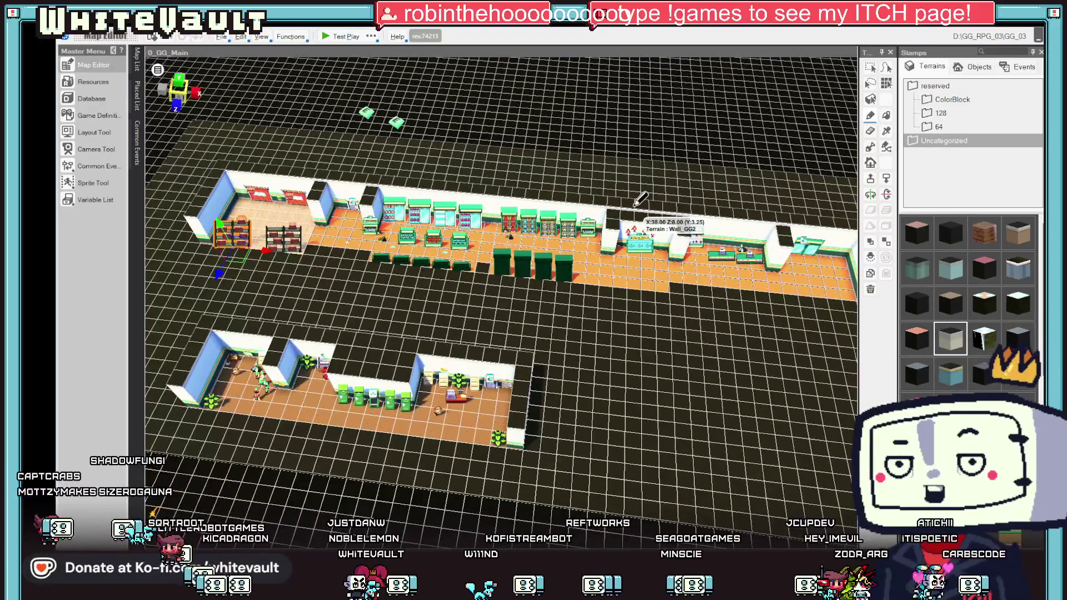
pyautogui.click(634, 204)
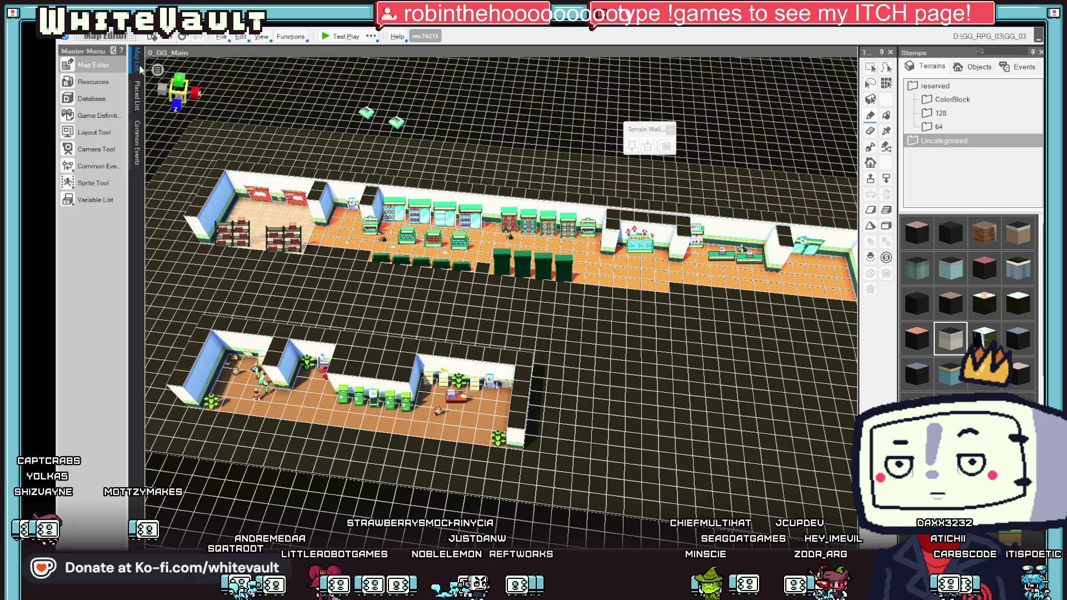
pyautogui.click(140, 70)
pyautogui.doubleClick(223, 239)
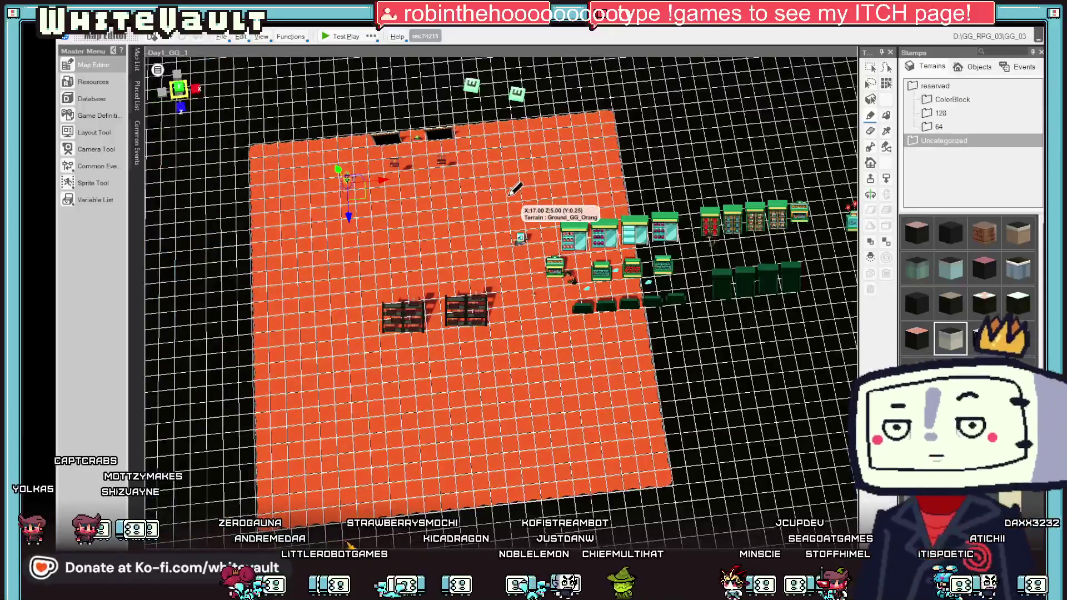
# Step: Move the red loading-bay door objects down one row
pyautogui.scroll(3, 548, 257)
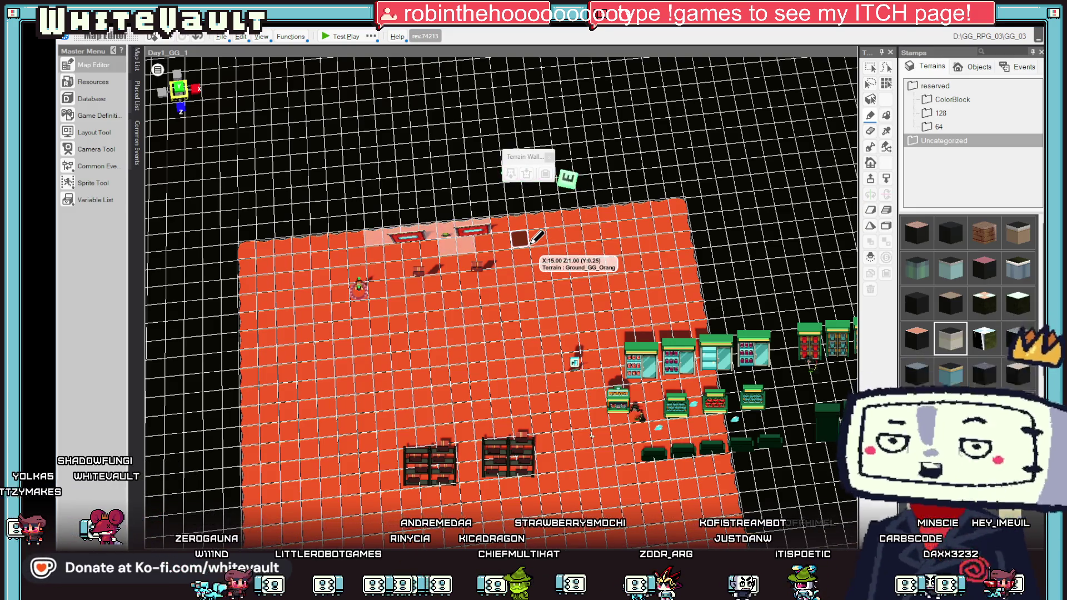
pyautogui.scroll(-3, 561, 345)
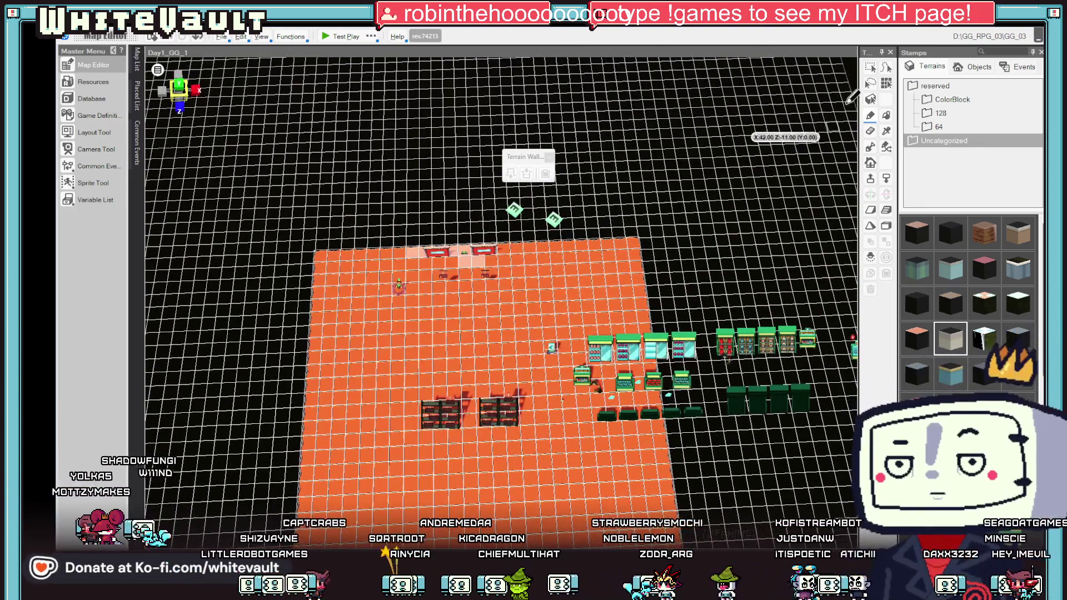
pyautogui.click(870, 67)
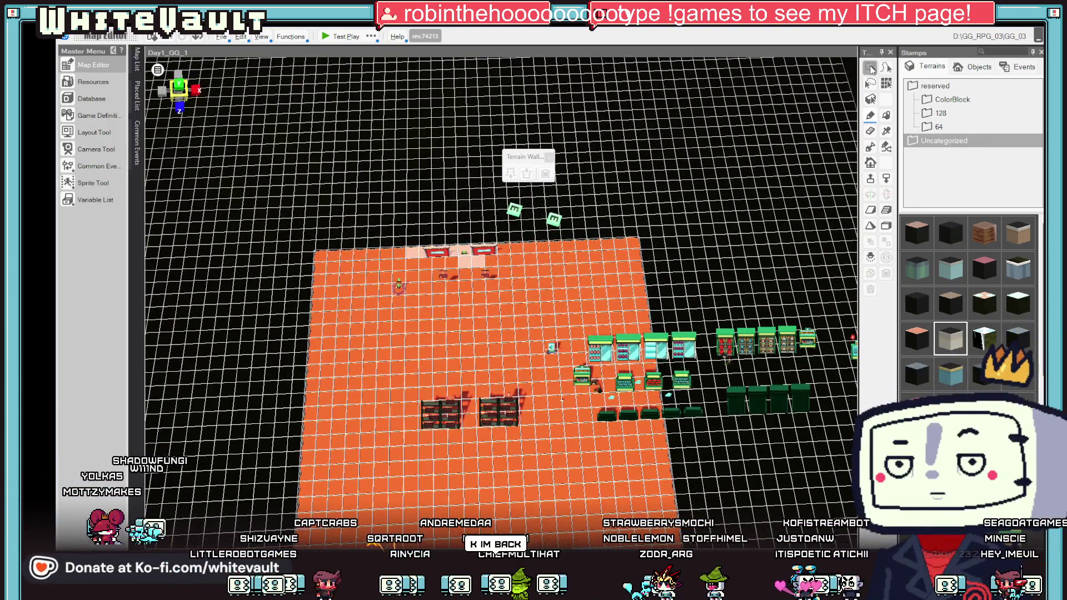
pyautogui.moveTo(520, 296)
pyautogui.mouseDown()
pyautogui.moveTo(444, 257)
pyautogui.moveTo(475, 334)
pyautogui.mouseUp()
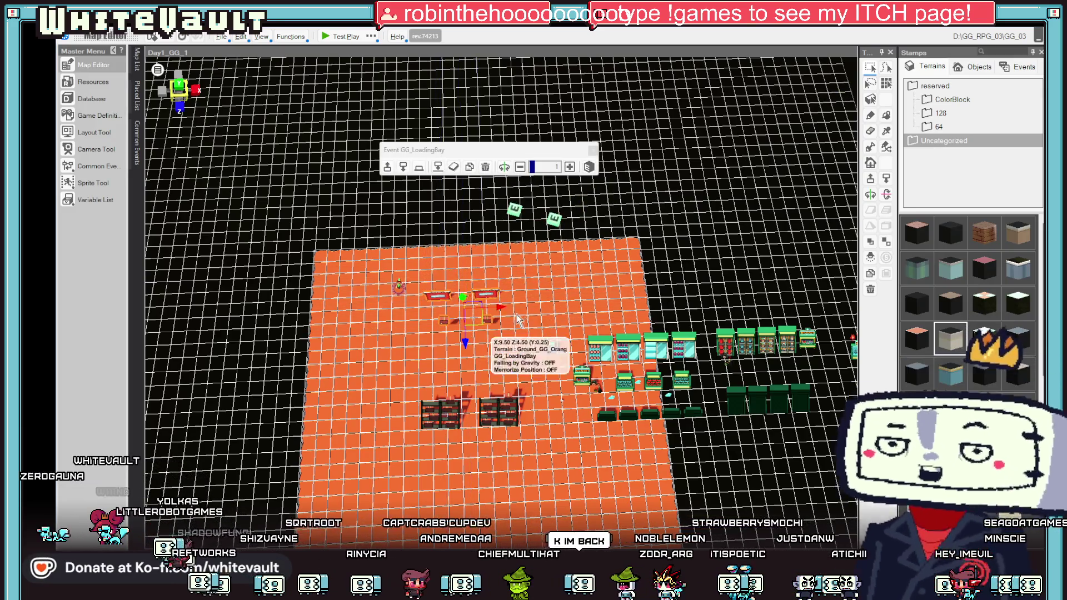
pyautogui.click(548, 327)
pyautogui.moveTo(411, 290)
pyautogui.mouseDown()
pyautogui.moveTo(528, 362)
pyautogui.moveTo(488, 359)
pyautogui.moveTo(490, 378)
pyautogui.mouseUp()
pyautogui.click(655, 311)
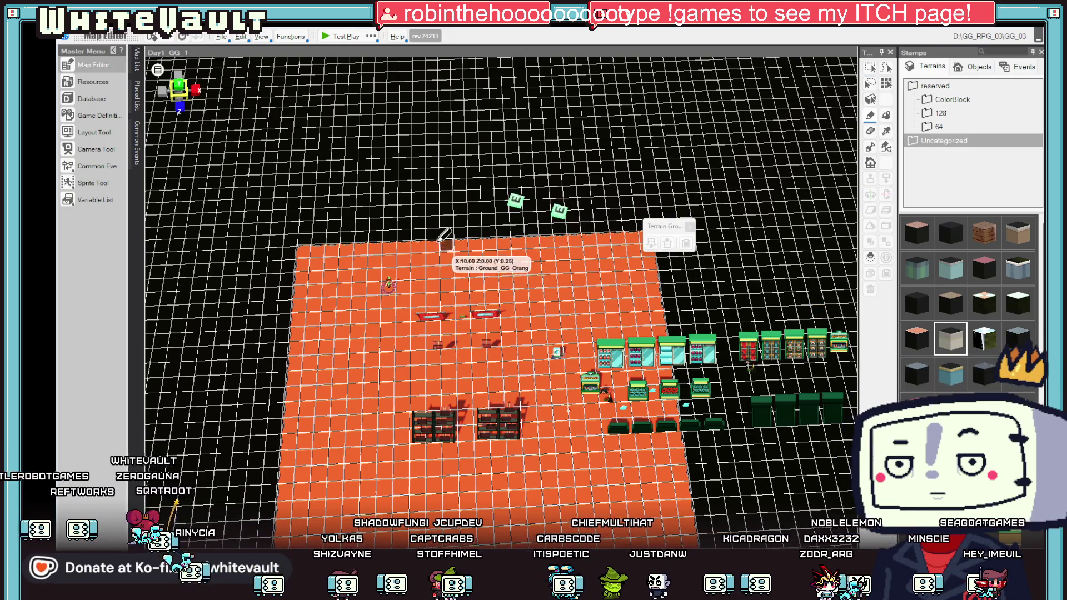
# Step: Paint dark wall tiles along the floor's top edge, extending it one more tile
pyautogui.moveTo(423, 243); pyautogui.dragTo(456, 240)
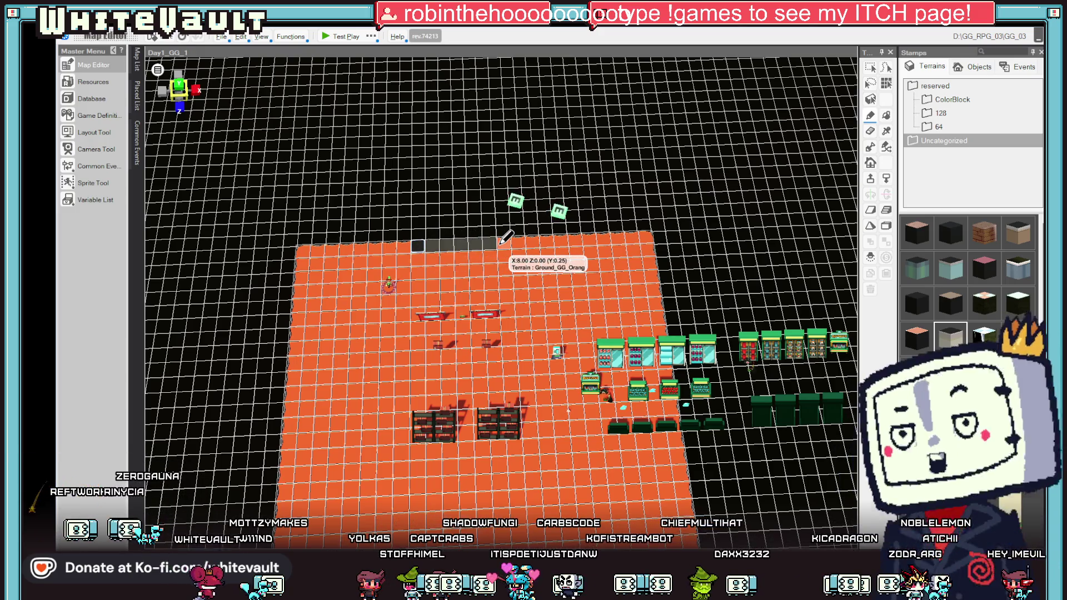
pyautogui.moveTo(514, 220)
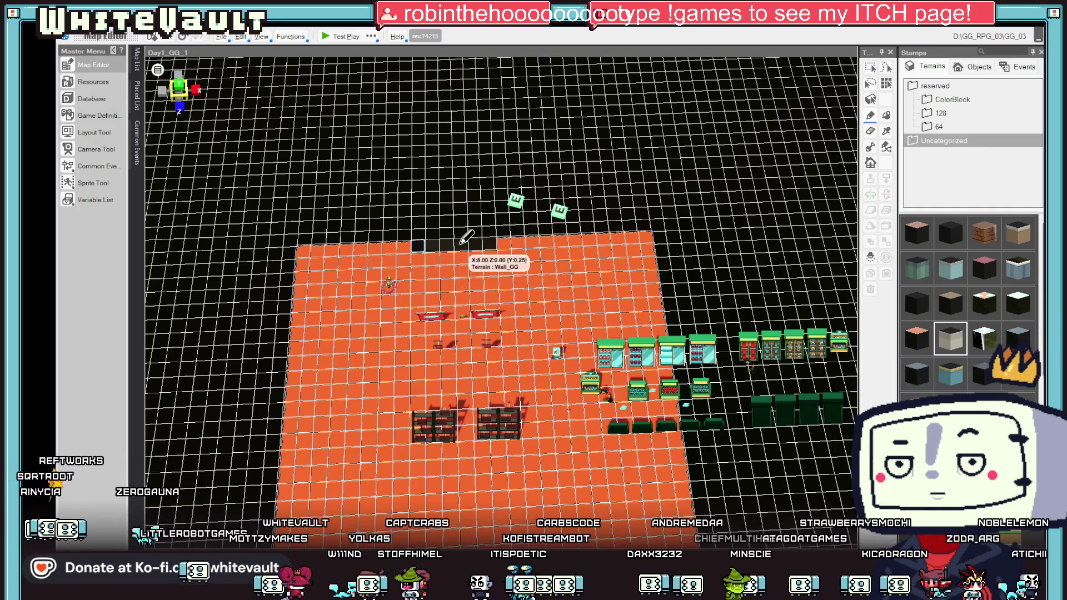
pyautogui.click(497, 238)
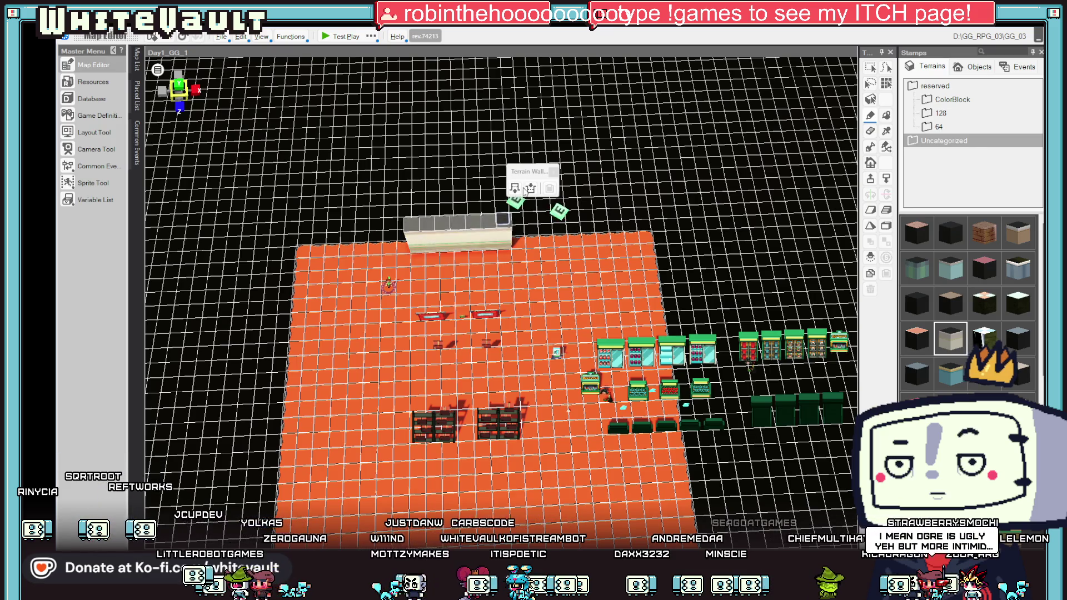
# Step: Switch to the 0_GG_Main map from the Map List
pyautogui.moveTo(457, 223); pyautogui.dragTo(486, 192)
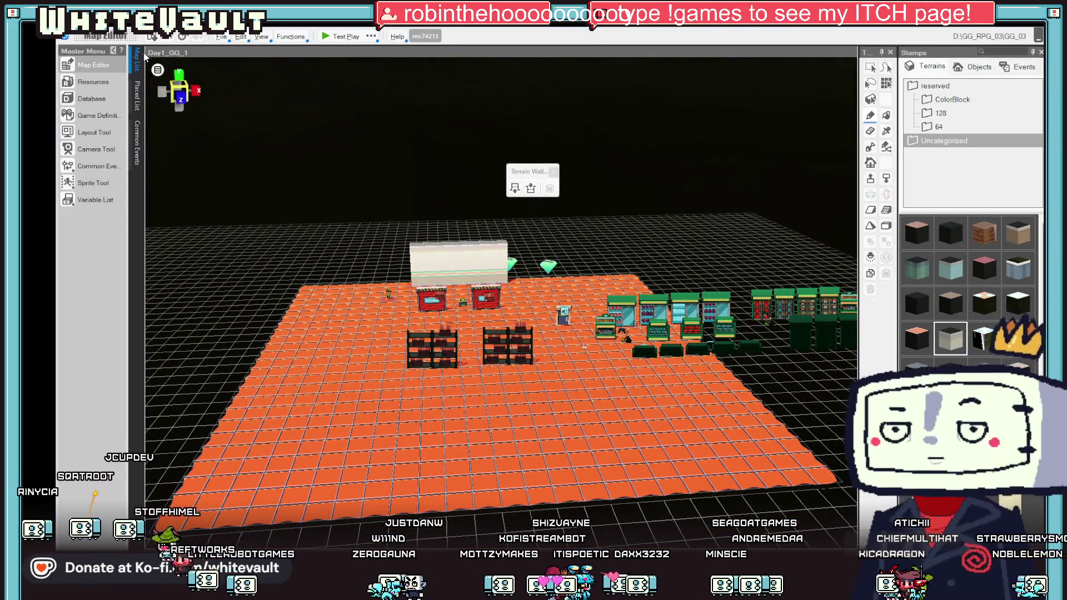
pyautogui.moveTo(136, 61)
pyautogui.click(223, 212)
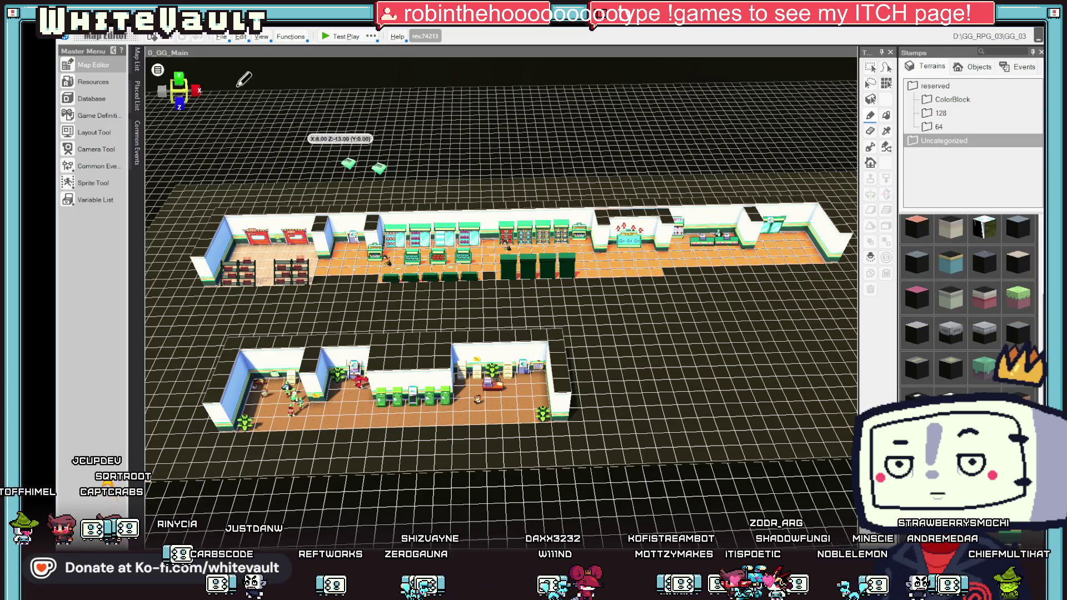
# Step: Reopen Day1_GG_1 from the Map List, tilt to a top-down view, and select the new back wall
pyautogui.click(139, 66)
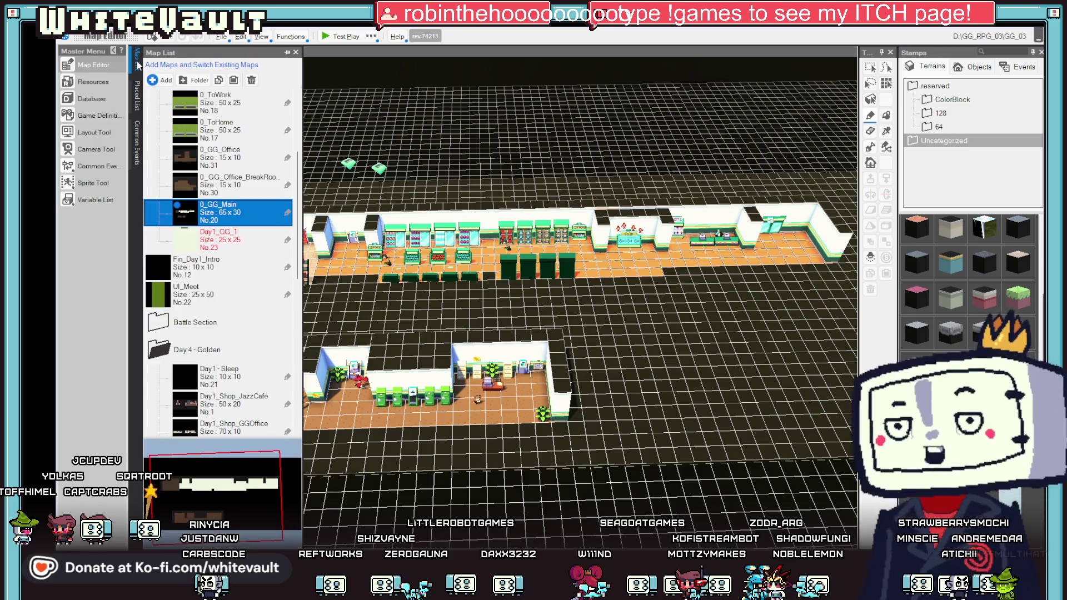
pyautogui.doubleClick(236, 238)
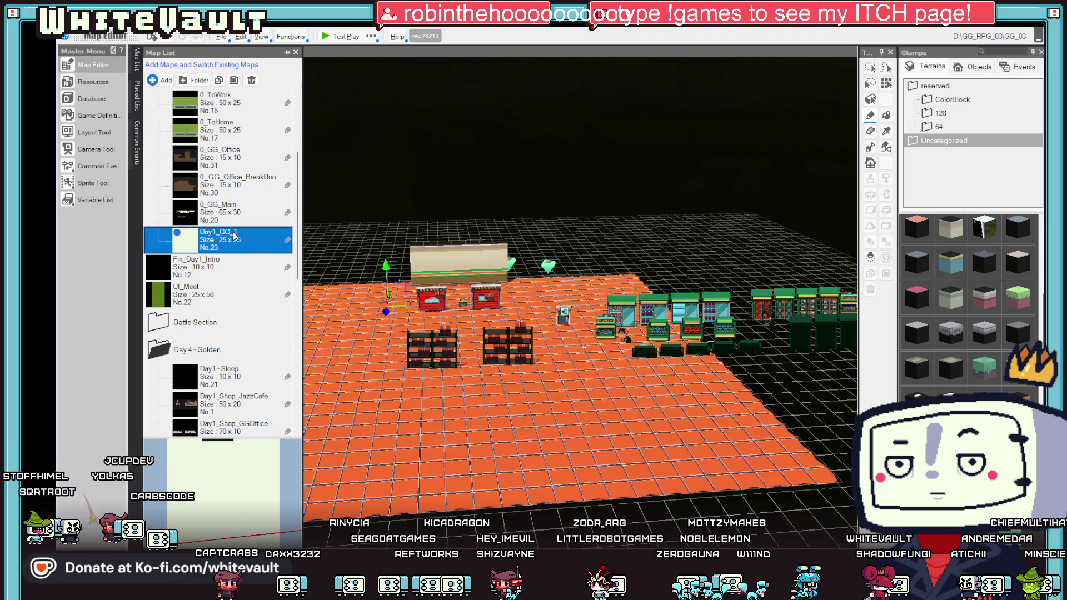
pyautogui.moveTo(505, 254); pyautogui.dragTo(428, 220)
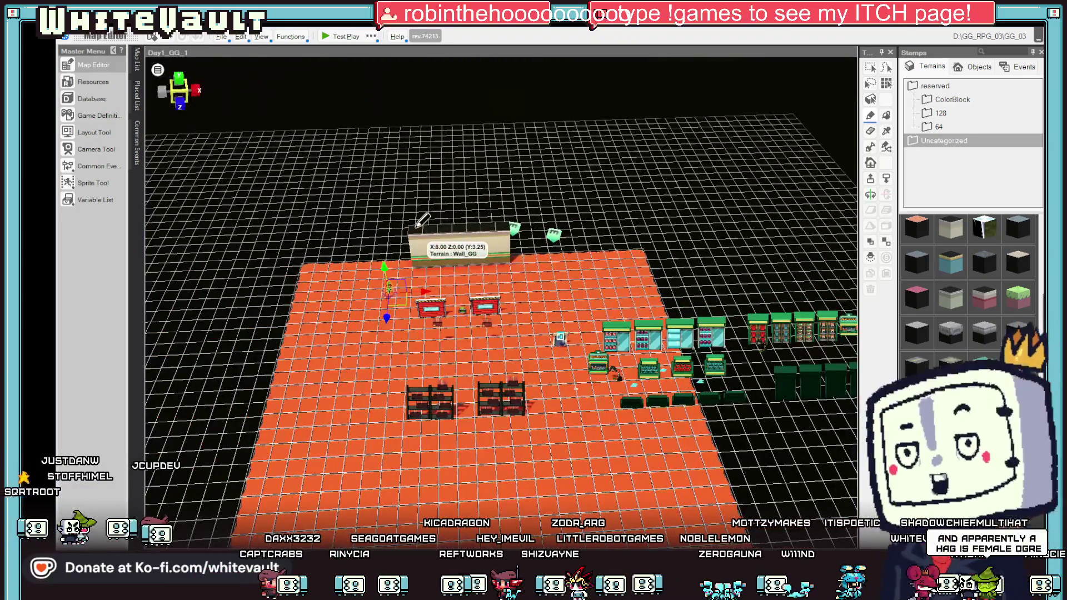
pyautogui.click(502, 226)
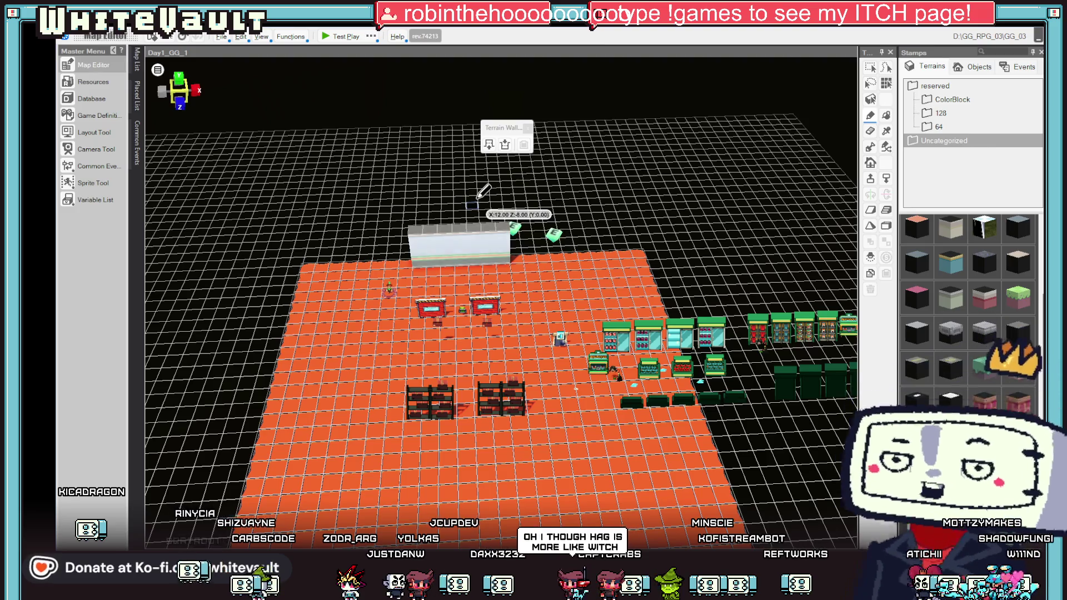
# Step: Paint a wall running down the left side from the back wall's corner
pyautogui.moveTo(477, 193)
pyautogui.mouseDown()
pyautogui.moveTo(507, 236)
pyautogui.moveTo(417, 274)
pyautogui.moveTo(453, 250)
pyautogui.moveTo(382, 296)
pyautogui.mouseUp()
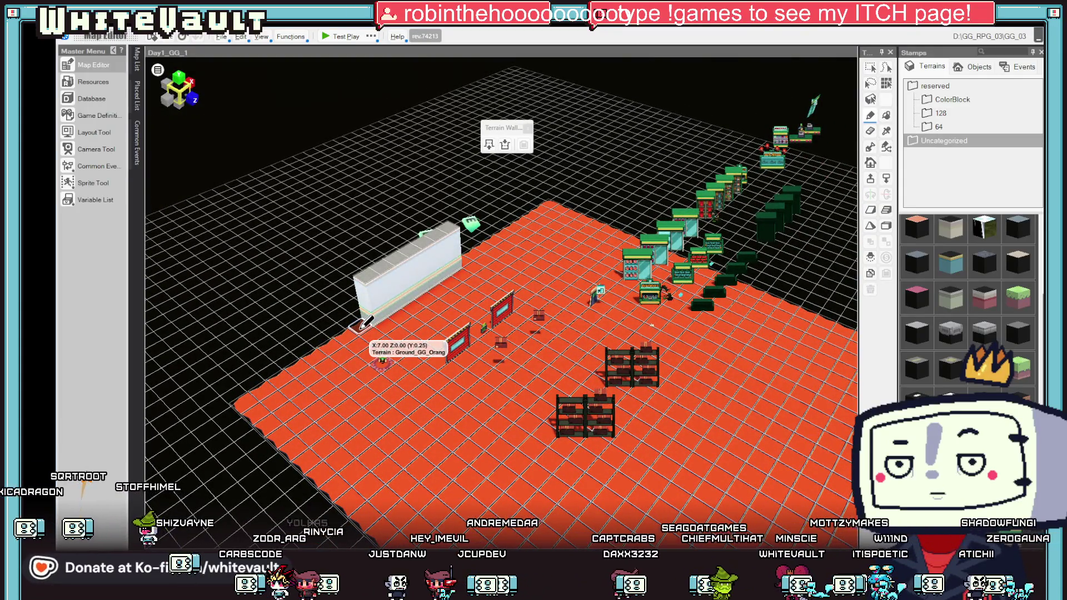
pyautogui.click(383, 340)
pyautogui.moveTo(340, 376)
pyautogui.mouseDown()
pyautogui.moveTo(291, 411)
pyautogui.moveTo(352, 364)
pyautogui.mouseUp()
pyautogui.moveTo(370, 325); pyautogui.dragTo(408, 364)
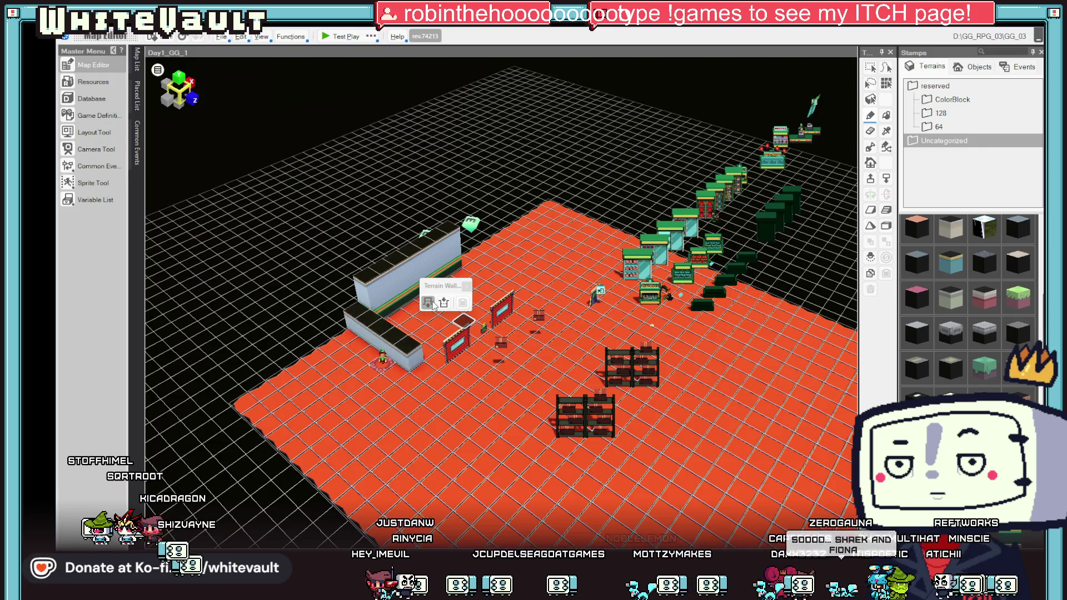
# Step: Look straight down, check the right-side wall piece, and select the right red door event
pyautogui.moveTo(476, 302); pyautogui.dragTo(556, 362)
pyautogui.press('Escape')
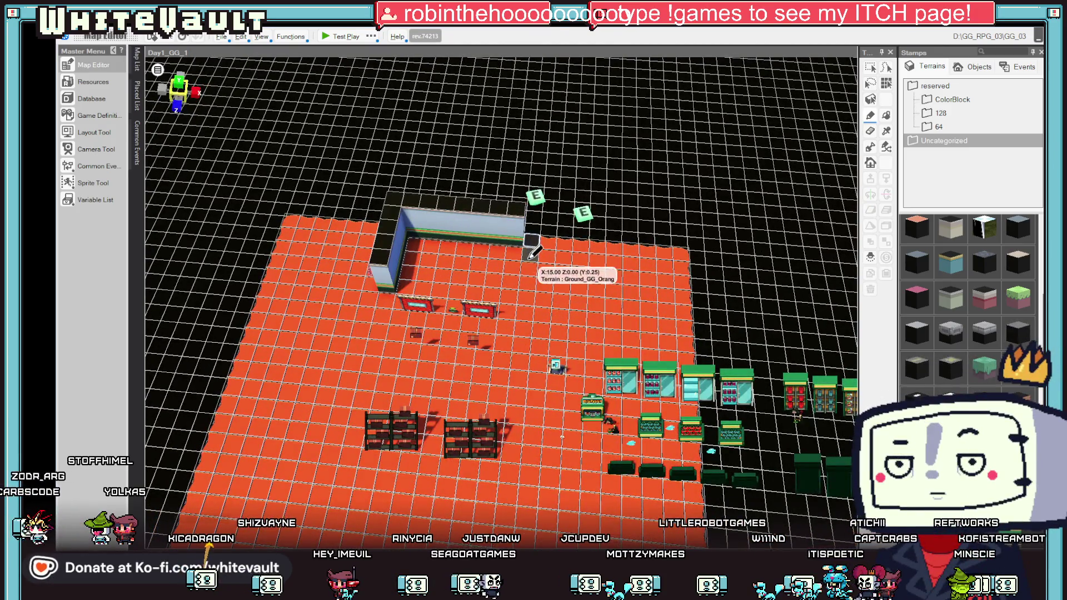
pyautogui.click(529, 277)
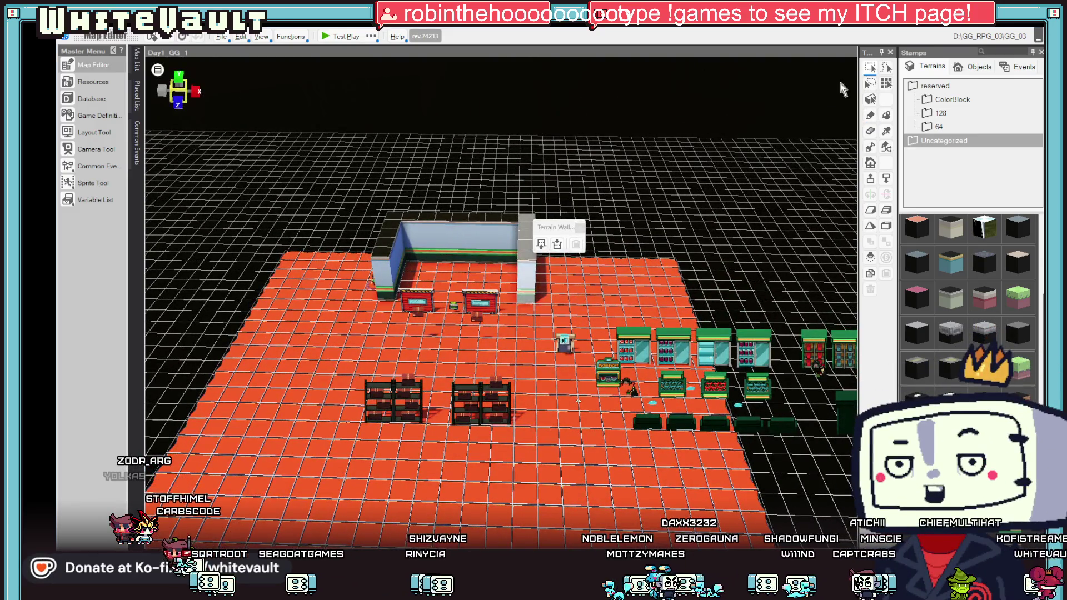
pyautogui.click(491, 308)
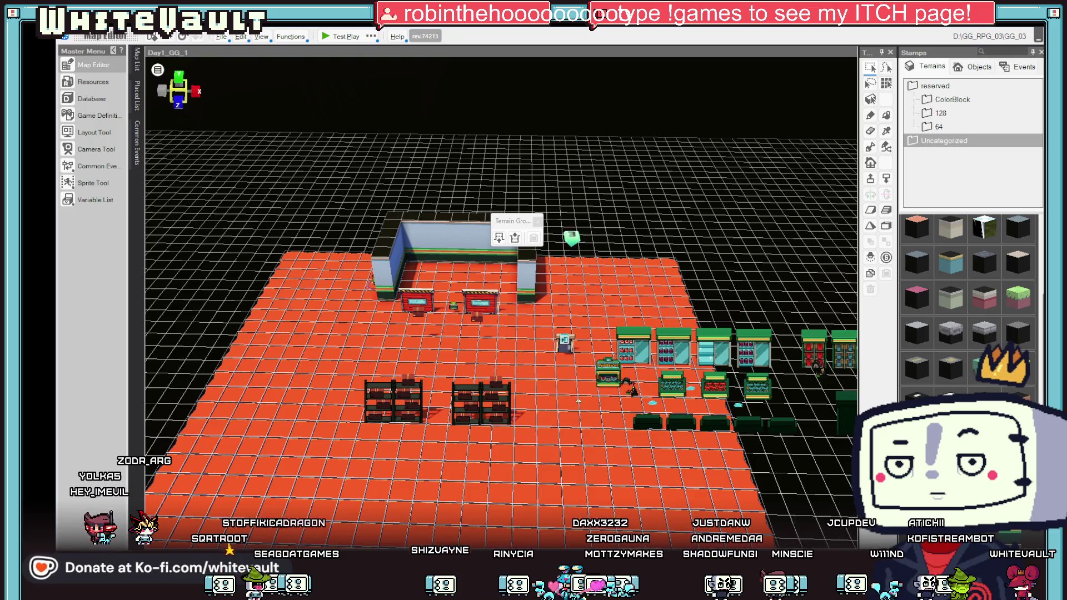
pyautogui.click(492, 307)
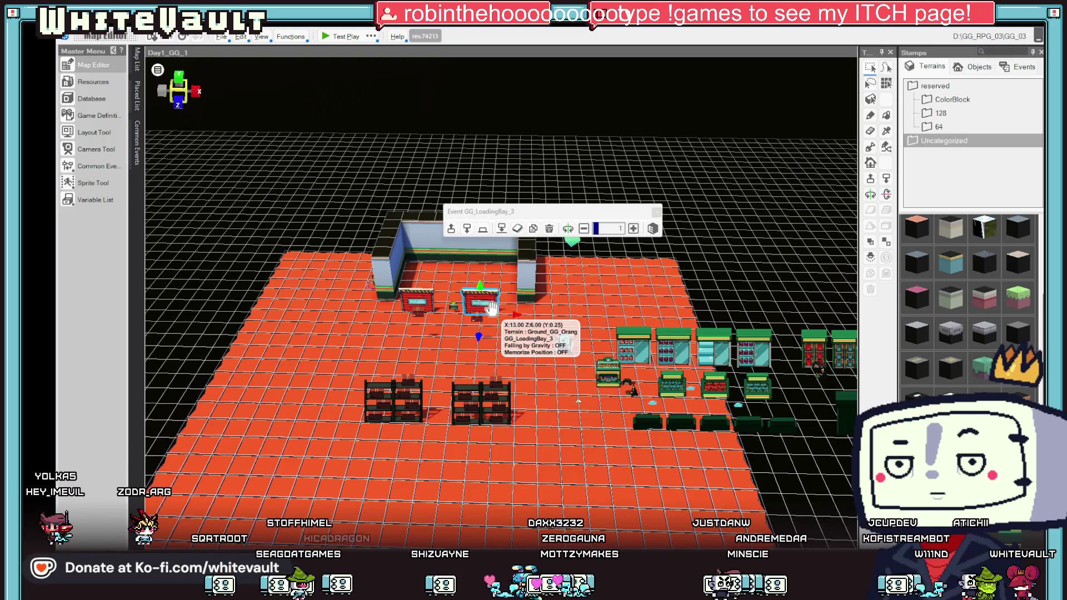
# Step: Shift the right door over one tile and nudge the Clock_1_2 event along the back wall
pyautogui.moveTo(476, 332)
pyautogui.mouseDown()
pyautogui.moveTo(458, 289)
pyautogui.moveTo(465, 275)
pyautogui.mouseUp()
pyautogui.click(465, 270)
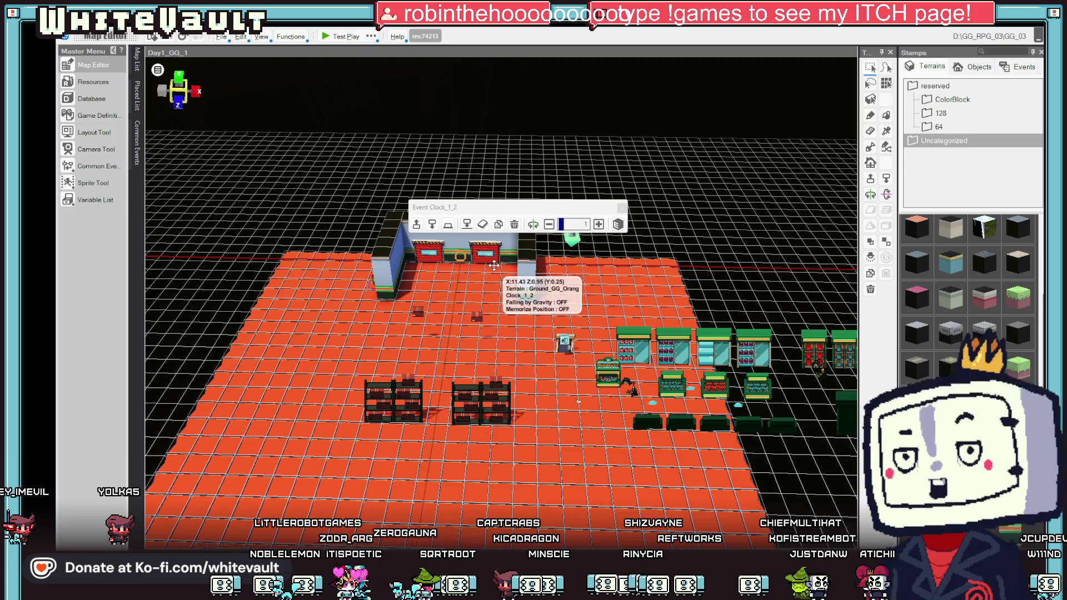
pyautogui.moveTo(489, 266); pyautogui.dragTo(462, 281)
pyautogui.scroll(5, 462, 281)
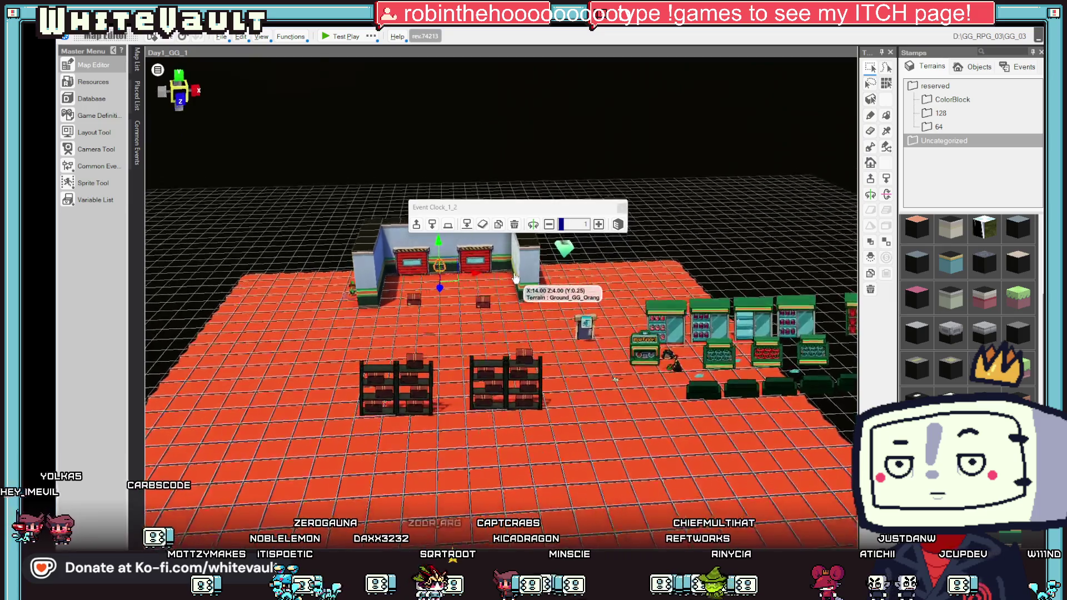
pyautogui.scroll(-2, 505, 272)
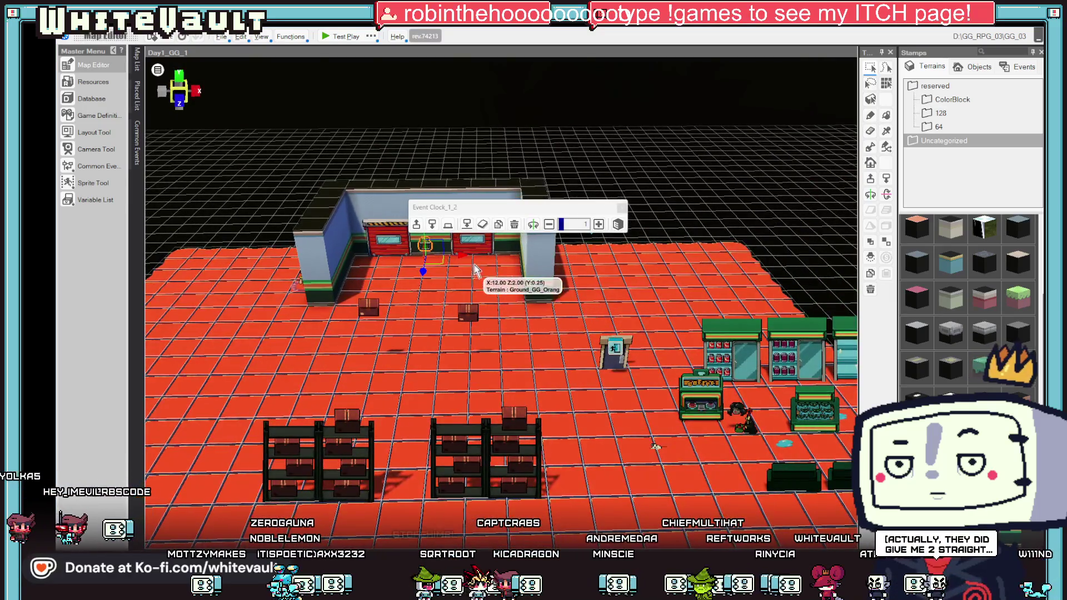
pyautogui.scroll(-2, 528, 292)
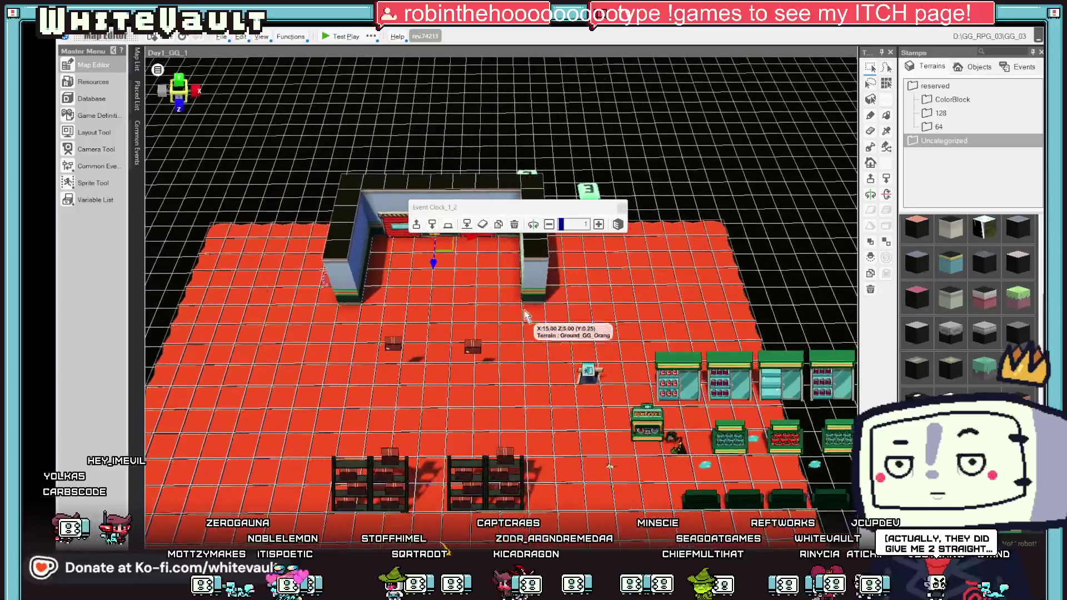
pyautogui.scroll(3, 499, 321)
# Step: Slide door GG_LoadingBay_3 and the left door flush against the back wall
pyautogui.click(507, 327)
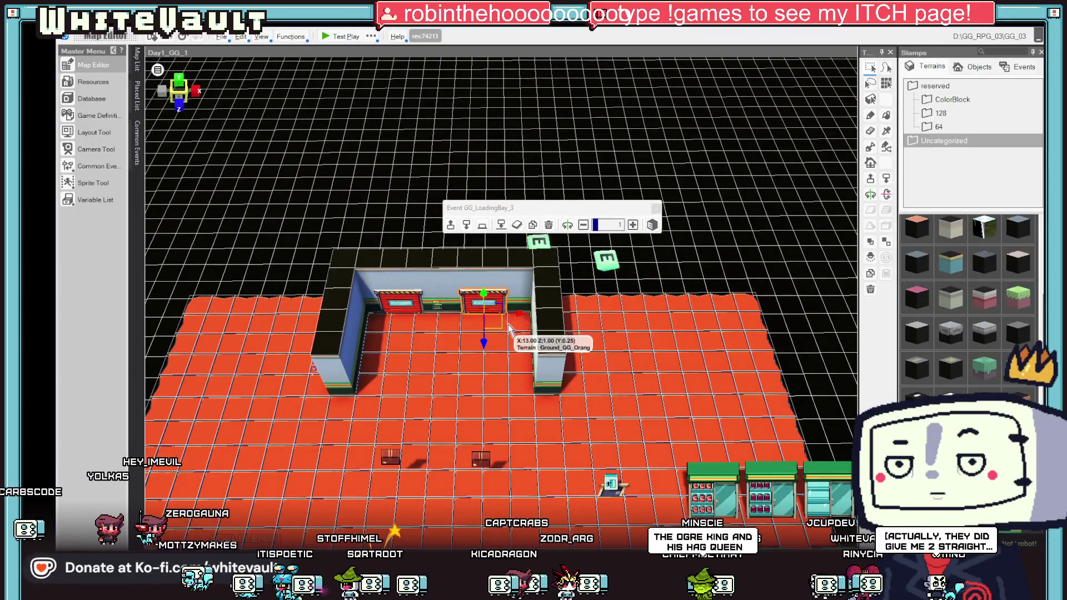
pyautogui.moveTo(521, 311); pyautogui.dragTo(535, 313)
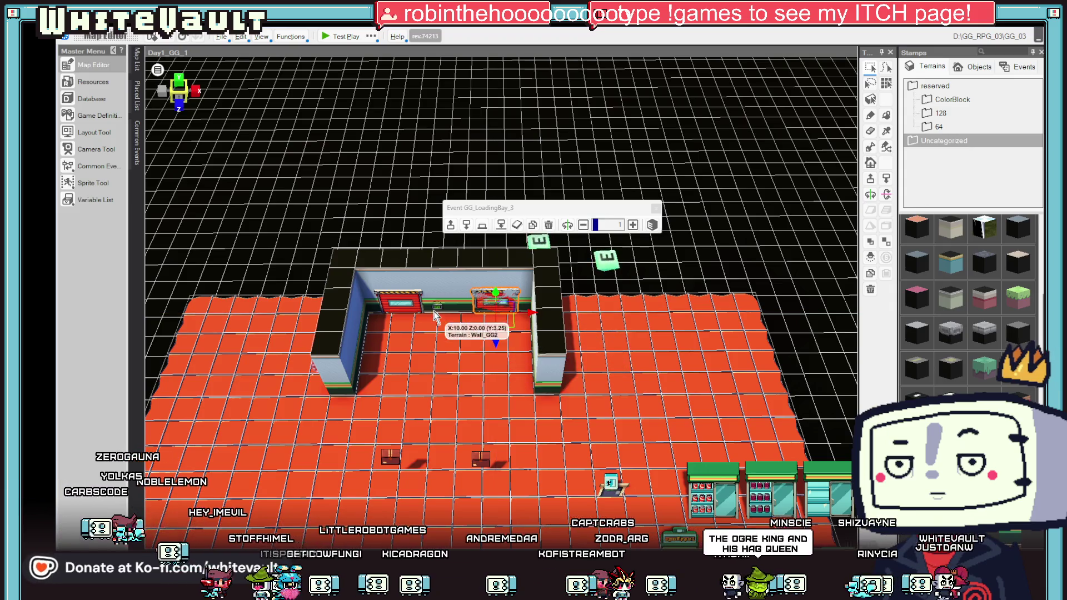
pyautogui.click(414, 294)
pyautogui.moveTo(445, 313); pyautogui.dragTo(449, 313)
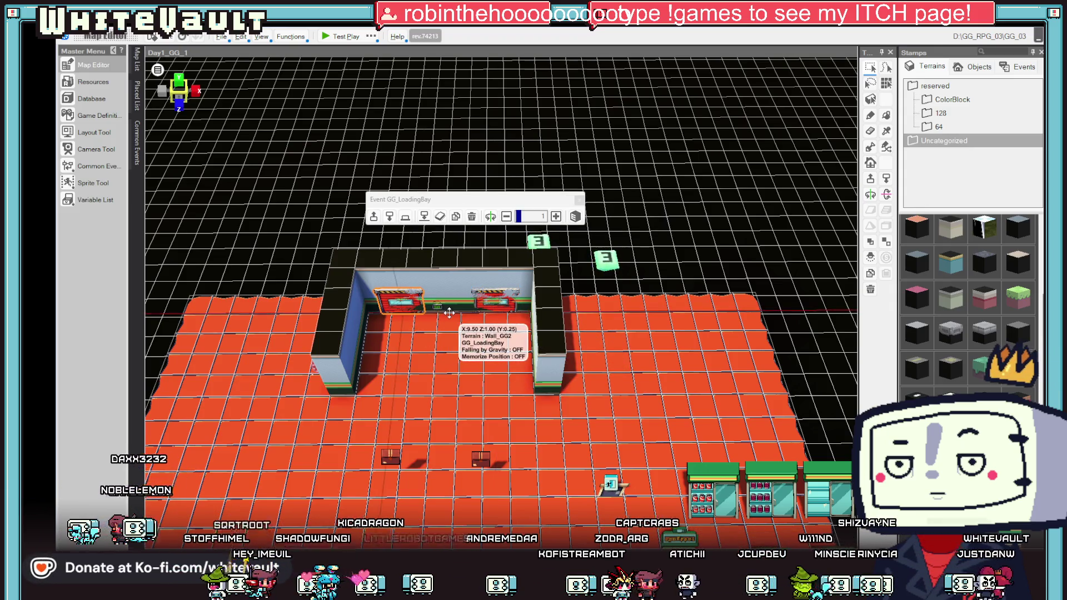
pyautogui.click(482, 308)
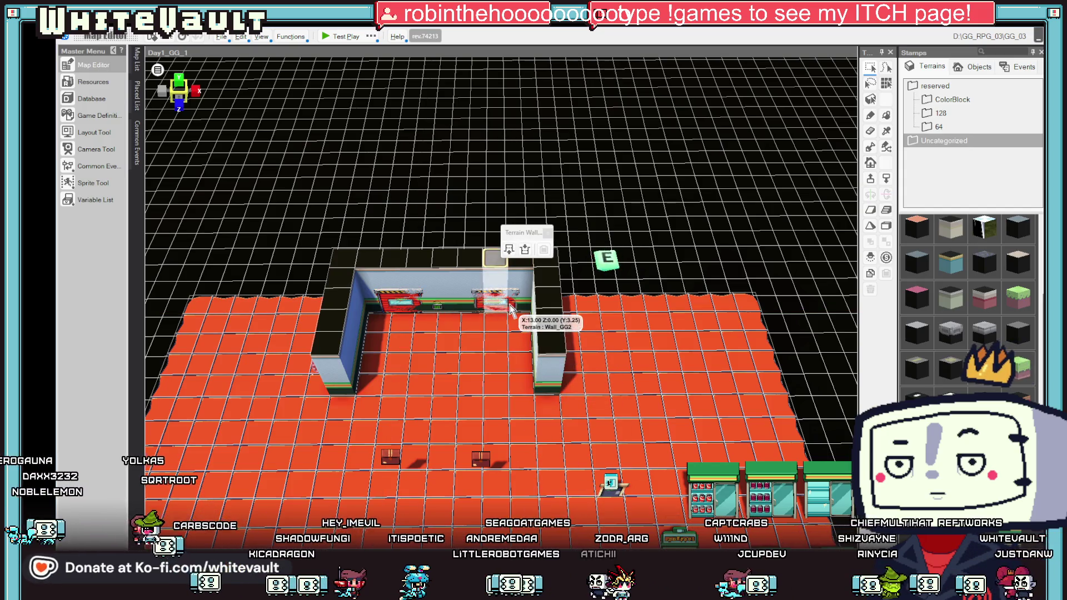
pyautogui.click(397, 302)
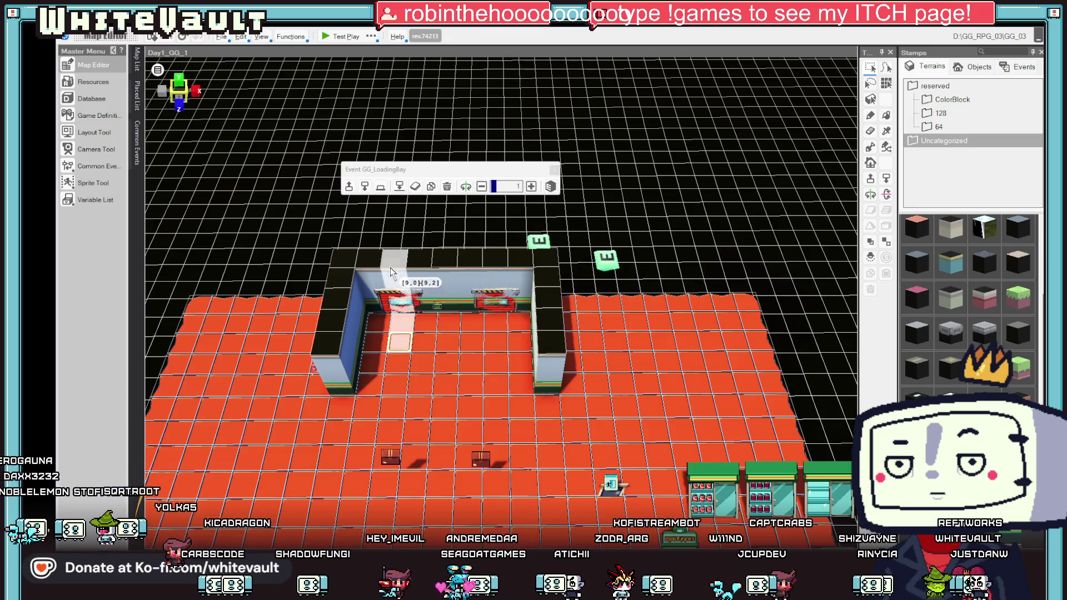
pyautogui.click(493, 306)
# Step: Check both doors and the clock, then bring up the options for a back-room floor tile
pyautogui.moveTo(356, 249); pyautogui.dragTo(555, 350)
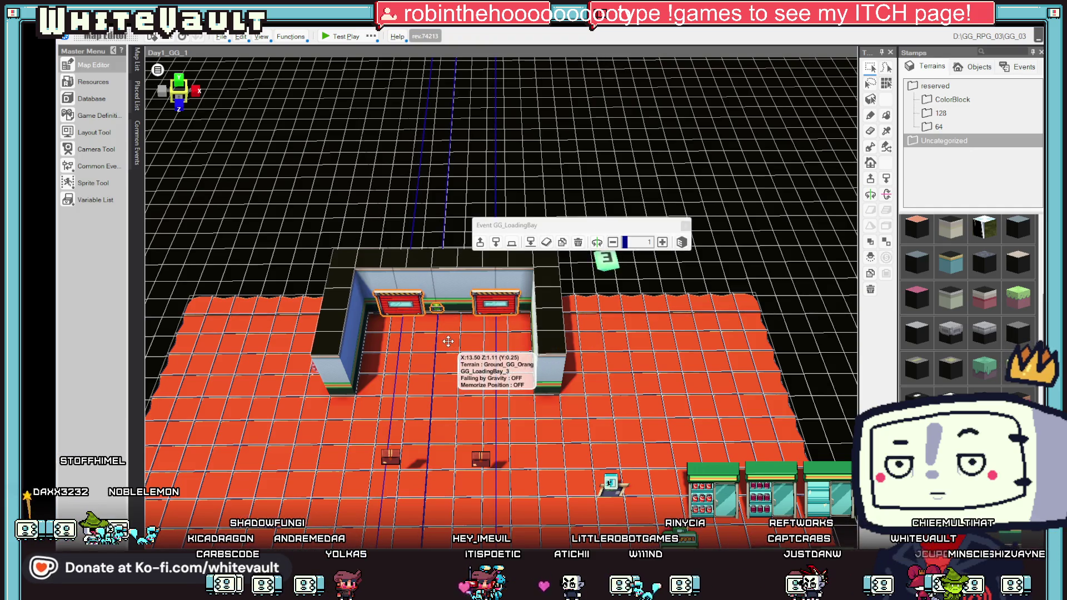
pyautogui.scroll(3, 449, 338)
pyautogui.scroll(-3, 449, 338)
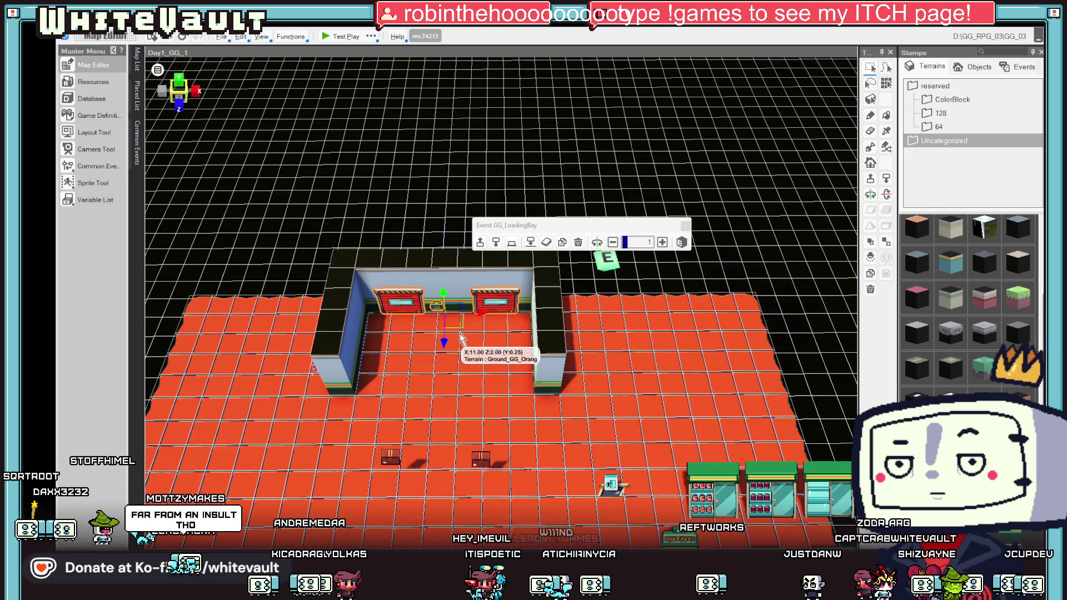
pyautogui.click(437, 306)
pyautogui.click(437, 306)
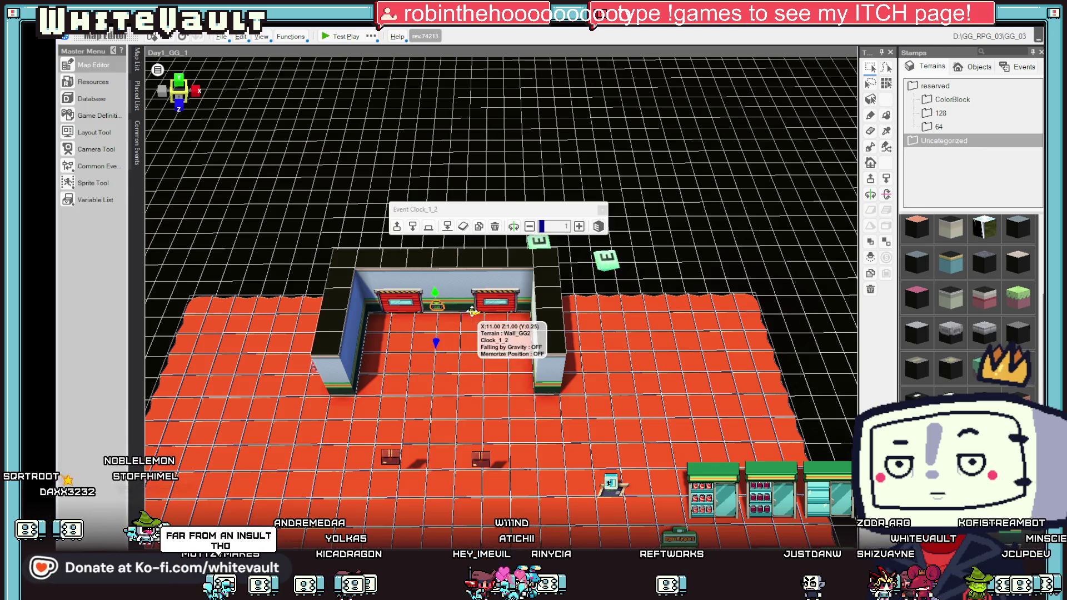
pyautogui.moveTo(472, 312)
pyautogui.mouseDown()
pyautogui.moveTo(526, 261)
pyautogui.moveTo(512, 314)
pyautogui.mouseUp()
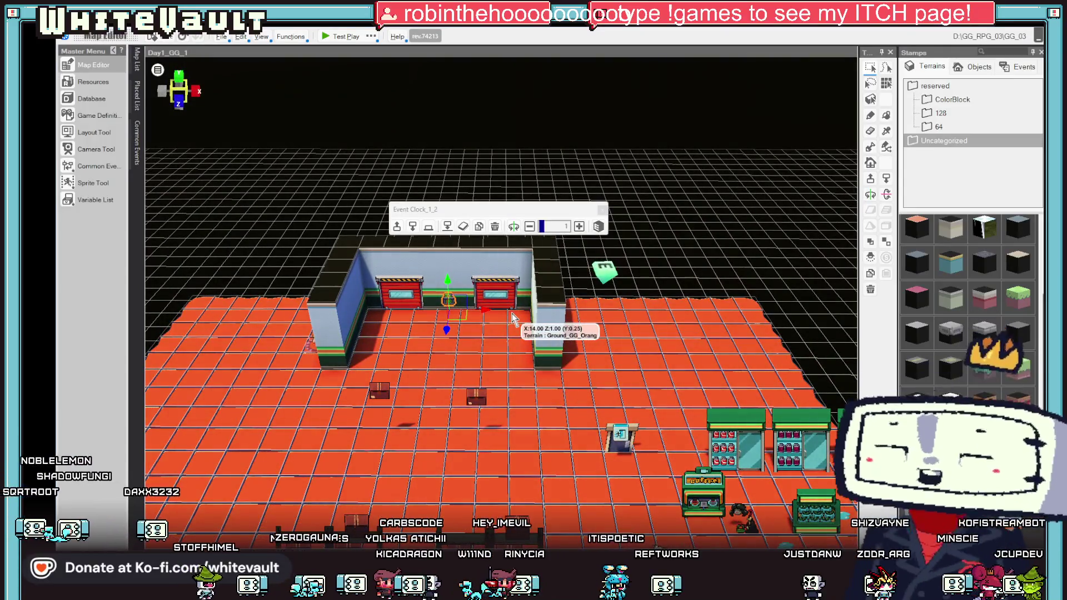
pyautogui.click(439, 378)
pyautogui.rightClick(439, 378)
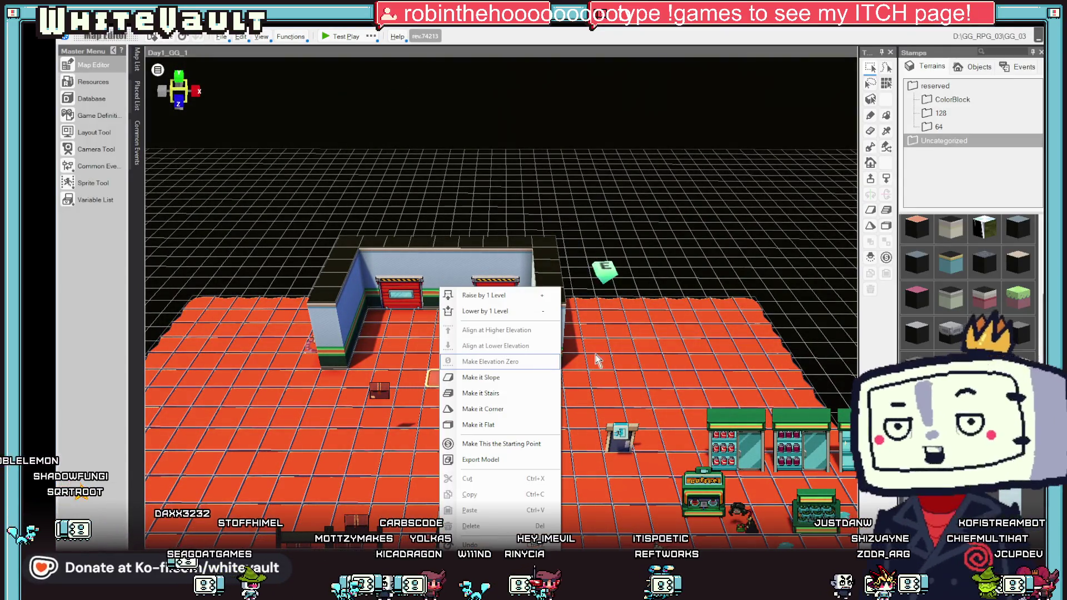
# Step: Set the back-room floor tile as the player's starting point
pyautogui.click(1022, 336)
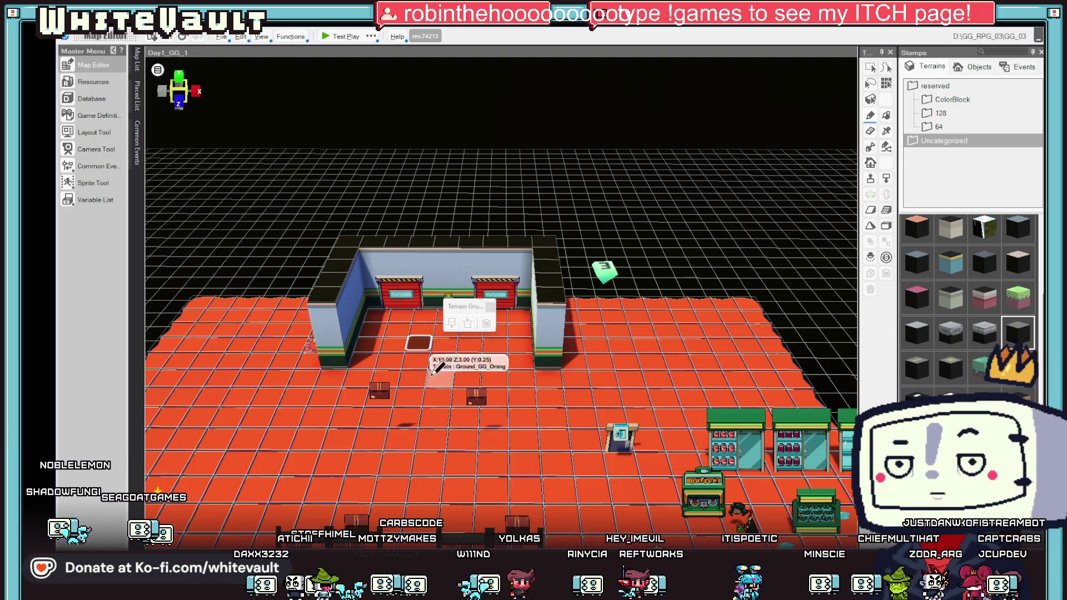
pyautogui.scroll(2, 461, 383)
pyautogui.rightClick(443, 427)
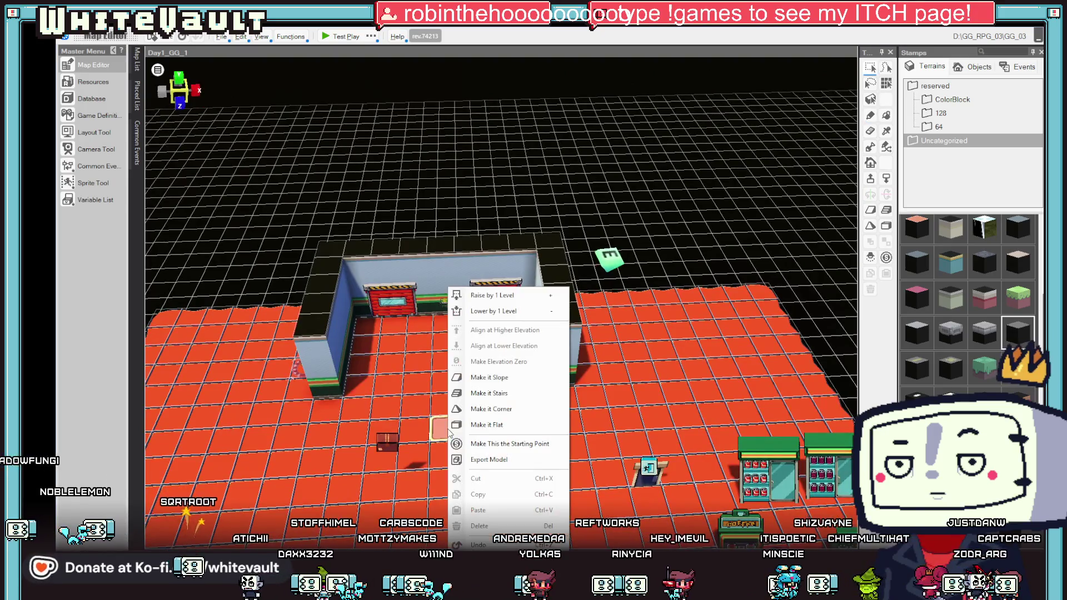
pyautogui.click(500, 439)
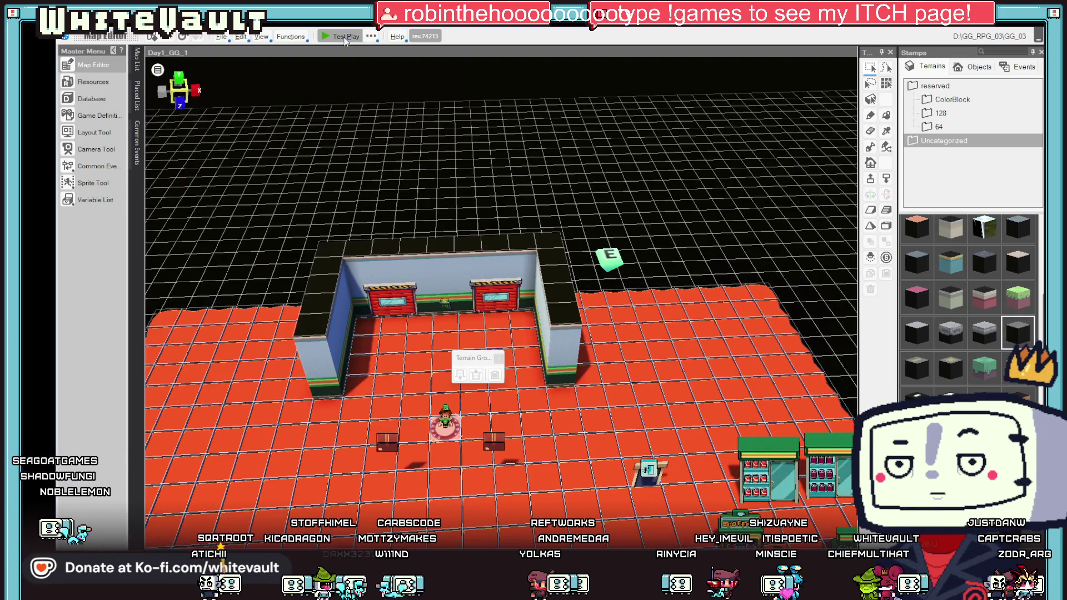
# Step: Test-play the map, walking past the back wall, shelves, coffee machine and red doors
pyautogui.click(346, 39)
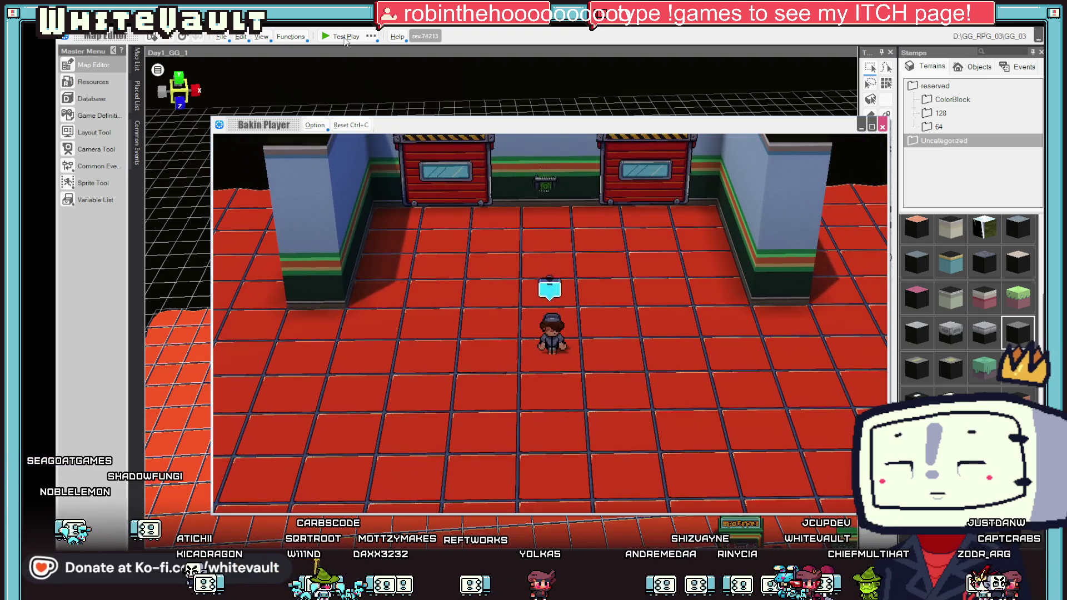
pyautogui.press('Up')
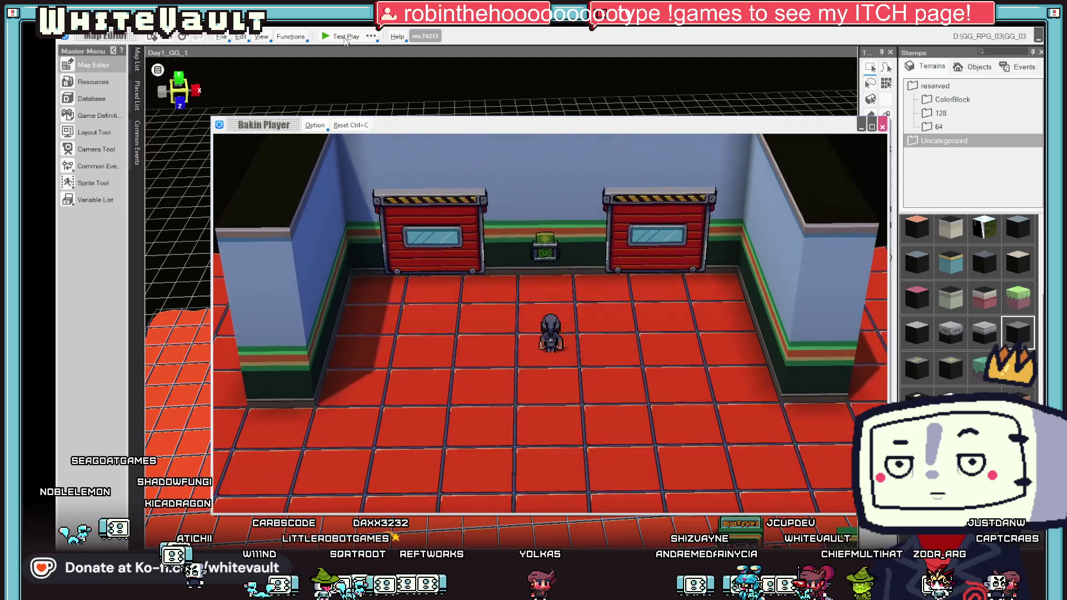
pyautogui.press('Down')
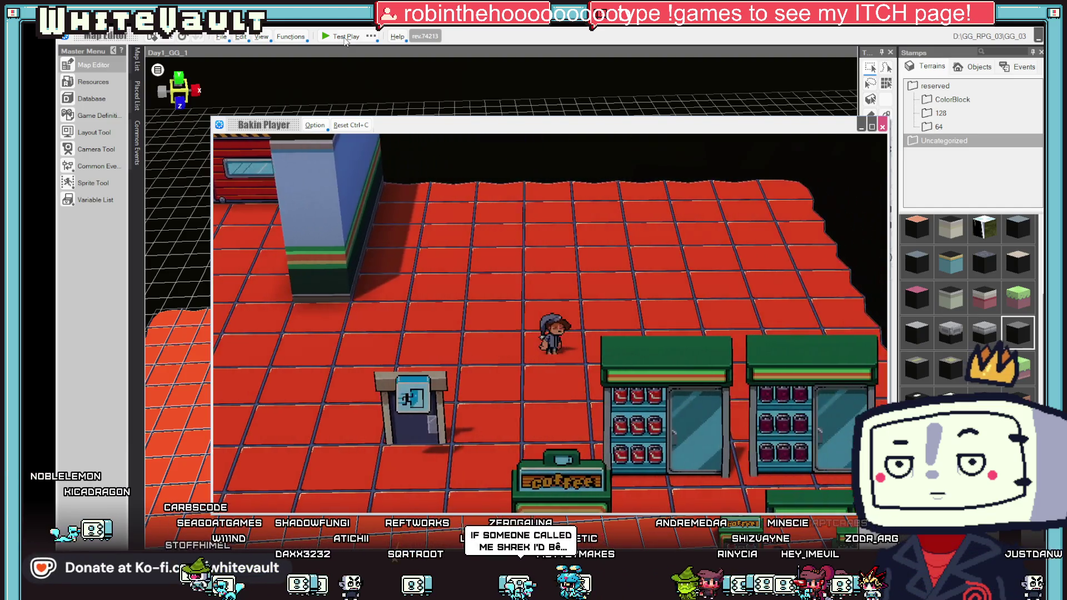
pyautogui.press('Left')
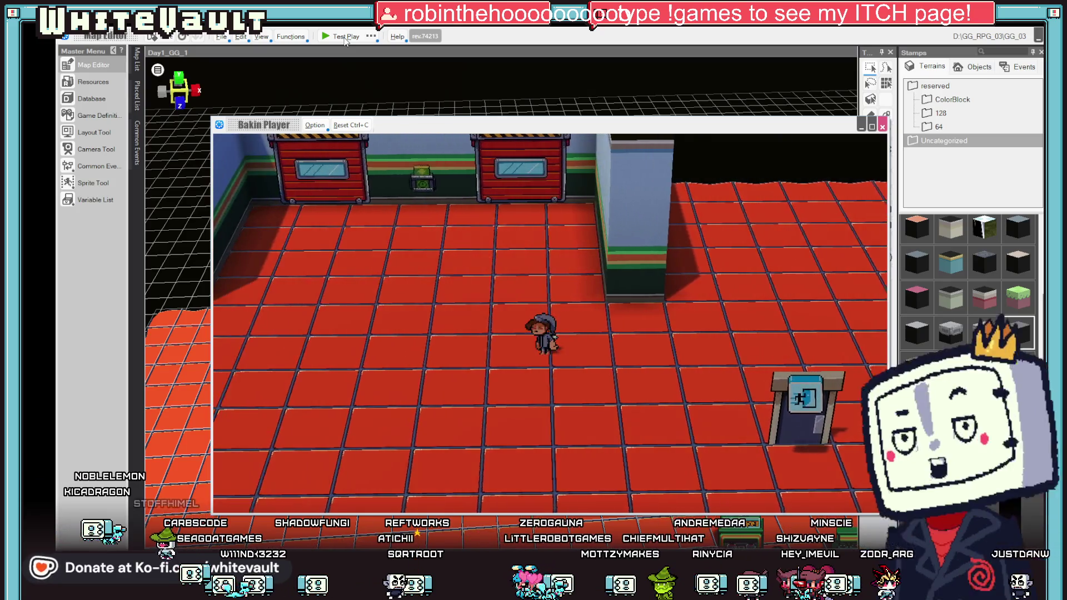
pyautogui.press('Down')
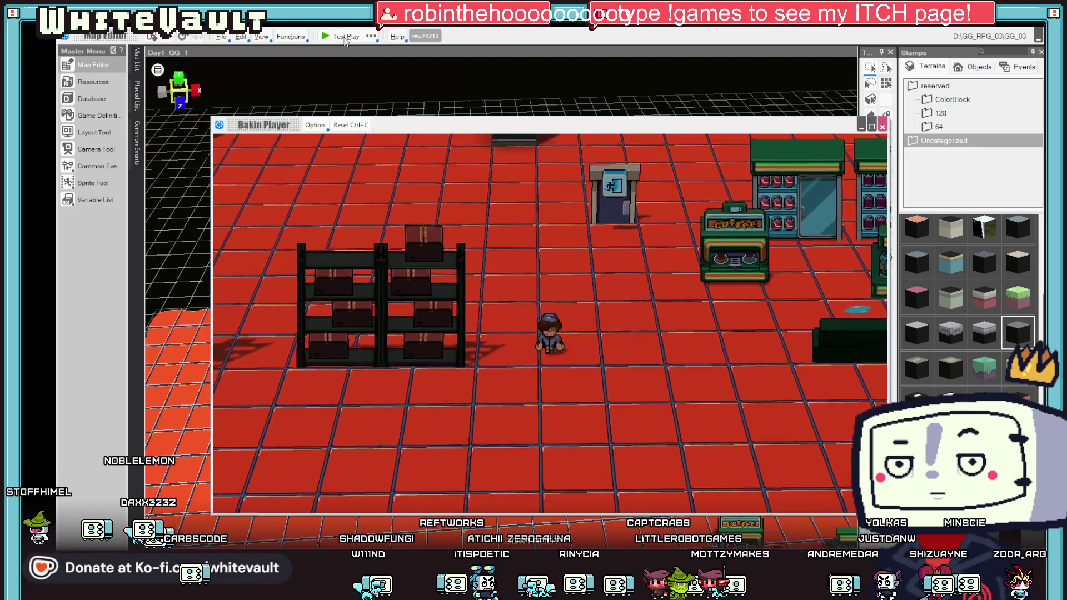
pyautogui.press('Down')
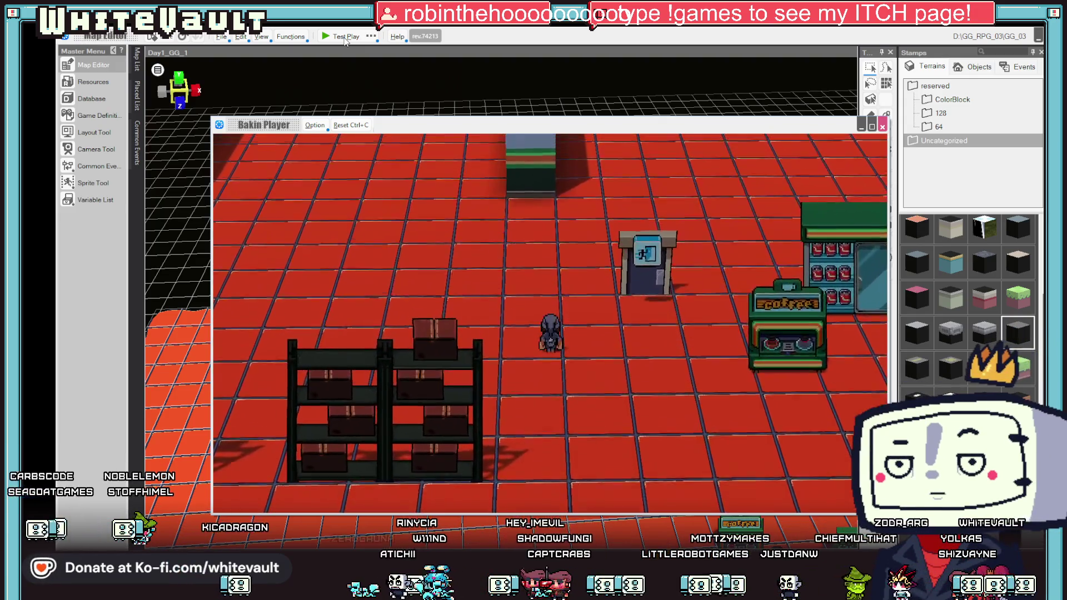
pyautogui.press('Up')
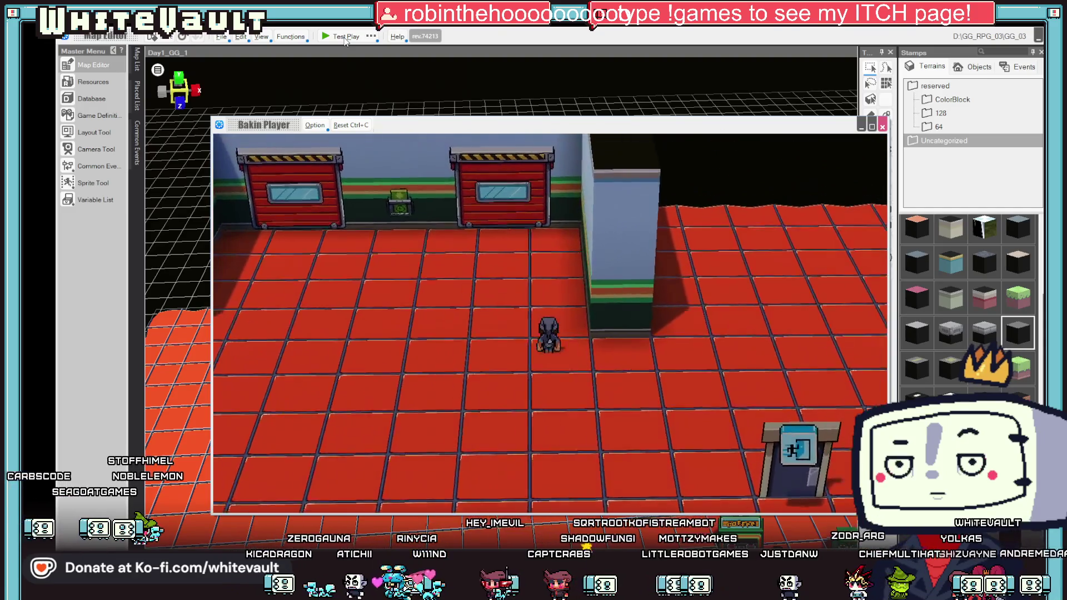
pyautogui.press('Right')
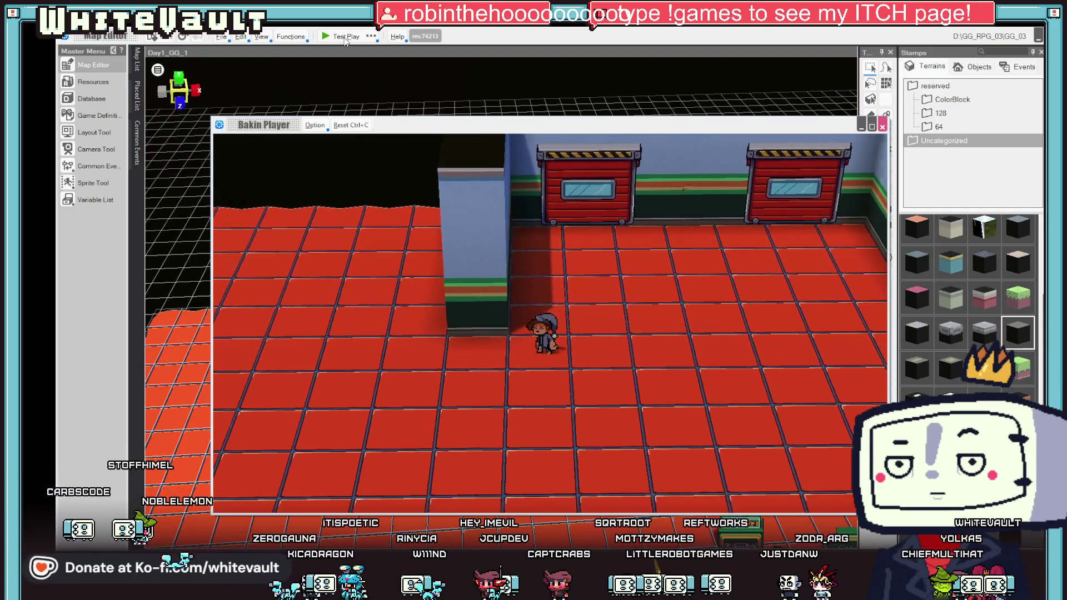
pyautogui.press('Left')
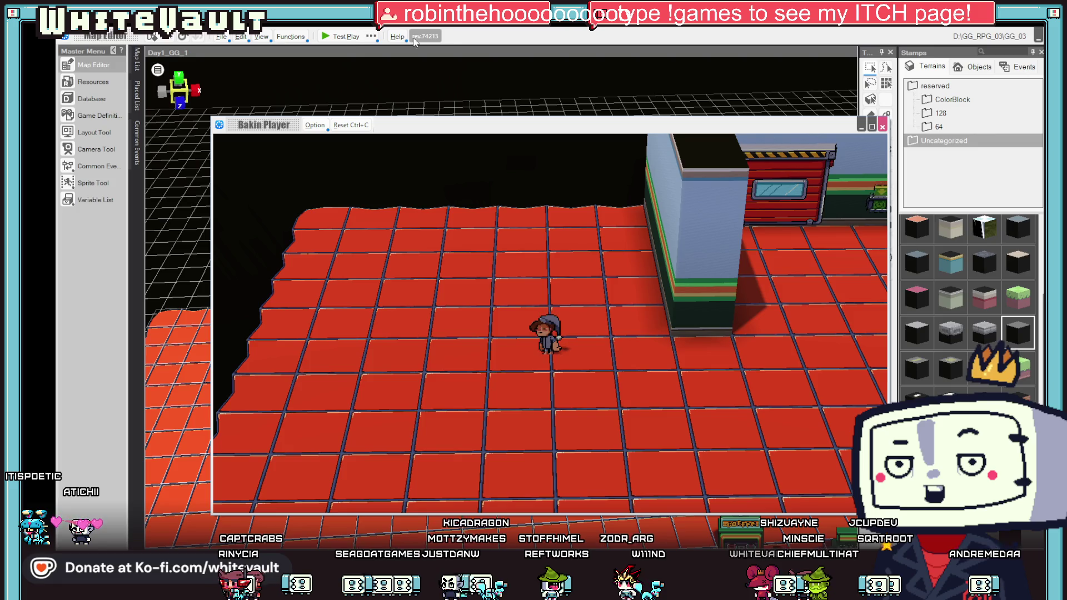
# Step: End the test play and inspect the clock event on the back wall
pyautogui.click(884, 128)
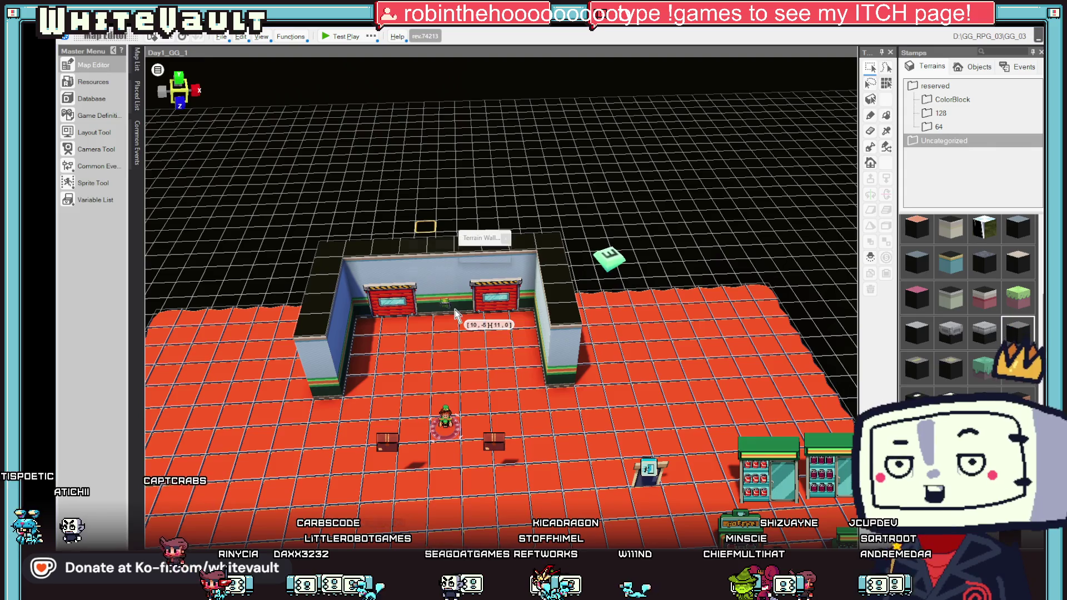
pyautogui.moveTo(444, 340); pyautogui.dragTo(435, 291)
pyautogui.click(435, 290)
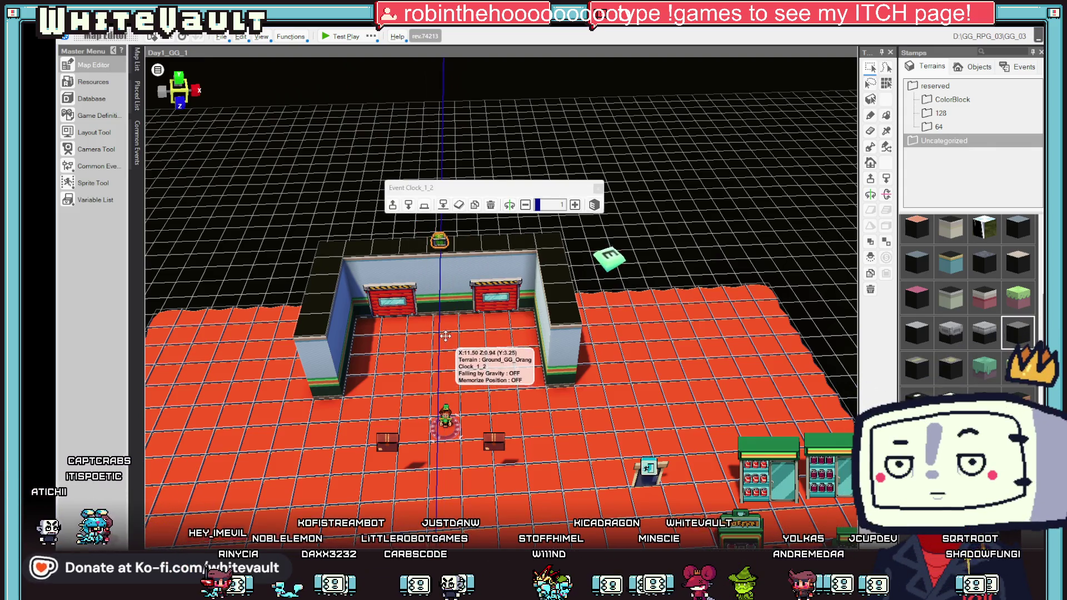
pyautogui.scroll(-10, 530, 381)
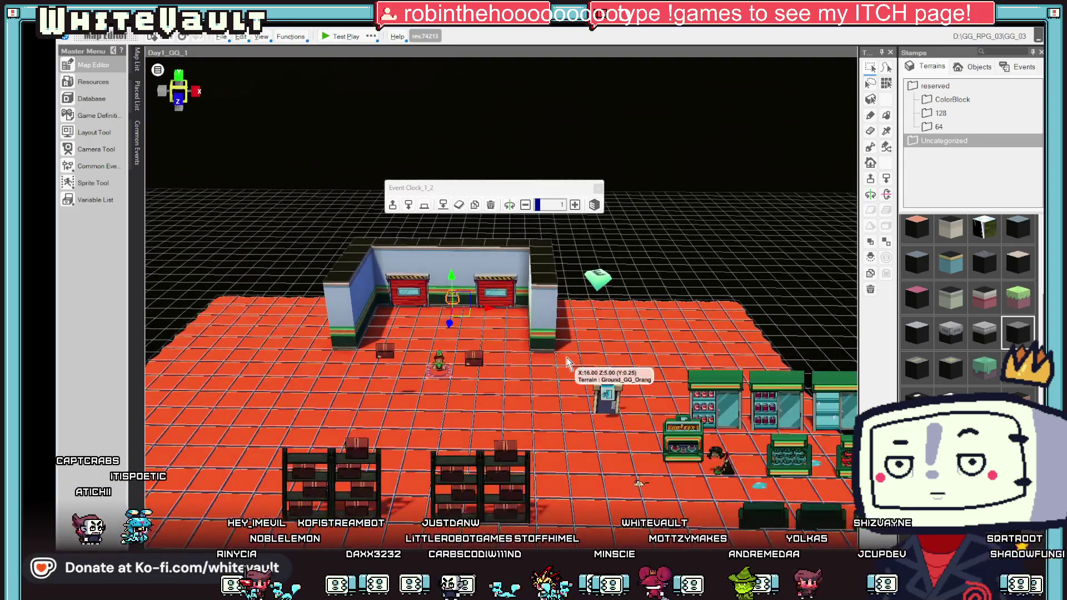
pyautogui.scroll(10, 575, 358)
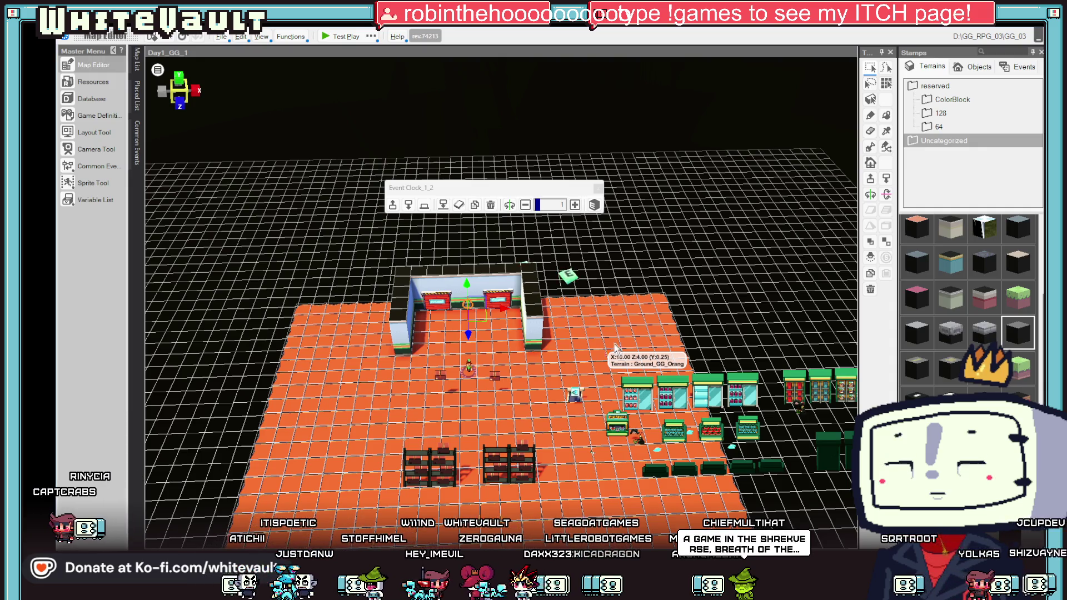
pyautogui.scroll(5, 615, 348)
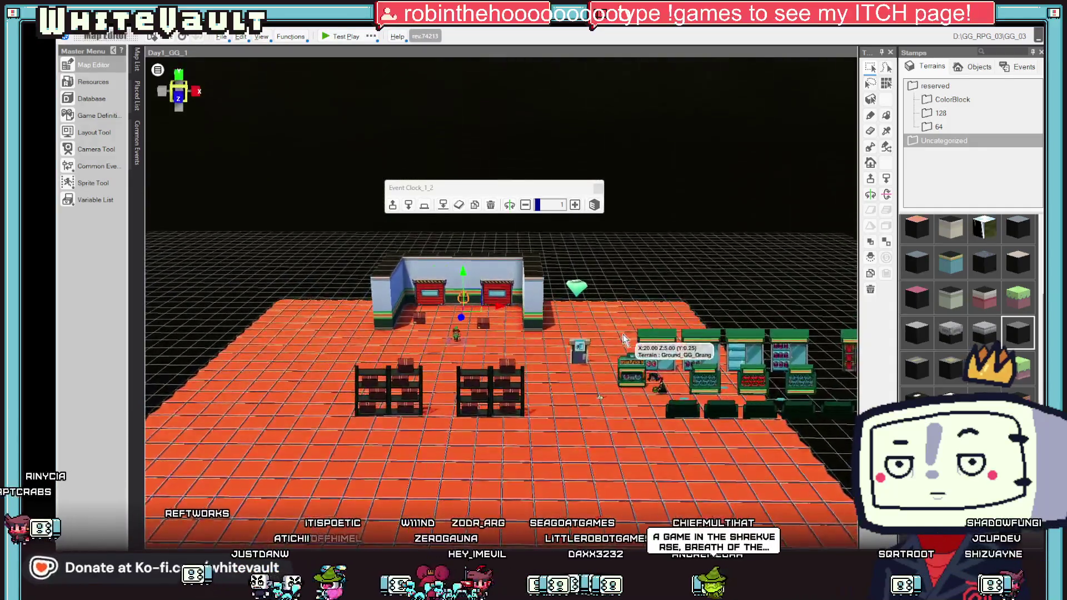
pyautogui.scroll(-4, 589, 371)
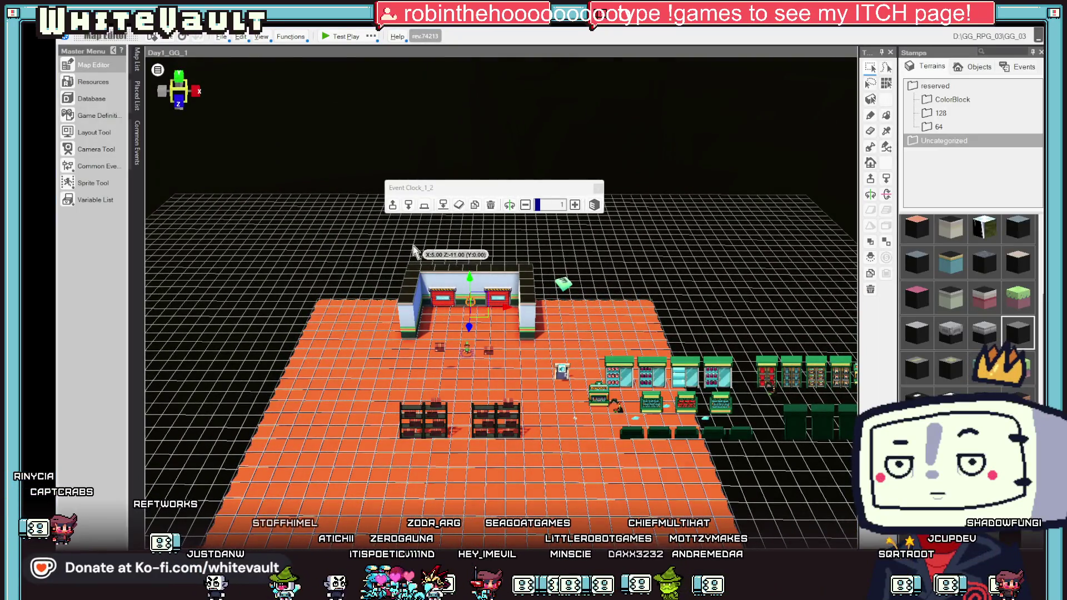
pyautogui.scroll(-5, 559, 389)
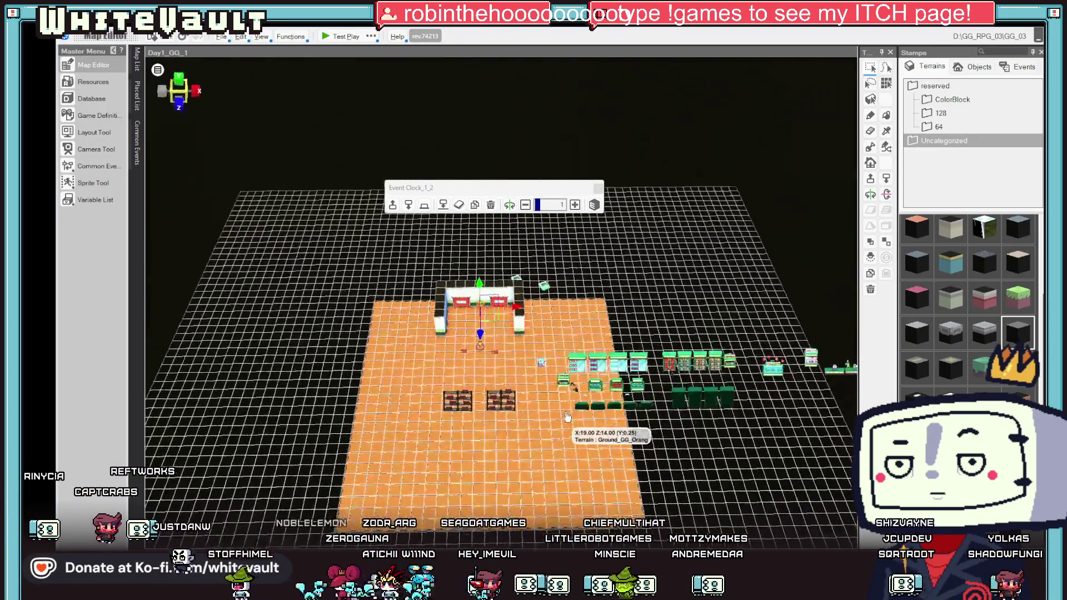
pyautogui.scroll(-3, 613, 395)
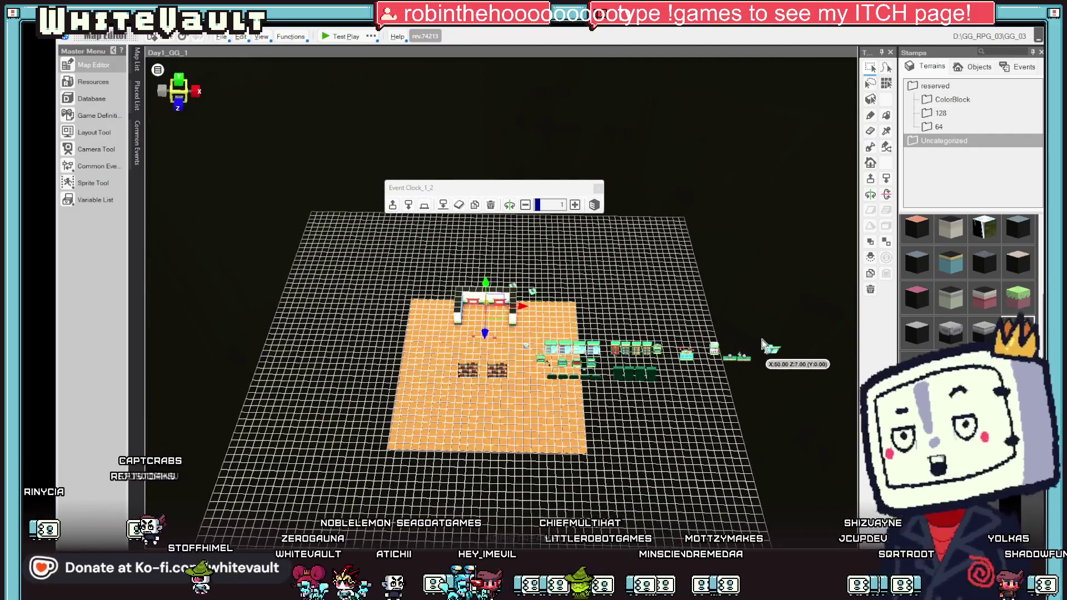
# Step: Inspect the GGObj and far-right door events, then drag Box_3 back toward the rear wall
pyautogui.click(560, 359)
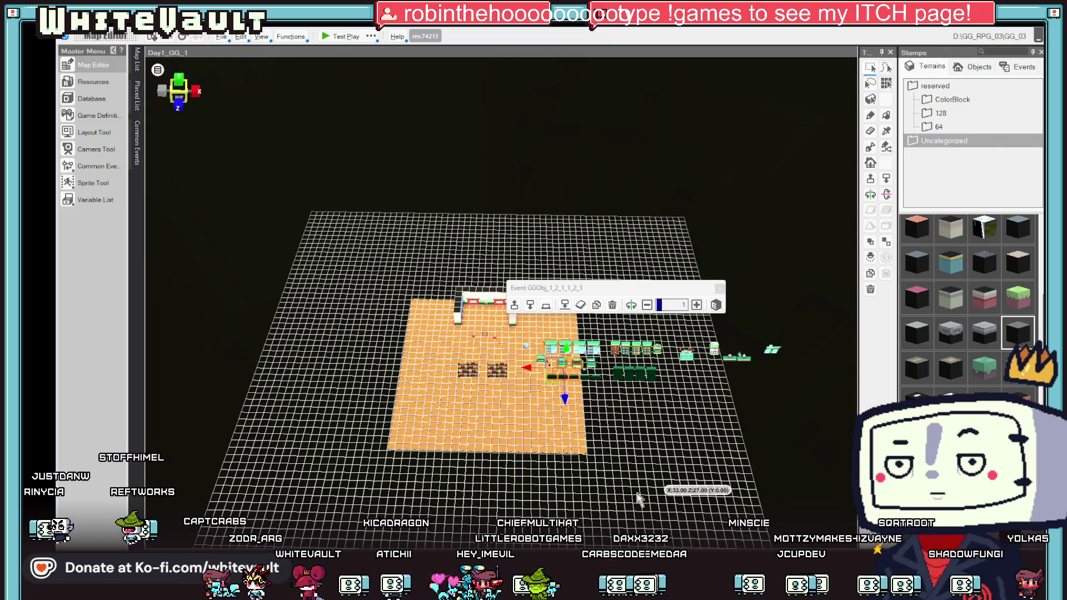
pyautogui.click(771, 350)
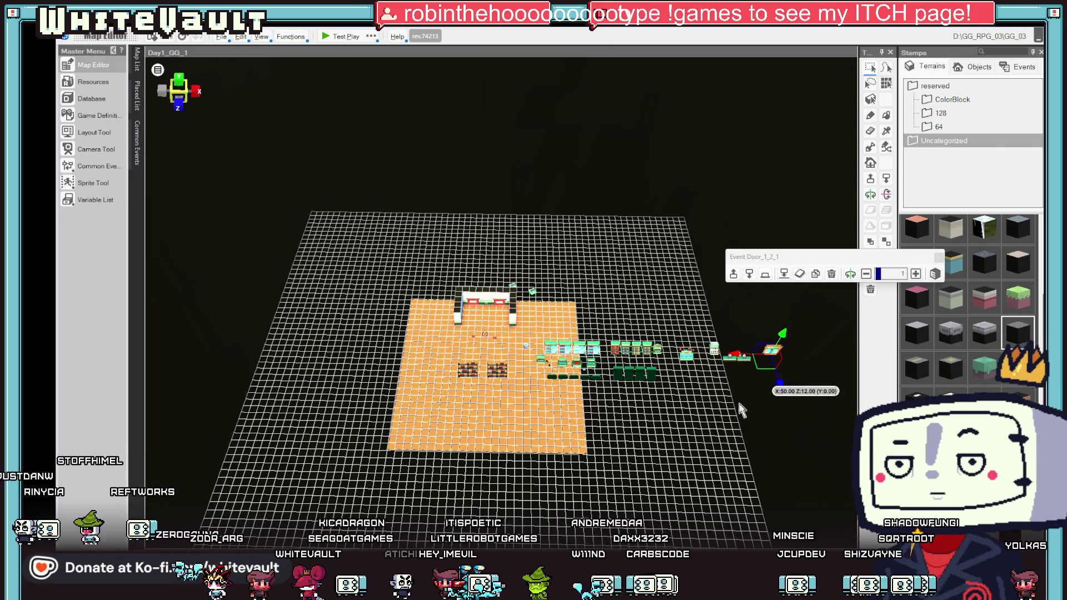
pyautogui.scroll(5, 692, 431)
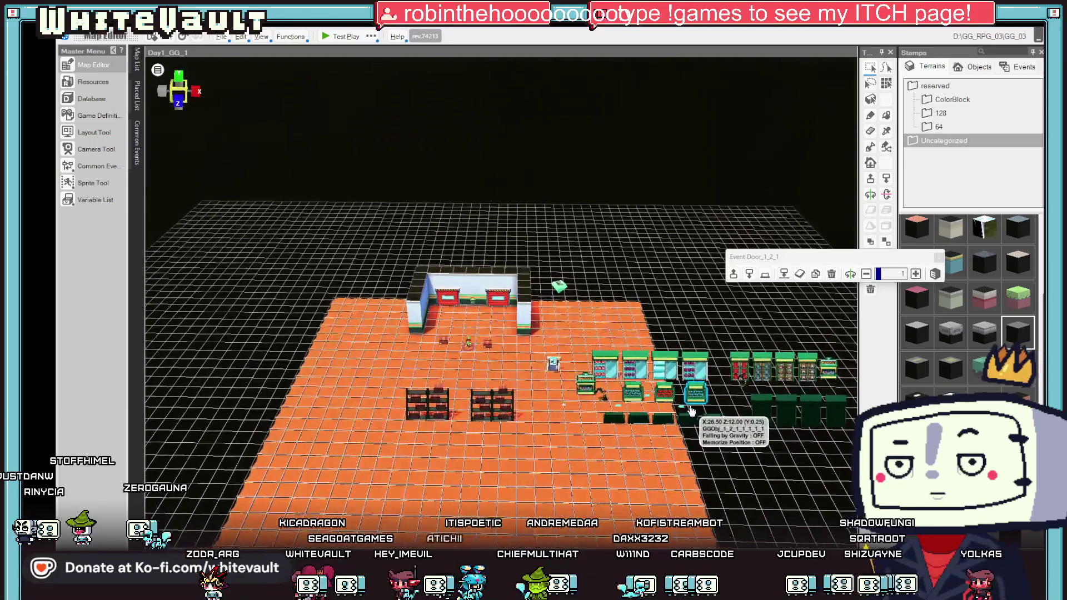
pyautogui.scroll(2, 691, 411)
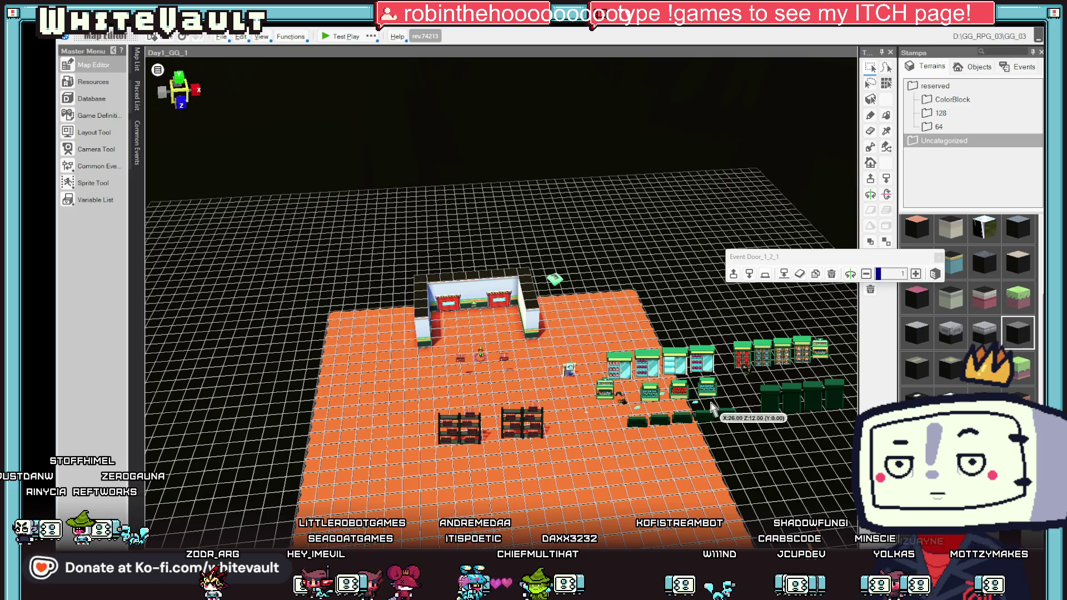
pyautogui.scroll(3, 547, 399)
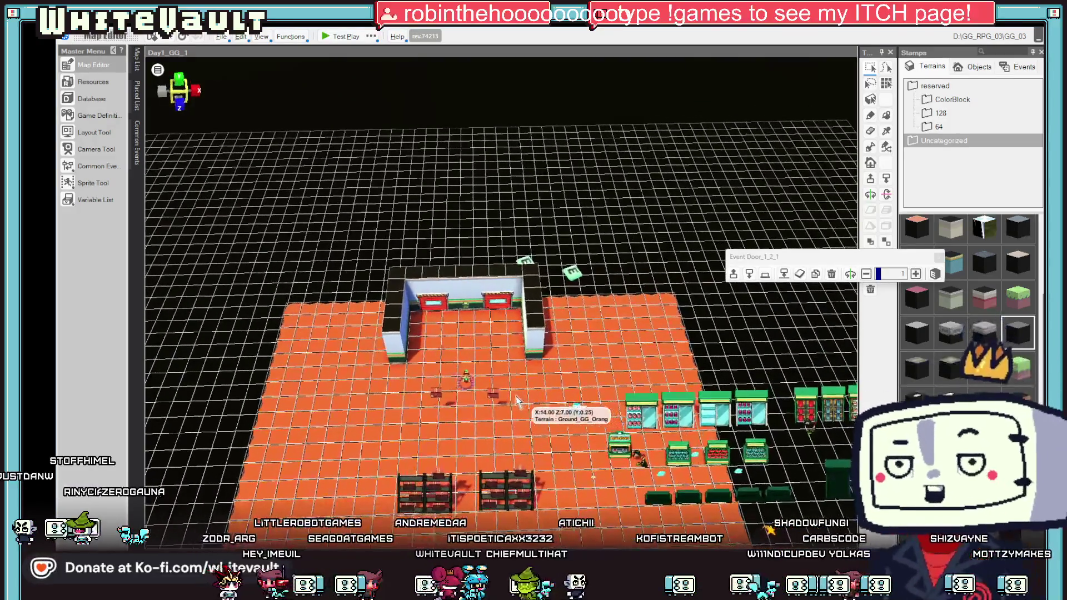
pyautogui.click(466, 384)
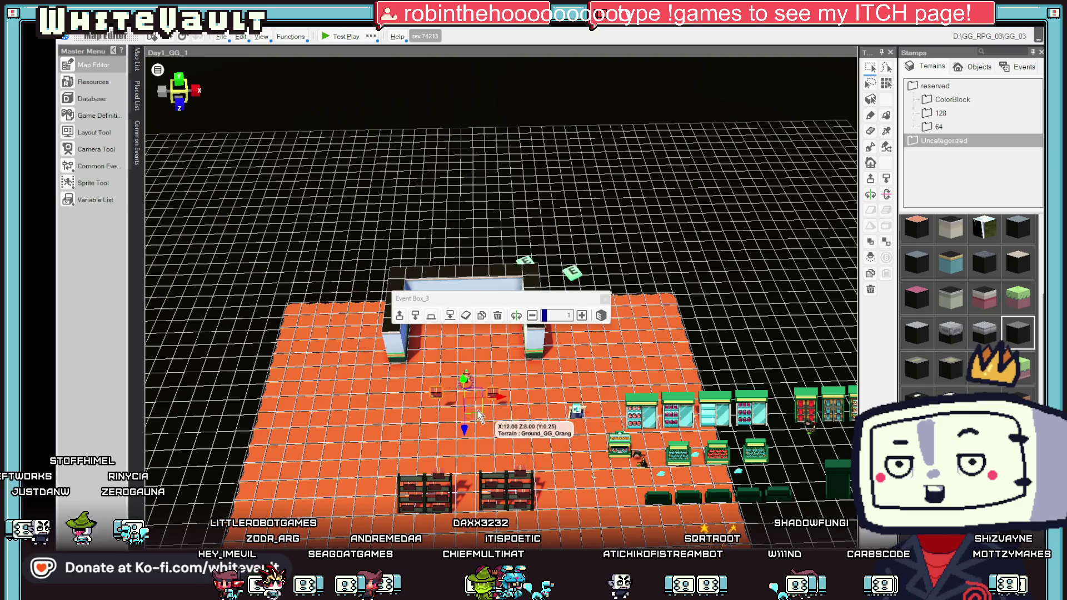
pyautogui.moveTo(478, 414); pyautogui.dragTo(471, 356)
pyautogui.scroll(1, 521, 428)
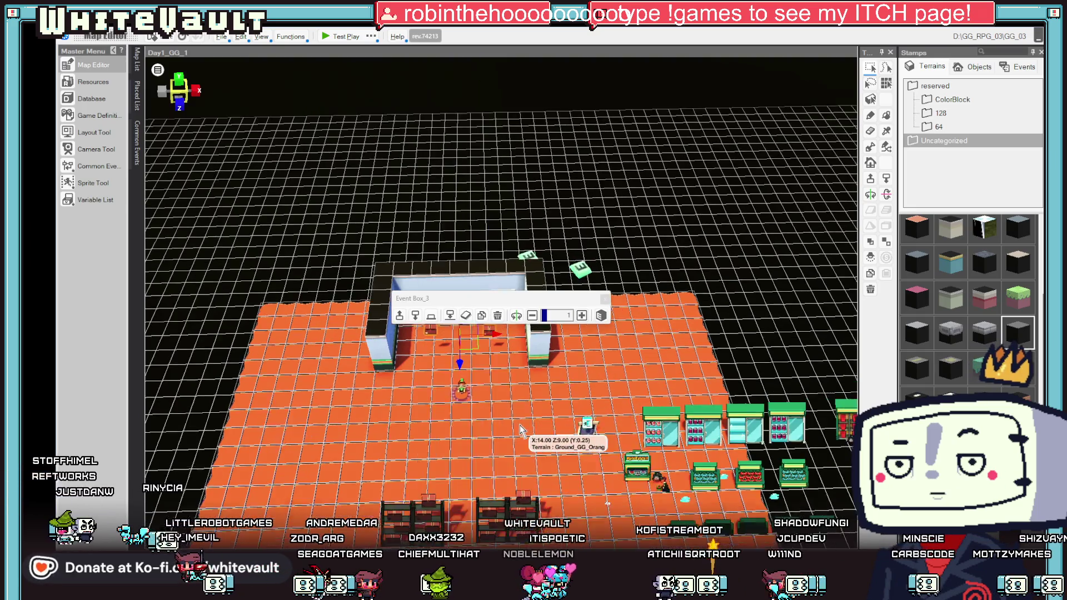
pyautogui.click(459, 393)
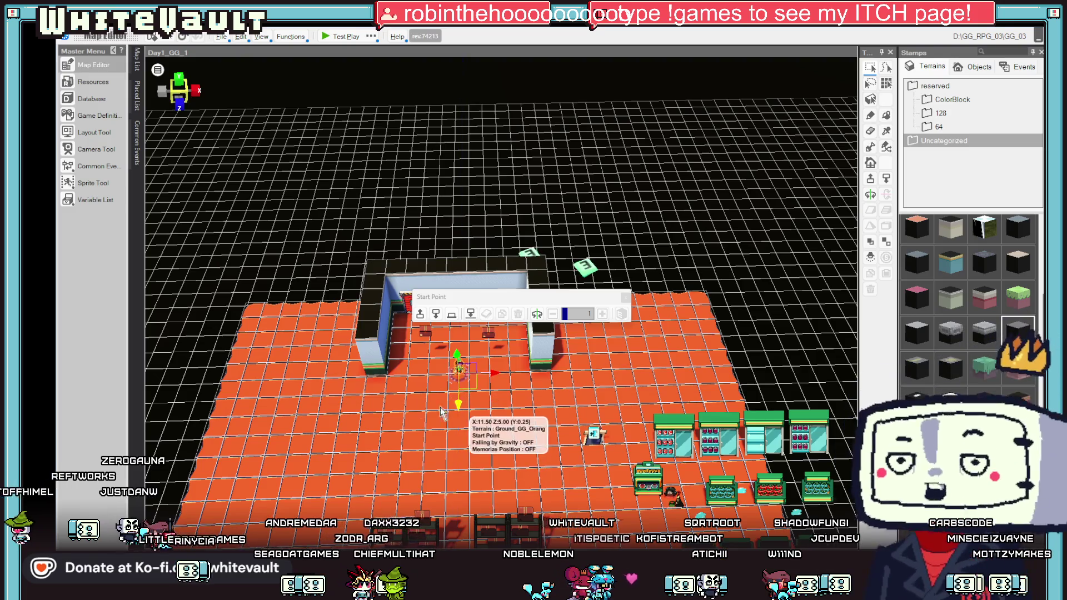
# Step: Paint a long wall strip across the front of the back room, then launch Test Play
pyautogui.press('Delete')
pyautogui.press('p')
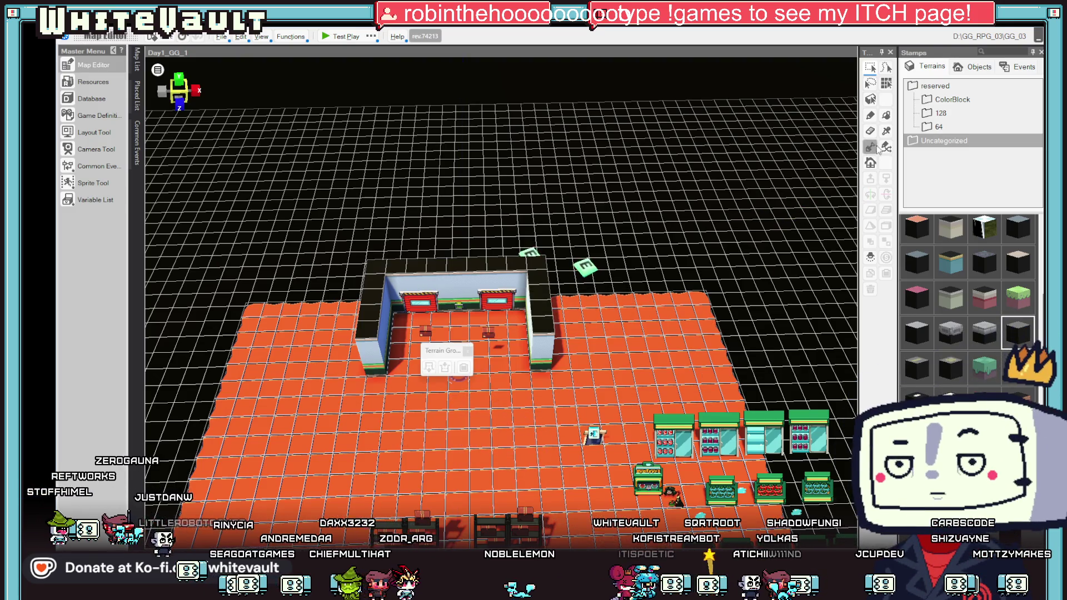
pyautogui.click(553, 380)
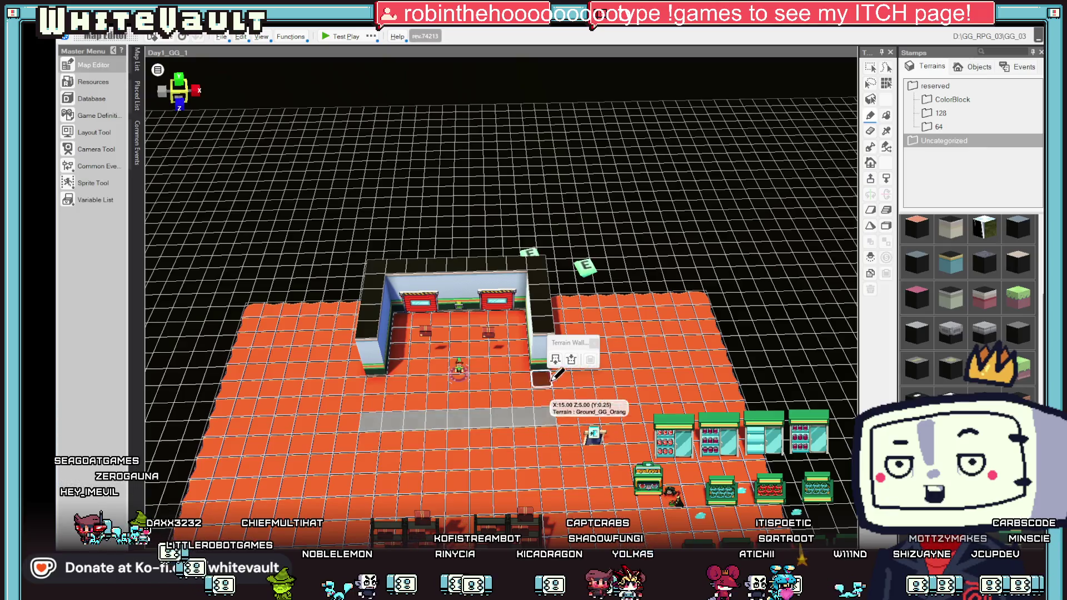
pyautogui.moveTo(546, 409); pyautogui.dragTo(546, 409)
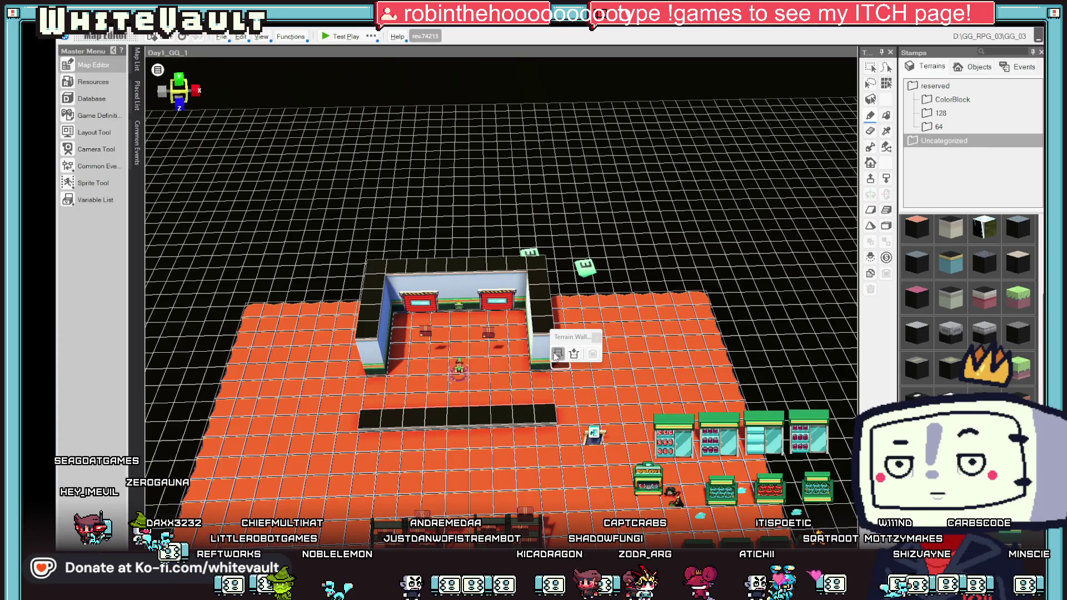
pyautogui.moveTo(407, 419); pyautogui.dragTo(520, 404)
pyautogui.click(555, 377)
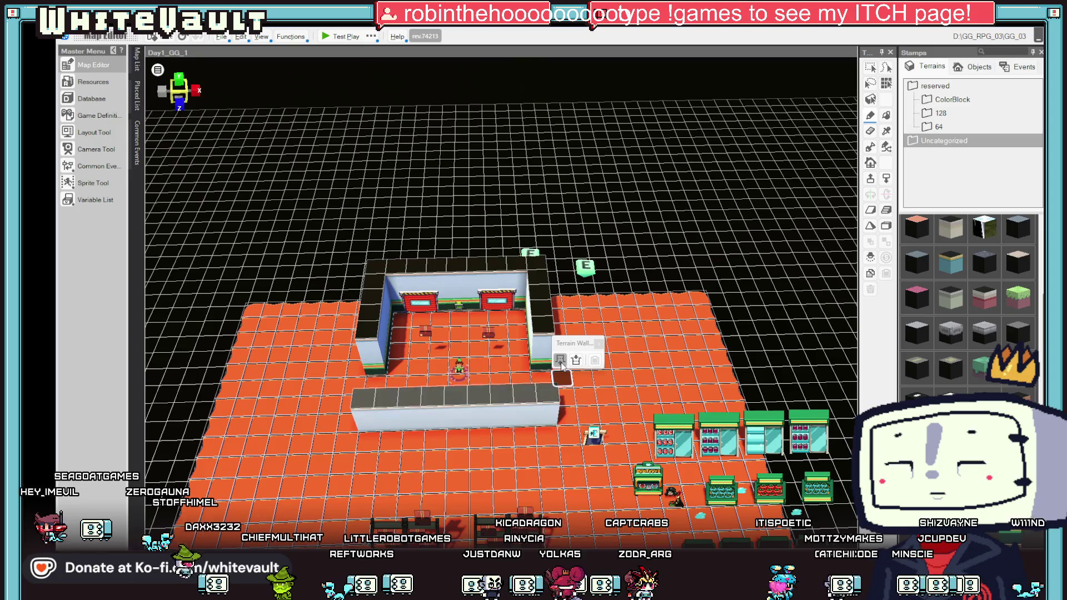
pyautogui.click(329, 36)
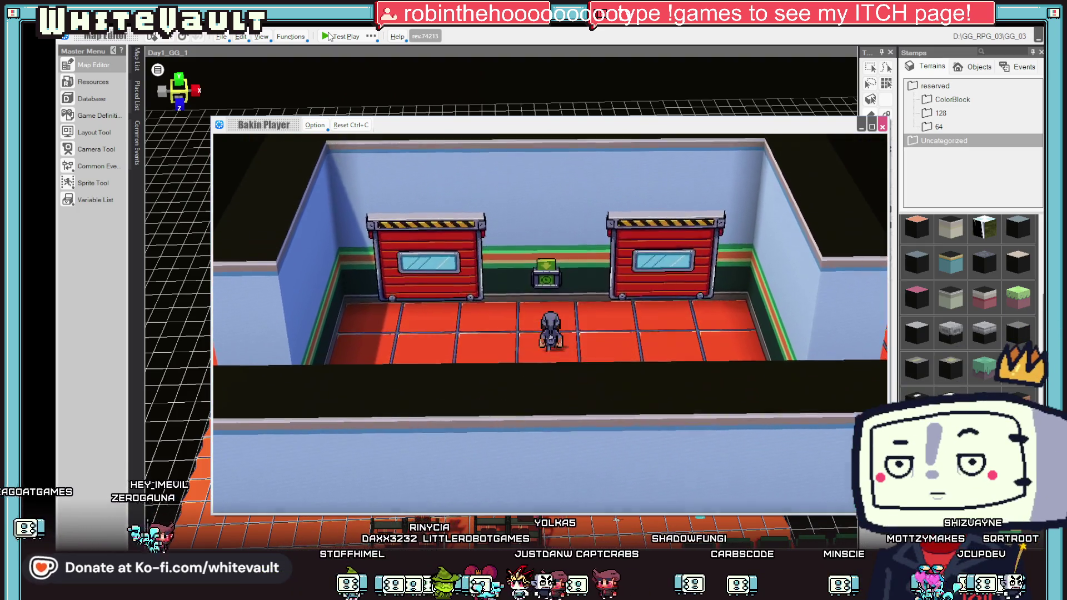
# Step: Walk the character down, right and left behind the front wall, then close Bakin Player
pyautogui.press('Down')
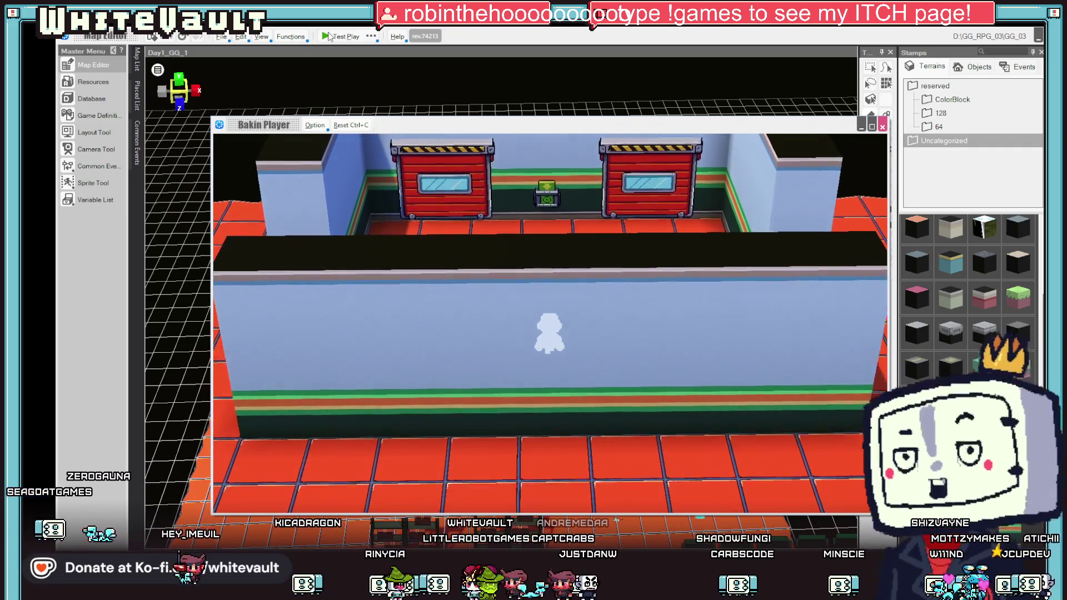
pyautogui.press('Right')
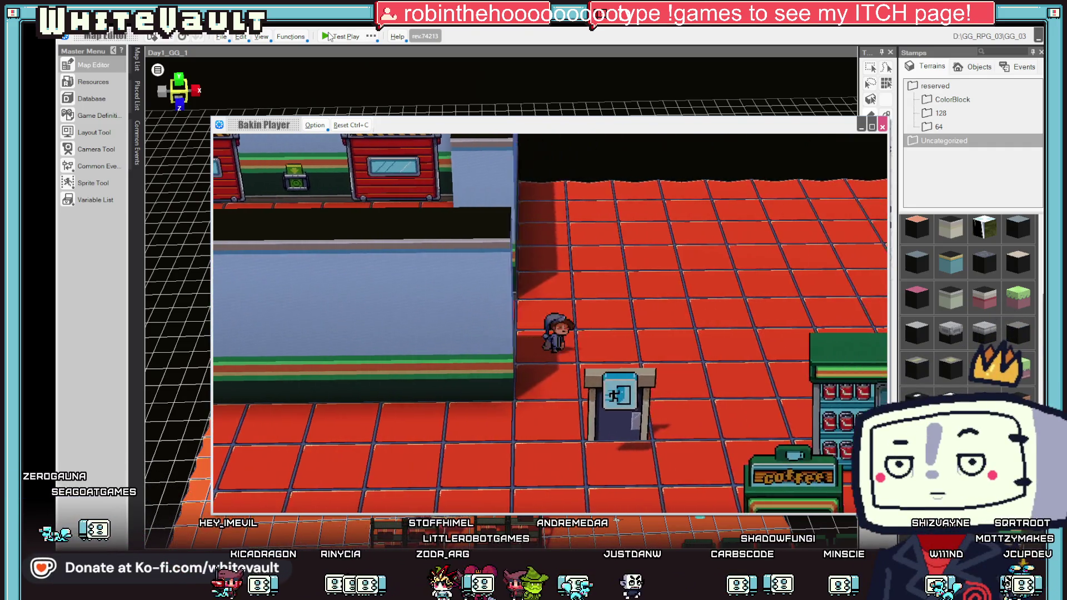
pyautogui.press('Left')
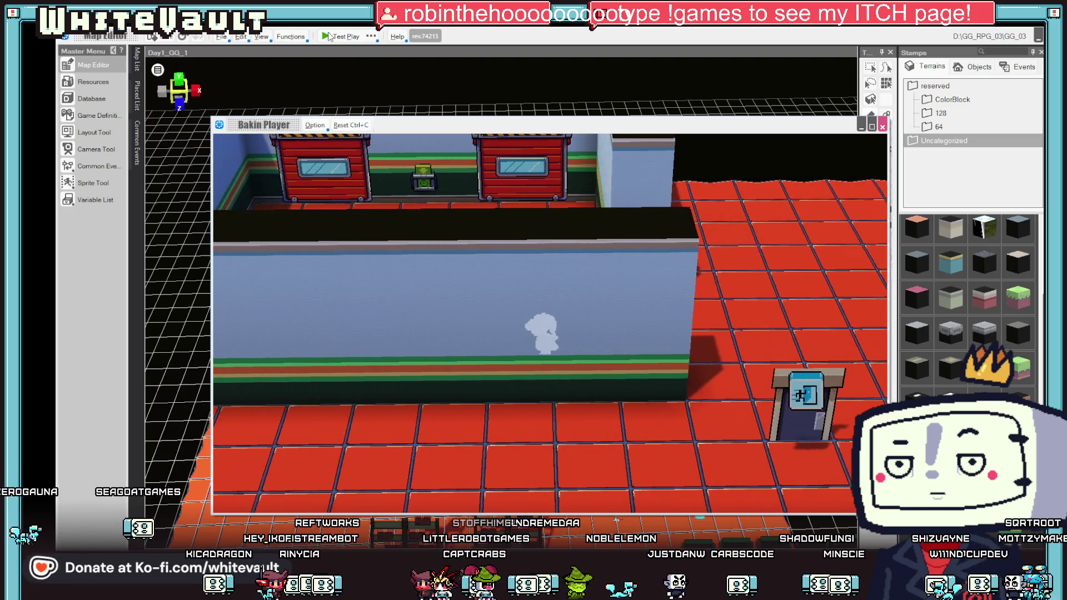
pyautogui.press('Left')
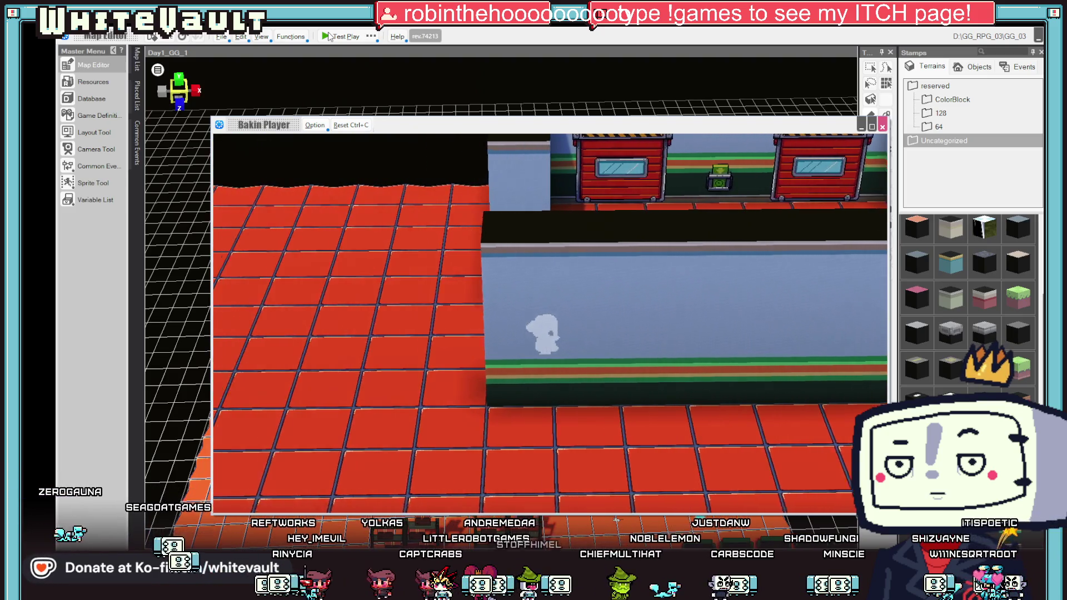
pyautogui.click(882, 127)
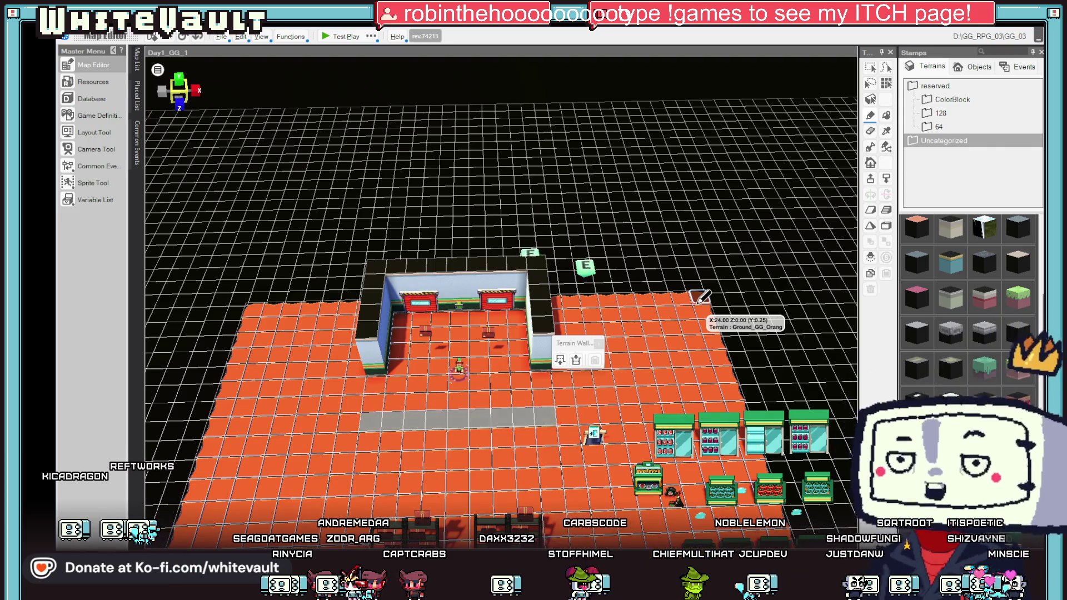
pyautogui.scroll(-3, 575, 389)
pyautogui.moveTo(575, 389); pyautogui.dragTo(581, 406)
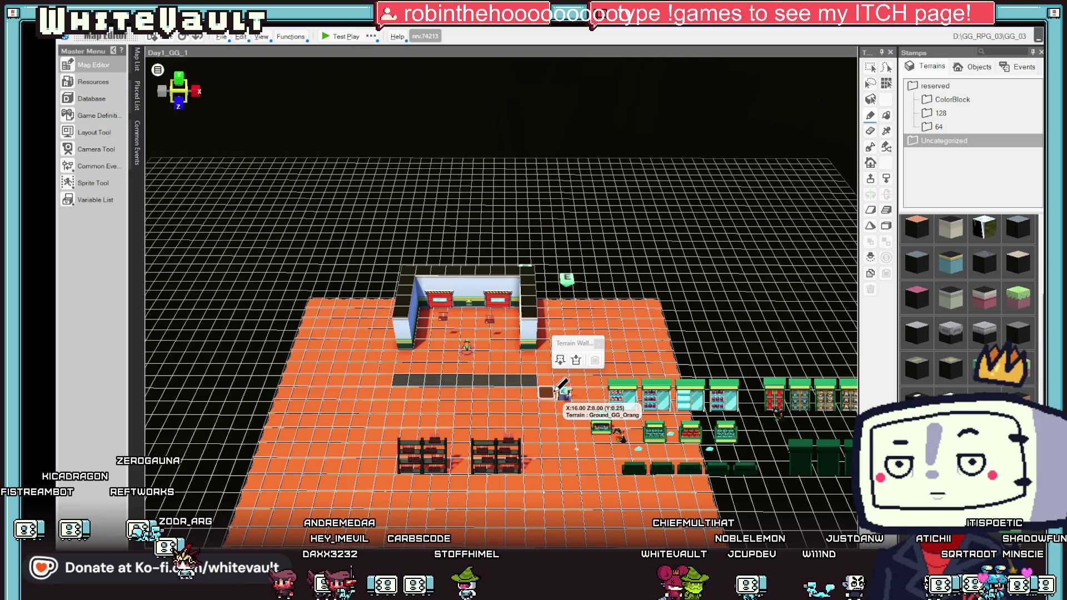
pyautogui.moveTo(563, 386); pyautogui.dragTo(567, 384)
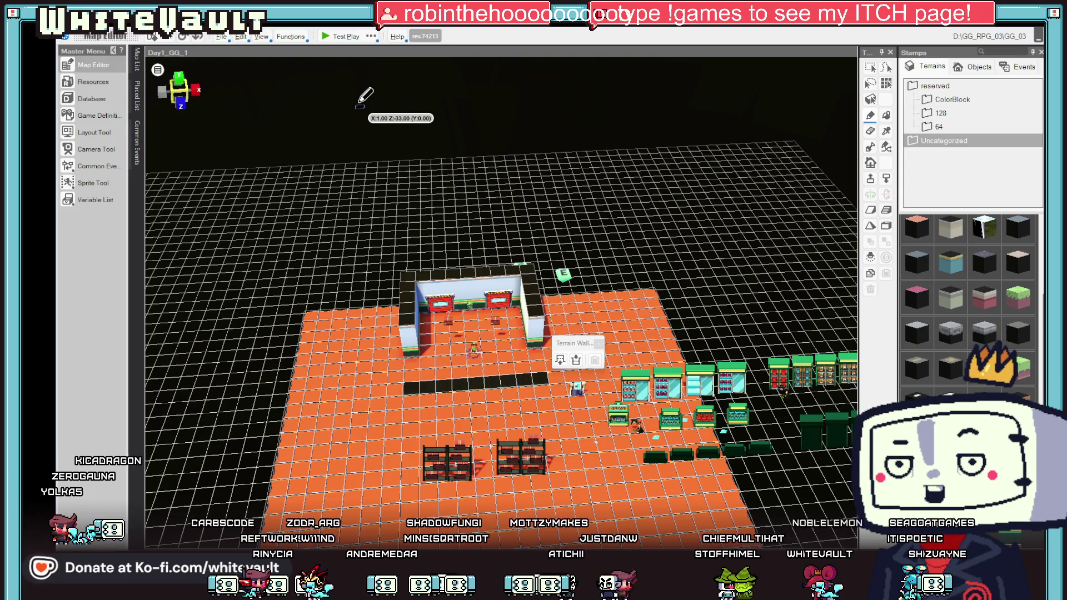
pyautogui.moveTo(573, 423)
pyautogui.mouseDown()
pyautogui.moveTo(584, 405)
pyautogui.moveTo(548, 382)
pyautogui.moveTo(549, 350)
pyautogui.moveTo(547, 396)
pyautogui.moveTo(465, 408)
pyautogui.moveTo(467, 356)
pyautogui.moveTo(479, 381)
pyautogui.moveTo(464, 370)
pyautogui.moveTo(481, 351)
pyautogui.moveTo(509, 362)
pyautogui.moveTo(538, 353)
pyautogui.mouseUp()
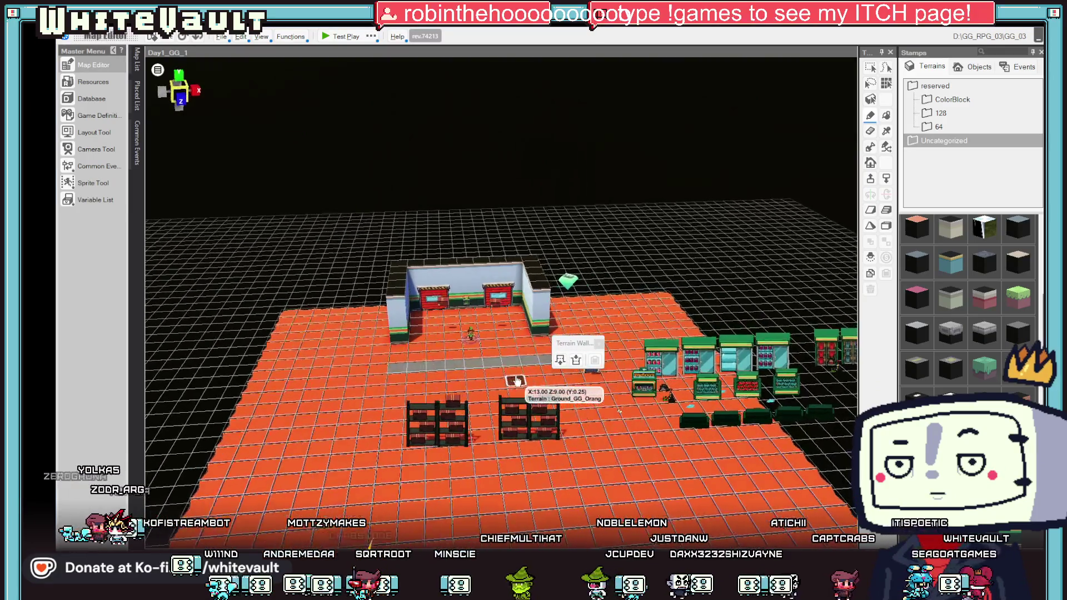
pyautogui.scroll(-3, 522, 371)
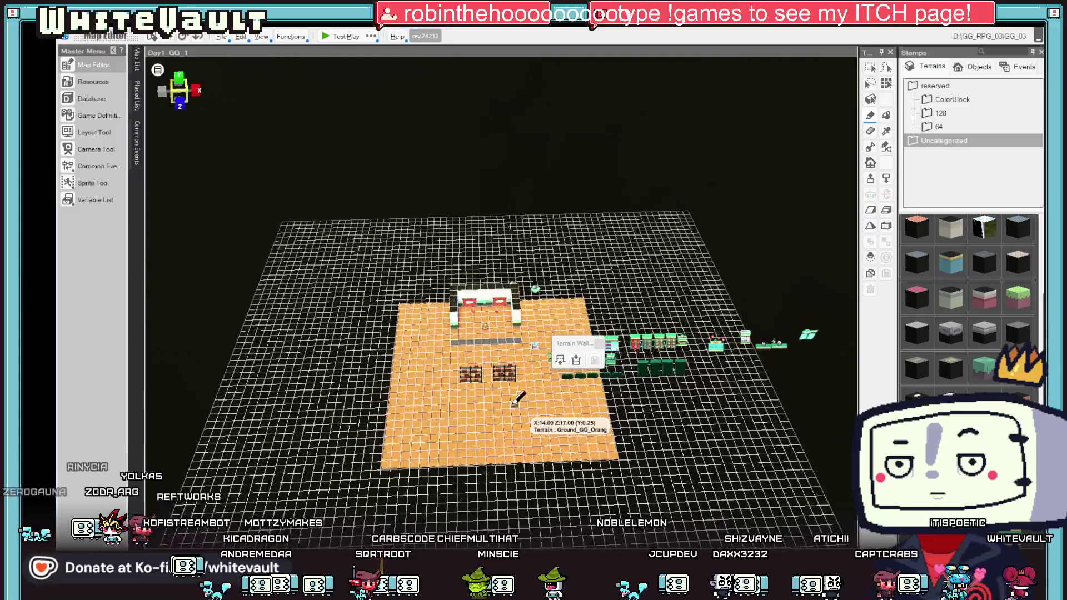
pyautogui.scroll(4, 514, 396)
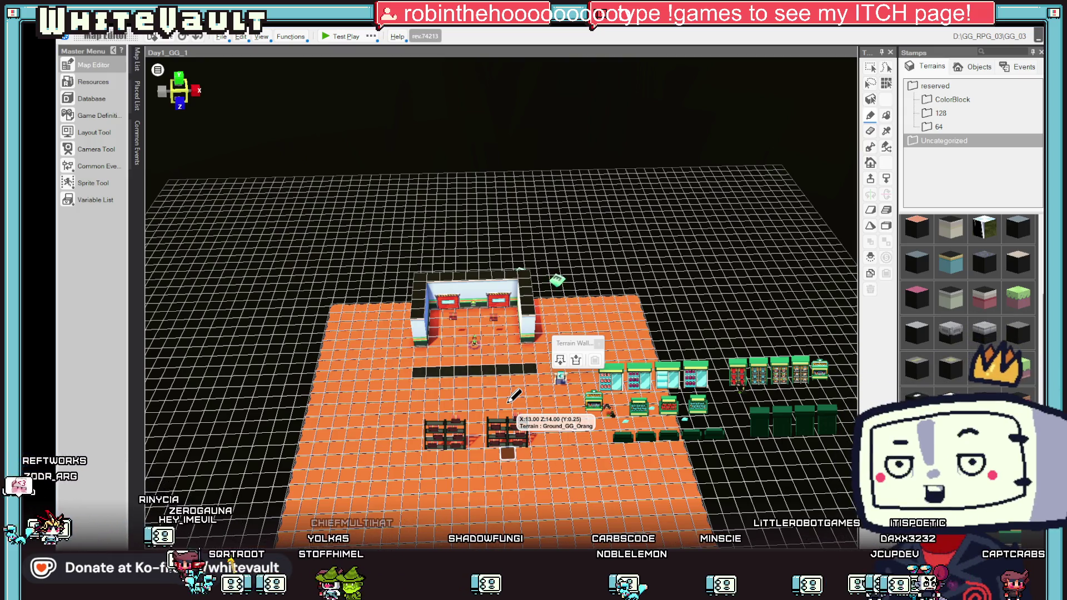
pyautogui.scroll(-5, 508, 400)
pyautogui.scroll(2, 509, 422)
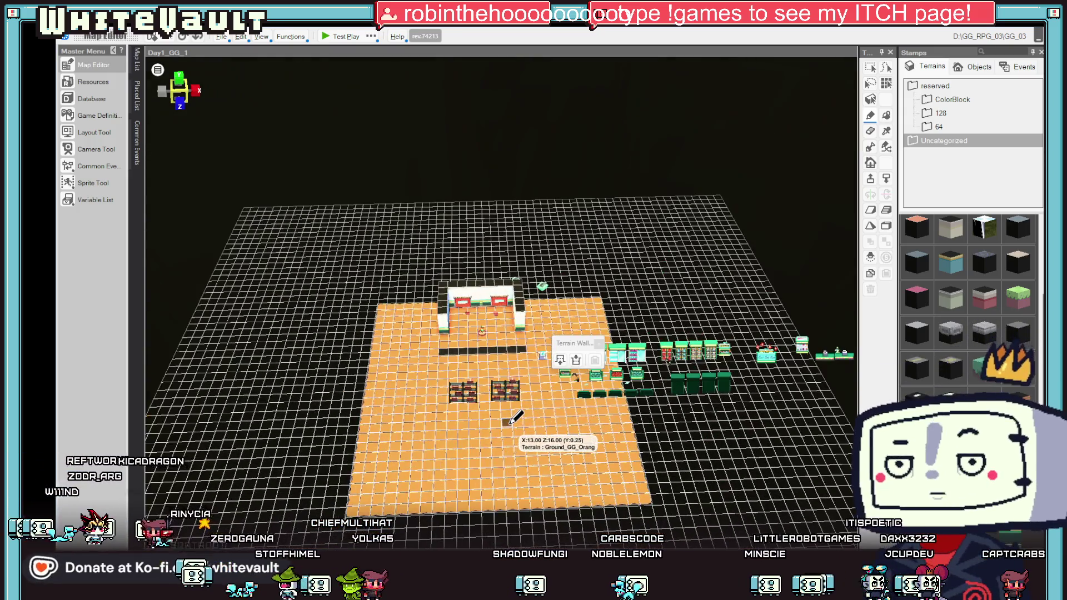
# Step: Open the Scroll Entire Map tool from the Edit menu
pyautogui.click(291, 36)
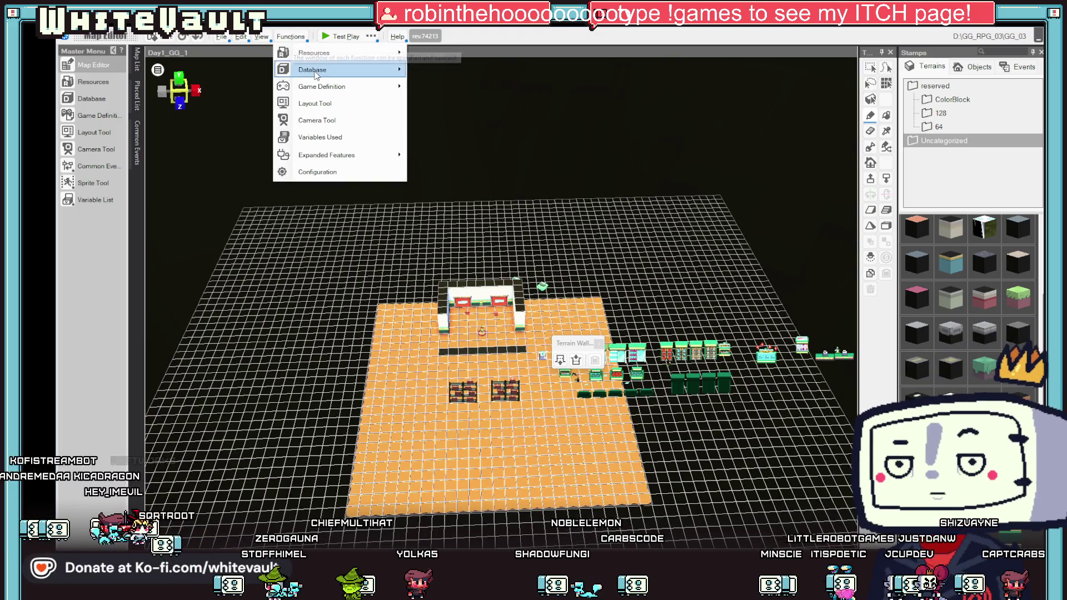
pyautogui.moveTo(326, 70)
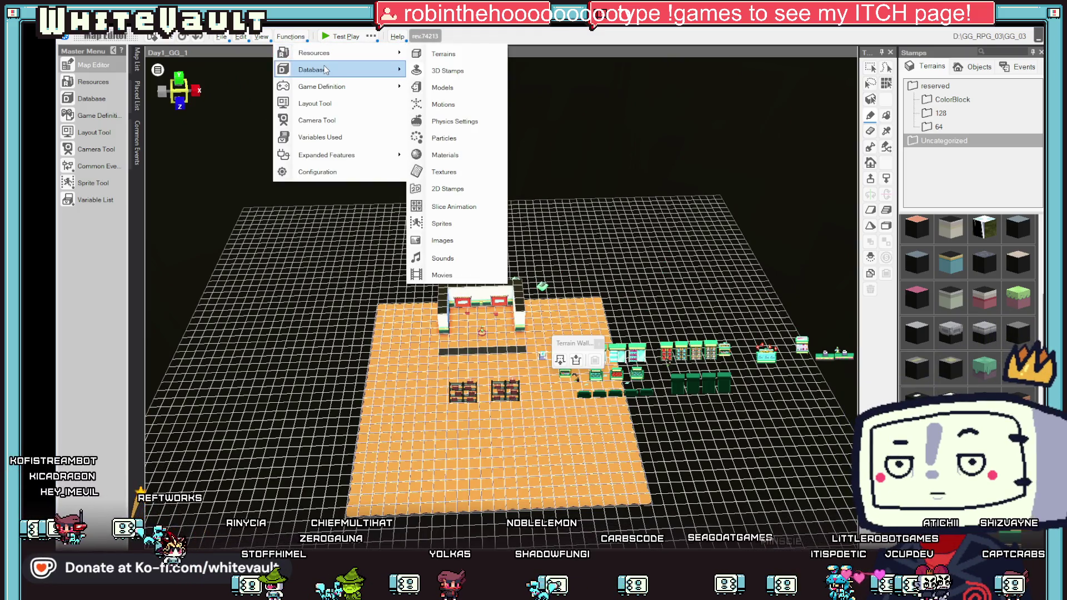
pyautogui.click(291, 36)
pyautogui.click(241, 36)
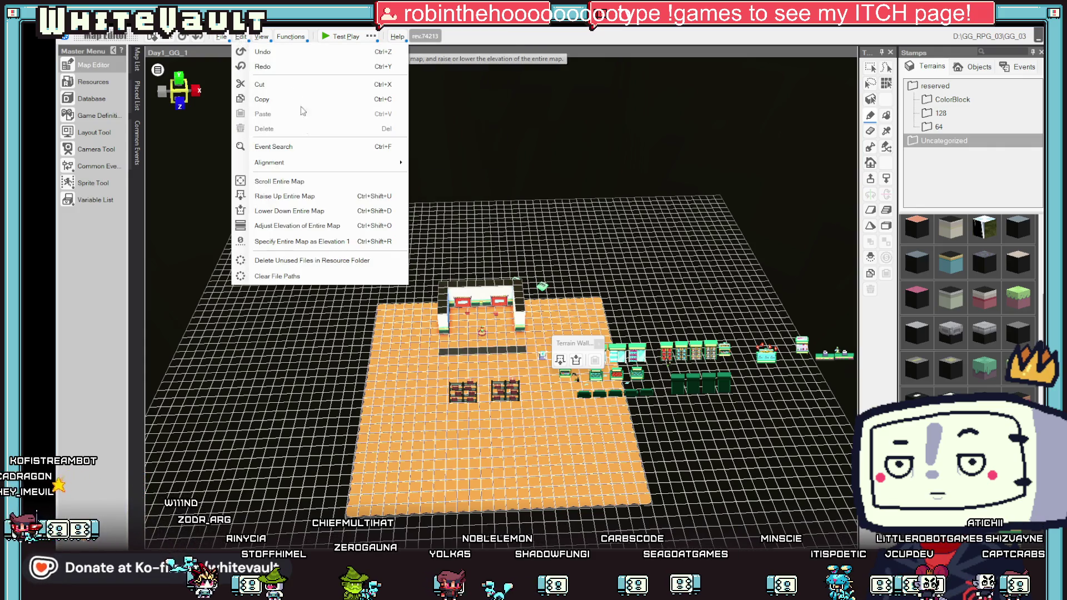
pyautogui.click(307, 182)
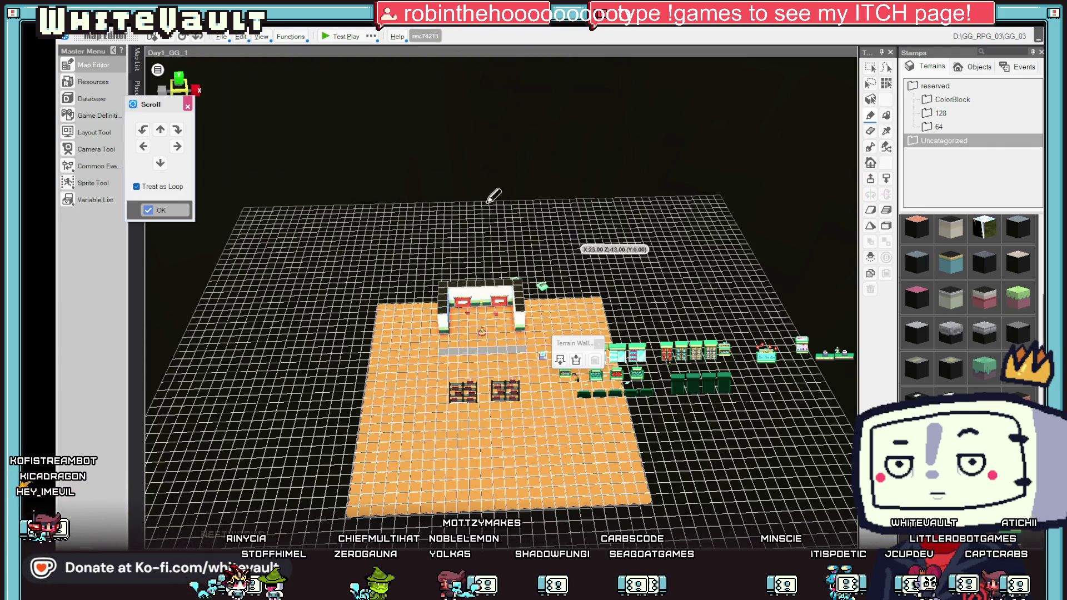
# Step: Scroll the map contents seven steps left and one back right, then close the tool
pyautogui.click(145, 146)
pyautogui.click(144, 146)
pyautogui.click(145, 147)
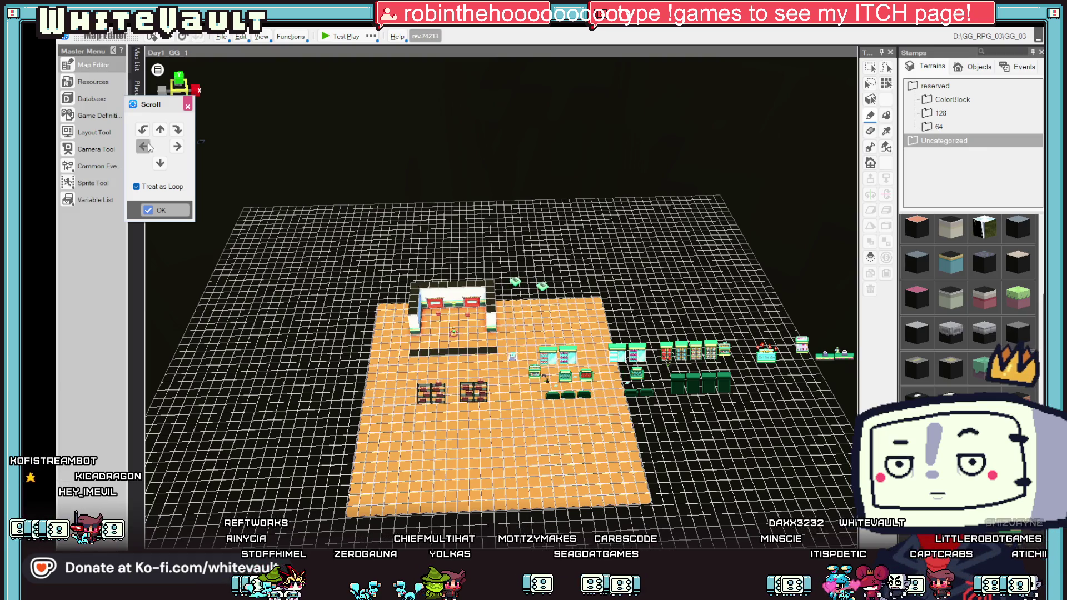
pyautogui.click(145, 146)
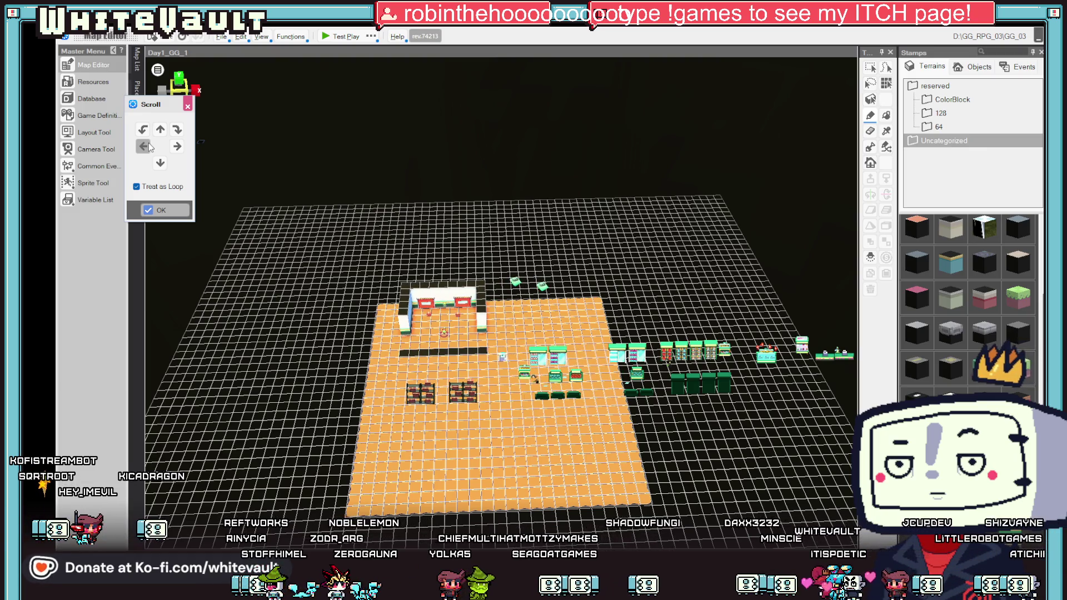
pyautogui.click(145, 146)
pyautogui.click(146, 146)
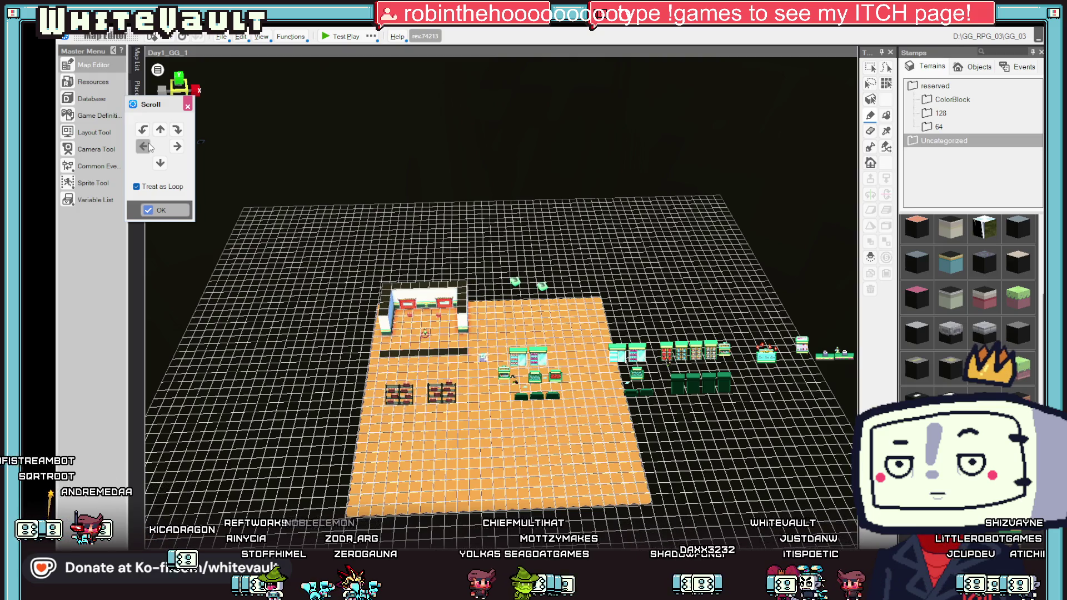
pyautogui.click(145, 147)
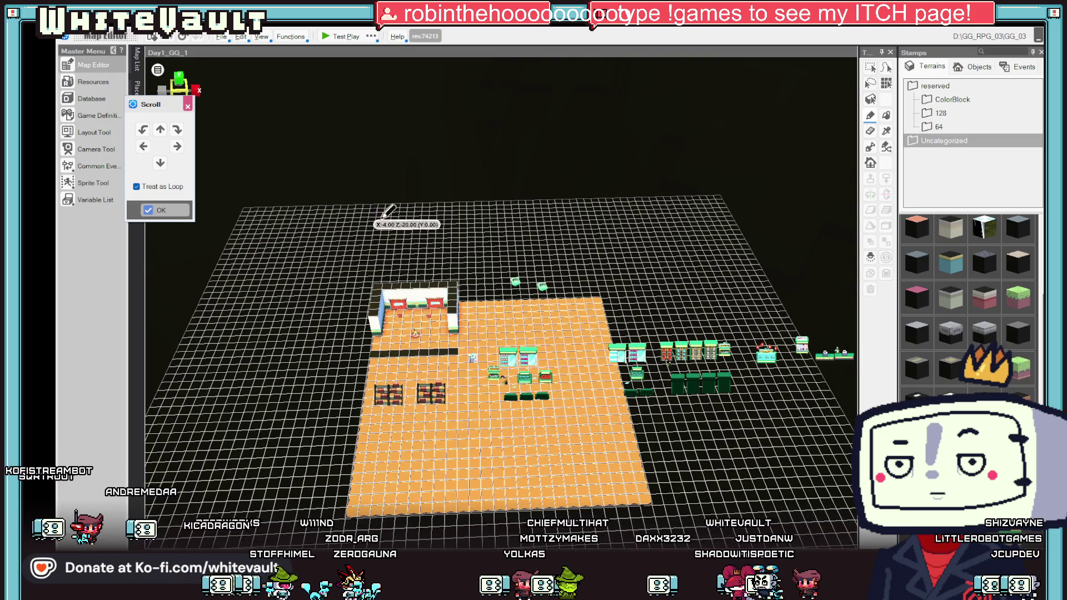
pyautogui.click(178, 146)
pyautogui.moveTo(403, 241)
pyautogui.mouseDown()
pyautogui.moveTo(517, 245)
pyautogui.moveTo(477, 340)
pyautogui.mouseUp()
pyautogui.scroll(1, 477, 340)
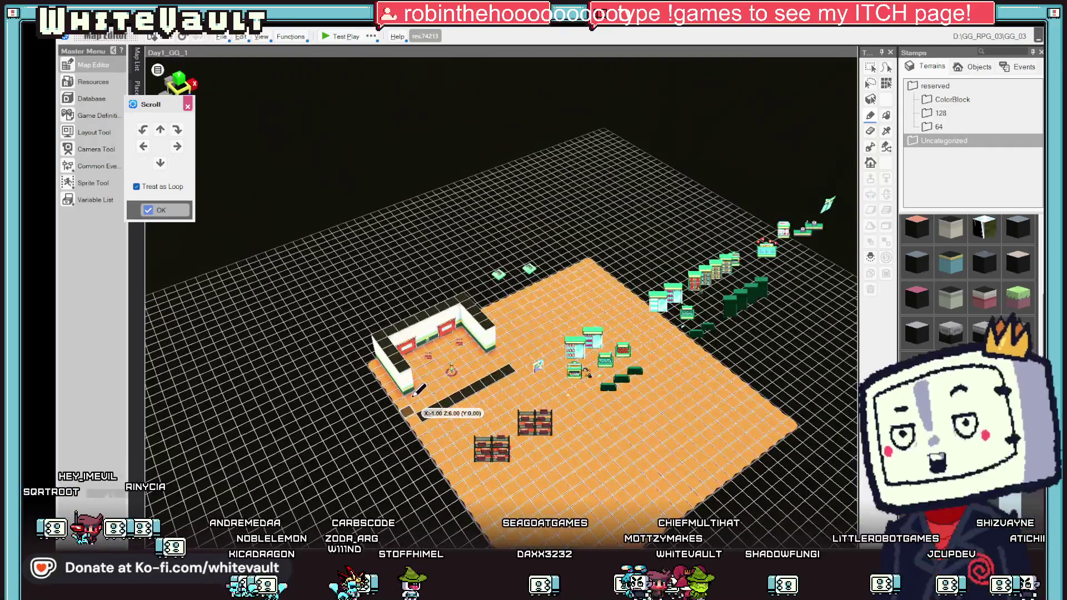
pyautogui.press('Escape')
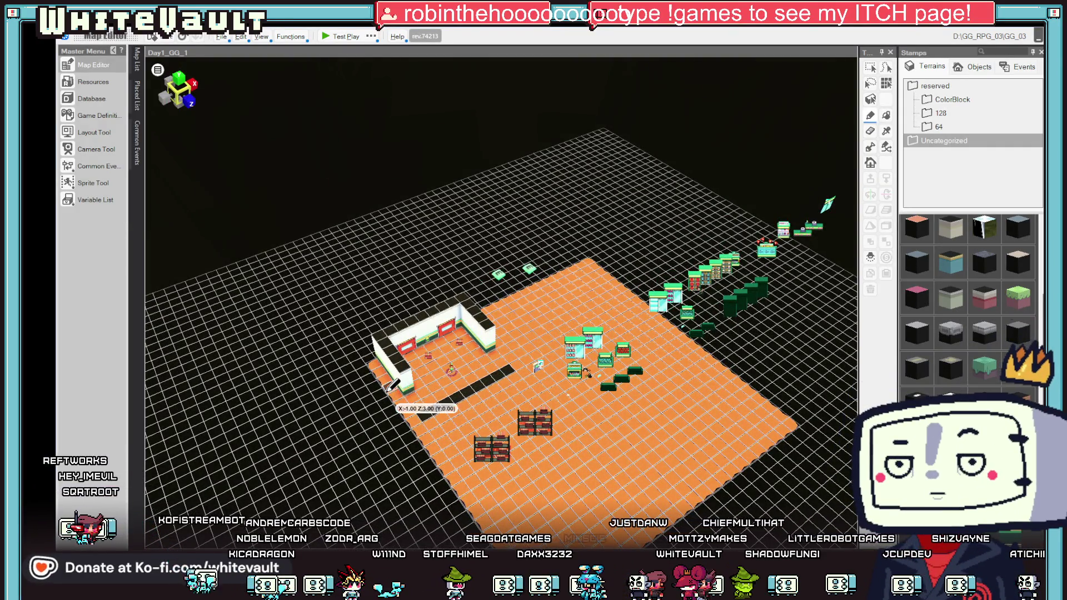
# Step: Place a dark wall block at the back room's right corner, orbiting to check it
pyautogui.rightClick(420, 356)
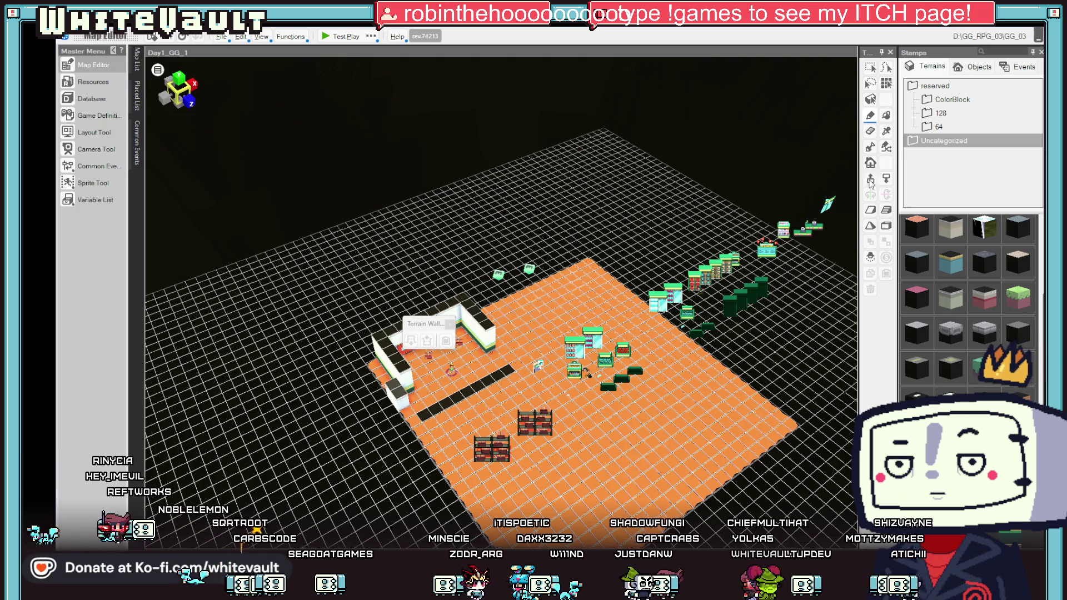
pyautogui.moveTo(722, 348); pyautogui.dragTo(489, 328)
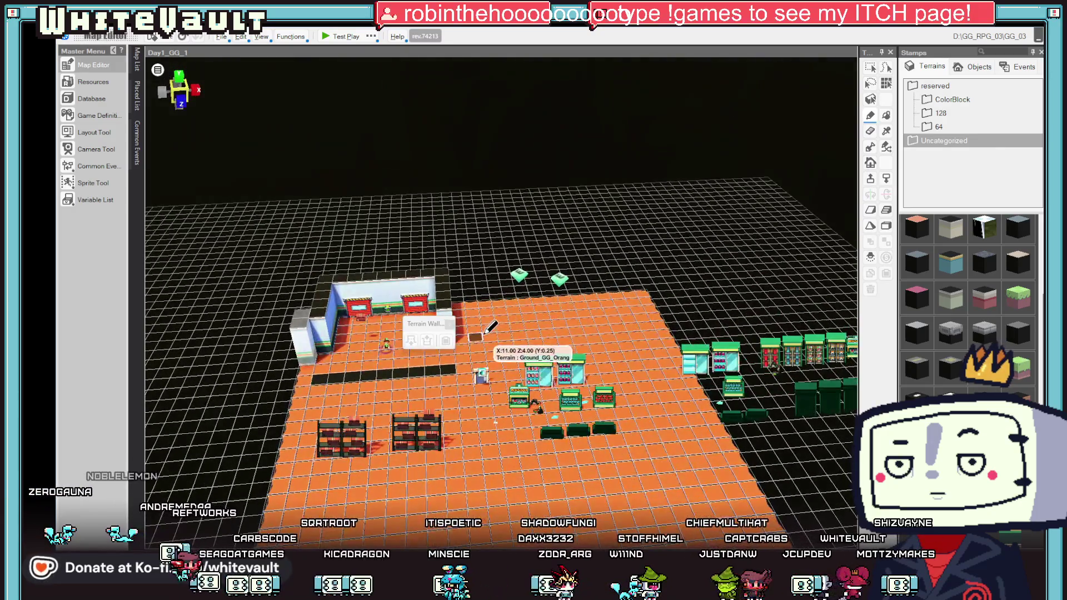
pyautogui.scroll(1, 467, 340)
pyautogui.moveTo(463, 340)
pyautogui.mouseDown()
pyautogui.moveTo(496, 342)
pyautogui.moveTo(486, 328)
pyautogui.mouseUp()
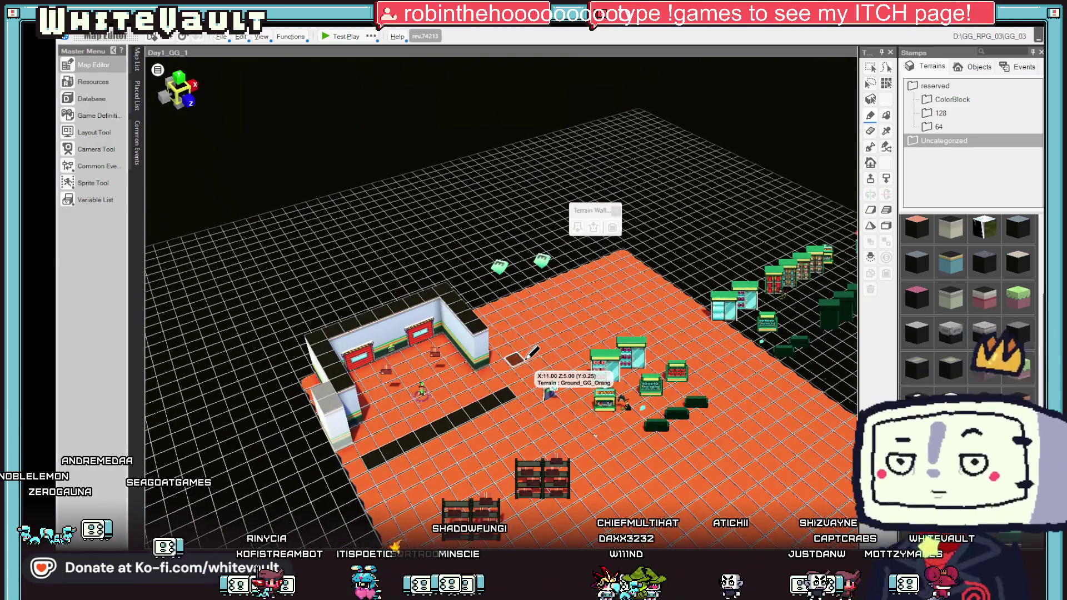
pyautogui.click(477, 355)
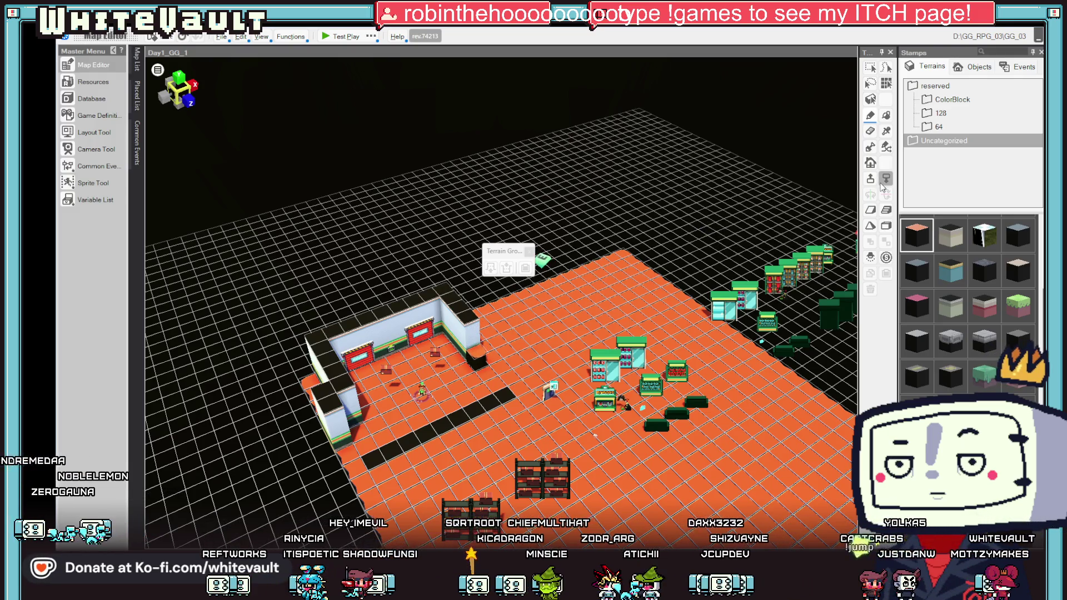
pyautogui.moveTo(684, 334)
pyautogui.mouseDown()
pyautogui.moveTo(623, 300)
pyautogui.moveTo(645, 304)
pyautogui.moveTo(639, 317)
pyautogui.mouseUp()
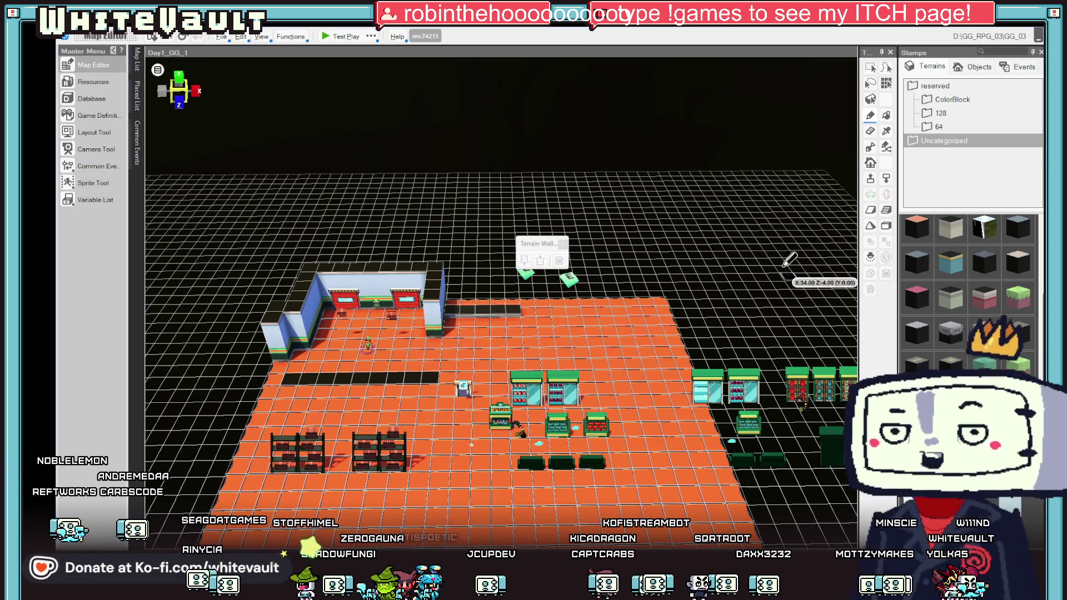
pyautogui.click(870, 180)
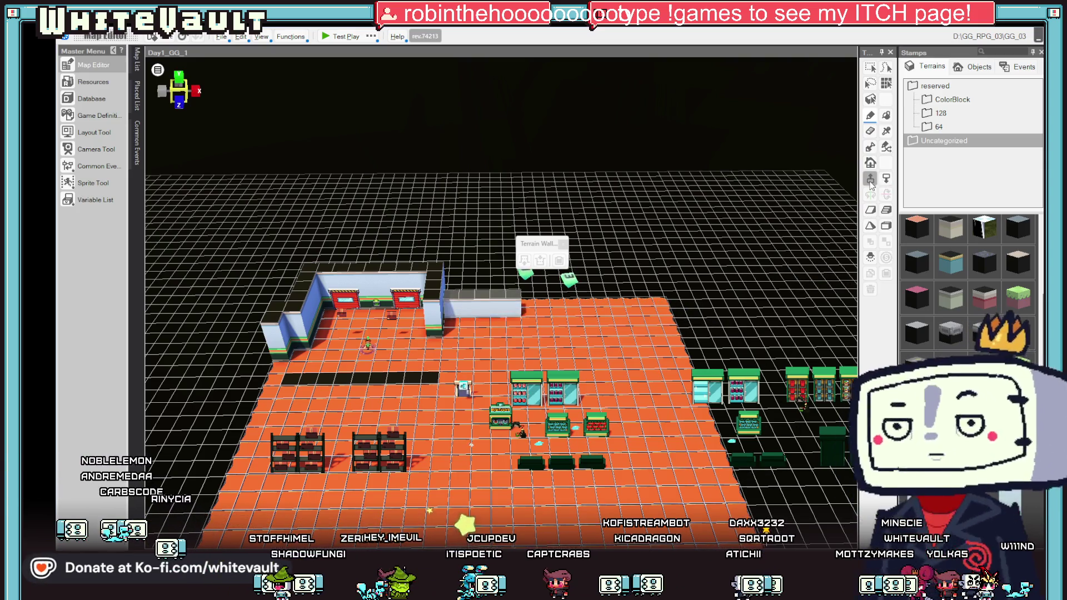
pyautogui.click(885, 180)
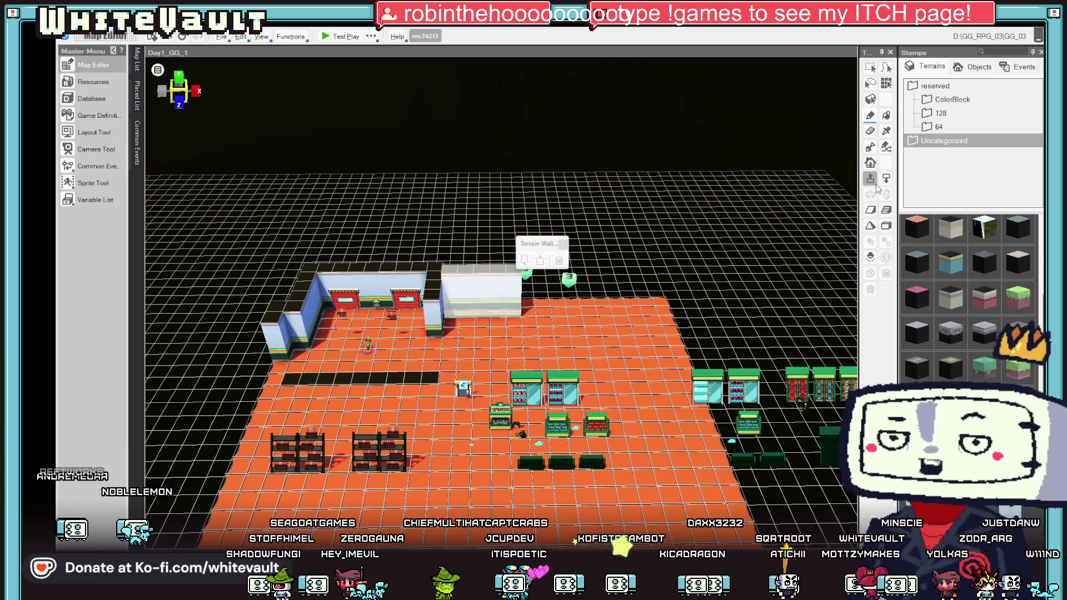
pyautogui.moveTo(781, 301); pyautogui.dragTo(775, 288)
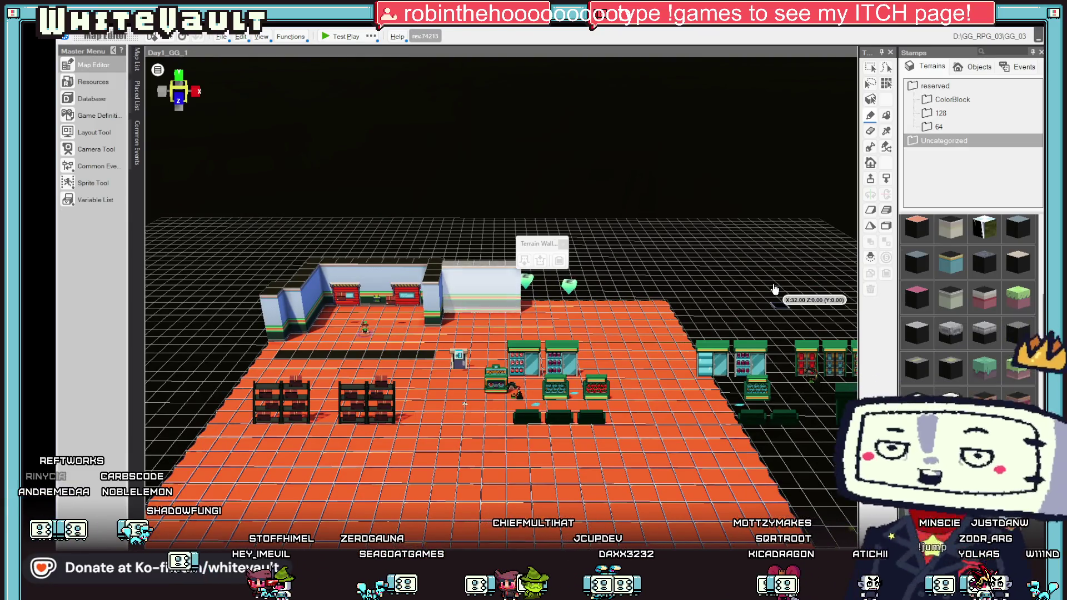
pyautogui.scroll(-5, 695, 383)
pyautogui.scroll(4, 626, 444)
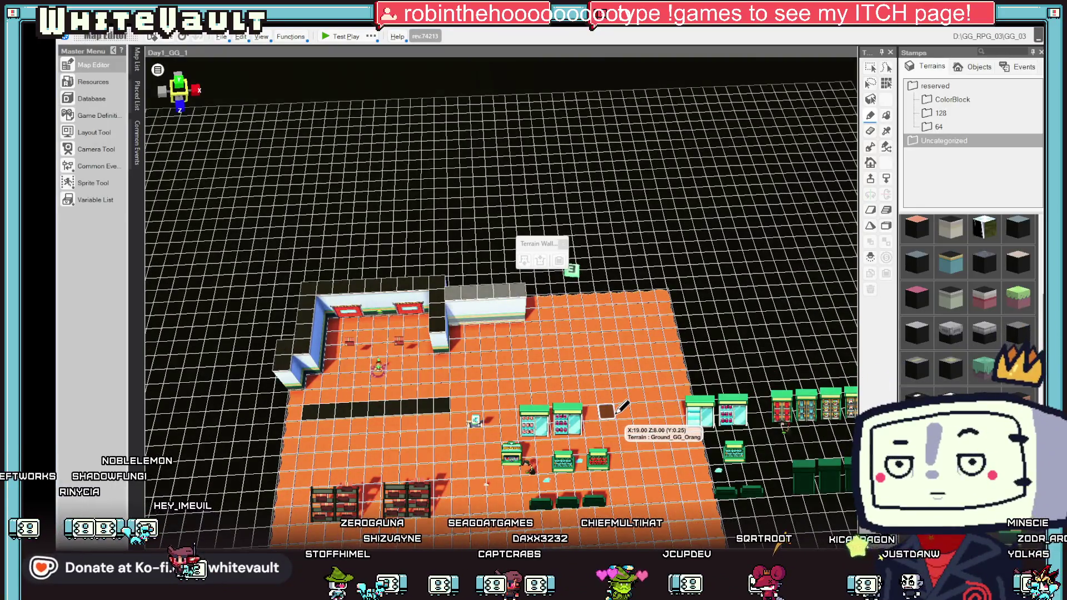
pyautogui.moveTo(621, 408); pyautogui.dragTo(620, 352)
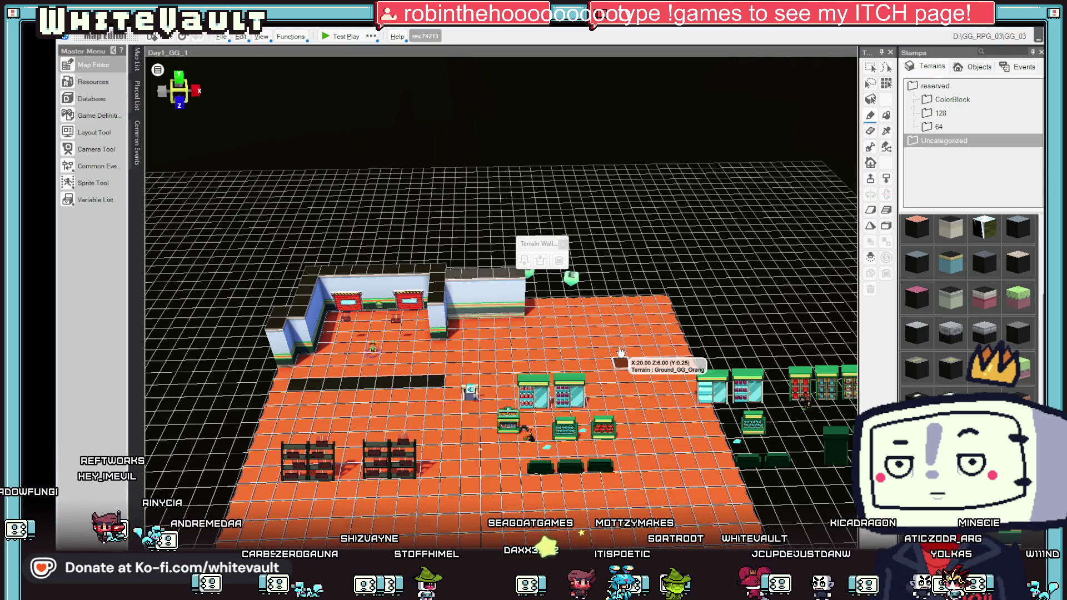
# Step: Orbit to a low side view, then open Map Settings for Day1_GG_1 from the Map List
pyautogui.moveTo(620, 352)
pyautogui.mouseDown()
pyautogui.moveTo(640, 431)
pyautogui.moveTo(651, 422)
pyautogui.moveTo(642, 409)
pyautogui.moveTo(648, 467)
pyautogui.mouseUp()
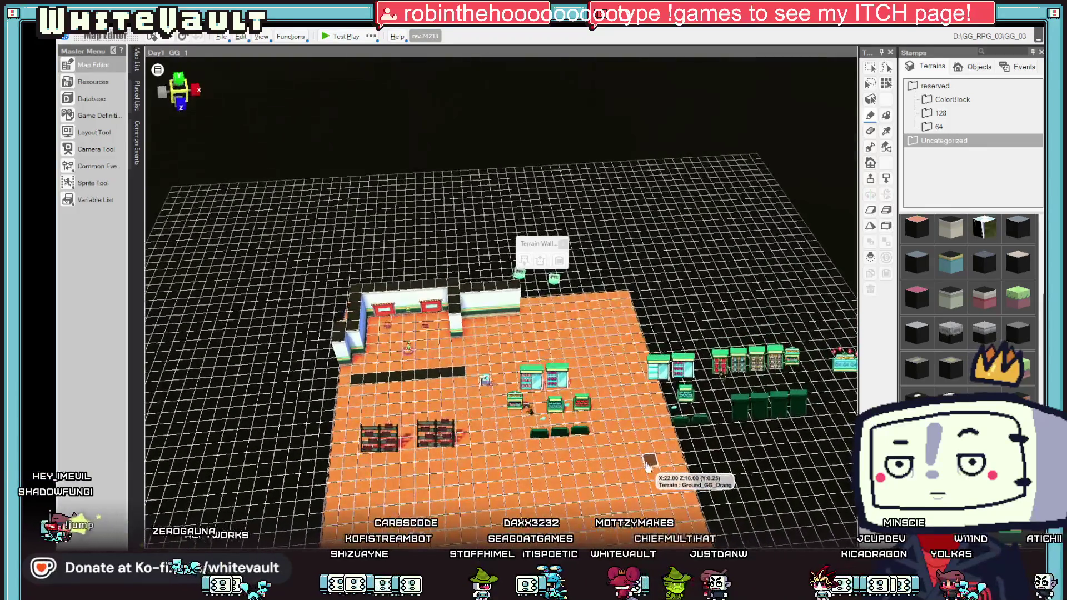
pyautogui.scroll(2, 628, 429)
pyautogui.scroll(-2, 632, 417)
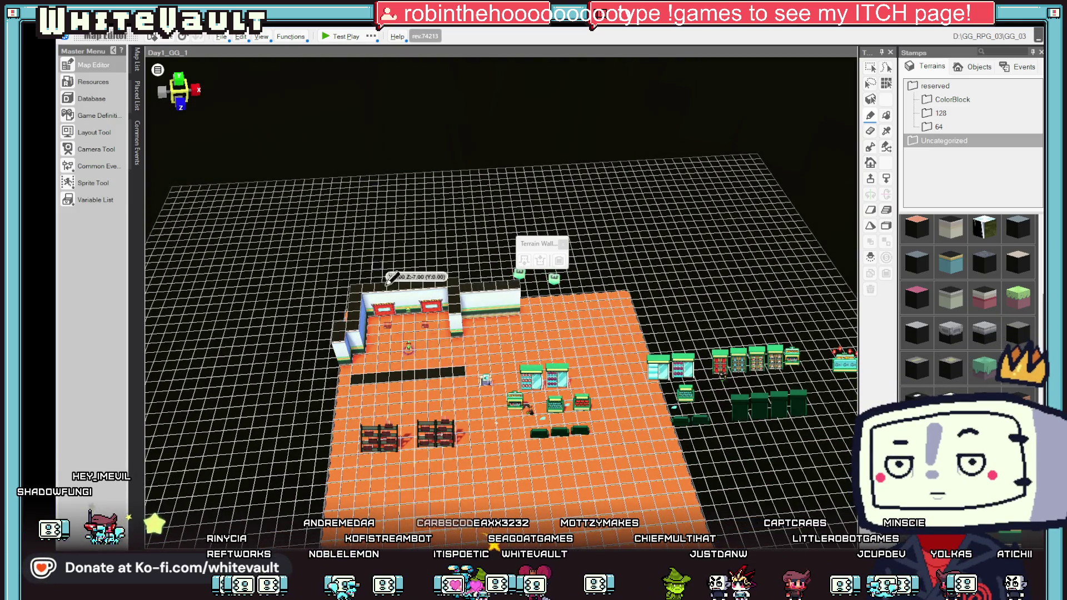
pyautogui.scroll(-2, 378, 174)
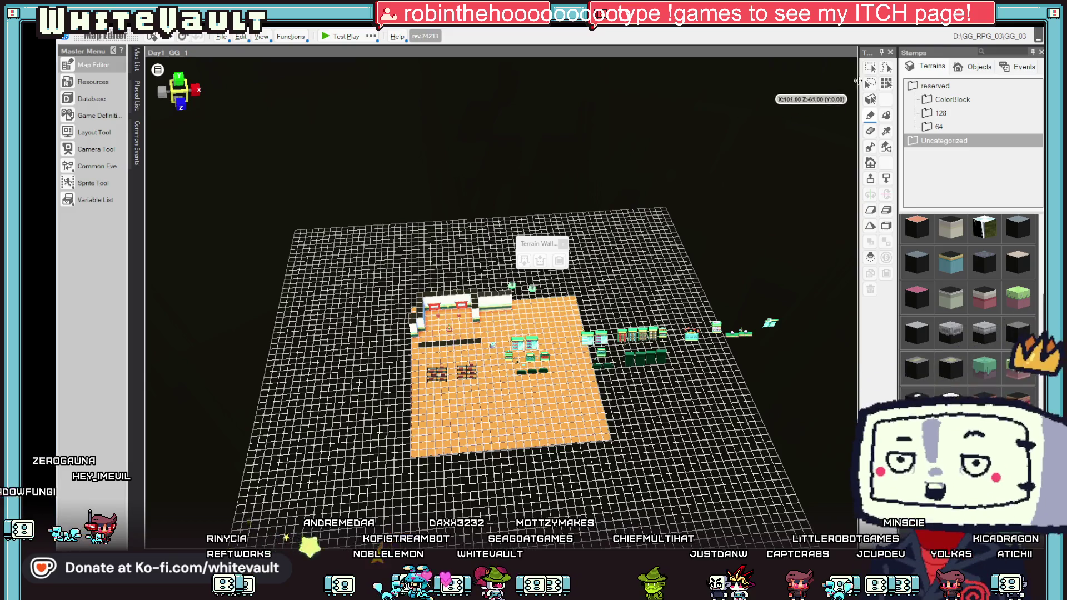
pyautogui.click(771, 322)
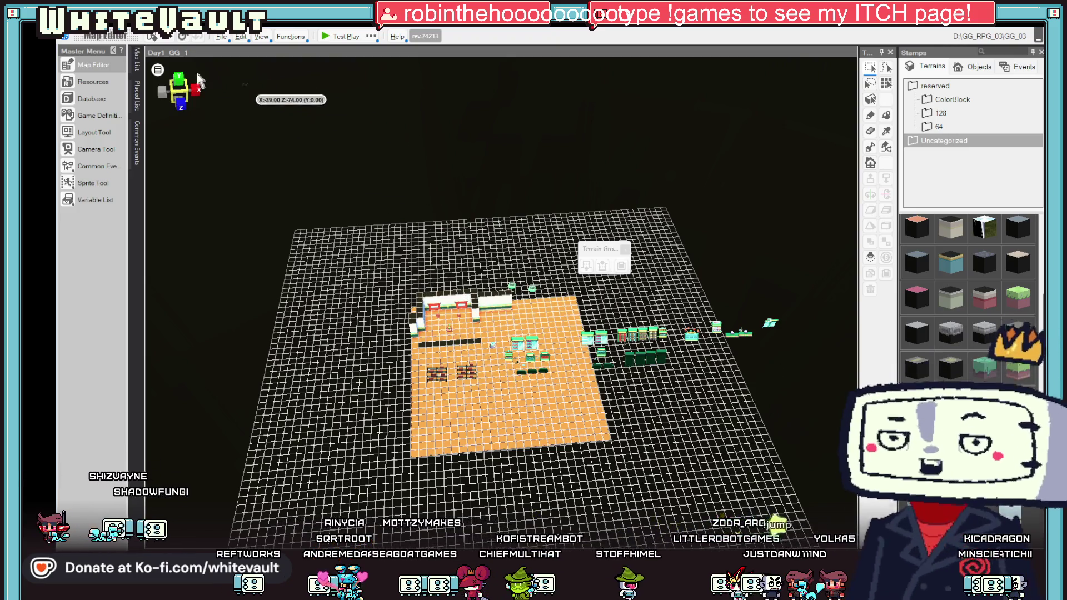
pyautogui.click(134, 57)
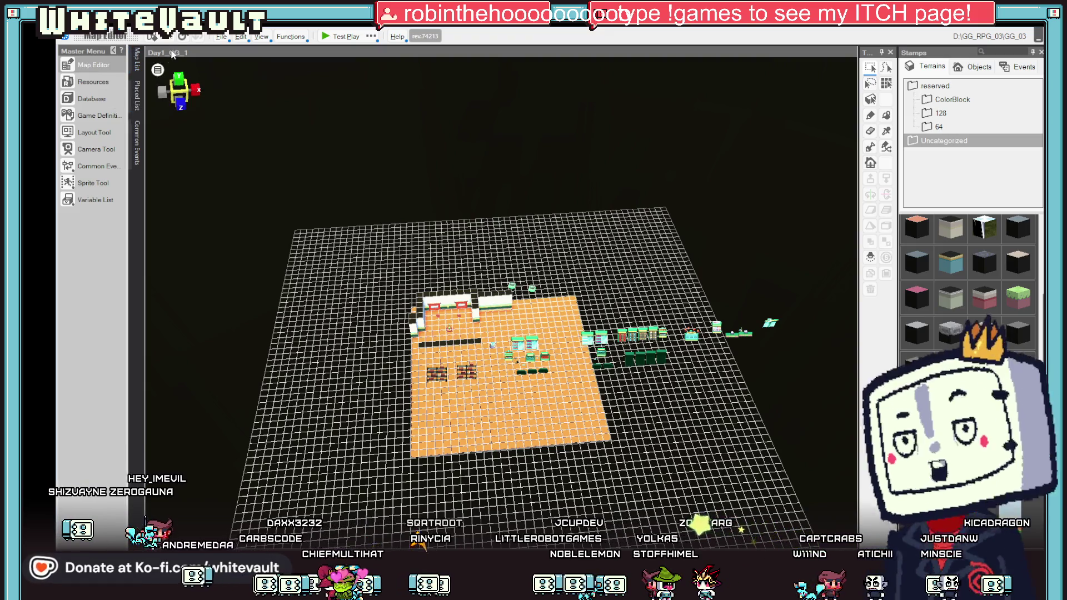
pyautogui.click(157, 69)
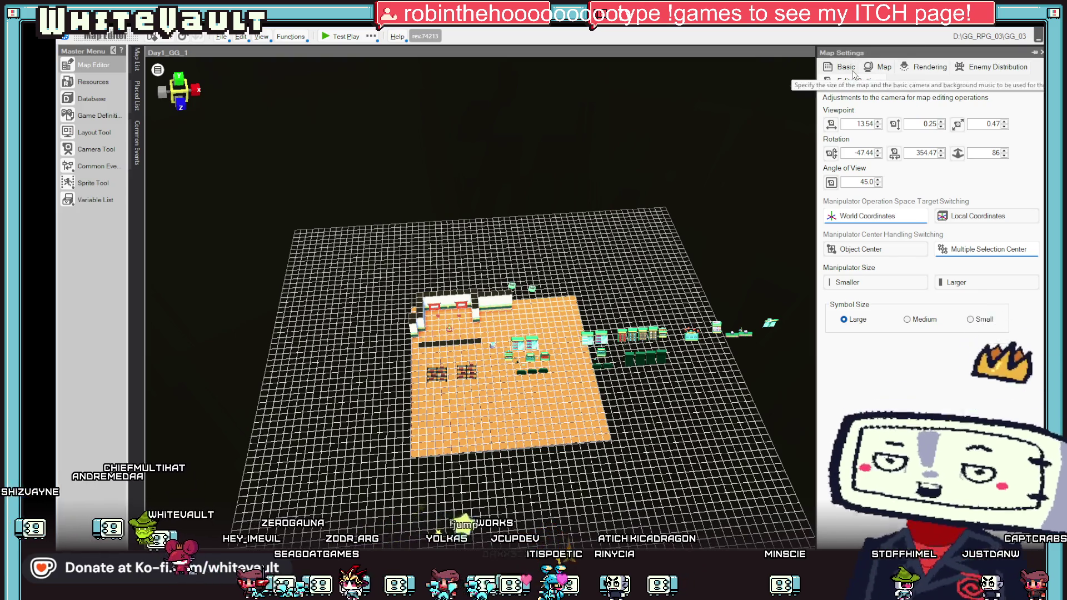
# Step: On the Basic page, try interim map sizes: Z depth 10, then X width 35, applying each
pyautogui.click(846, 66)
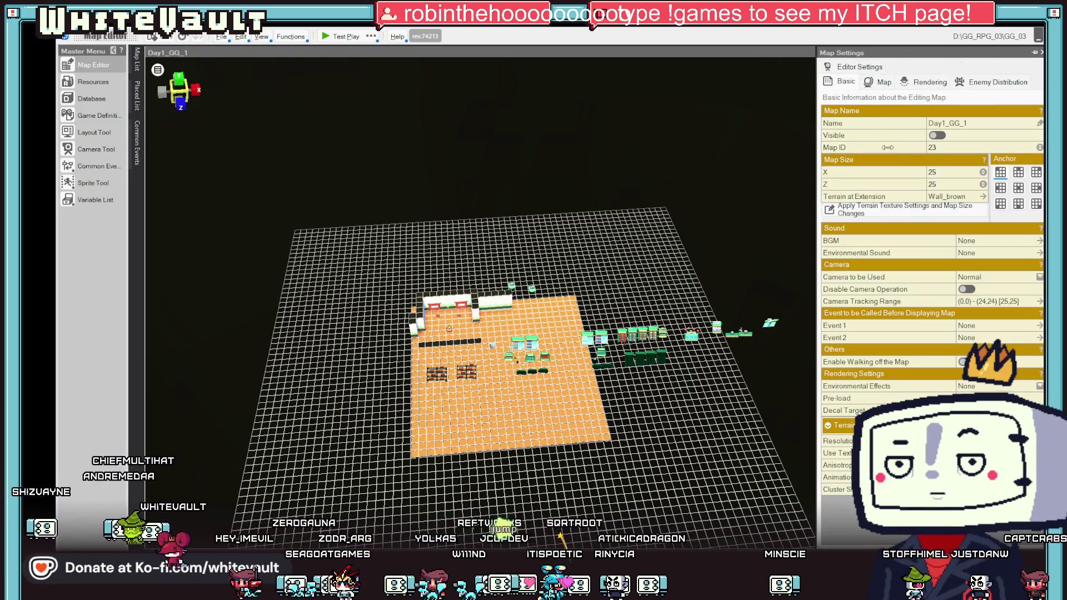
pyautogui.click(944, 184)
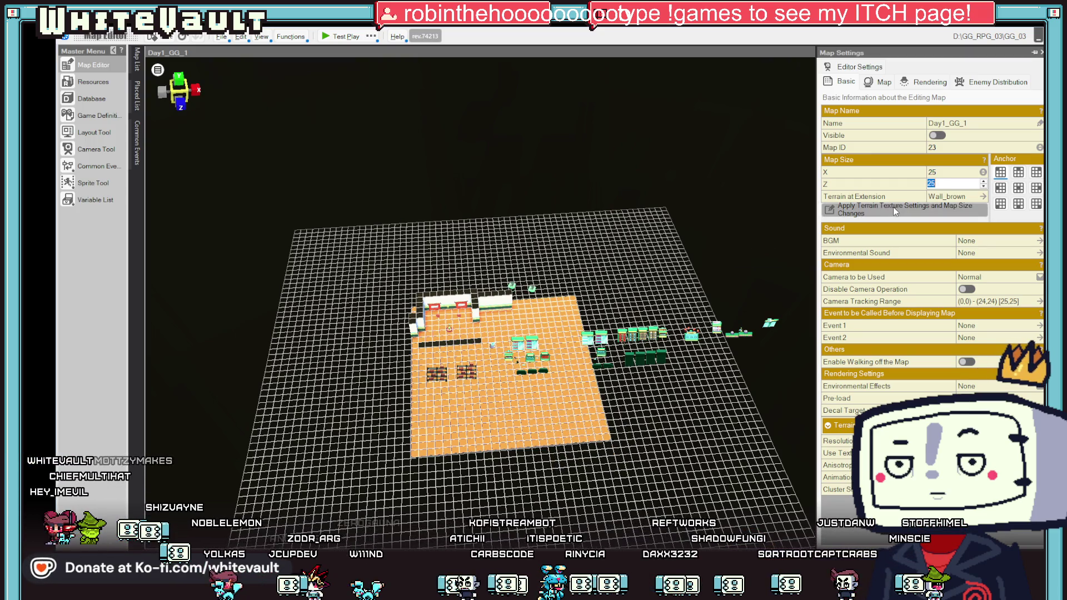
pyautogui.write('10')
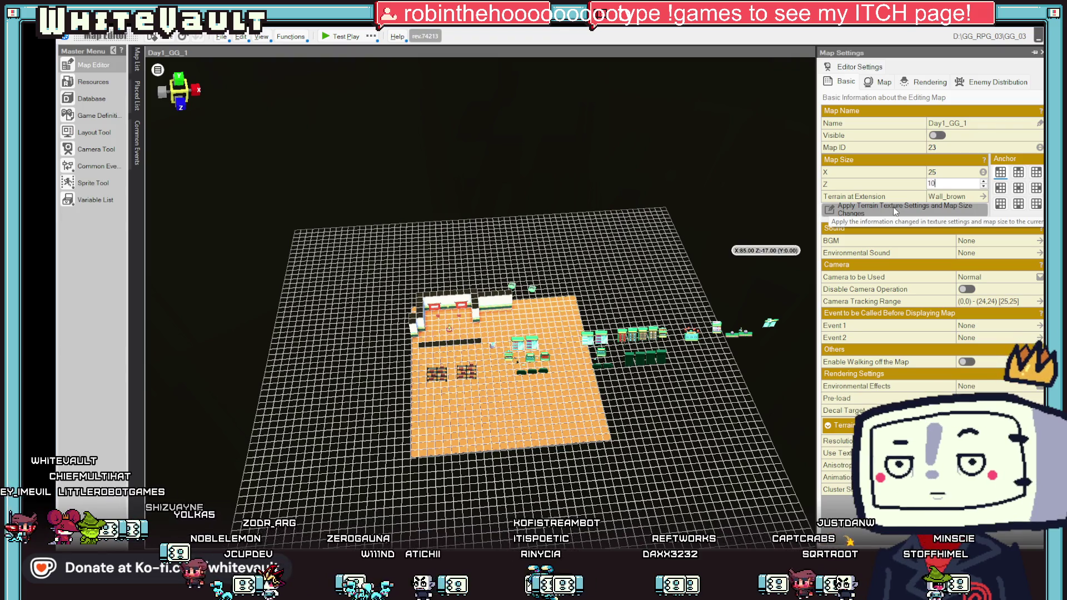
pyautogui.click(912, 211)
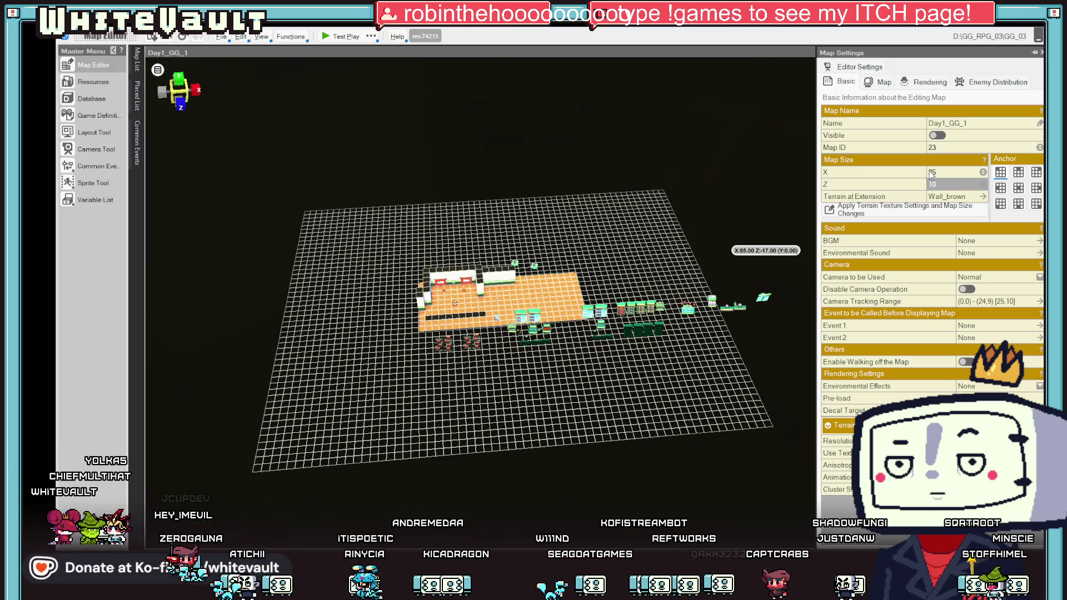
pyautogui.click(930, 171)
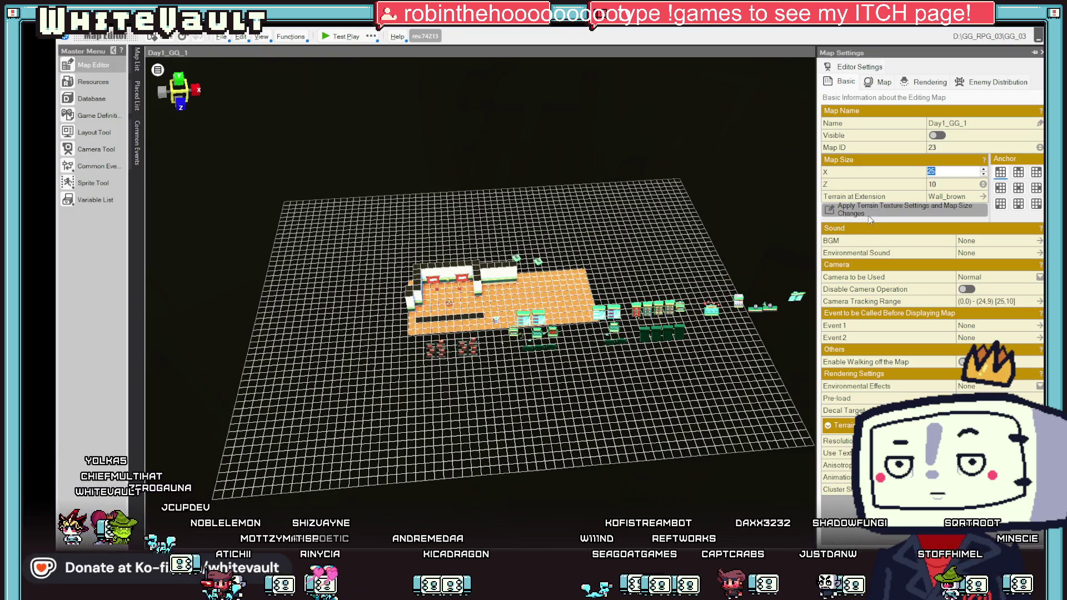
pyautogui.write('35')
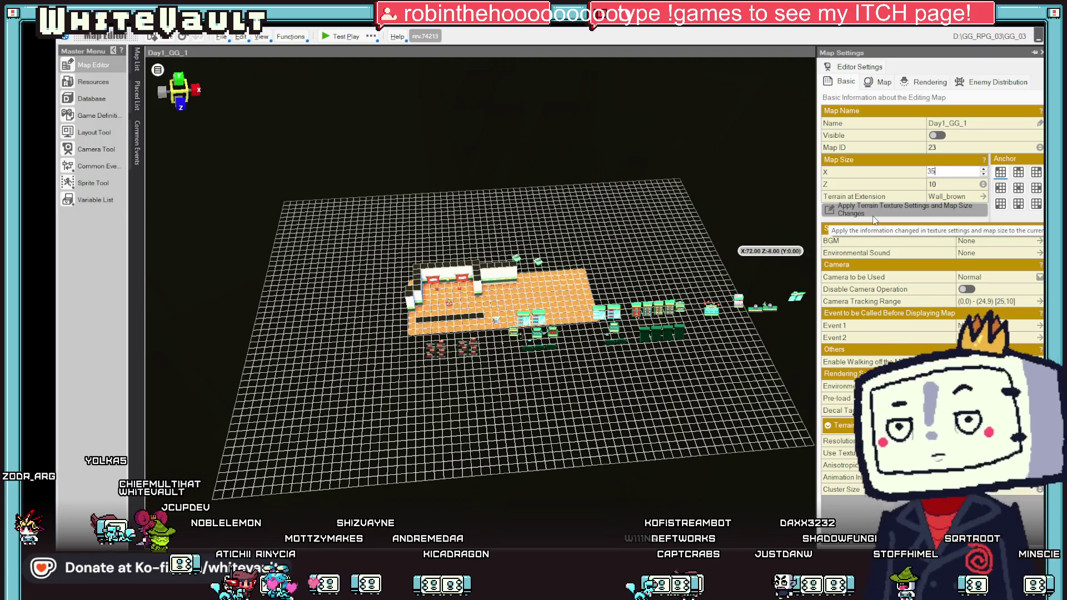
pyautogui.click(874, 218)
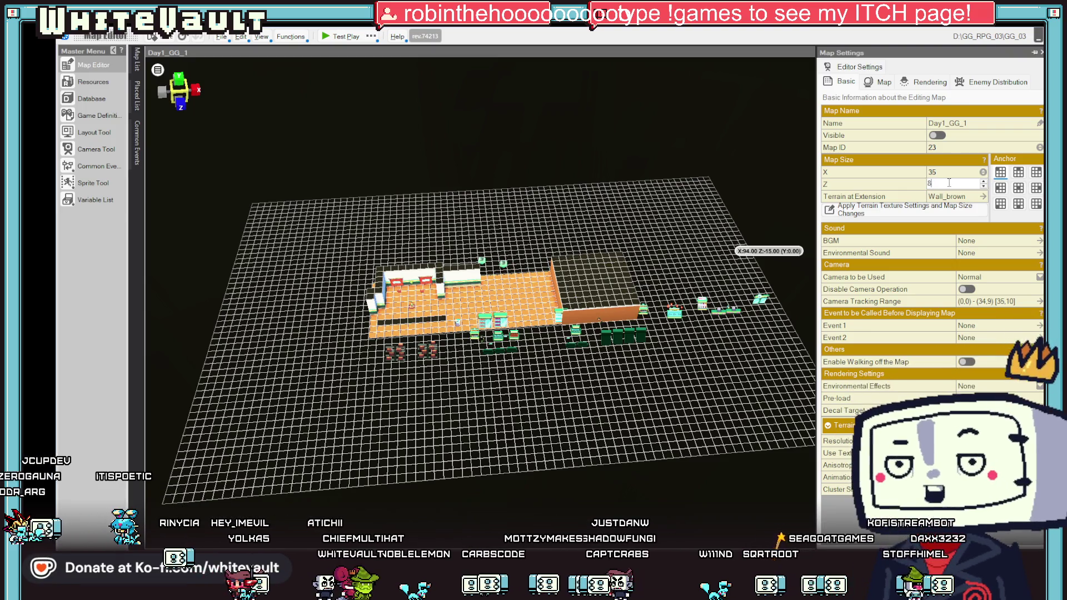
# Step: Set the map to 40 wide by 8 deep, apply it, and rotate the view
pyautogui.write('8')
pyautogui.click(967, 176)
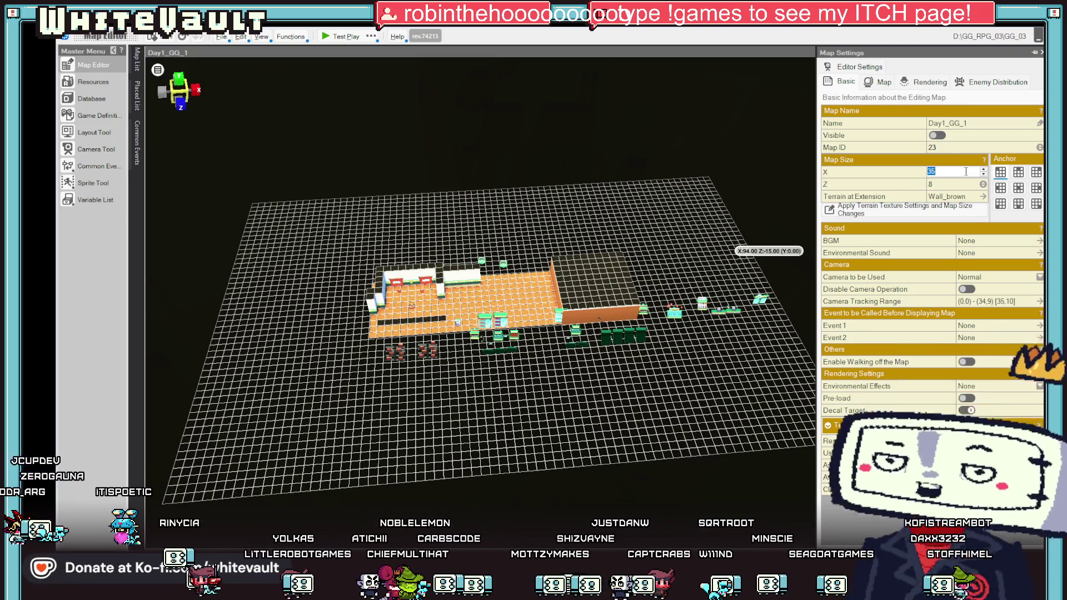
pyautogui.write('40')
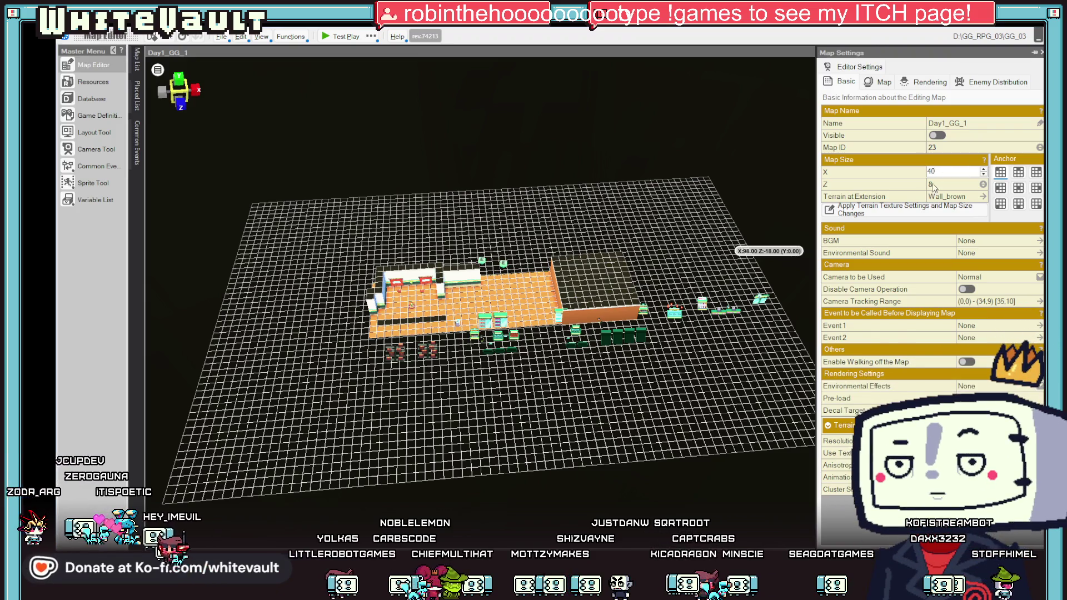
pyautogui.click(921, 210)
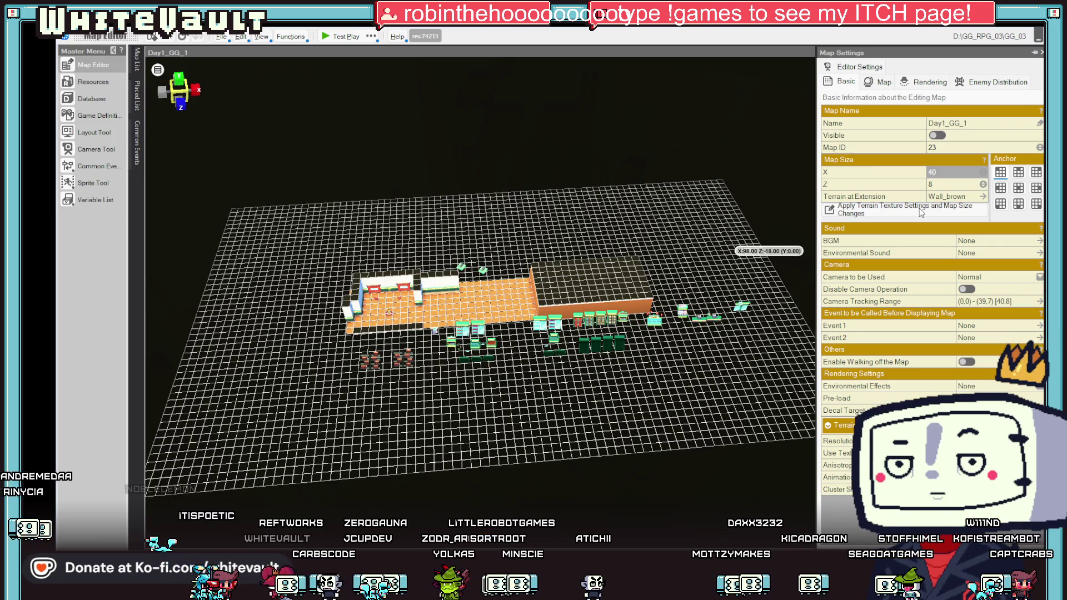
pyautogui.moveTo(556, 356); pyautogui.dragTo(460, 380)
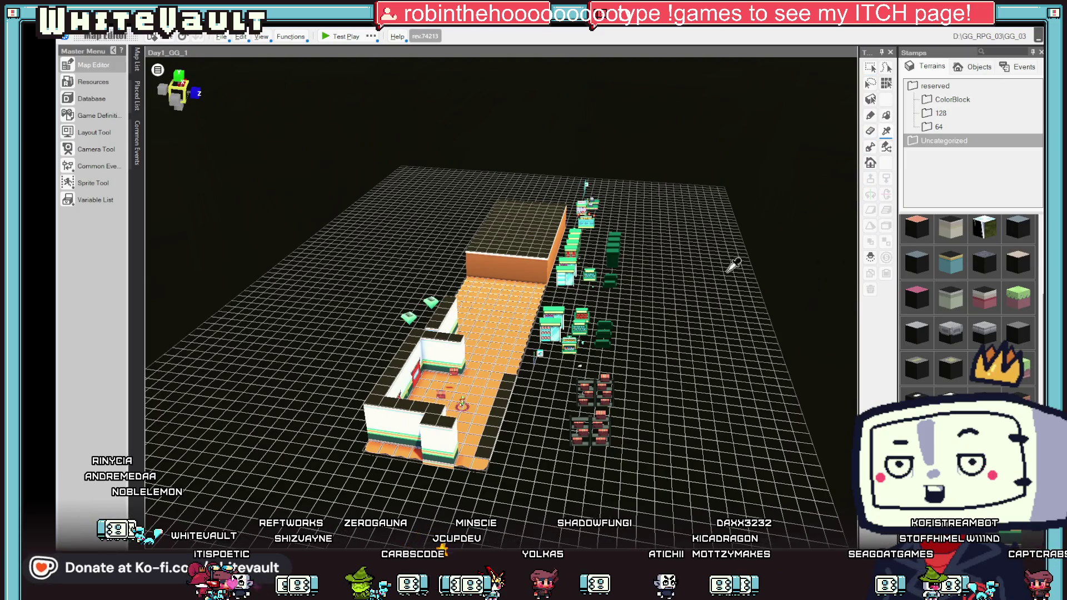
# Step: Eyedrop the orange floor, then paint the floor with the black terrain block
pyautogui.click(485, 459)
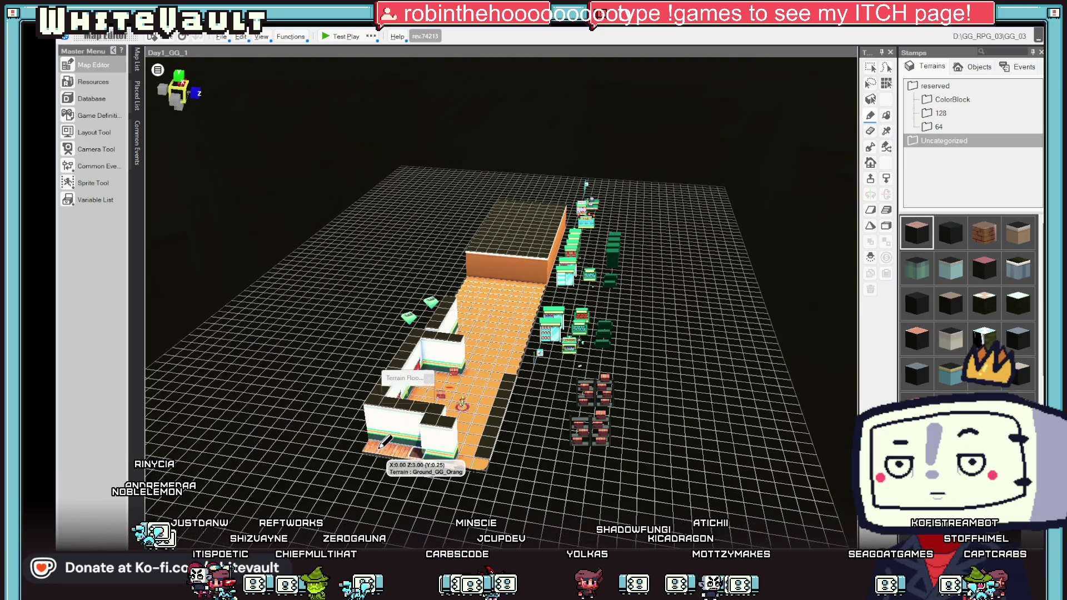
pyautogui.click(950, 233)
pyautogui.click(373, 439)
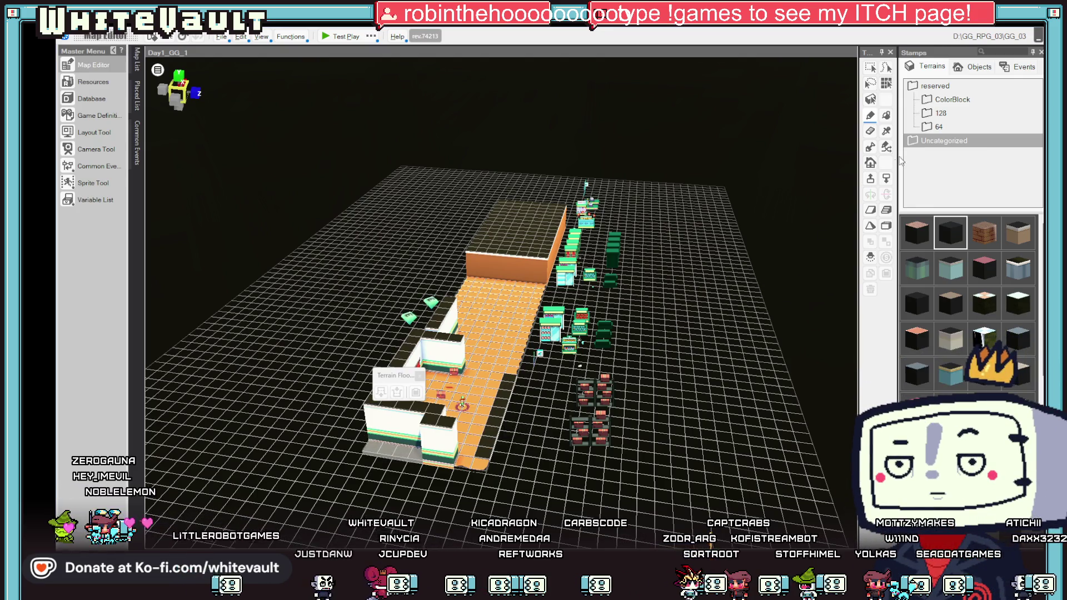
pyautogui.press('e')
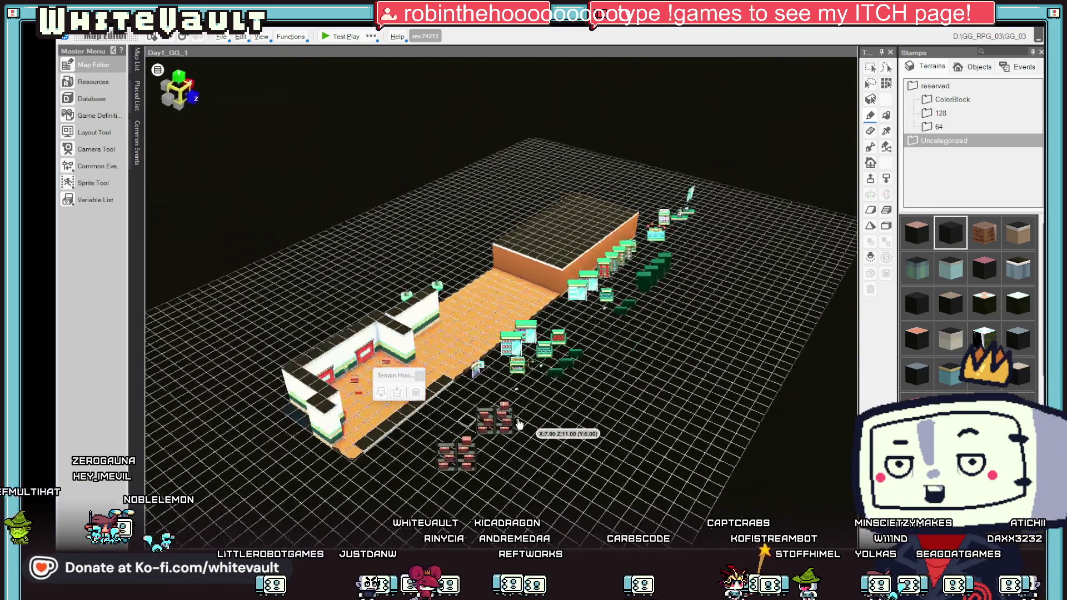
pyautogui.scroll(2, 448, 357)
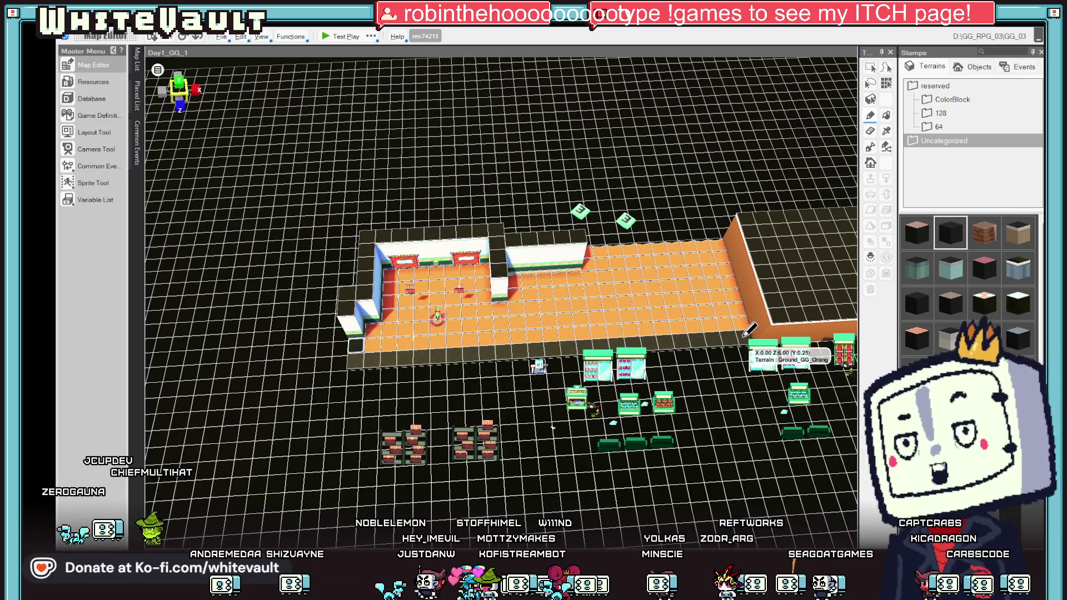
# Step: Tilt the view closer to the back room and drag the door event along the back wall
pyautogui.click(887, 180)
pyautogui.moveTo(694, 339)
pyautogui.mouseDown()
pyautogui.moveTo(711, 370)
pyautogui.moveTo(678, 384)
pyautogui.moveTo(728, 404)
pyautogui.moveTo(715, 341)
pyautogui.moveTo(689, 334)
pyautogui.mouseUp()
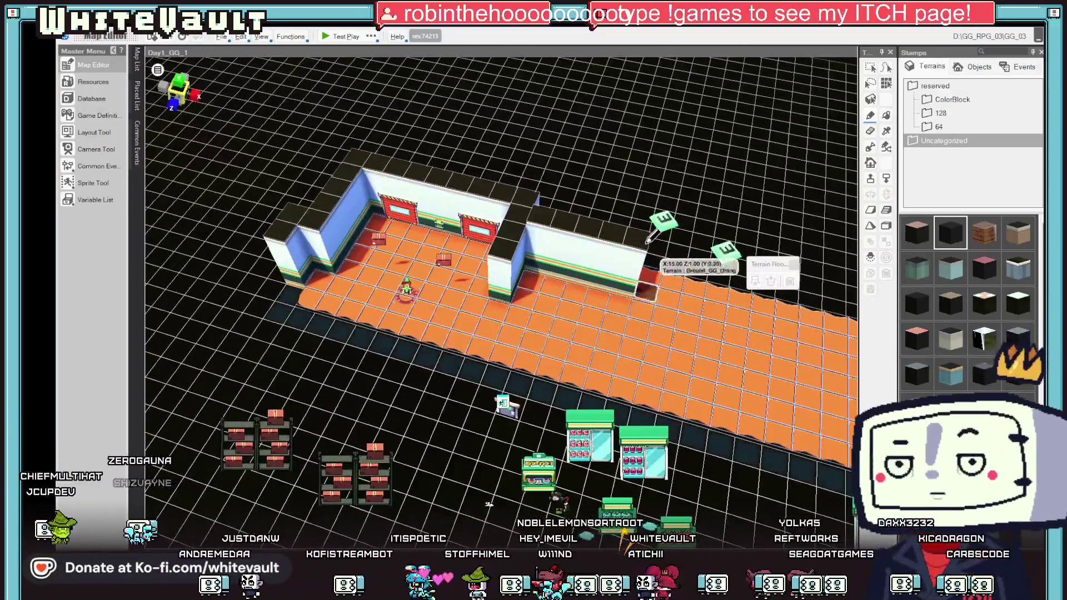
pyautogui.scroll(-2, 618, 296)
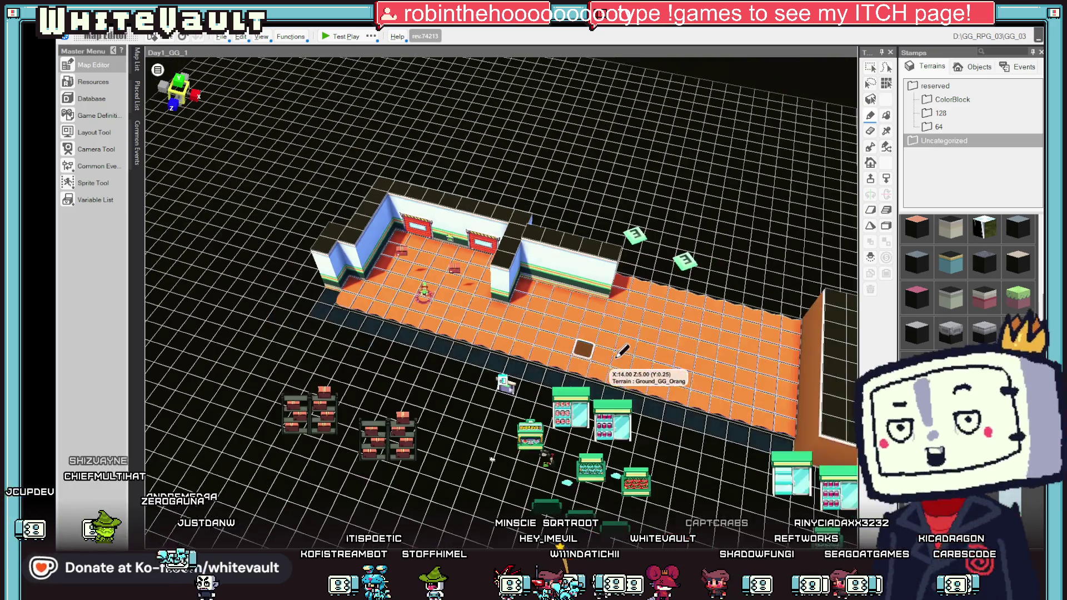
pyautogui.moveTo(812, 117)
pyautogui.mouseDown()
pyautogui.moveTo(638, 266)
pyautogui.moveTo(667, 231)
pyautogui.moveTo(645, 228)
pyautogui.moveTo(660, 229)
pyautogui.mouseUp()
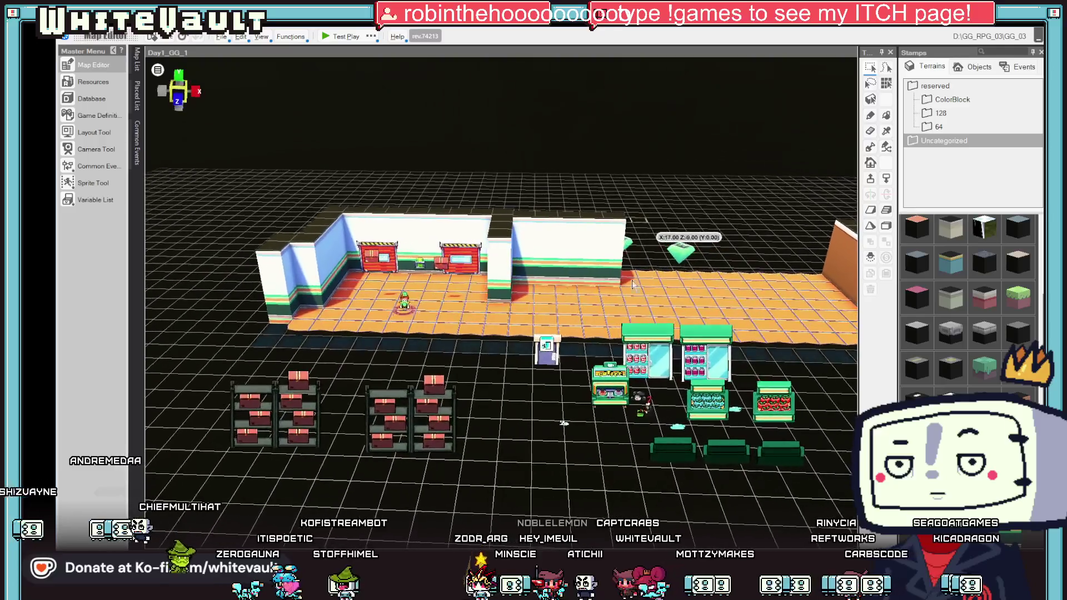
pyautogui.click(550, 353)
pyautogui.moveTo(554, 389); pyautogui.dragTo(550, 293)
pyautogui.moveTo(556, 257)
pyautogui.mouseDown()
pyautogui.moveTo(679, 136)
pyautogui.moveTo(674, 97)
pyautogui.mouseUp()
# Step: Move the event icon up onto the doorway in the back wall
pyautogui.scroll(2, 550, 278)
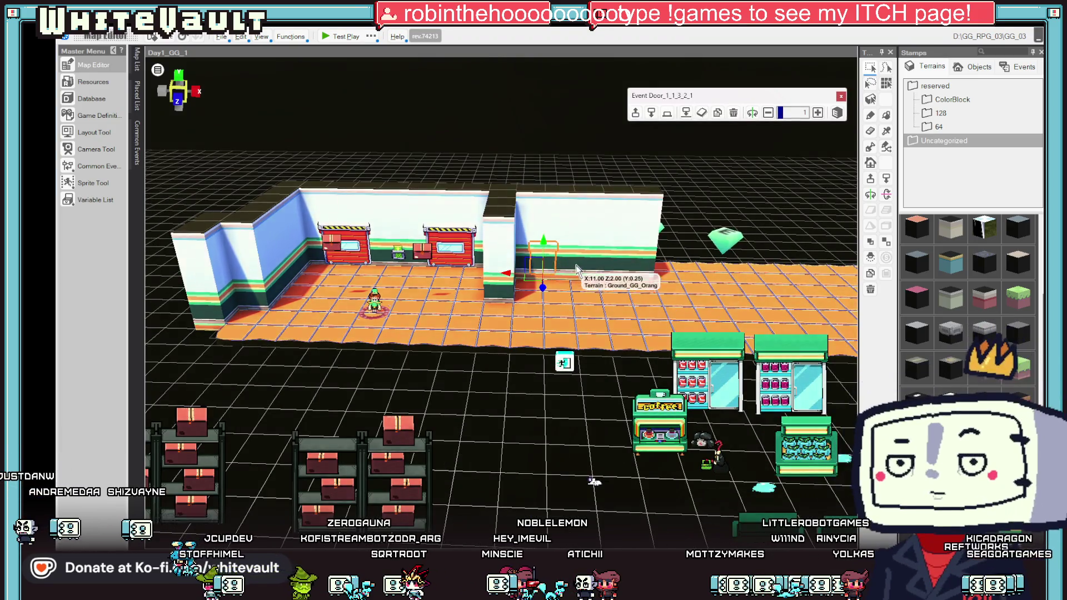
pyautogui.scroll(2, 551, 278)
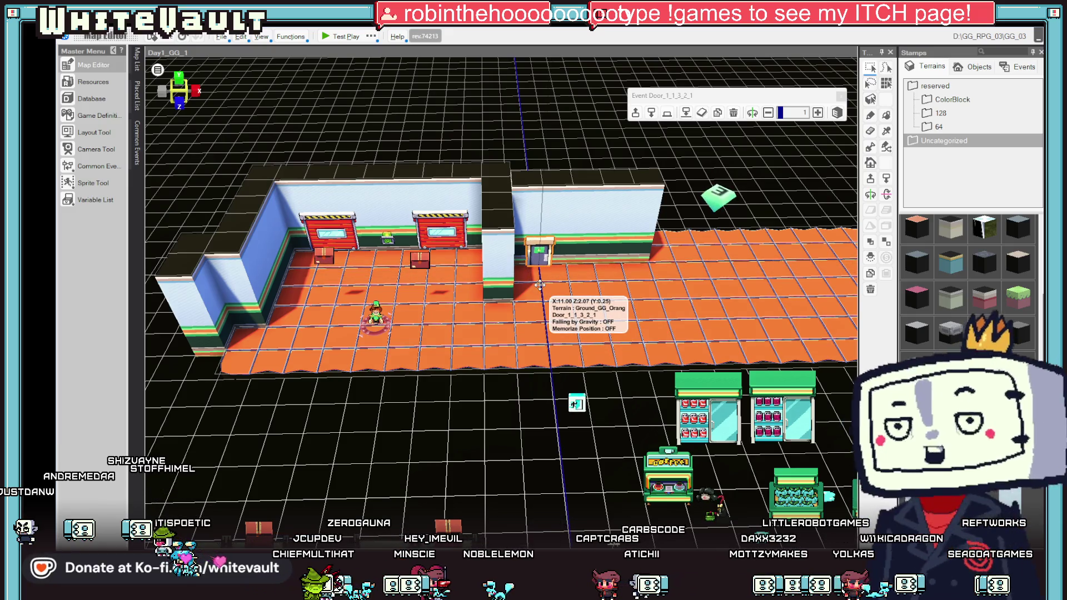
pyautogui.scroll(-2, 582, 293)
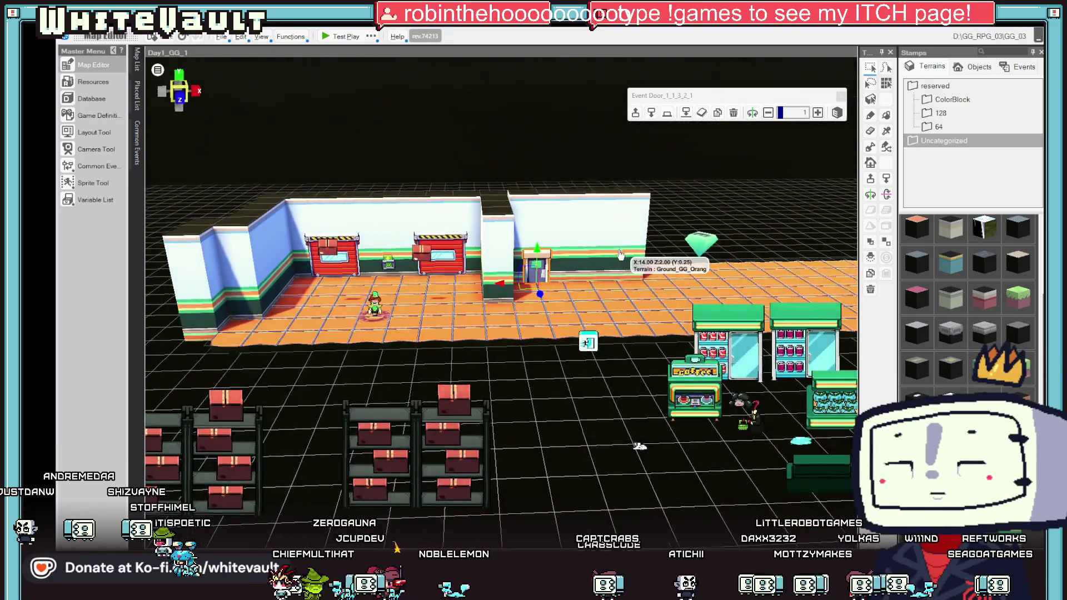
pyautogui.scroll(2, 613, 276)
pyautogui.scroll(1, 613, 276)
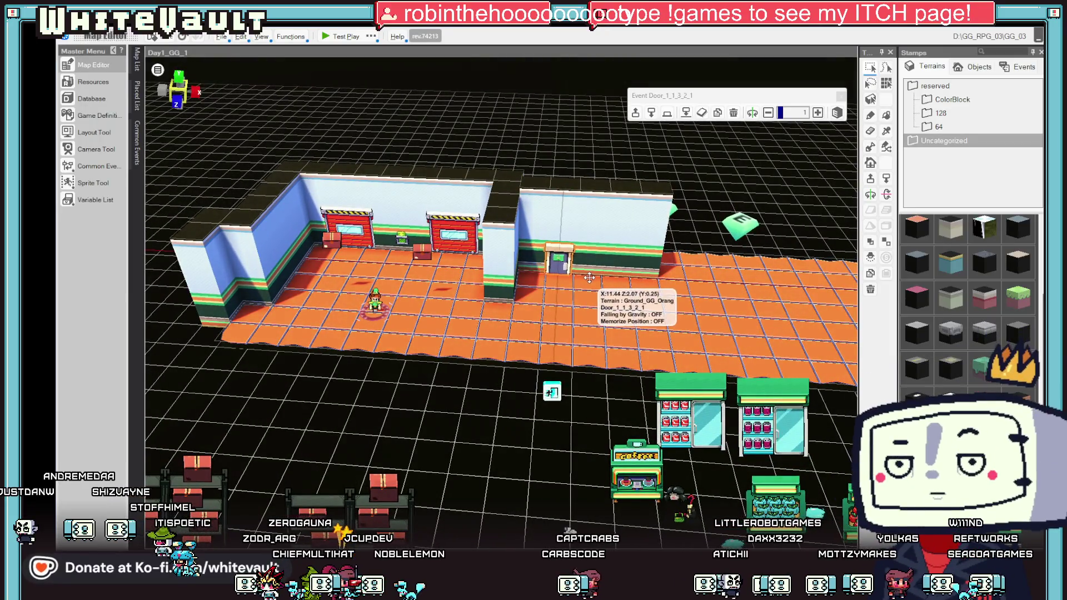
pyautogui.scroll(-2, 561, 378)
pyautogui.scroll(2, 561, 384)
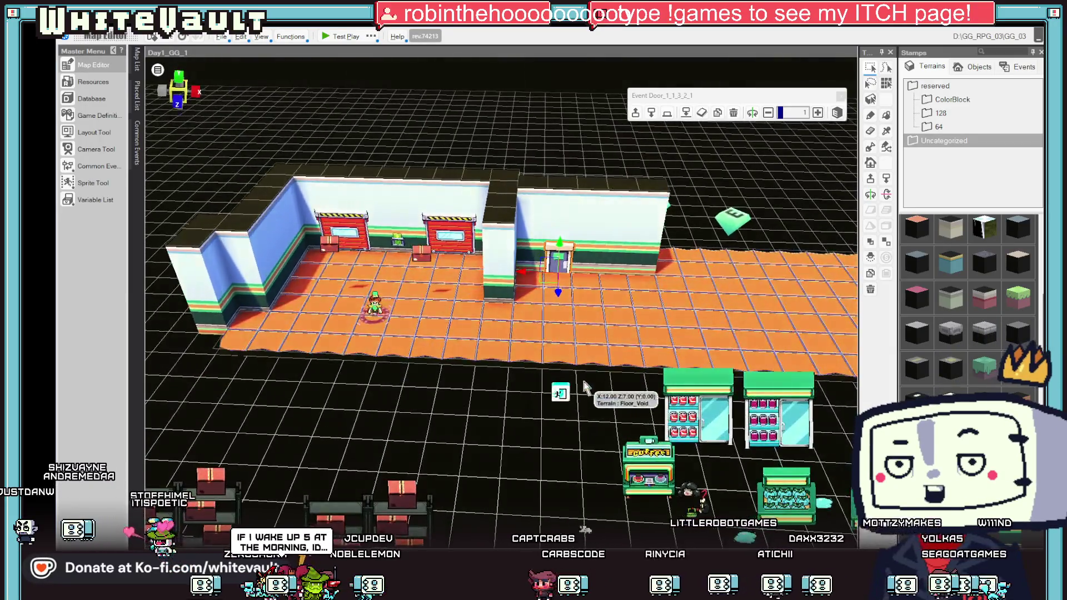
pyautogui.click(560, 392)
pyautogui.moveTo(560, 393)
pyautogui.mouseDown()
pyautogui.moveTo(559, 414)
pyautogui.moveTo(575, 334)
pyautogui.moveTo(571, 276)
pyautogui.mouseUp()
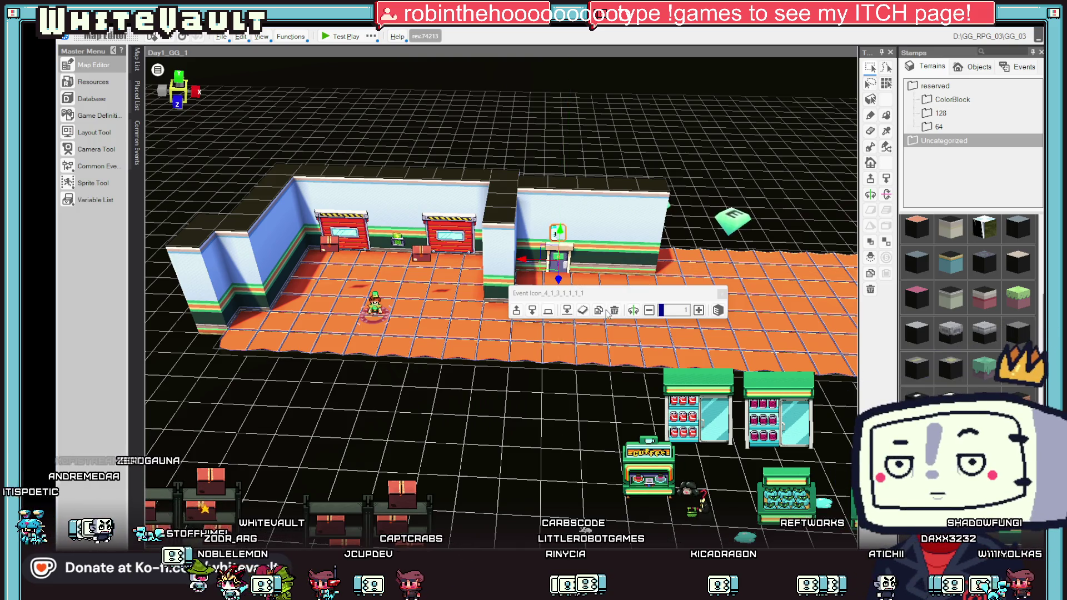
# Step: Lock the event icon to vertical movement and tilt the camera down over the room
pyautogui.click(558, 279)
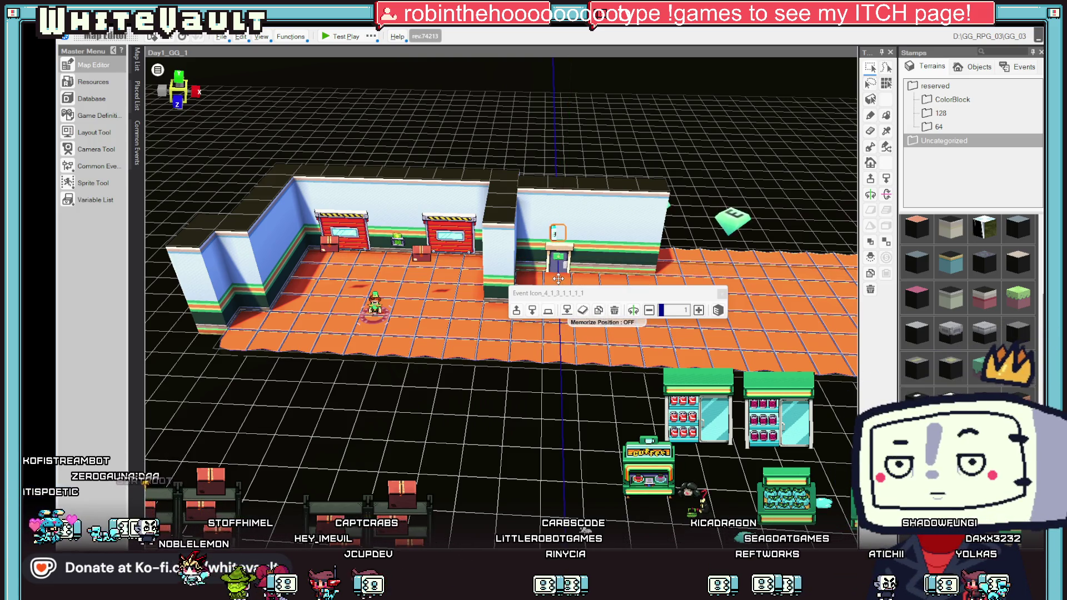
pyautogui.moveTo(558, 279); pyautogui.dragTo(698, 258)
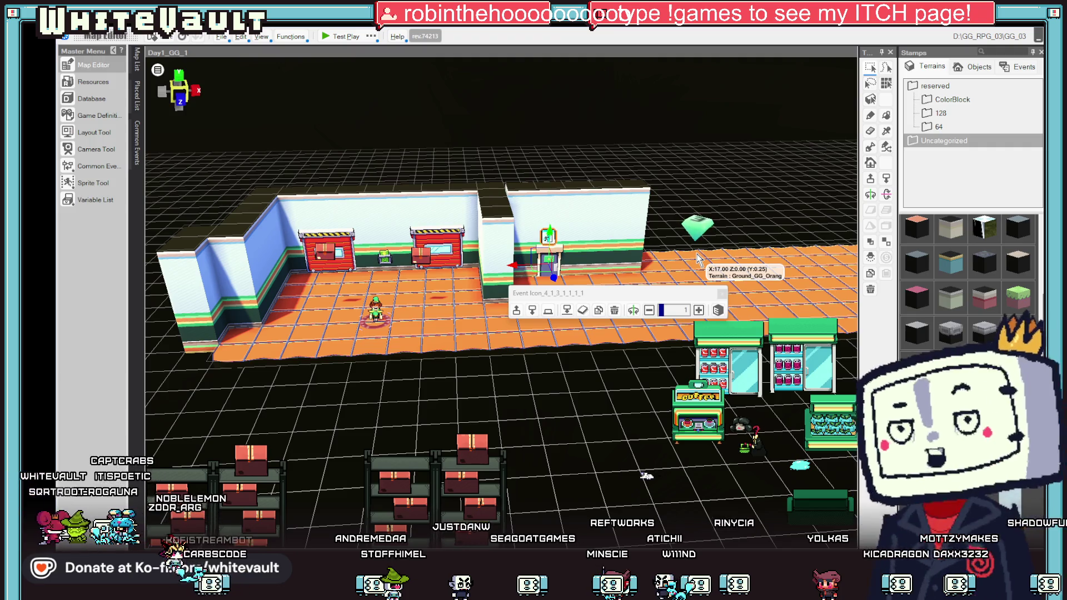
pyautogui.moveTo(700, 291)
pyautogui.mouseDown()
pyautogui.moveTo(639, 372)
pyautogui.moveTo(808, 328)
pyautogui.mouseUp()
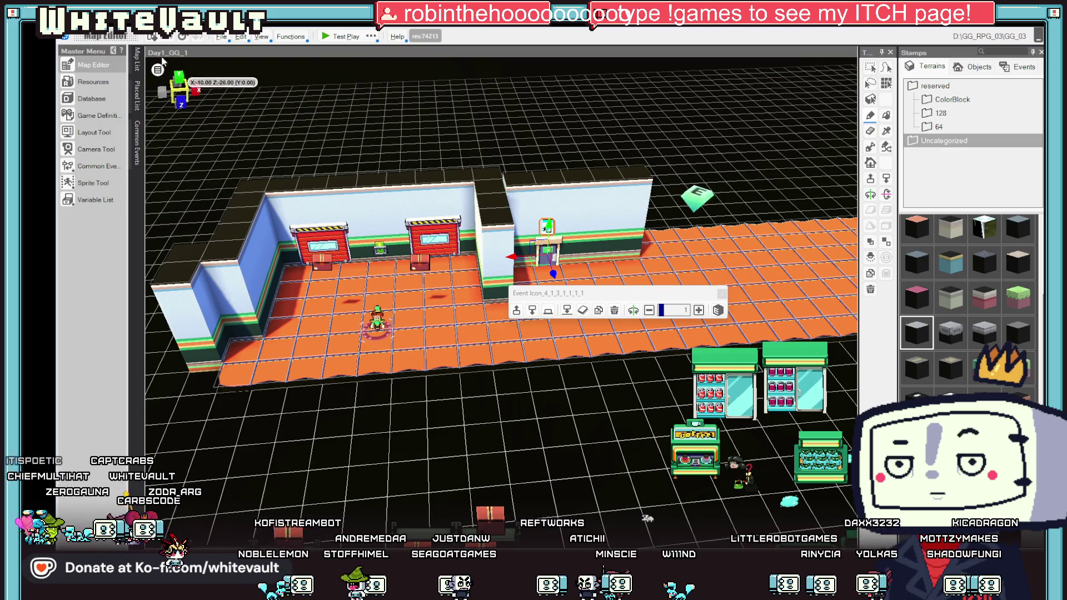
pyautogui.click(137, 61)
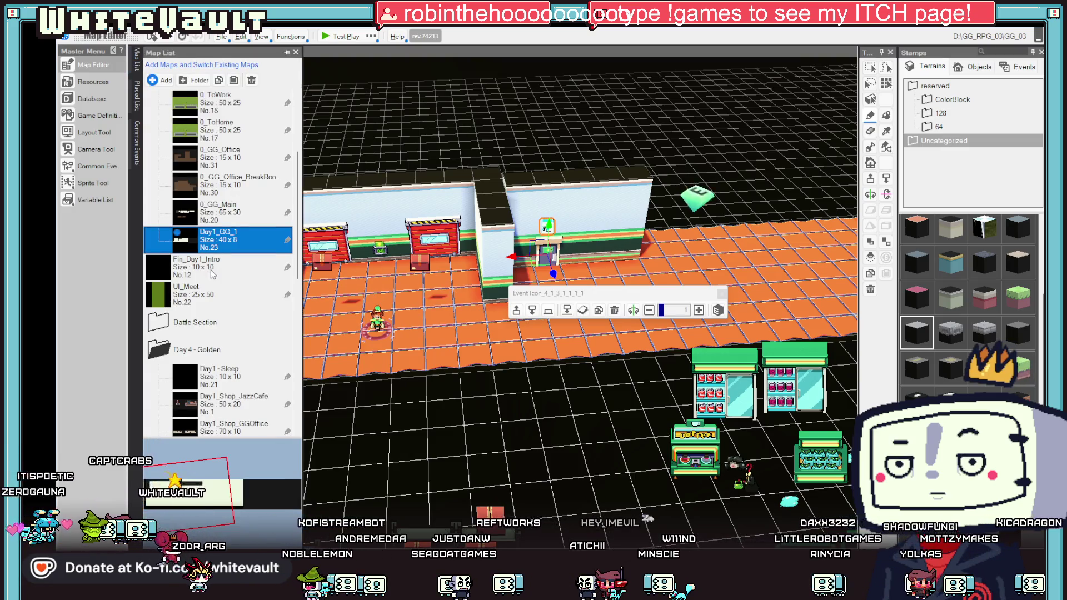
pyautogui.click(223, 218)
pyautogui.click(223, 218)
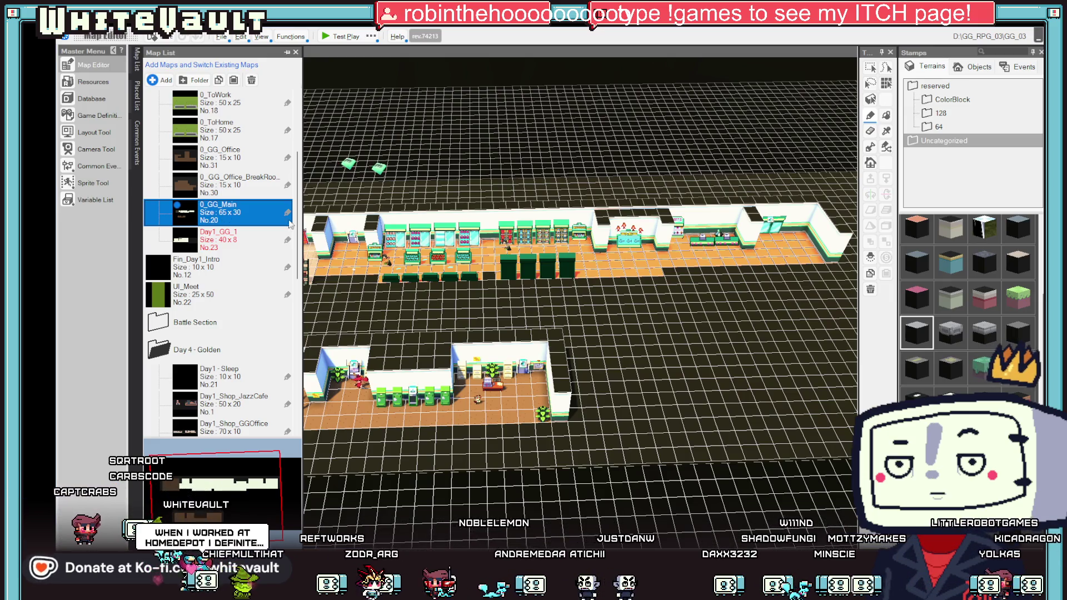
pyautogui.scroll(3, 361, 306)
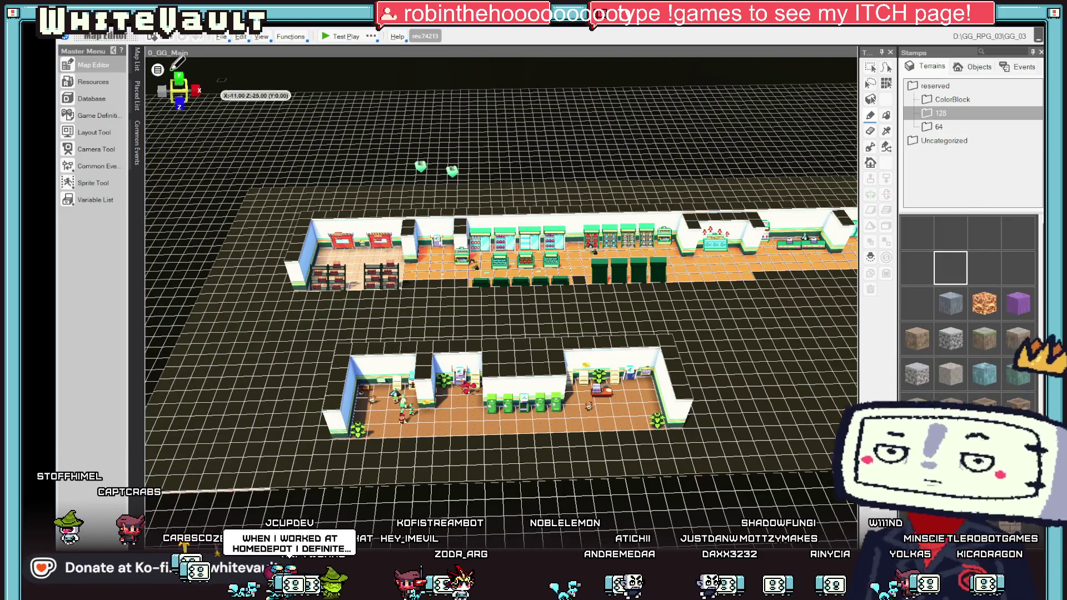
pyautogui.moveTo(141, 64)
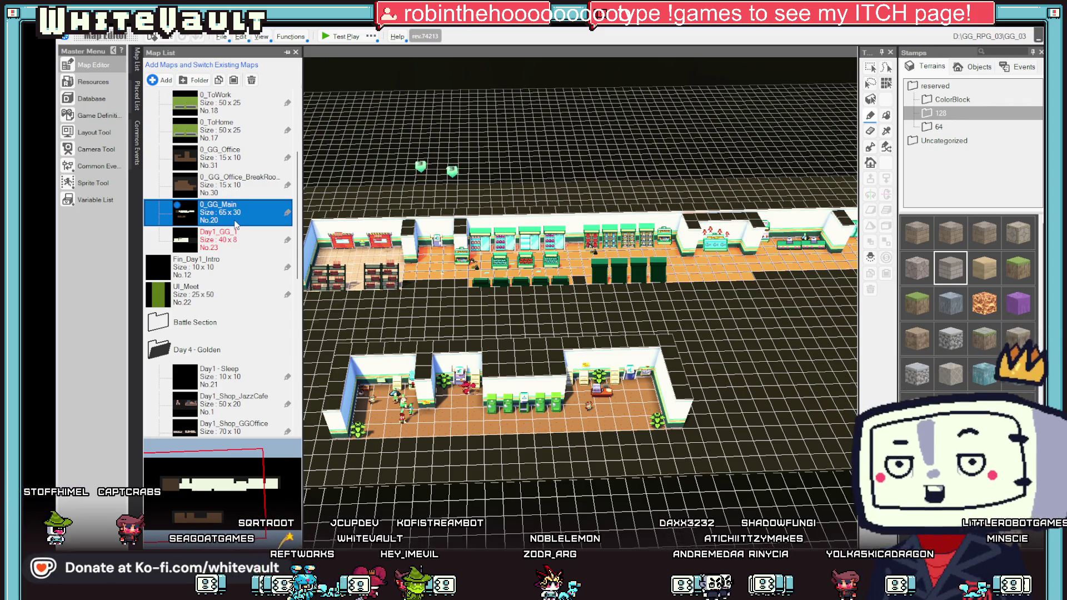
pyautogui.click(227, 243)
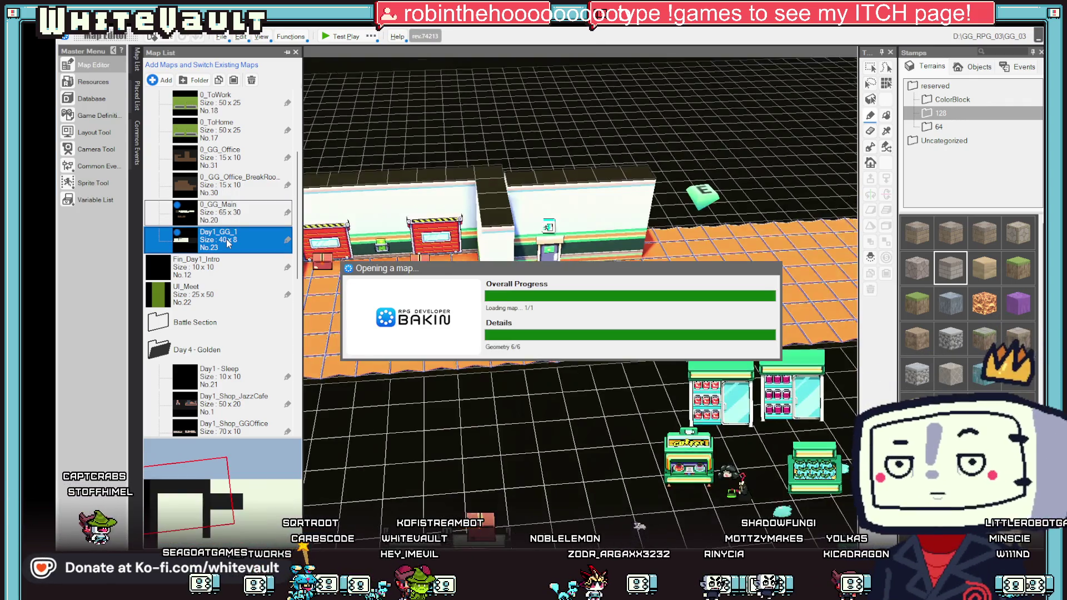
pyautogui.scroll(-3, 368, 278)
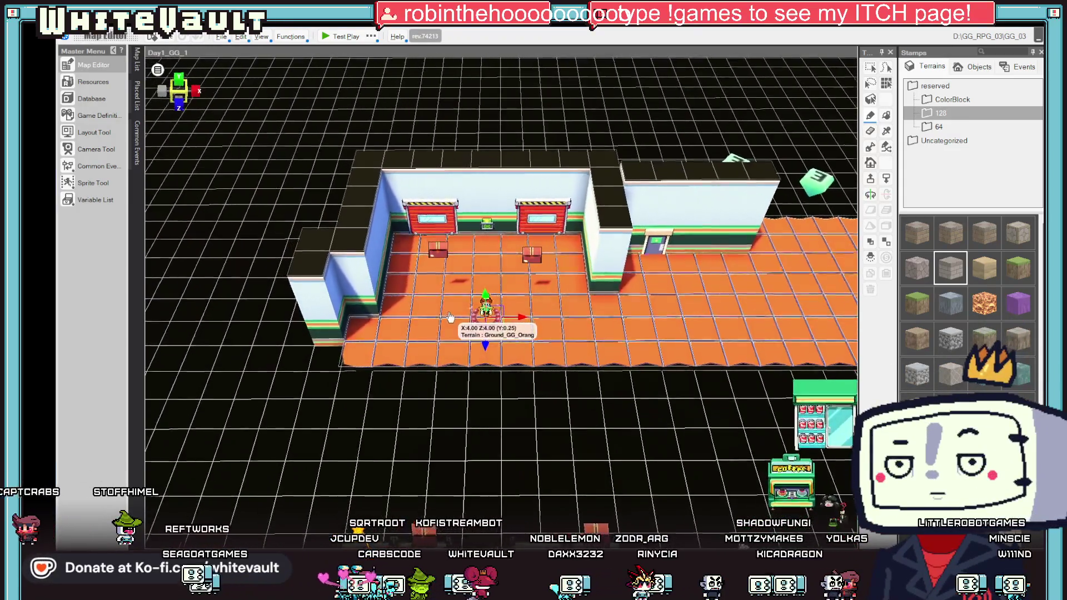
# Step: Paint the back room floor with light beige tile, undoing the stray stroke on the wall
pyautogui.rightClick(442, 283)
pyautogui.click(472, 367)
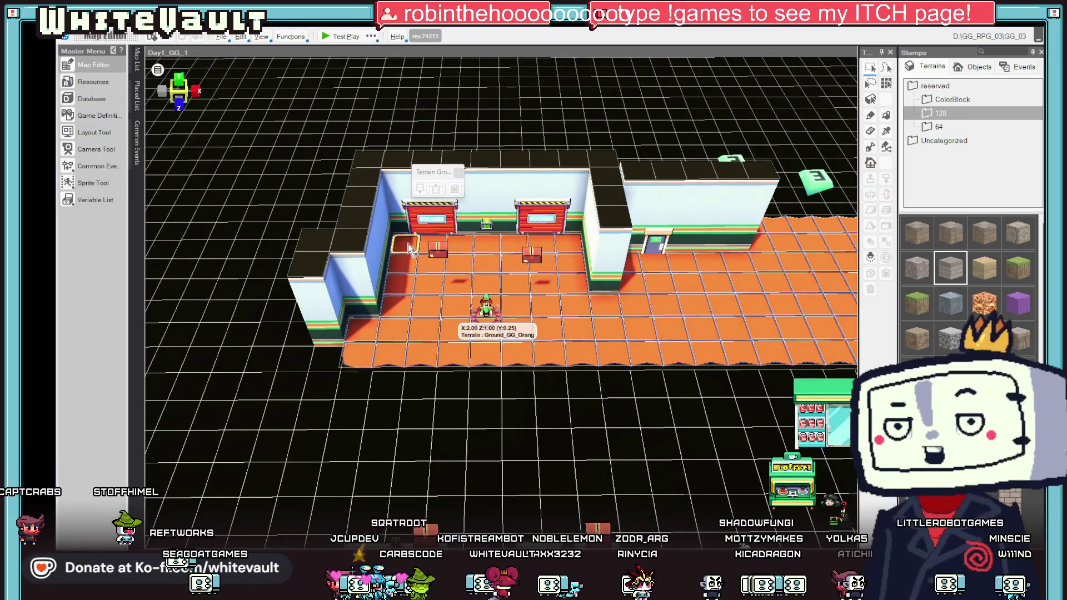
pyautogui.click(871, 115)
pyautogui.moveTo(405, 244)
pyautogui.mouseDown()
pyautogui.moveTo(408, 327)
pyautogui.moveTo(361, 350)
pyautogui.mouseUp()
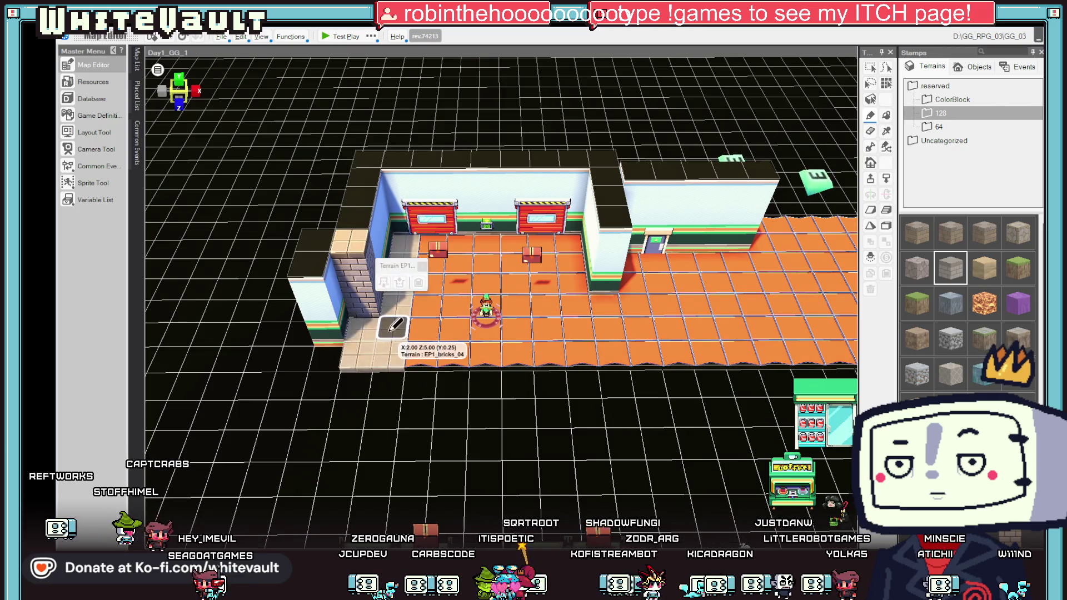
pyautogui.hotkey('ctrl', 'z')
pyautogui.moveTo(396, 319)
pyautogui.mouseDown()
pyautogui.moveTo(411, 248)
pyautogui.moveTo(533, 238)
pyautogui.moveTo(562, 241)
pyautogui.moveTo(567, 345)
pyautogui.moveTo(478, 347)
pyautogui.moveTo(436, 309)
pyautogui.moveTo(462, 294)
pyautogui.moveTo(470, 262)
pyautogui.moveTo(476, 303)
pyautogui.moveTo(553, 284)
pyautogui.moveTo(549, 317)
pyautogui.mouseUp()
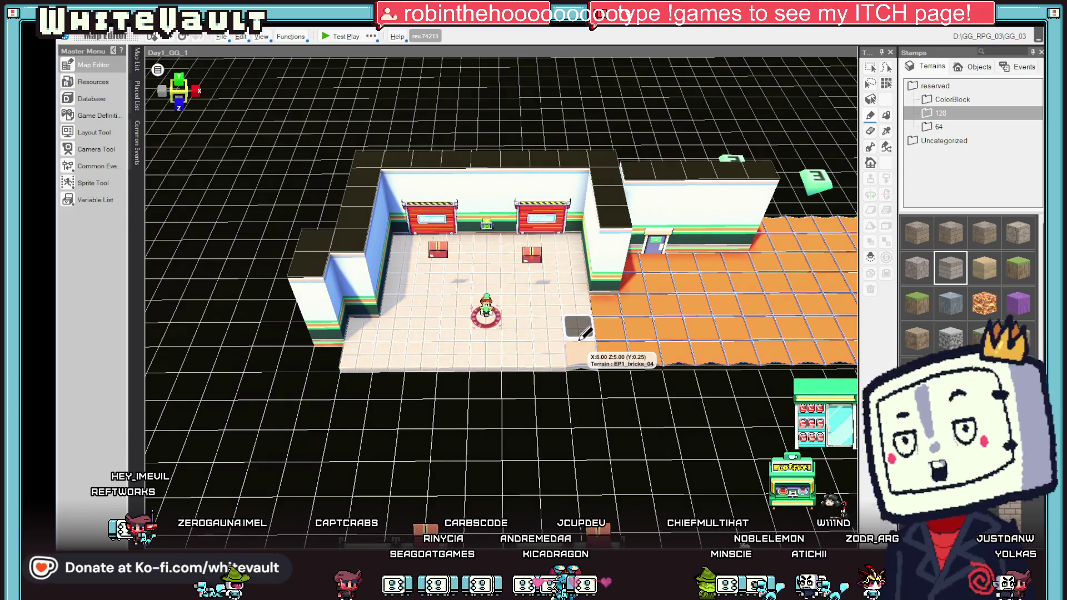
pyautogui.scroll(-2, 578, 352)
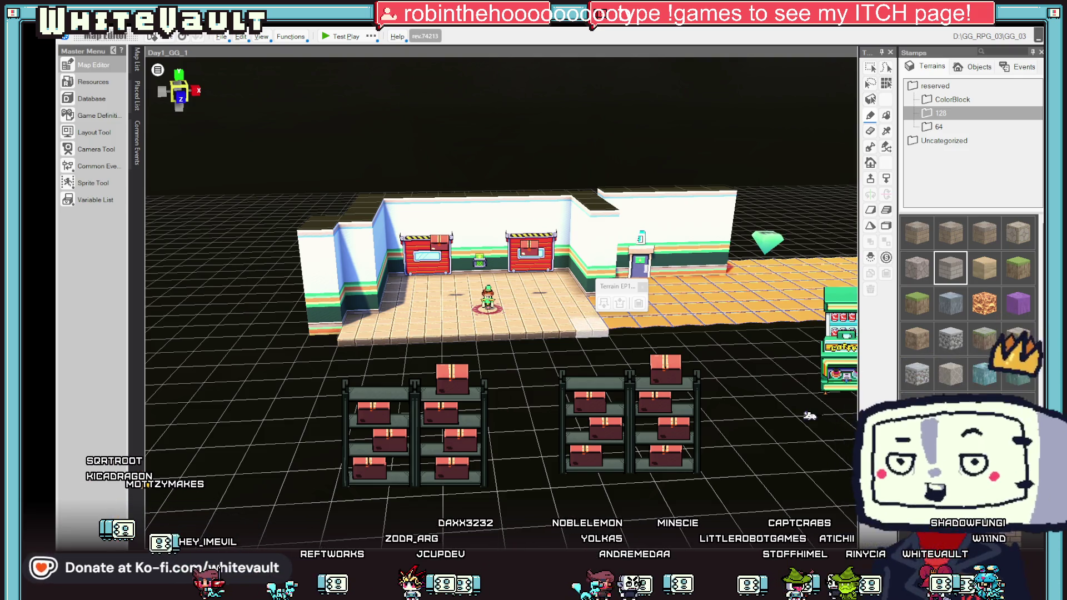
pyautogui.moveTo(809, 416); pyautogui.dragTo(789, 155)
# Step: Nudge the door event on the wall and launch a test play of Day1_GG_1
pyautogui.scroll(-5, 785, 161)
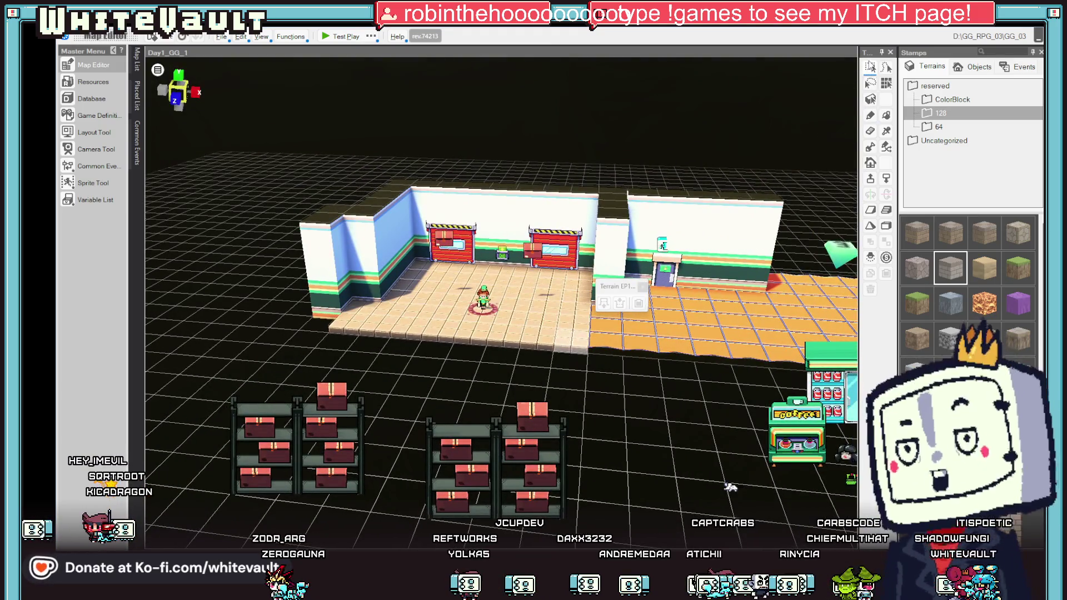
pyautogui.click(670, 273)
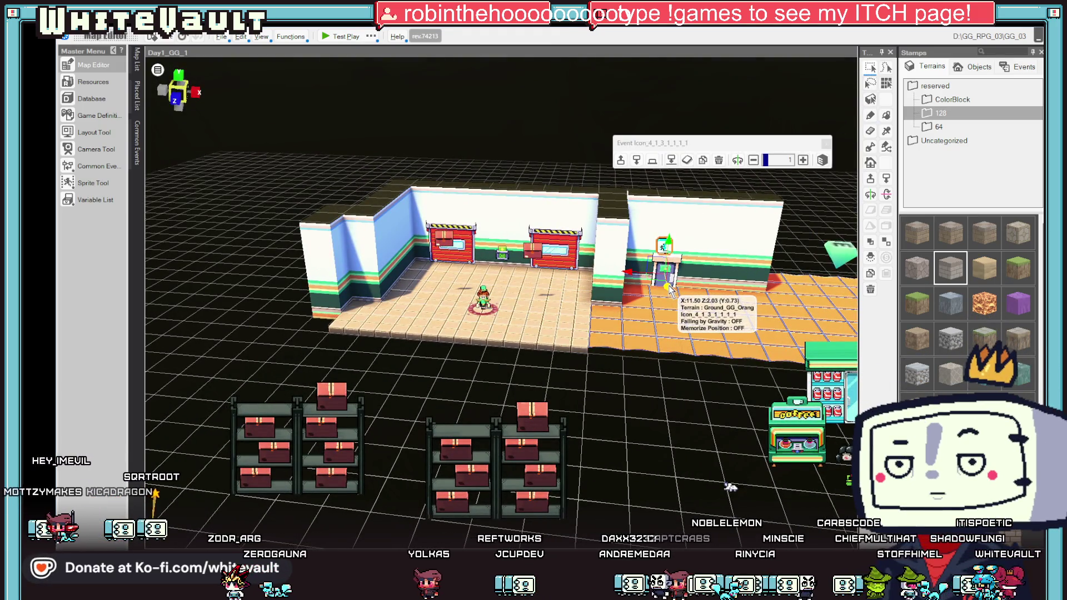
pyautogui.moveTo(668, 286); pyautogui.dragTo(670, 287)
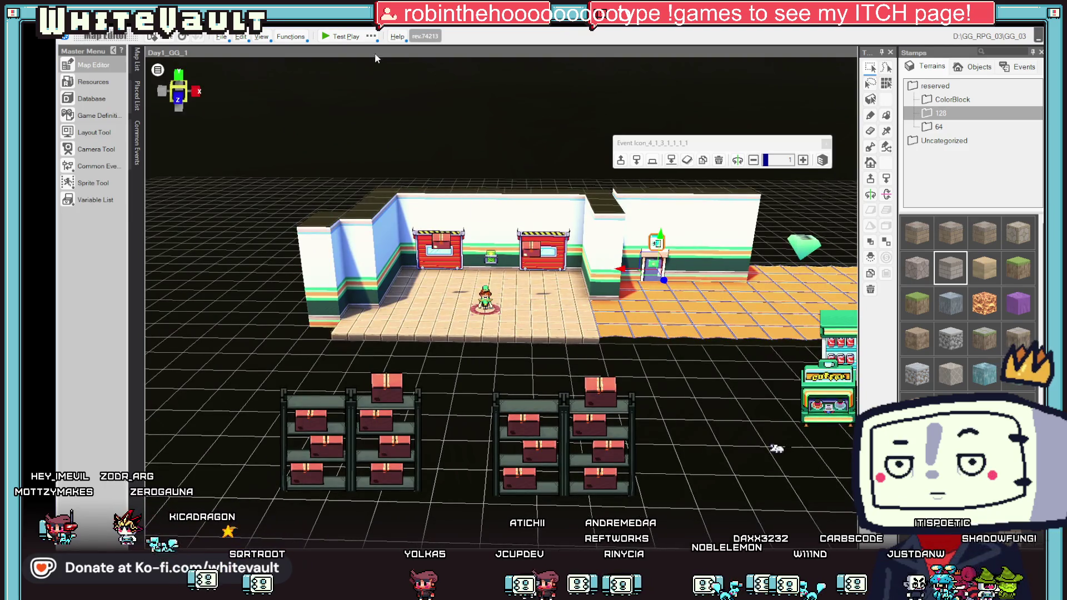
pyautogui.click(340, 38)
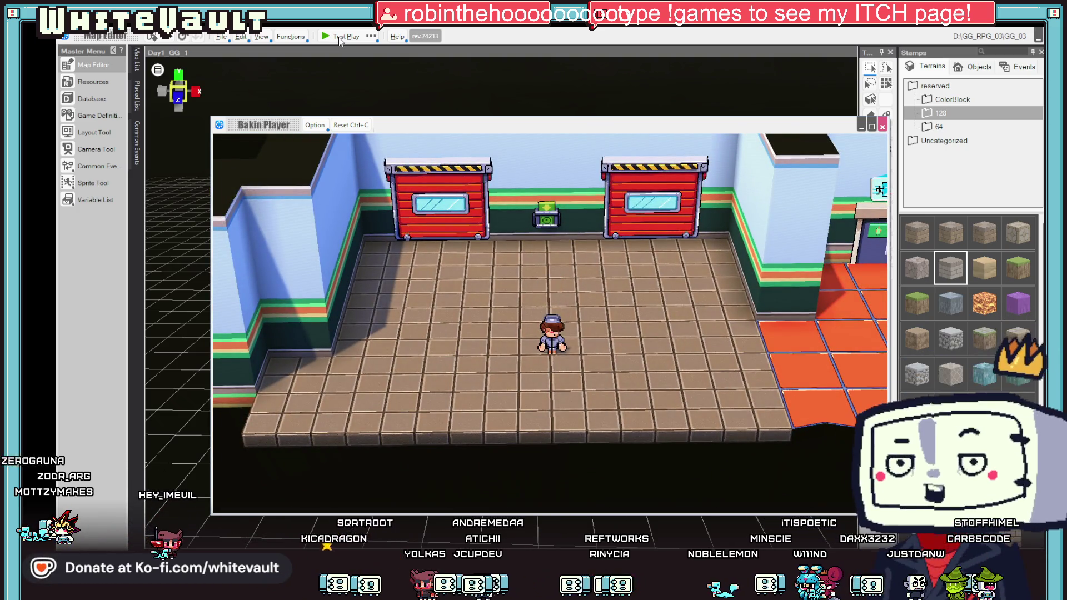
# Step: Walk right onto the orange floor and back left to the tiles twice, then close the test play
pyautogui.press('Right')
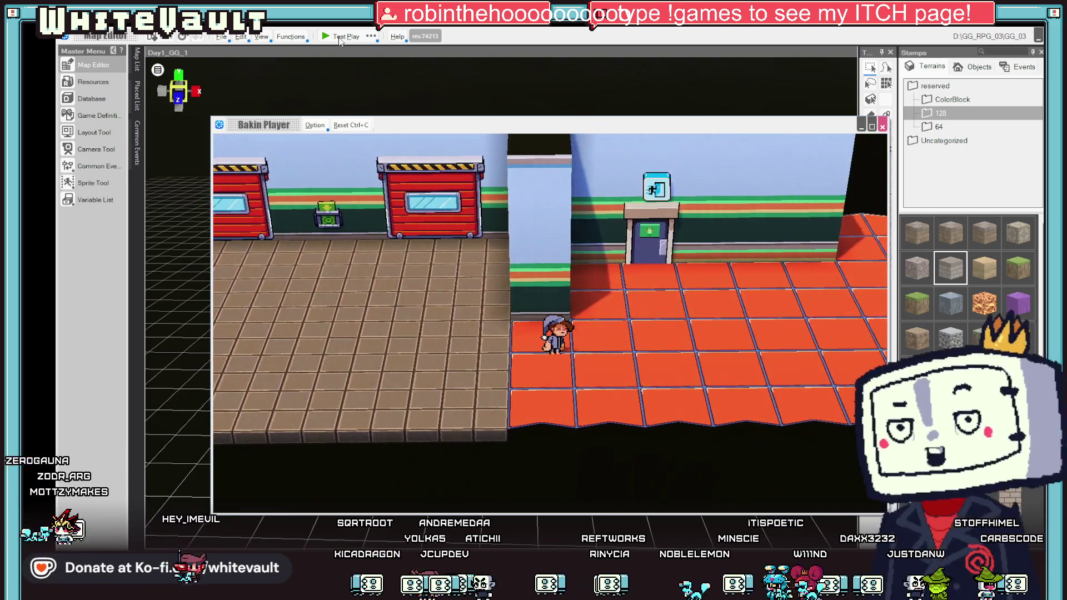
pyautogui.press('Left')
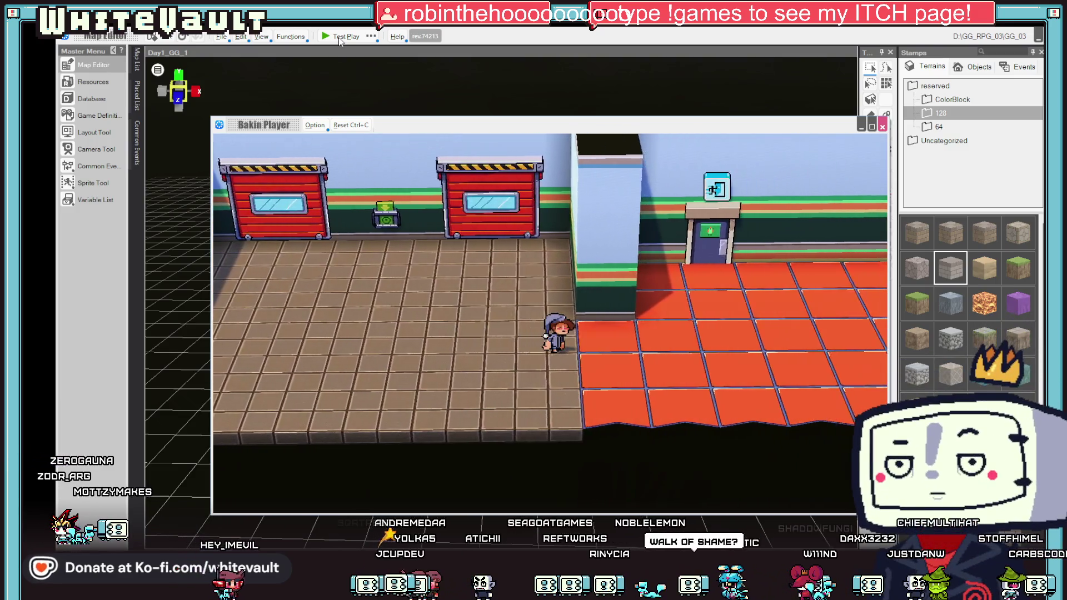
pyautogui.press('Right')
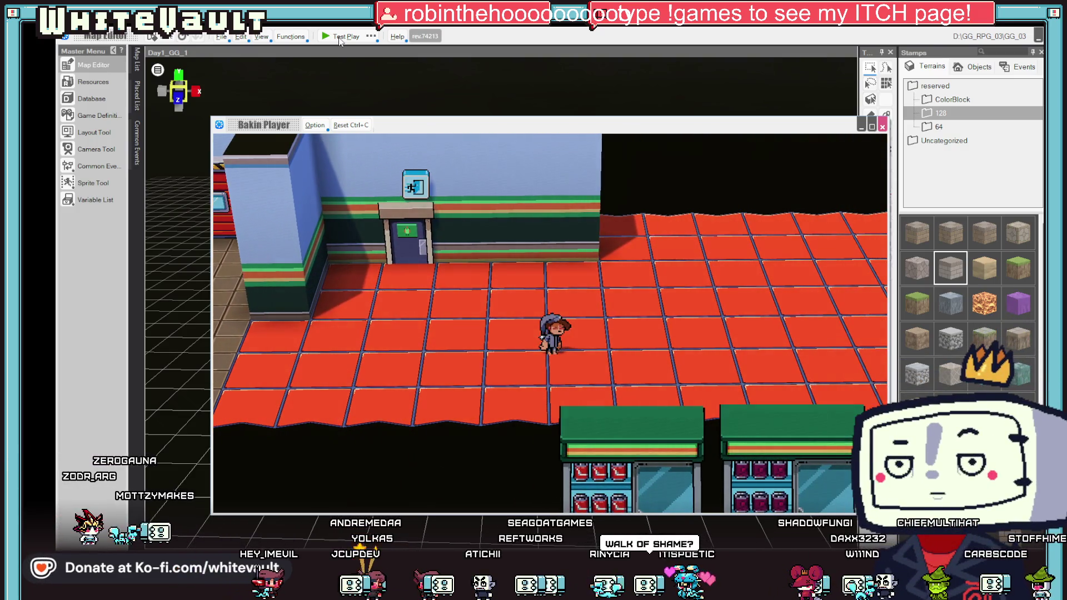
pyautogui.press('Left')
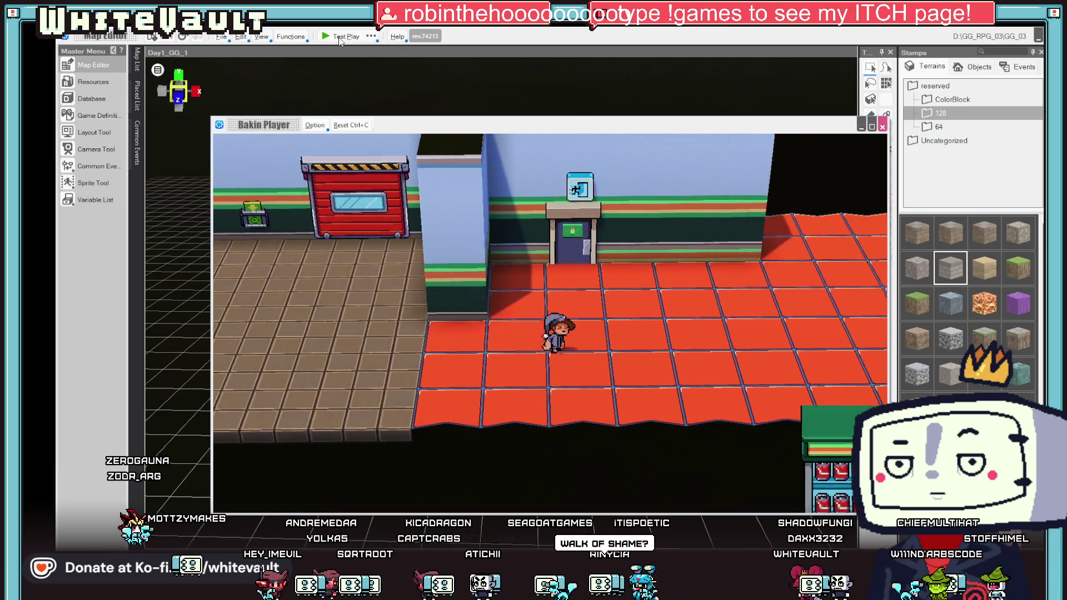
pyautogui.press('Left')
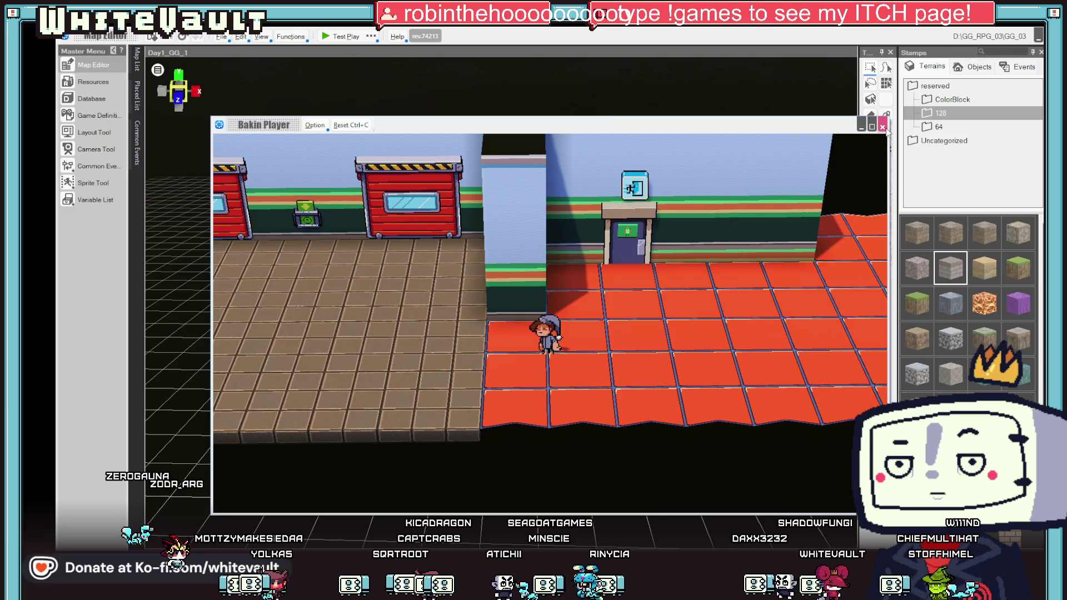
pyautogui.click(883, 128)
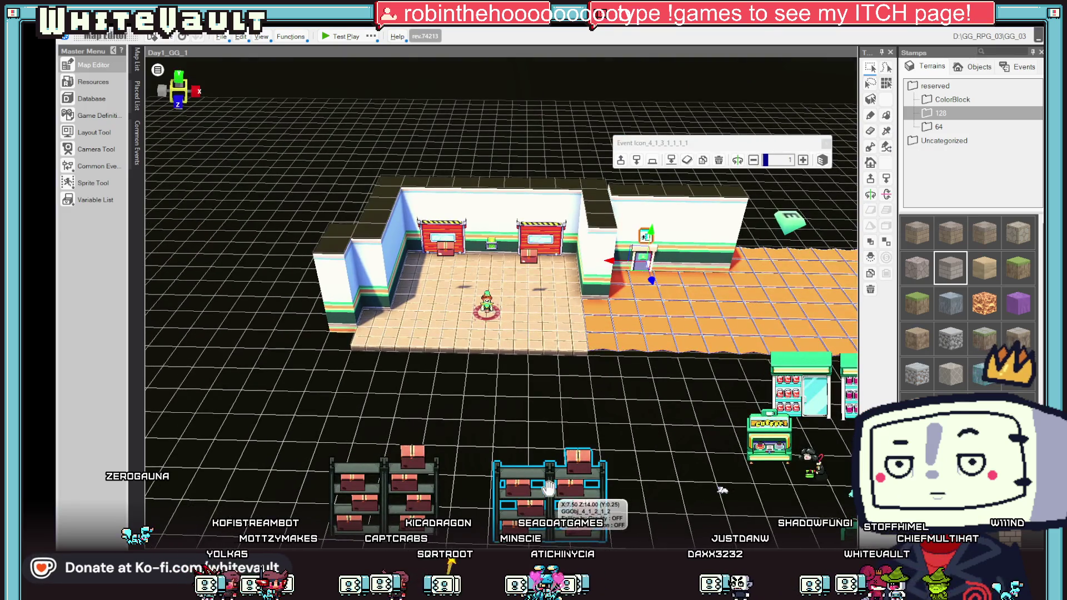
# Step: Drag the first shelf unit up into the back room
pyautogui.click(549, 487)
pyautogui.scroll(-2, 549, 511)
pyautogui.moveTo(550, 512); pyautogui.dragTo(543, 355)
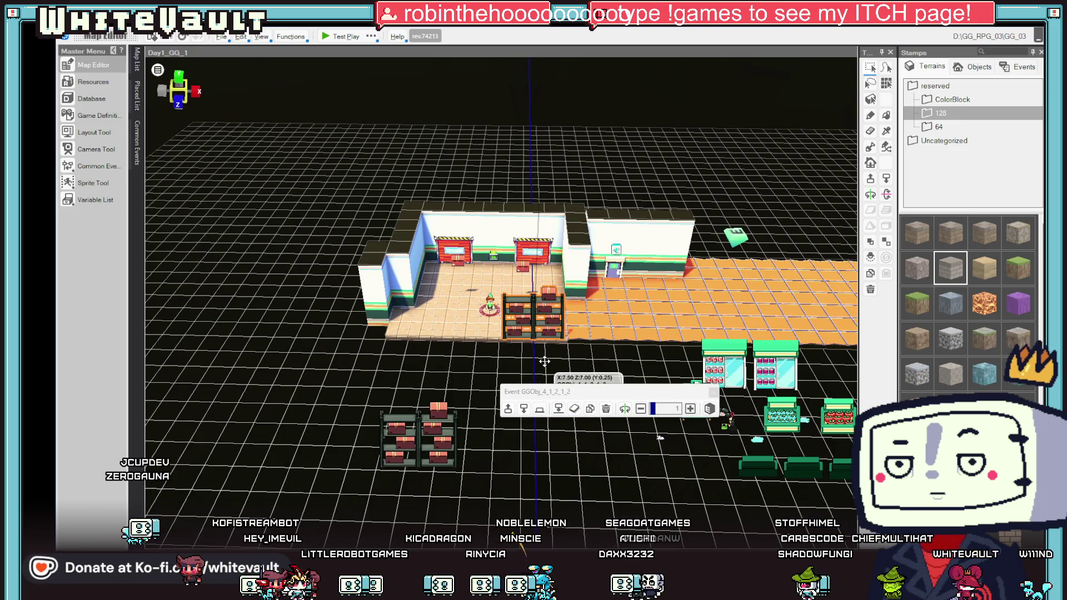
# Step: Drag the second shelf into the back room, shift it left, and view the room from higher
pyautogui.click(423, 444)
pyautogui.moveTo(422, 445); pyautogui.dragTo(453, 333)
pyautogui.moveTo(548, 428); pyautogui.dragTo(541, 376)
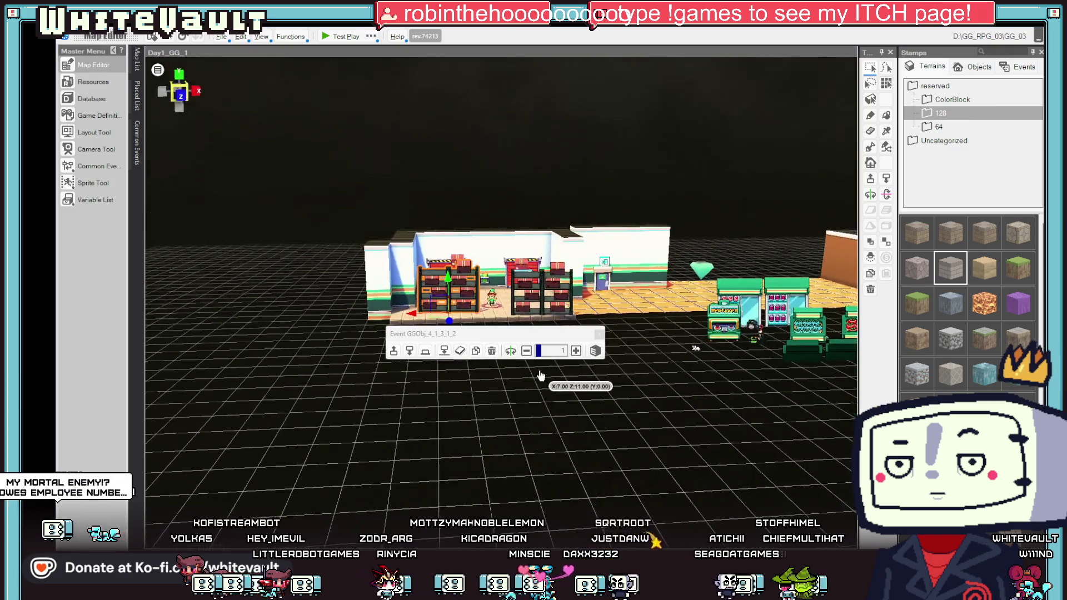
pyautogui.moveTo(477, 304)
pyautogui.mouseDown()
pyautogui.moveTo(399, 311)
pyautogui.moveTo(411, 313)
pyautogui.mouseUp()
pyautogui.moveTo(583, 362)
pyautogui.mouseDown()
pyautogui.moveTo(598, 420)
pyautogui.moveTo(555, 369)
pyautogui.moveTo(589, 426)
pyautogui.moveTo(607, 361)
pyautogui.mouseUp()
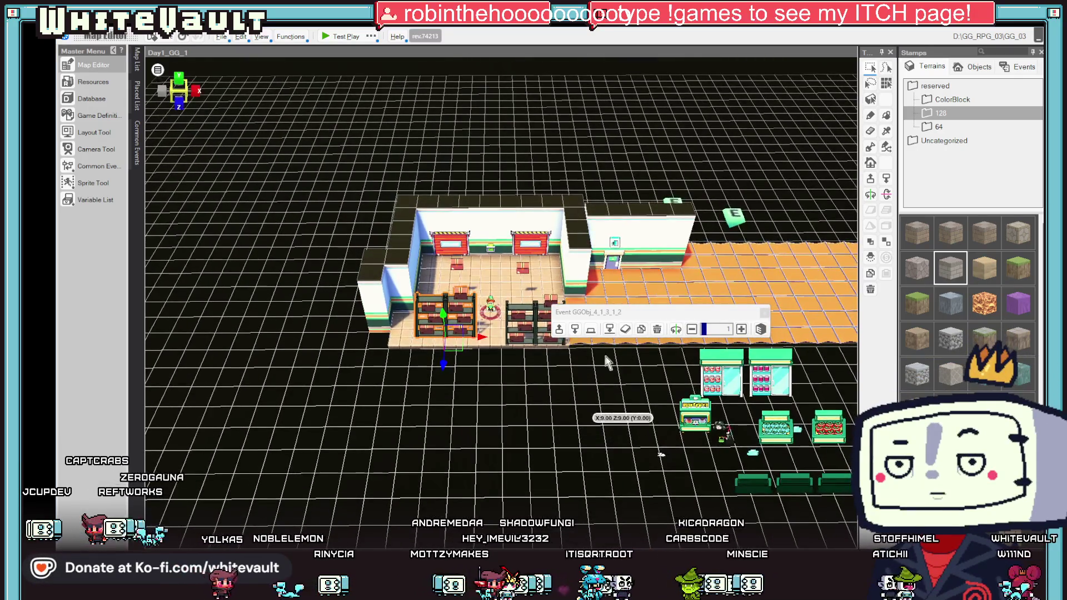
pyautogui.moveTo(636, 314); pyautogui.dragTo(679, 174)
pyautogui.scroll(1, 778, 167)
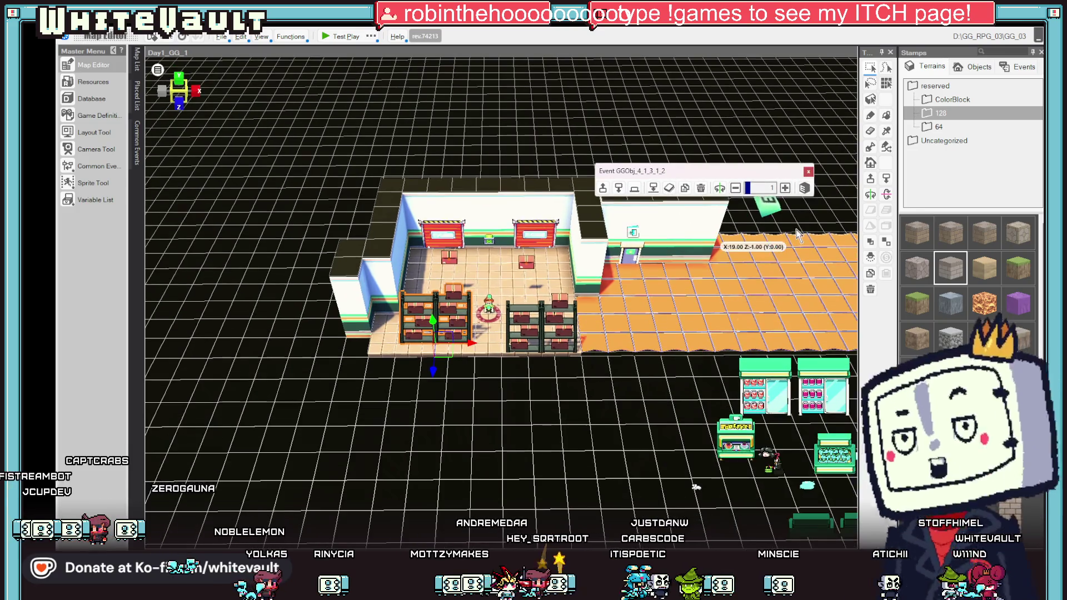
# Step: Paint a dark patch on the floor, then bring up the Terrains list in Resources
pyautogui.press('p')
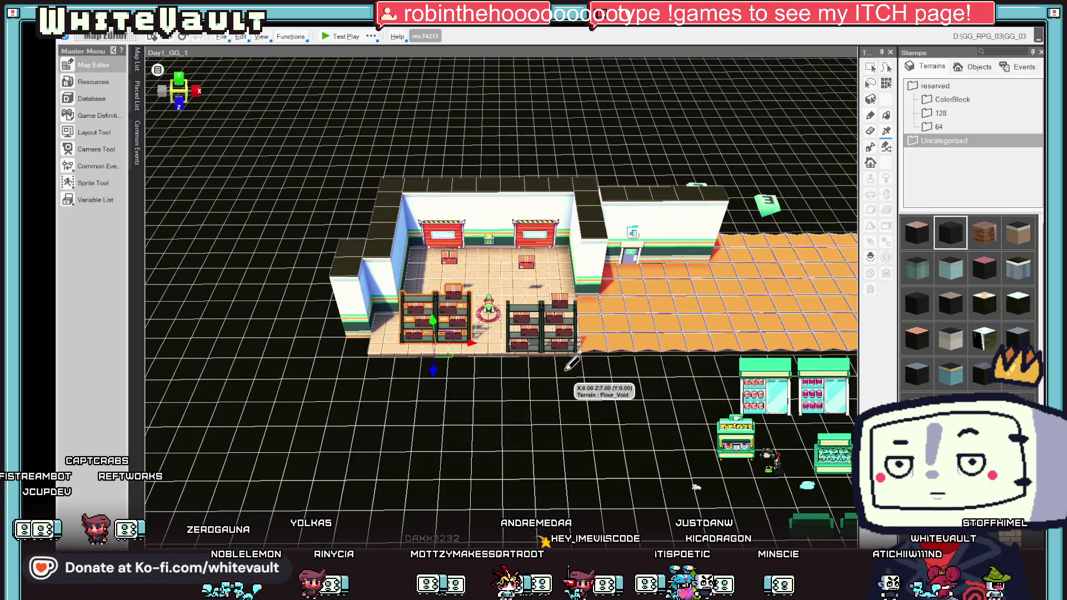
pyautogui.click(594, 349)
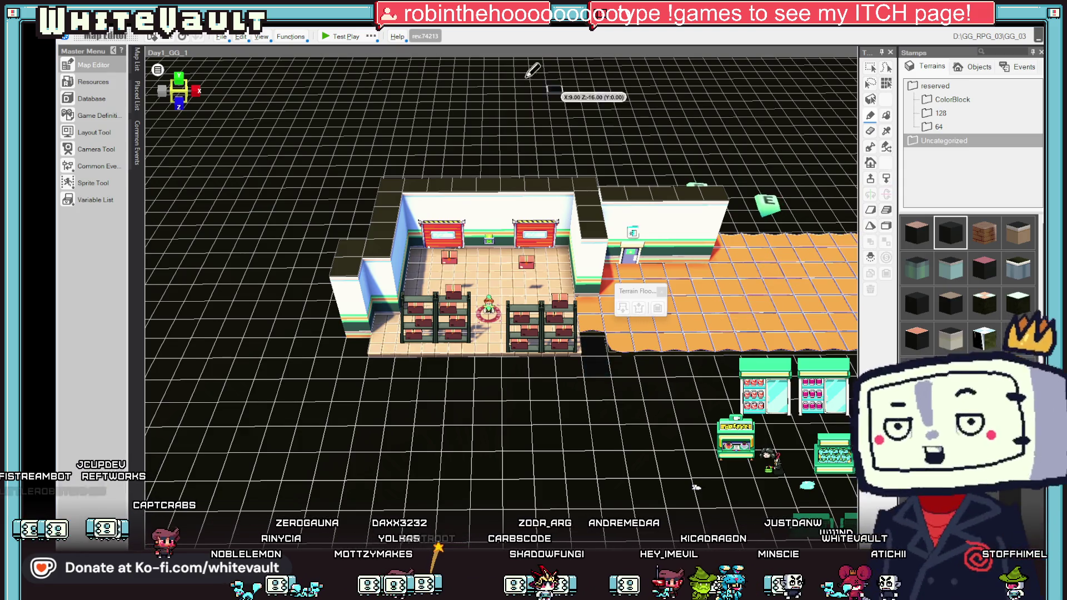
pyautogui.moveTo(139, 68)
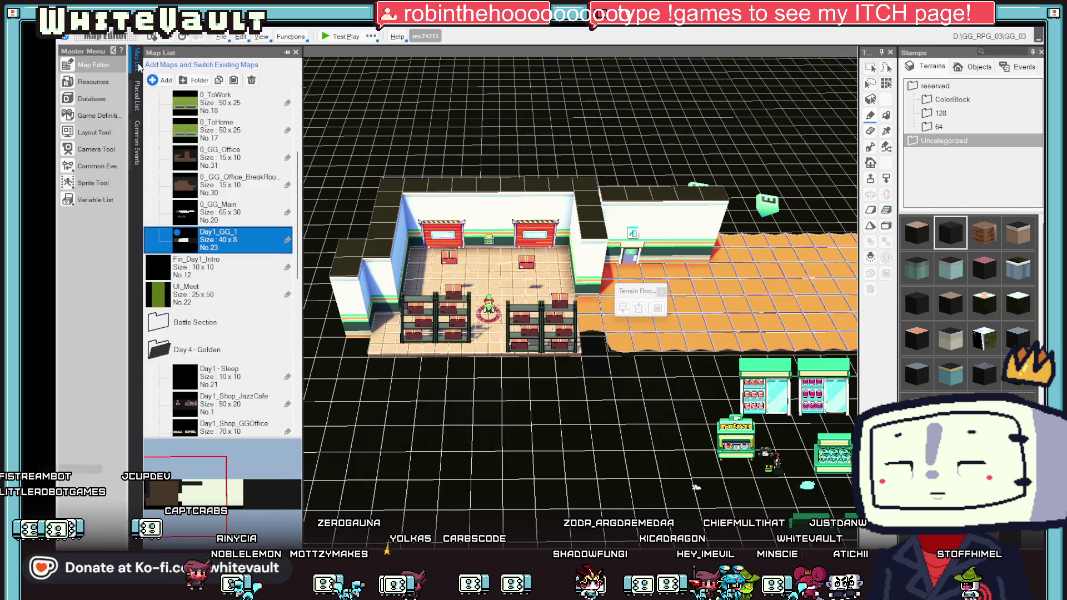
pyautogui.click(88, 82)
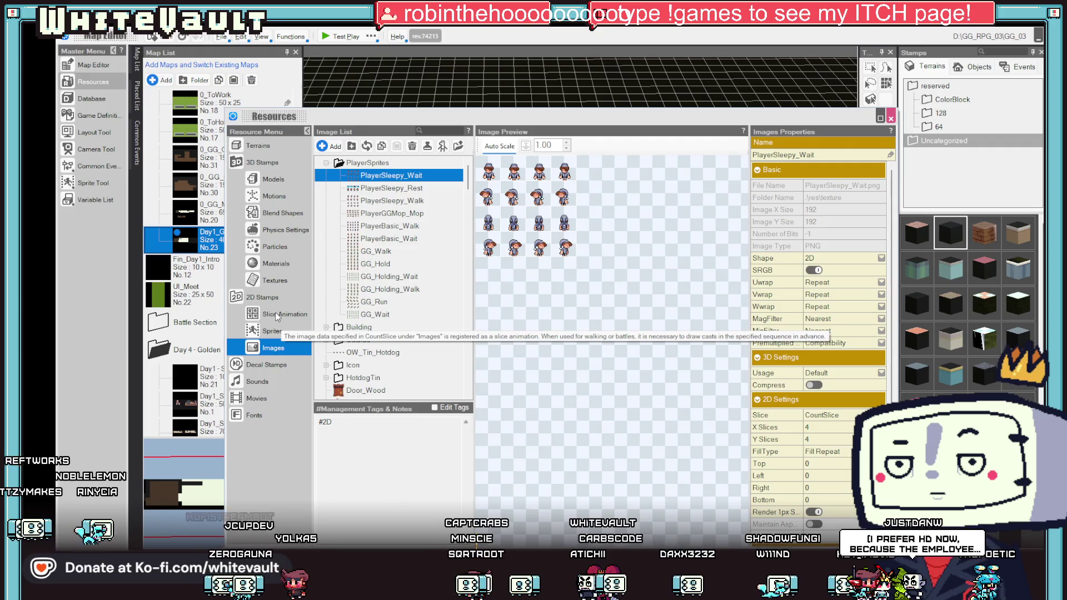
pyautogui.click(267, 145)
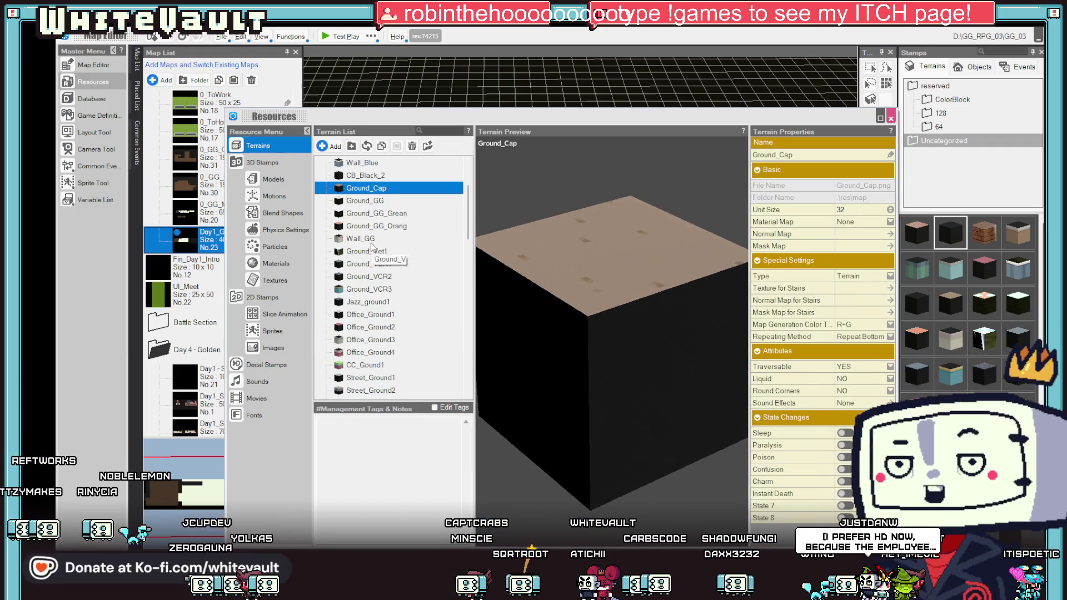
# Step: Set Round Corners to YES for Ground_GG_Grean and Ground_GG_Orang, then close Resources
pyautogui.click(376, 214)
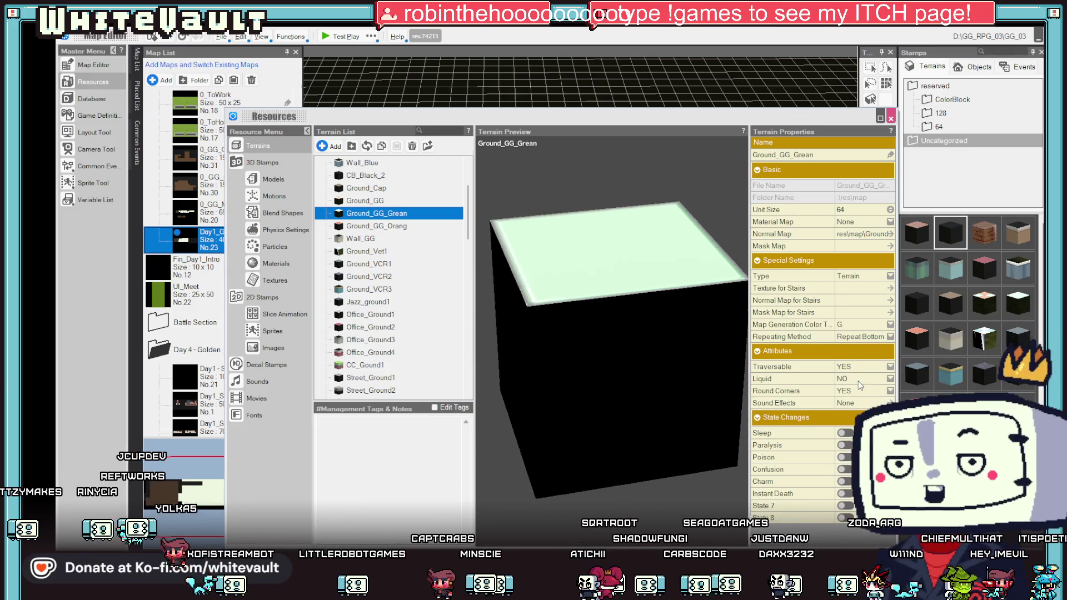
pyautogui.click(859, 391)
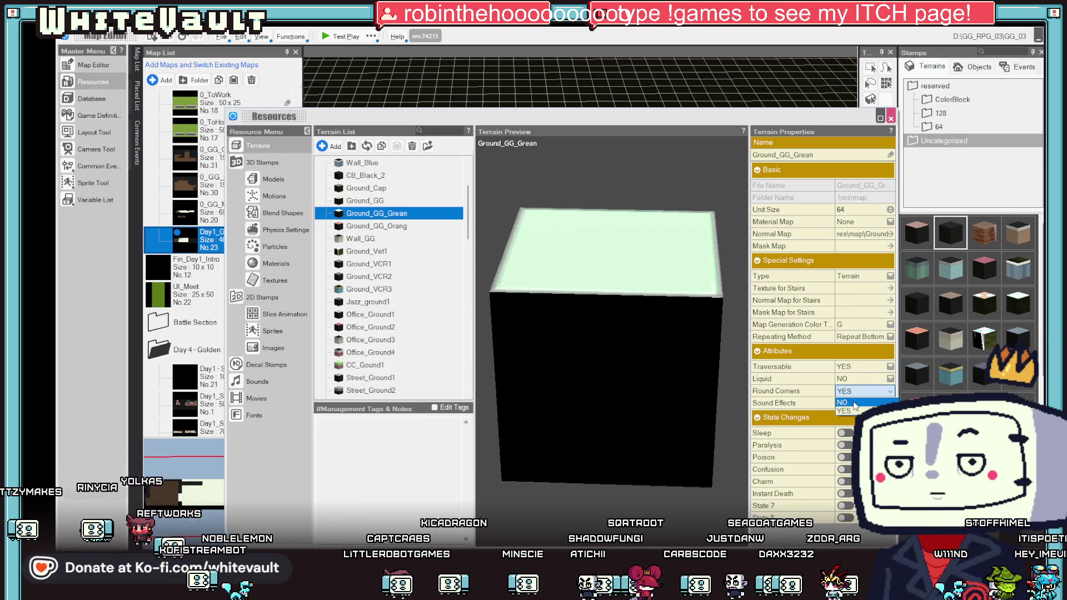
pyautogui.press('Escape')
pyautogui.press('Down')
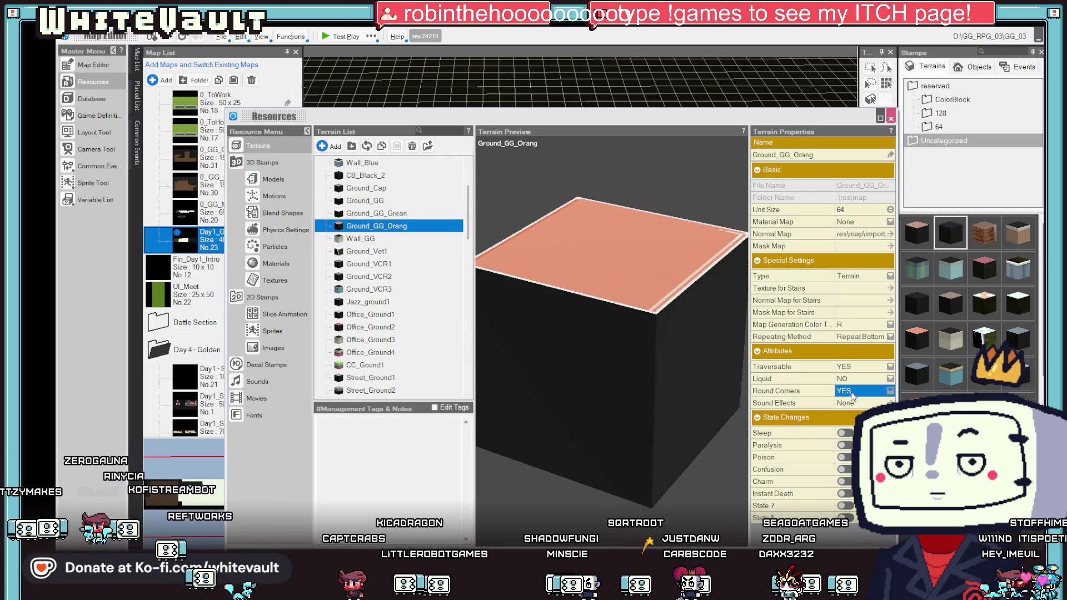
pyautogui.press('Escape')
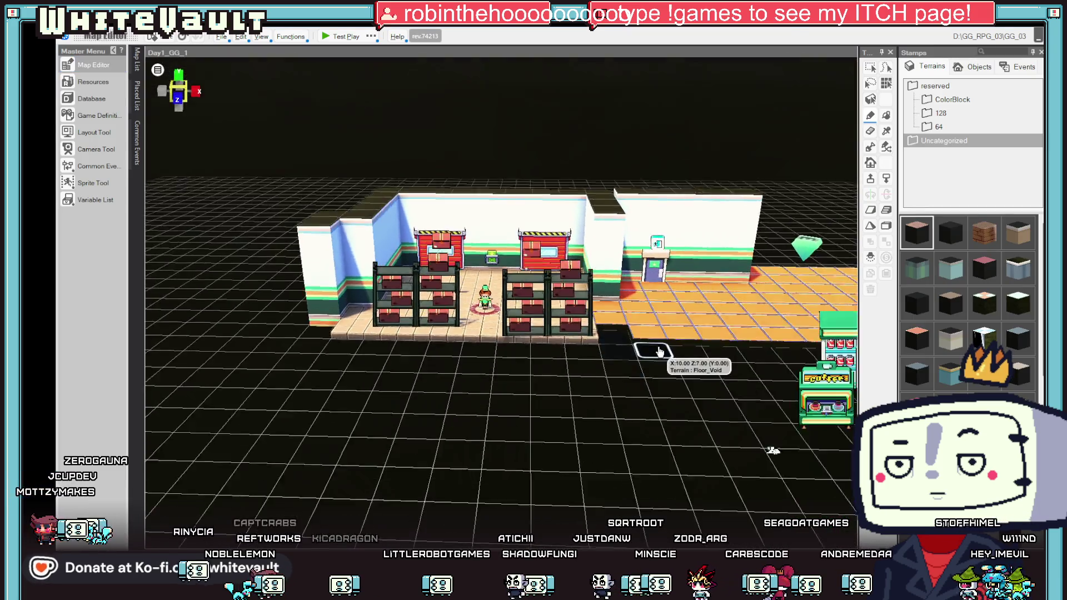
# Step: Select the left shelf, tilt the view to face the room, and launch a fresh test play
pyautogui.scroll(-3, 660, 352)
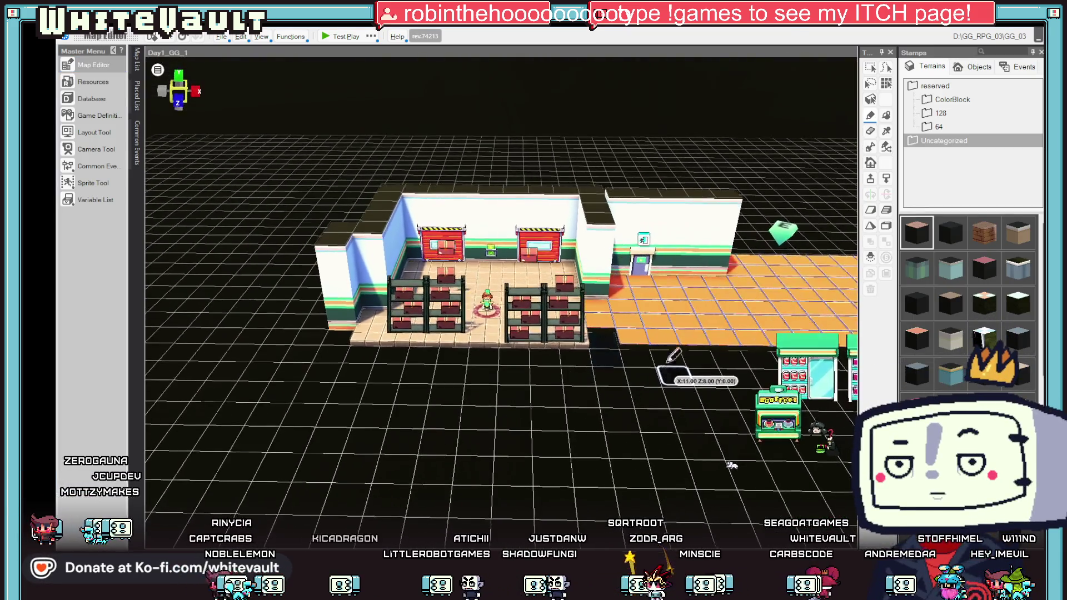
pyautogui.click(871, 66)
pyautogui.click(422, 337)
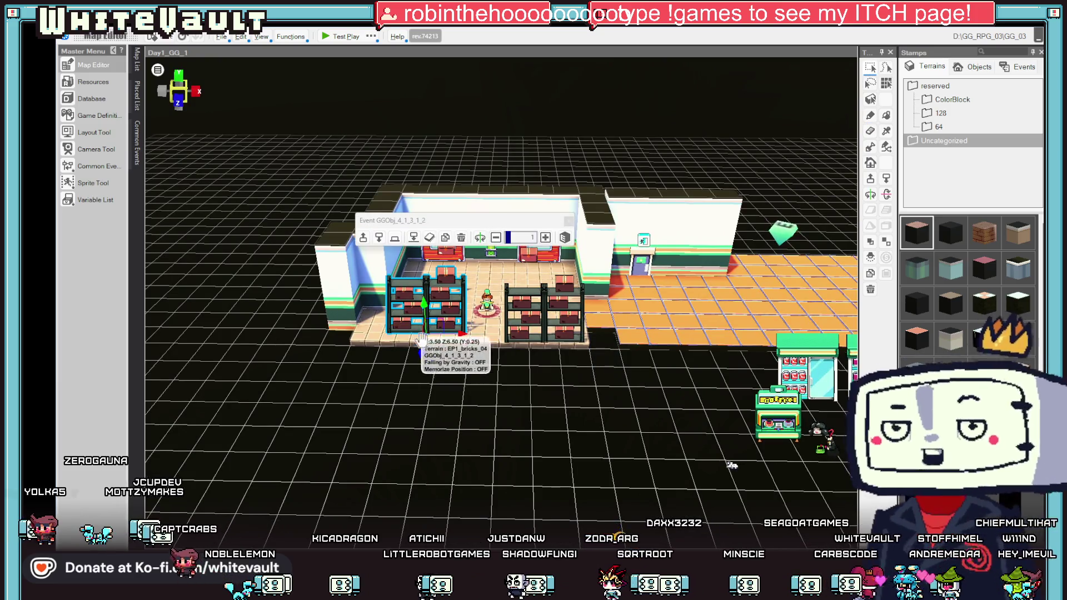
pyautogui.moveTo(488, 396); pyautogui.dragTo(428, 144)
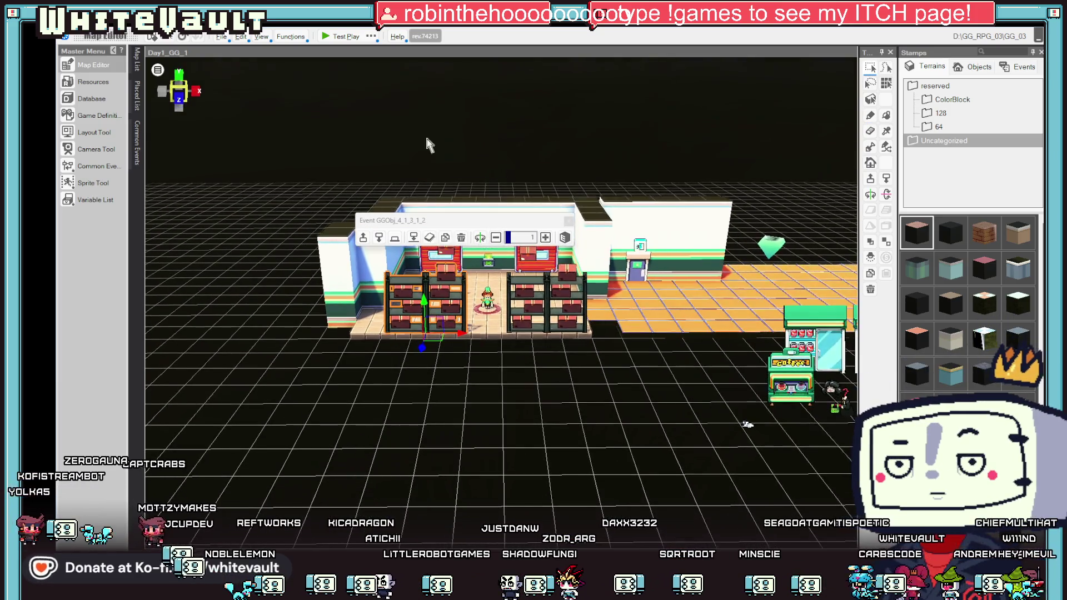
pyautogui.click(346, 37)
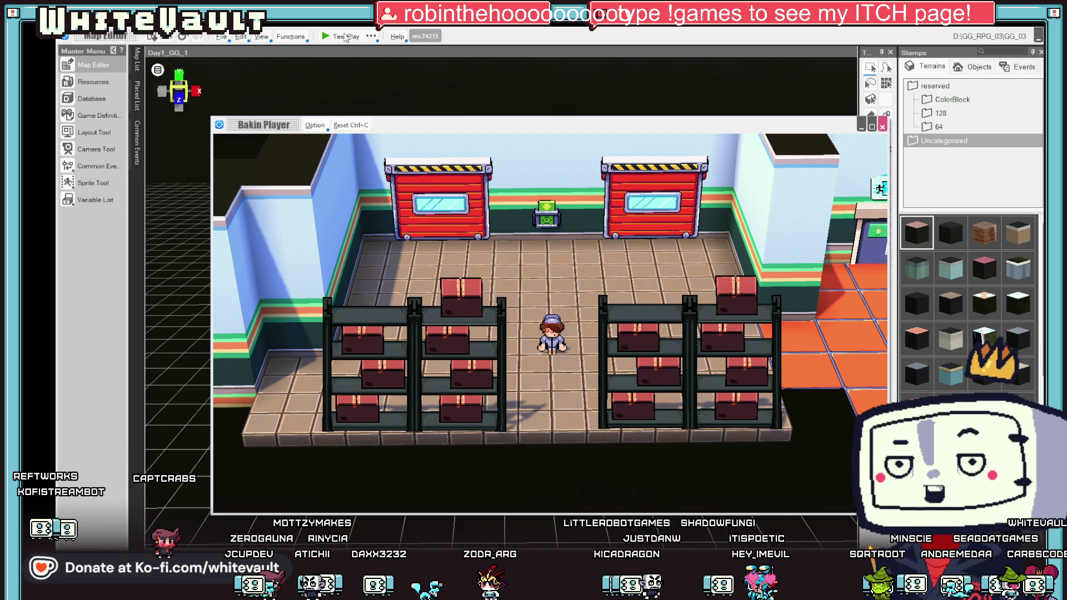
# Step: Walk the character up, down past the shelves and right toward the door, then close the test play
pyautogui.press('Up')
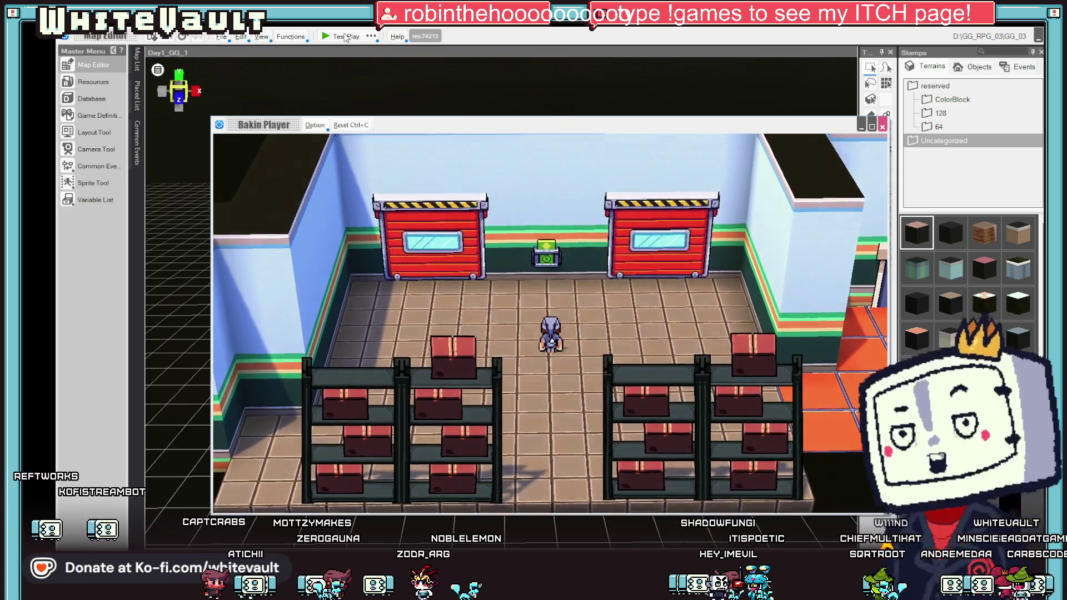
pyautogui.press('Up')
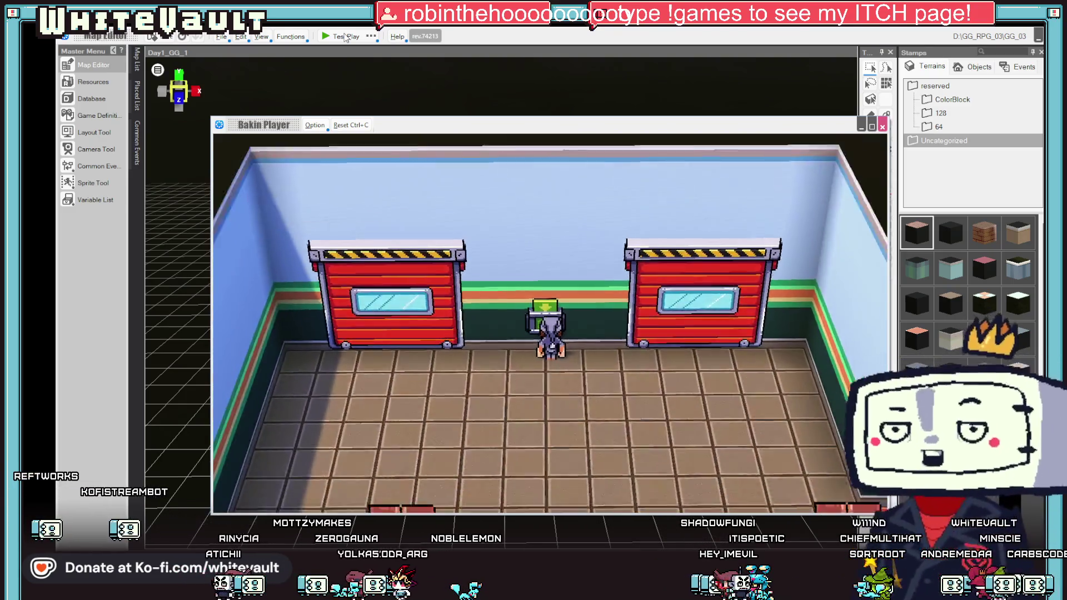
pyautogui.press('Down')
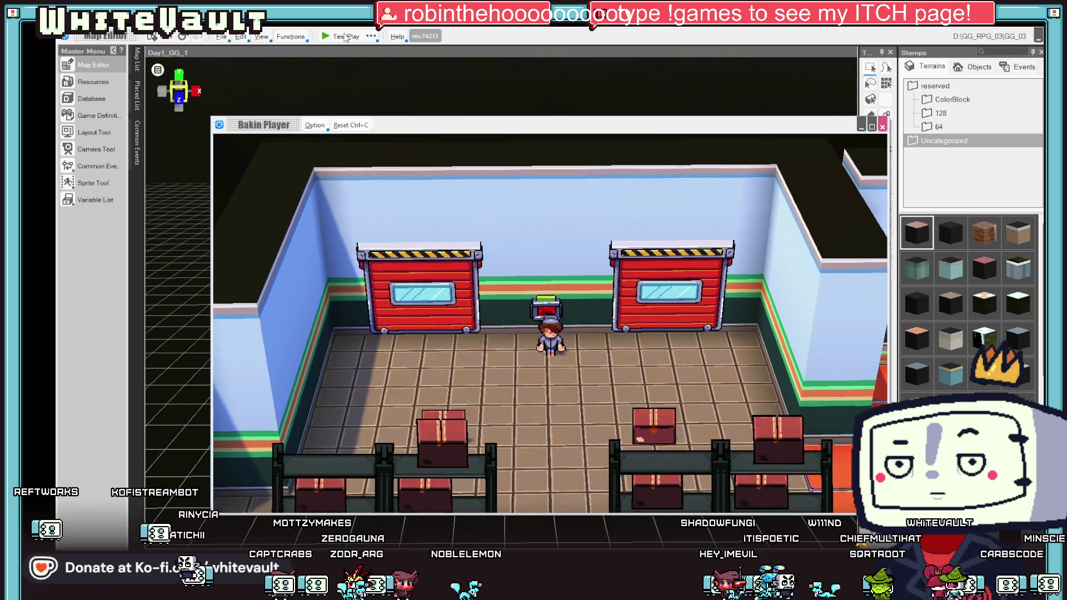
pyautogui.press('Right')
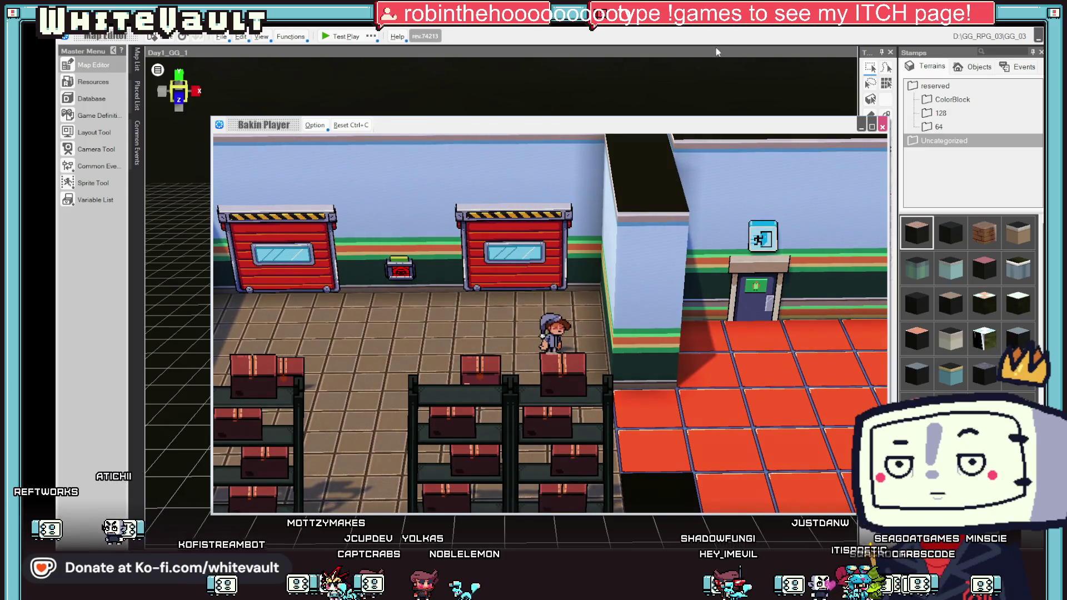
pyautogui.click(883, 126)
pyautogui.scroll(5, 670, 395)
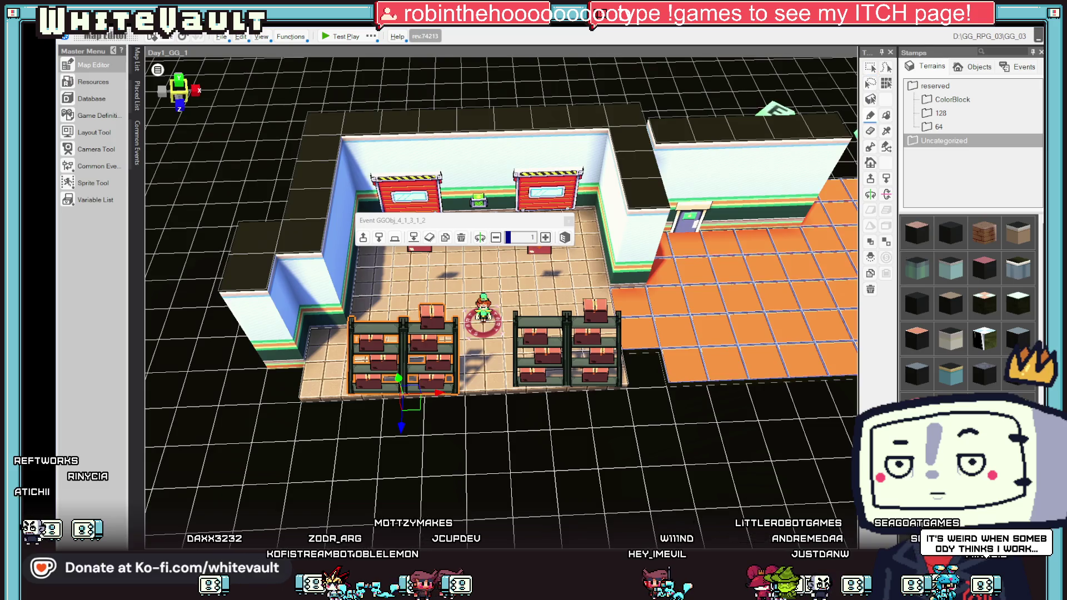
# Step: Paint light grey Street_Ground3 tile over the back room floor, including the left floor column
pyautogui.scroll(2, 739, 311)
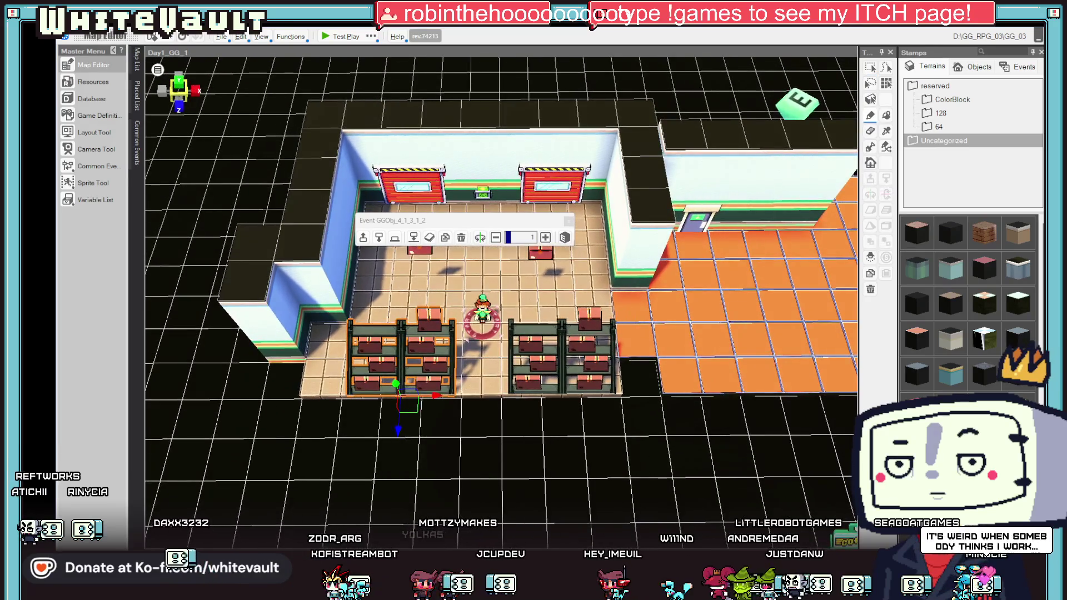
pyautogui.press('Escape')
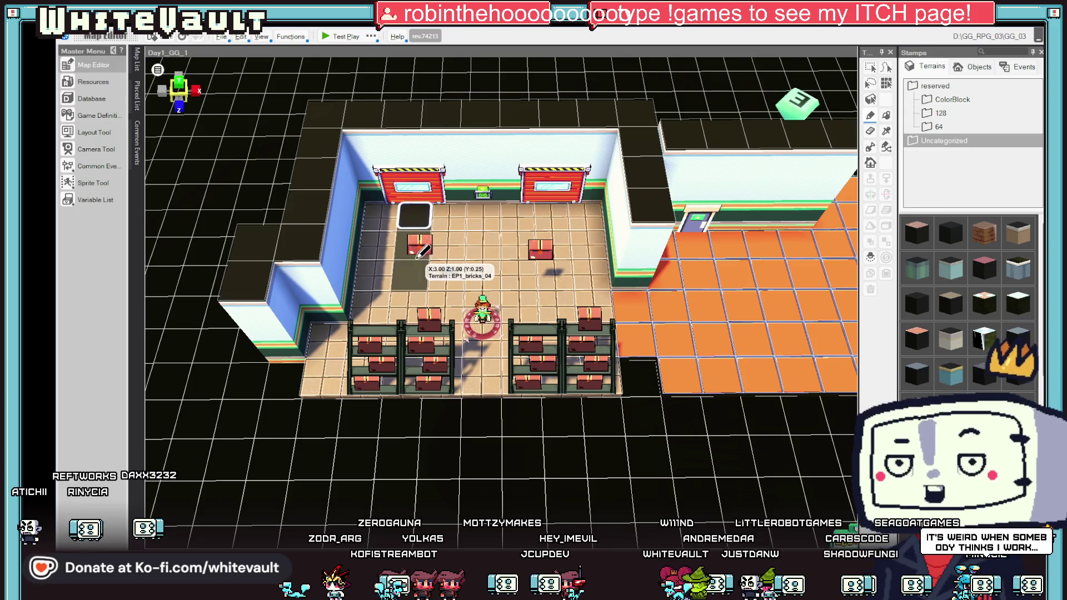
pyautogui.click(491, 254)
pyautogui.scroll(1, 491, 253)
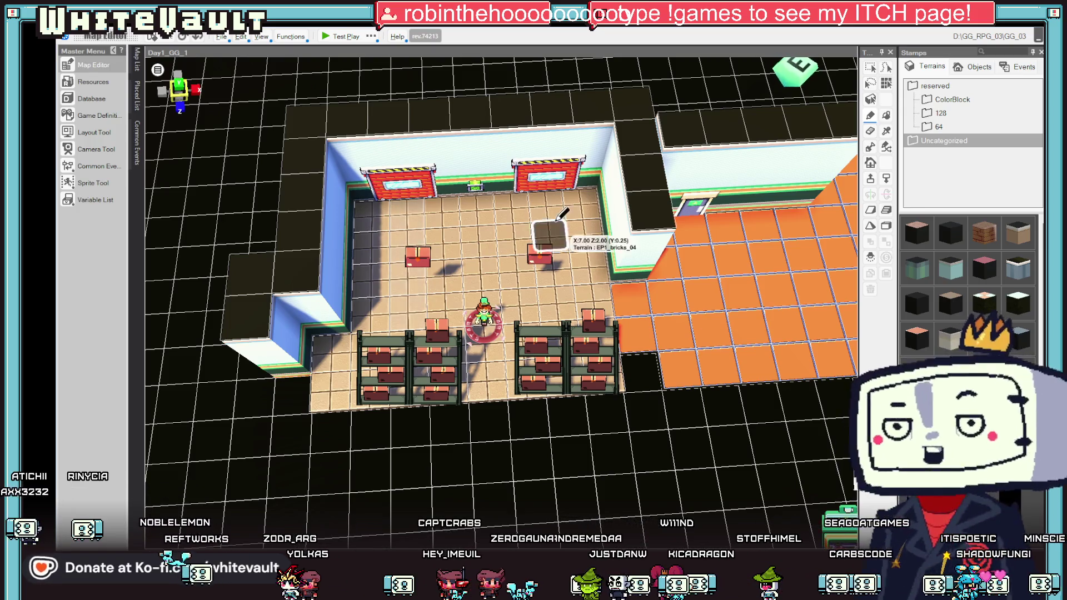
pyautogui.moveTo(562, 309)
pyautogui.mouseDown()
pyautogui.moveTo(589, 263)
pyautogui.moveTo(514, 284)
pyautogui.moveTo(534, 289)
pyautogui.mouseUp()
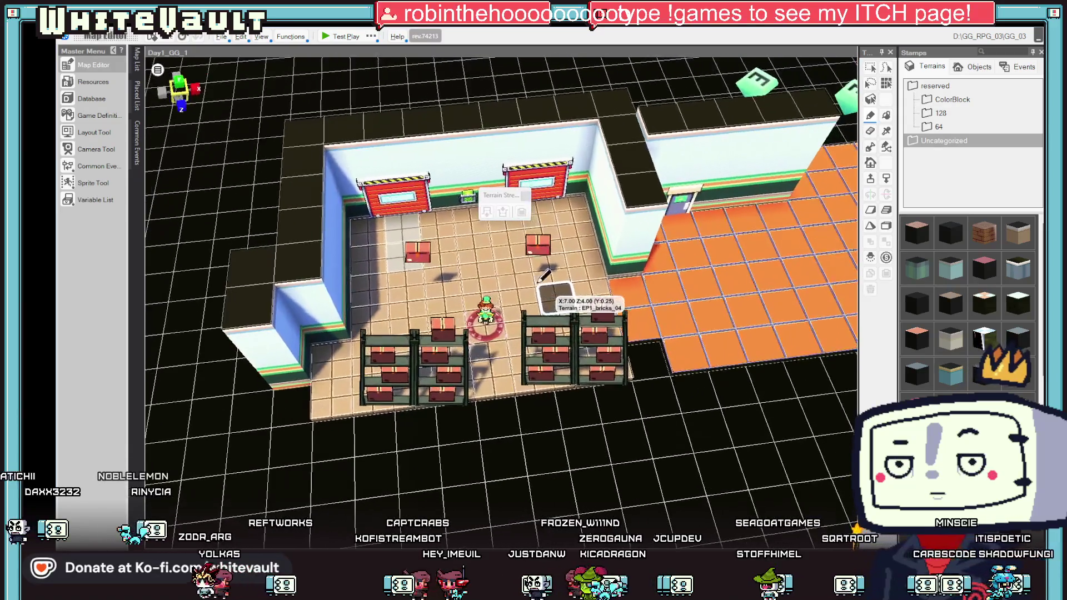
pyautogui.moveTo(381, 222); pyautogui.dragTo(348, 374)
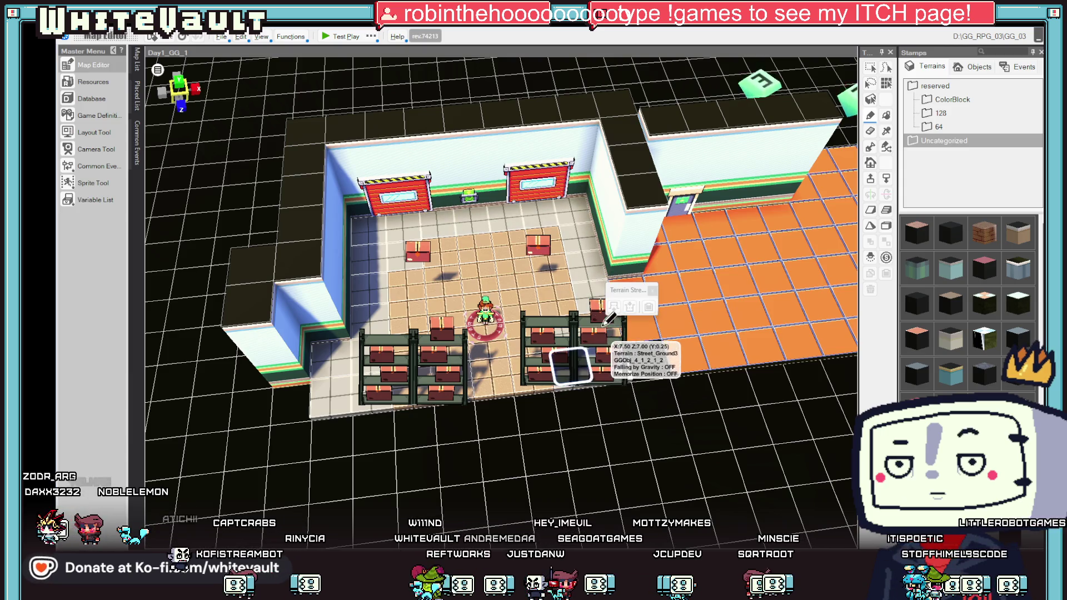
pyautogui.moveTo(619, 314)
pyautogui.moveTo(620, 314); pyautogui.dragTo(516, 261)
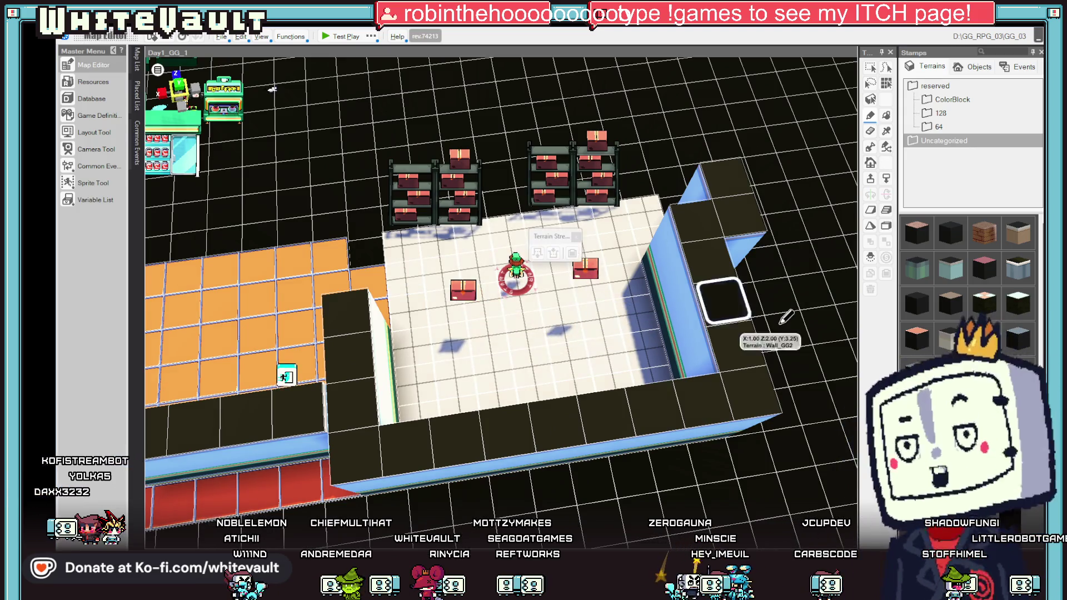
pyautogui.moveTo(723, 333)
pyautogui.mouseDown()
pyautogui.moveTo(831, 327)
pyautogui.moveTo(767, 325)
pyautogui.moveTo(795, 342)
pyautogui.moveTo(756, 334)
pyautogui.mouseUp()
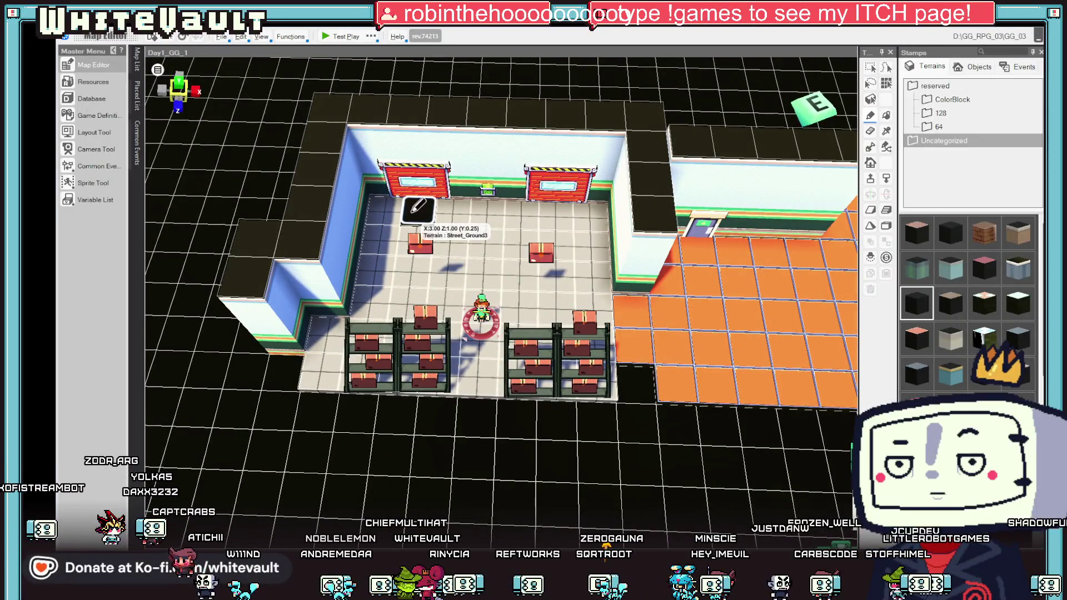
# Step: Lay a dark CB_Black_2 patch under the left roll-up door
pyautogui.click(570, 215)
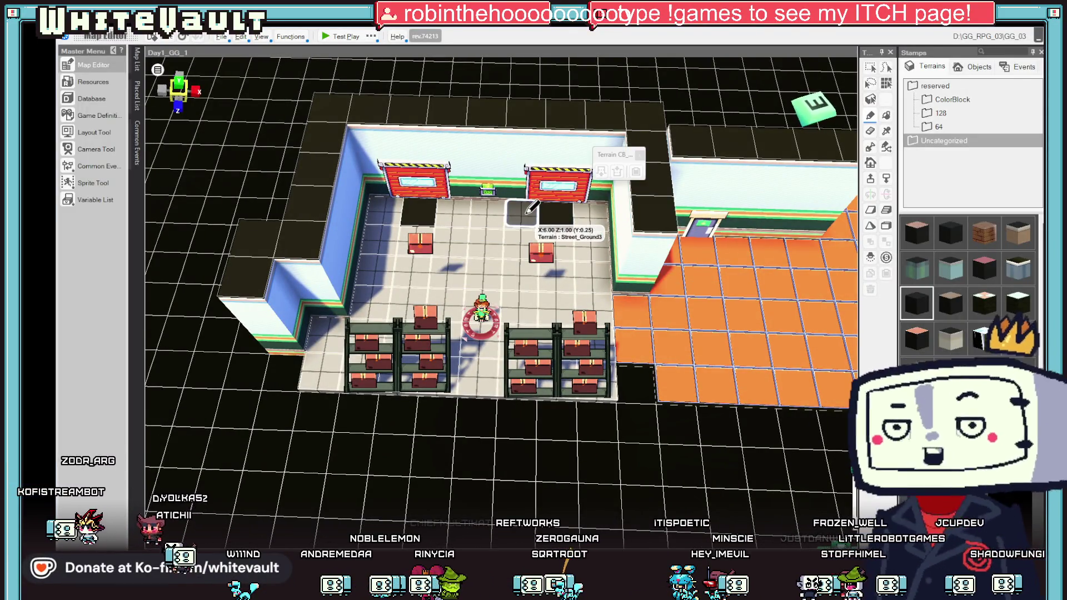
pyautogui.moveTo(609, 259)
pyautogui.mouseDown()
pyautogui.moveTo(612, 233)
pyautogui.moveTo(611, 278)
pyautogui.moveTo(623, 289)
pyautogui.mouseUp()
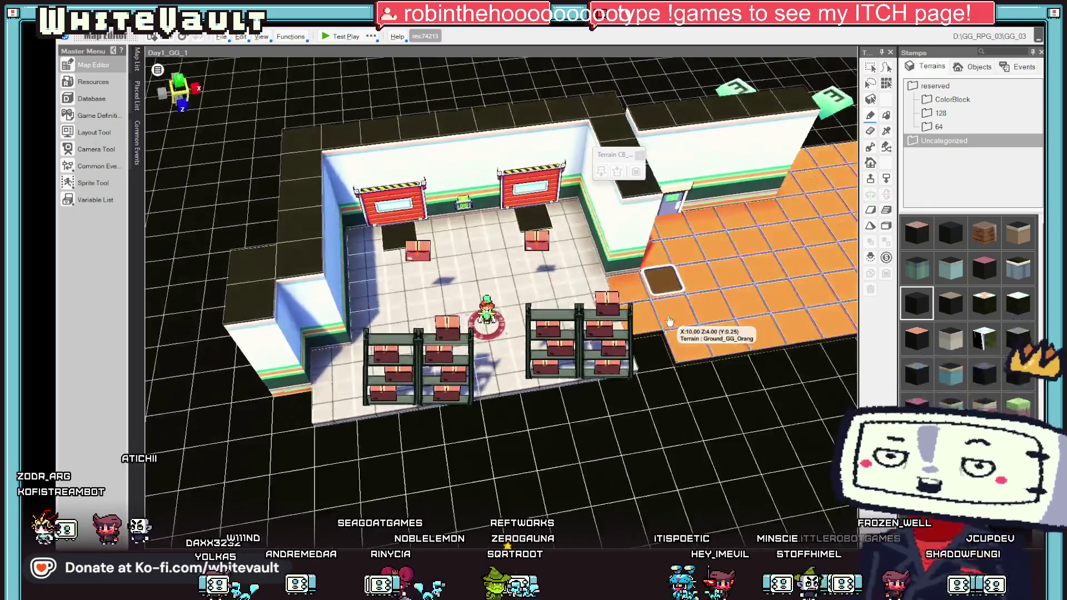
pyautogui.scroll(-2, 944, 333)
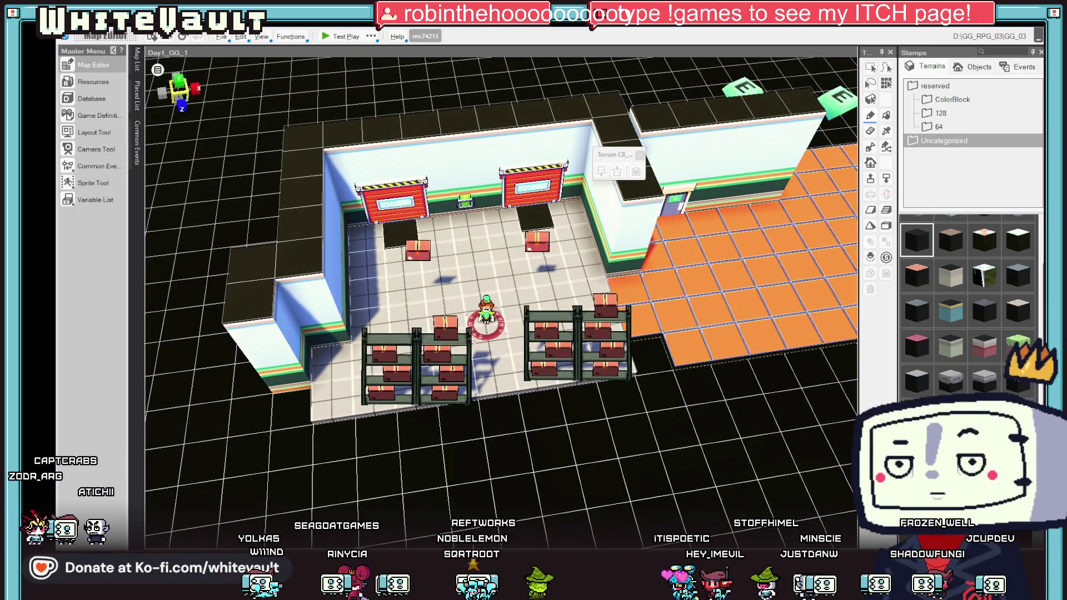
pyautogui.click(1017, 376)
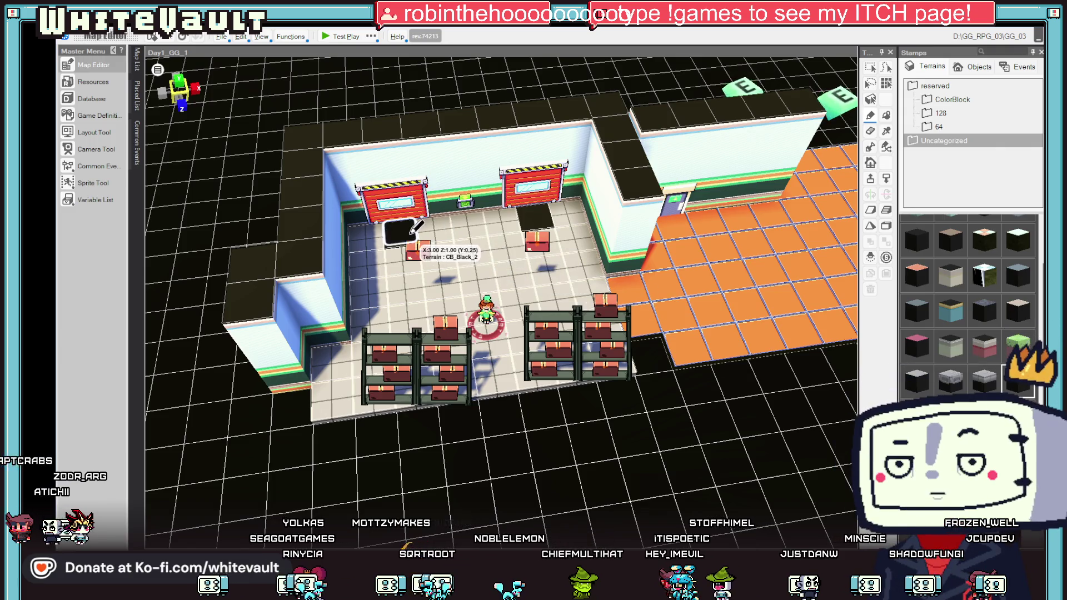
# Step: Finish the dark floor patches from a flatter frontal view and start a Day1_GG_1 test play
pyautogui.moveTo(573, 231)
pyautogui.mouseDown()
pyautogui.moveTo(674, 282)
pyautogui.moveTo(688, 346)
pyautogui.moveTo(953, 388)
pyautogui.mouseUp()
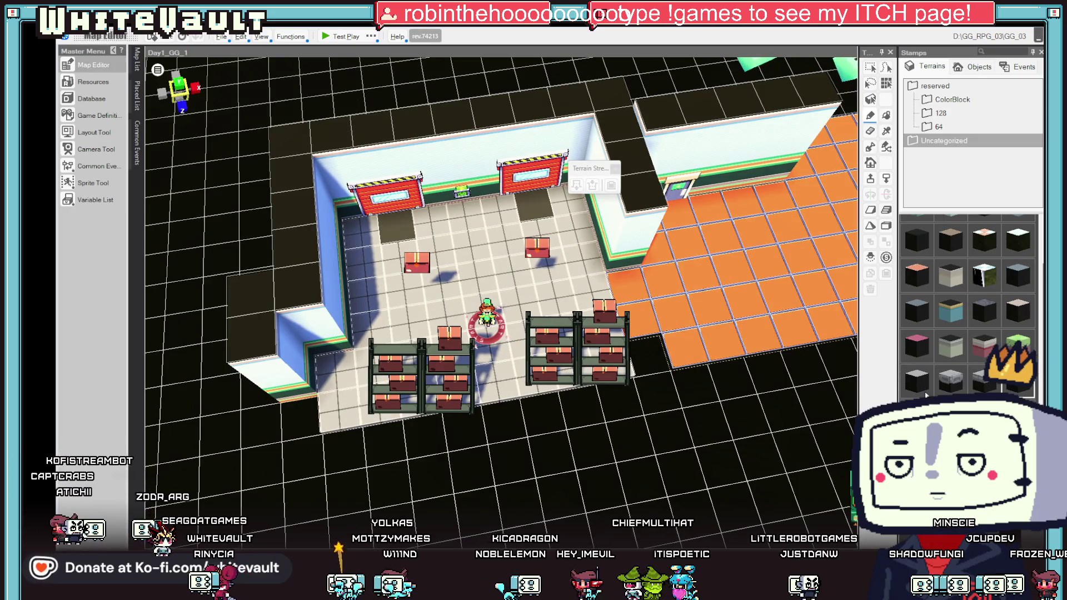
pyautogui.moveTo(778, 334); pyautogui.dragTo(694, 345)
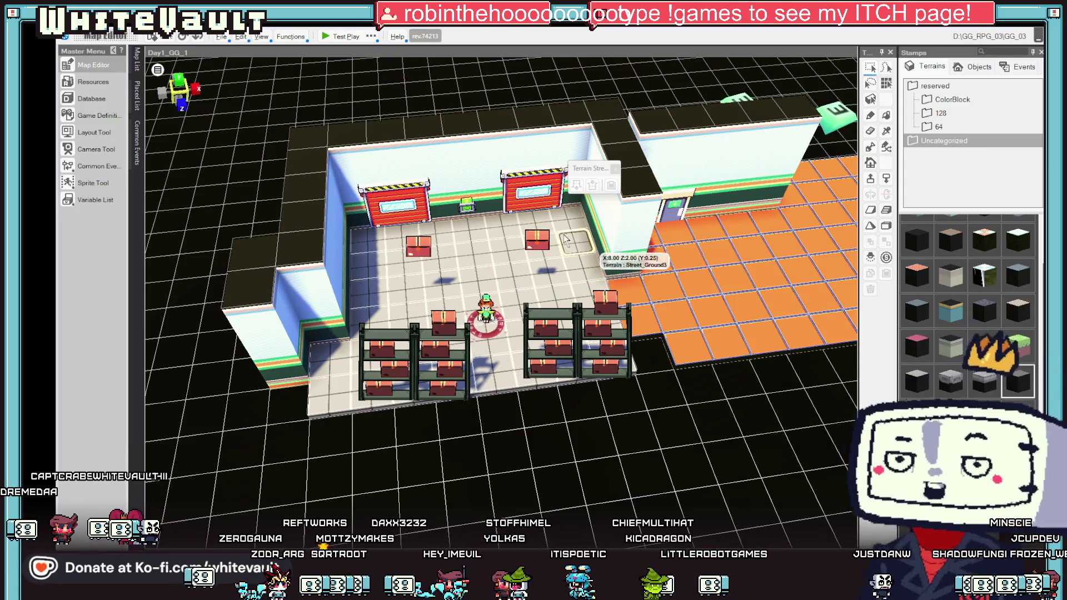
pyautogui.click(420, 246)
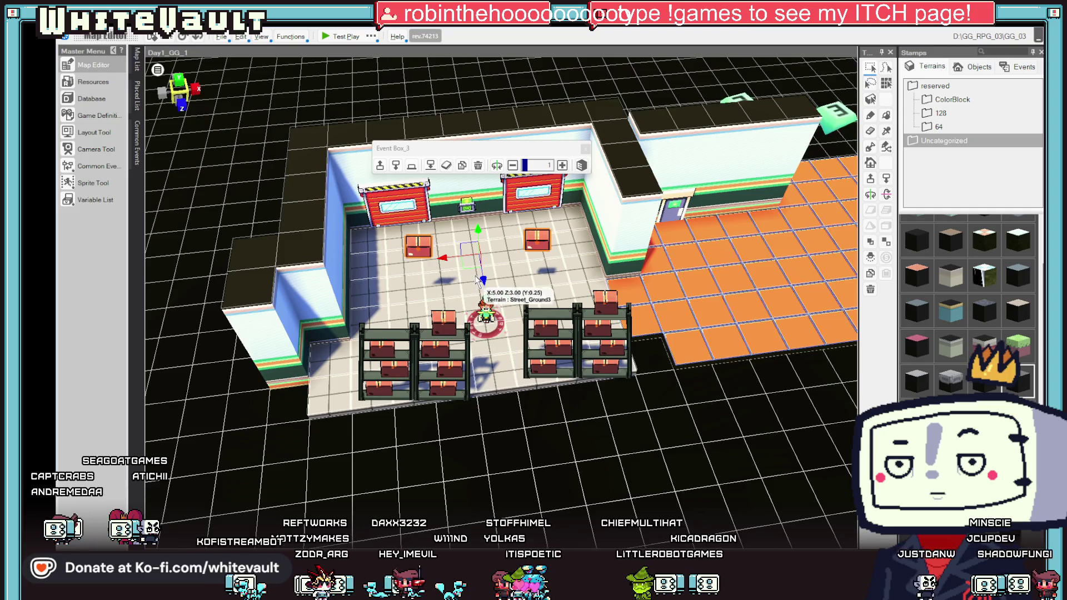
pyautogui.moveTo(656, 311); pyautogui.dragTo(676, 281)
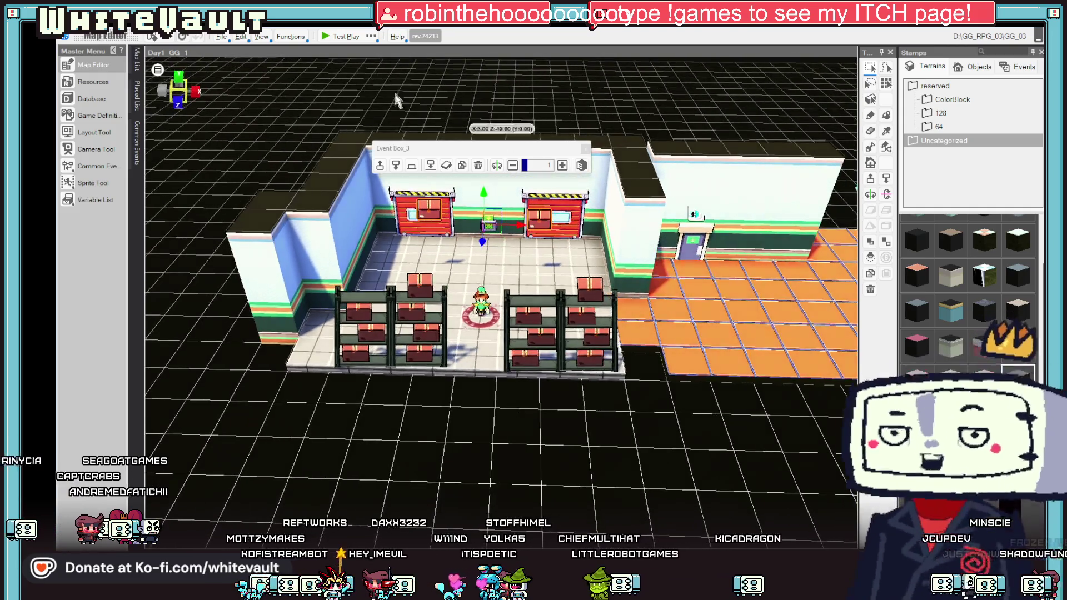
pyautogui.click(342, 41)
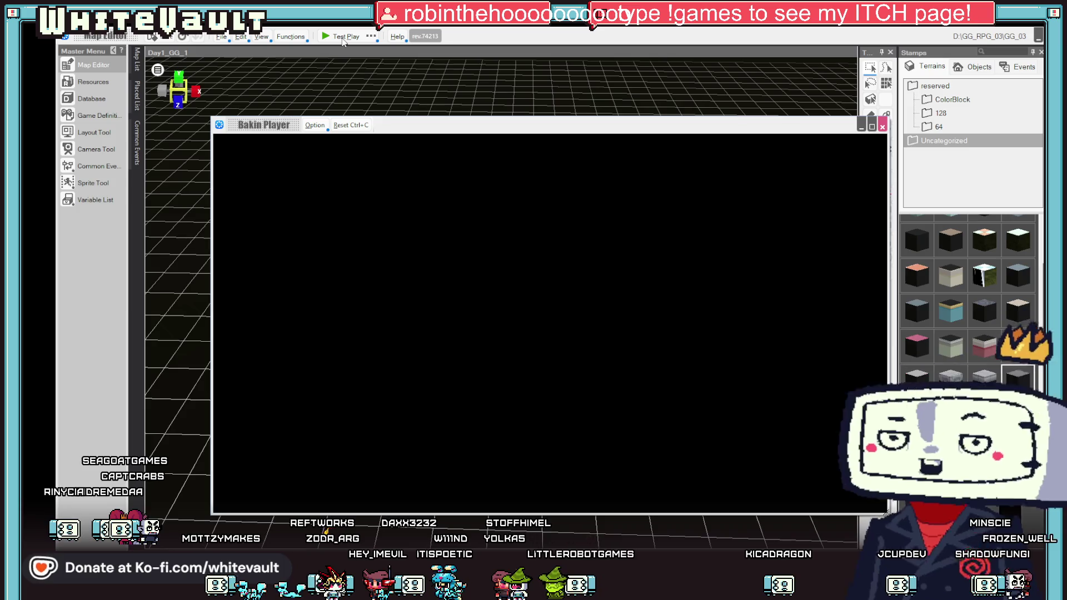
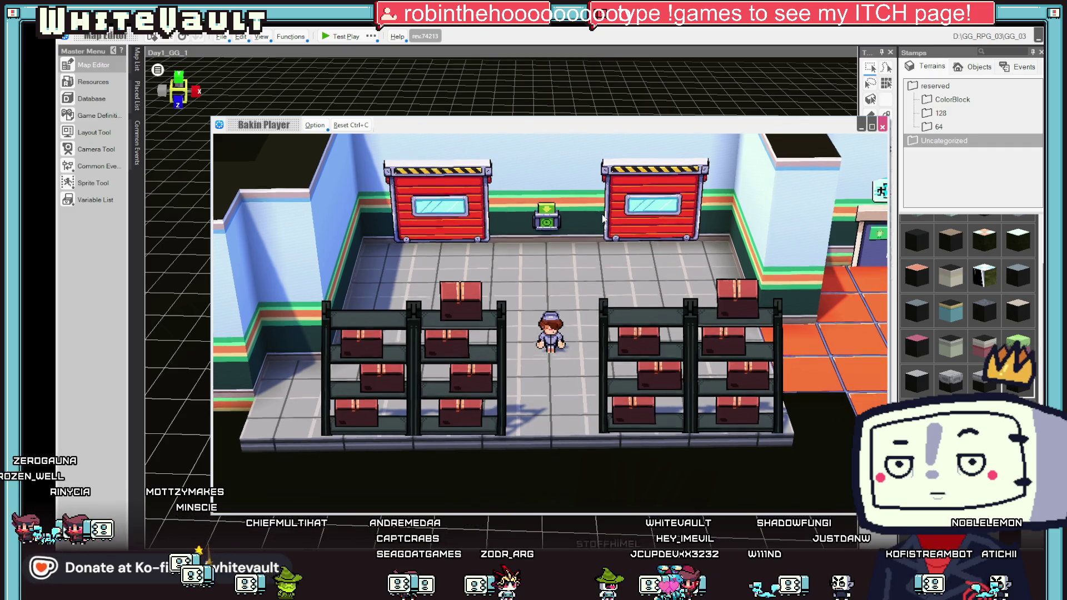
# Step: Walk the character between the shelves and across the orange floor to the door, then end the test play
pyautogui.press('Right')
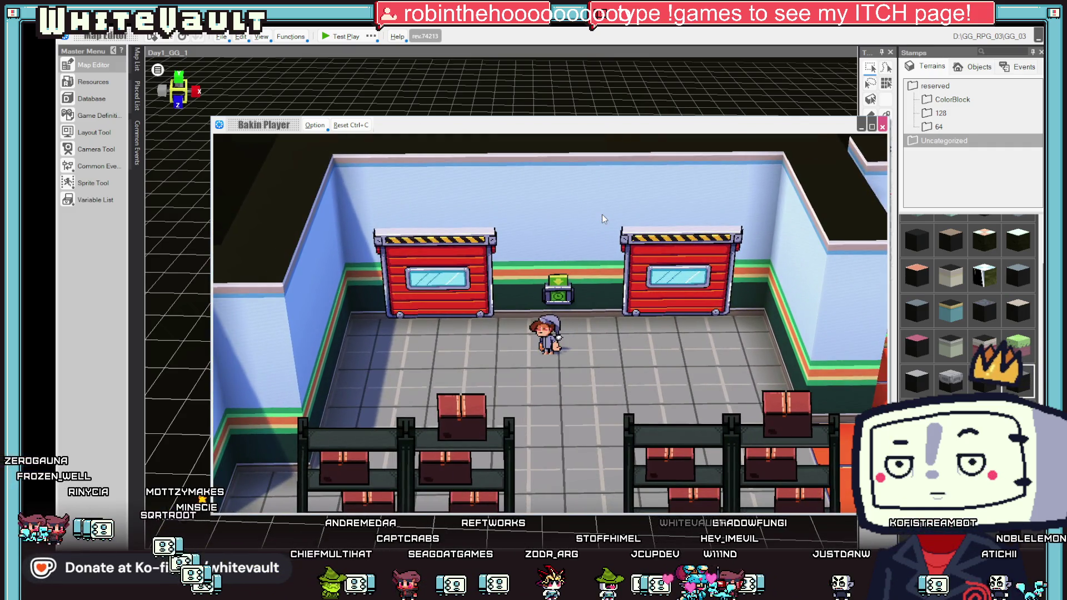
pyautogui.press('Down')
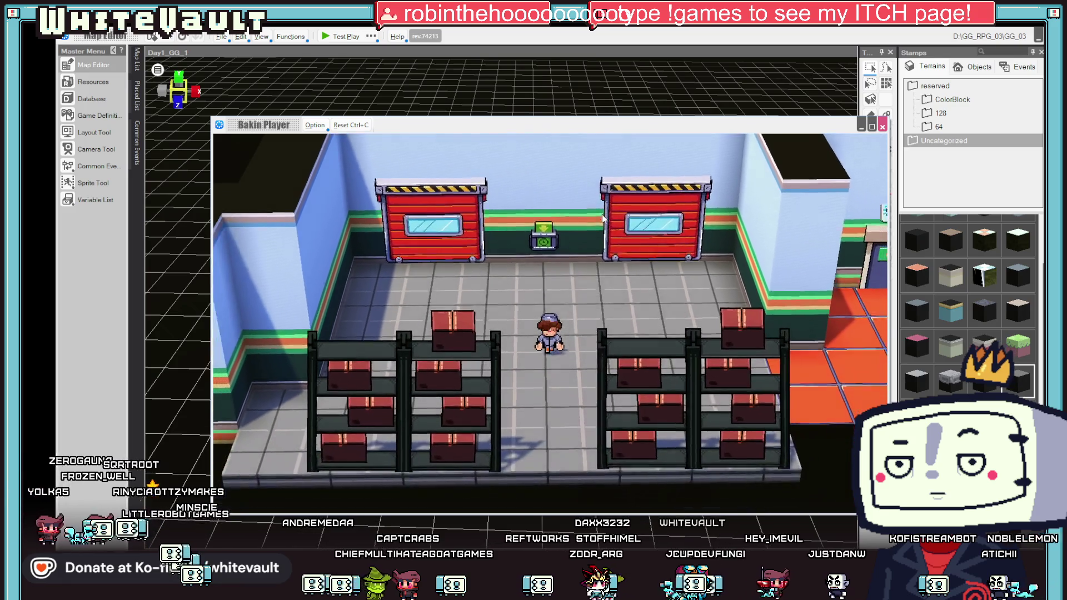
pyautogui.press('Right')
pyautogui.press('Right')
pyautogui.press('Left')
pyautogui.press('Left')
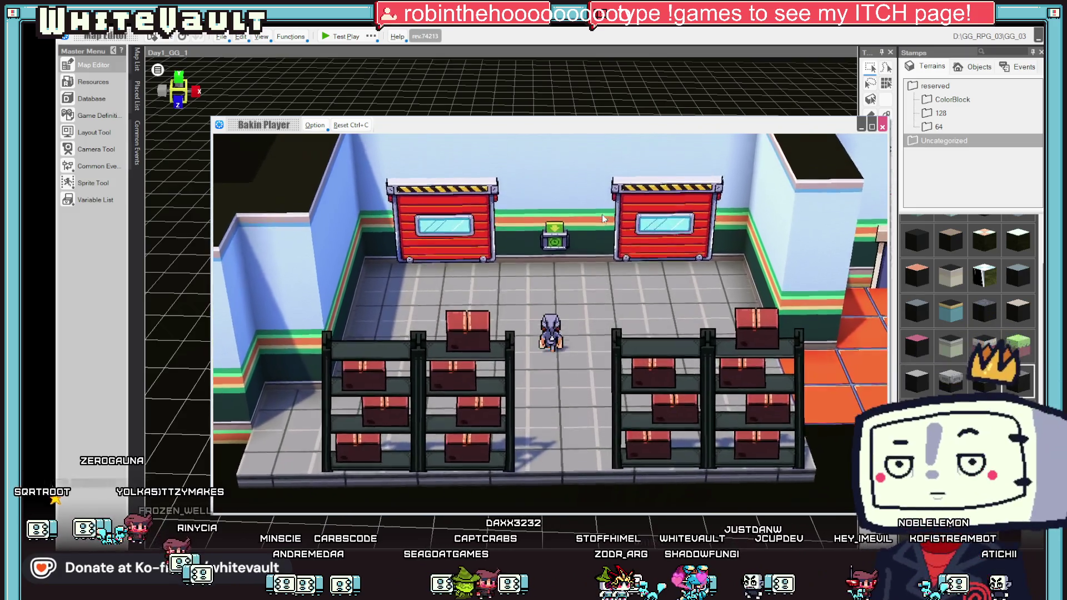
pyautogui.press('Down')
pyautogui.press('Right')
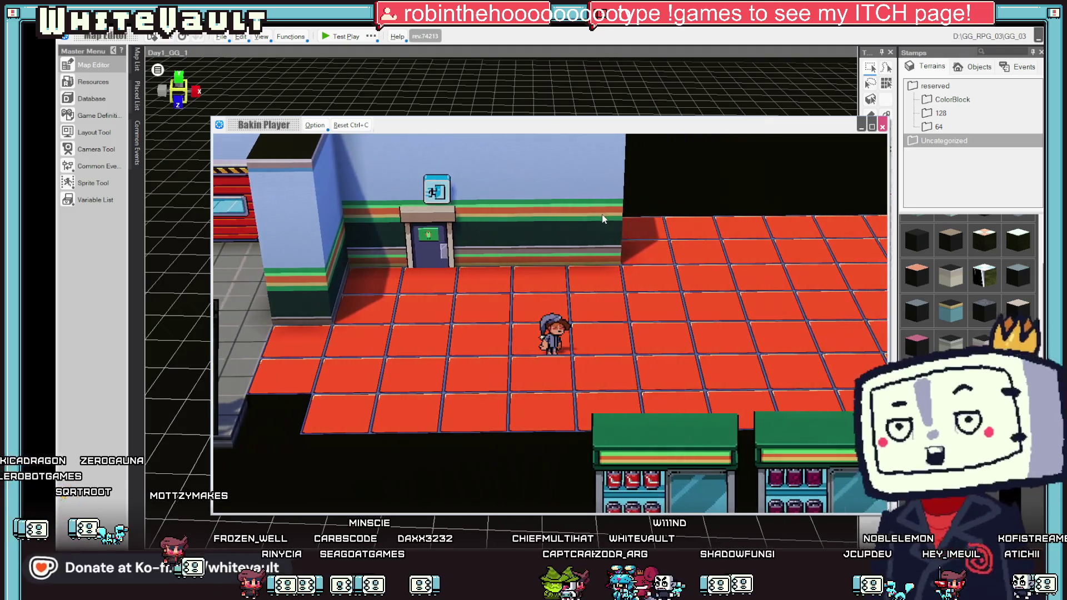
pyautogui.press('Left')
pyautogui.press('Up')
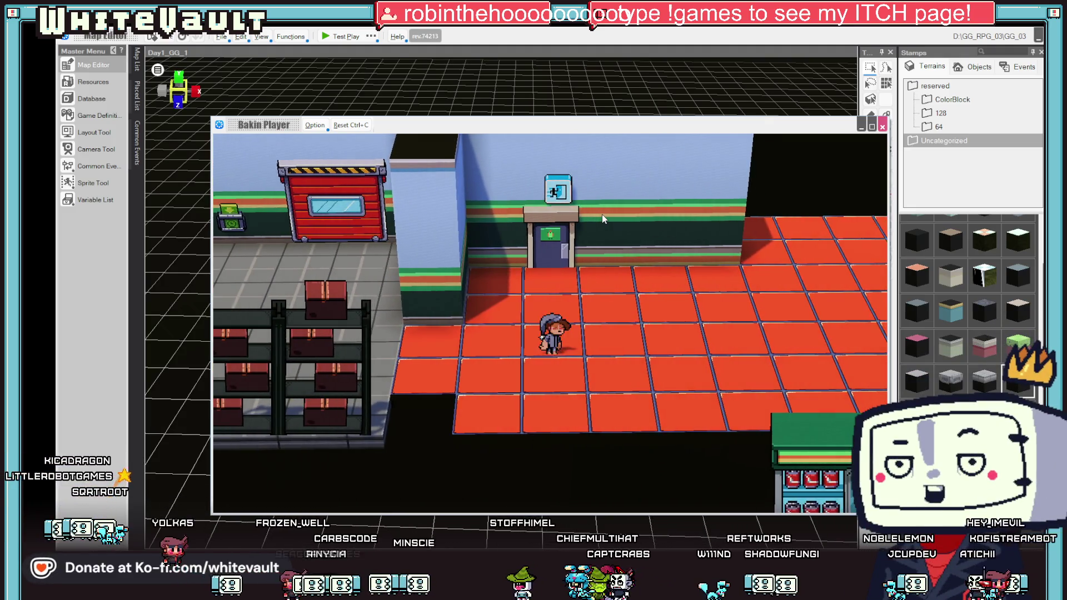
pyautogui.click(882, 126)
pyautogui.scroll(-5, 731, 402)
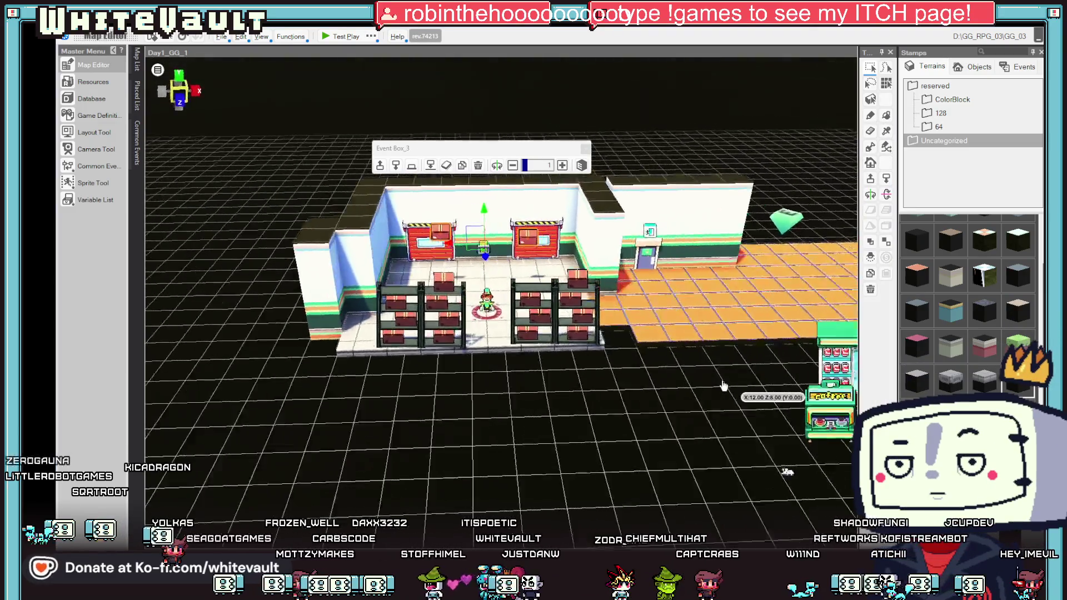
pyautogui.scroll(-5, 728, 383)
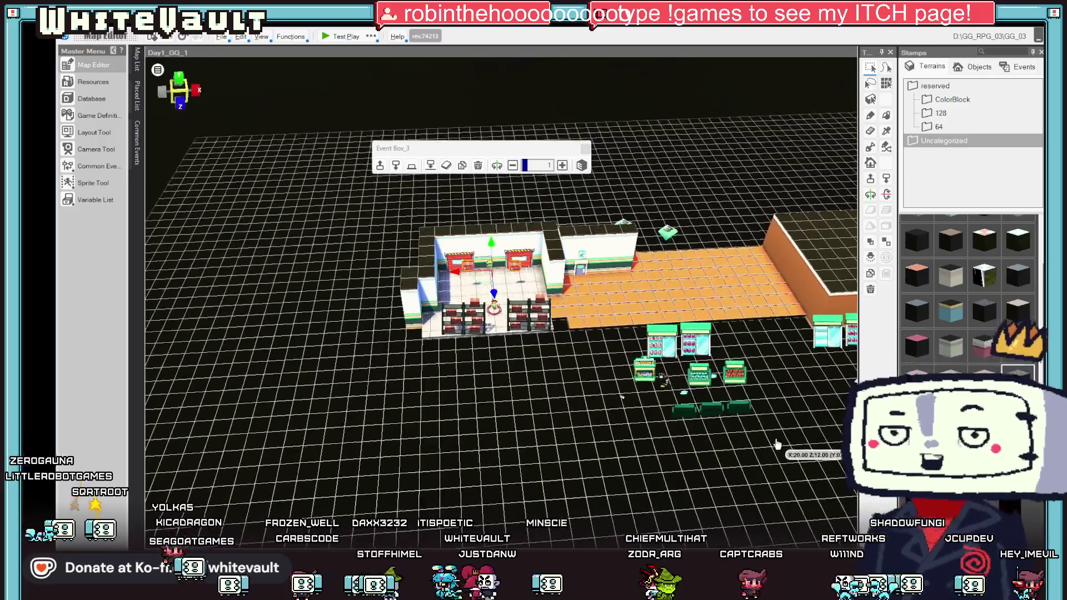
pyautogui.scroll(2, 769, 393)
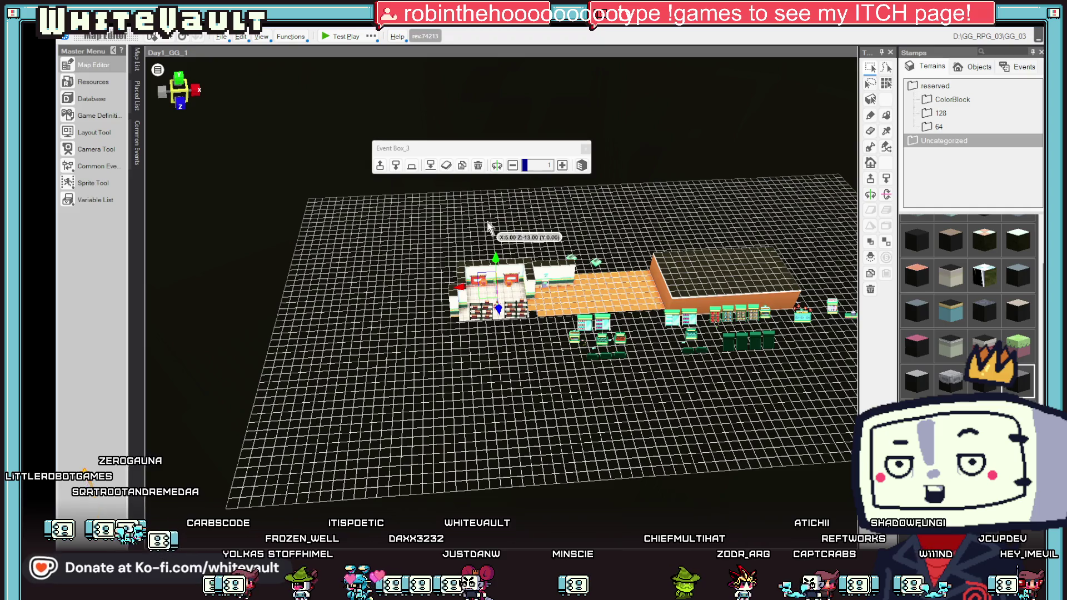
pyautogui.click(137, 58)
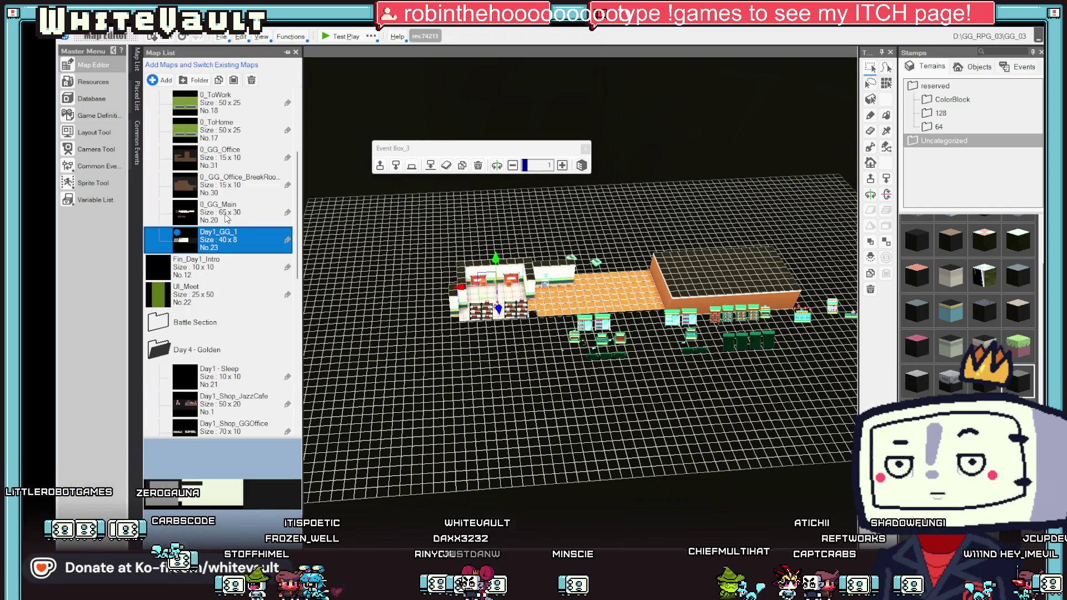
pyautogui.click(226, 219)
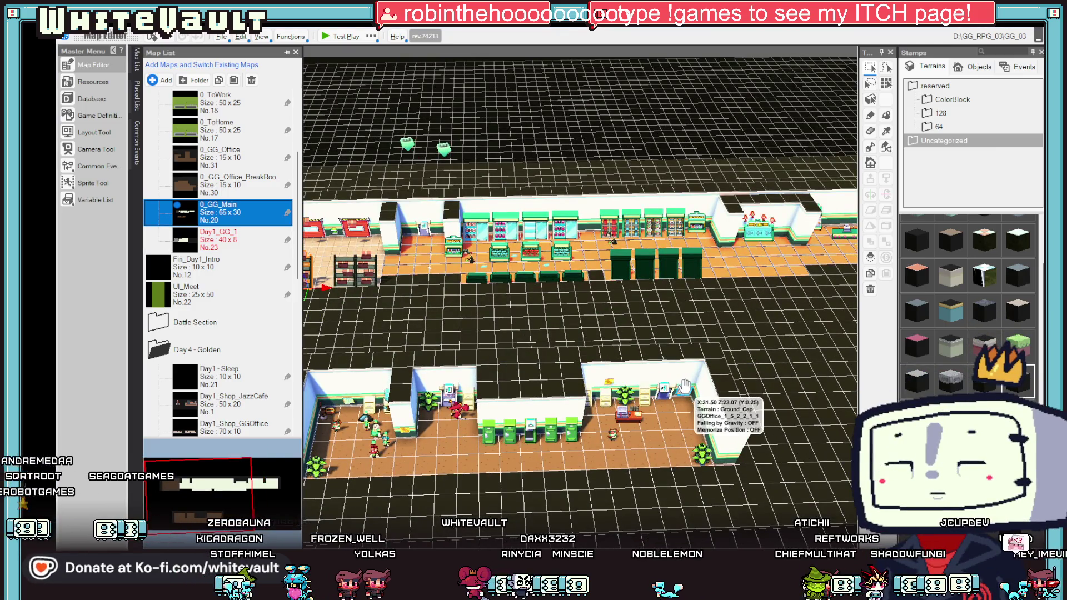
pyautogui.click(685, 385)
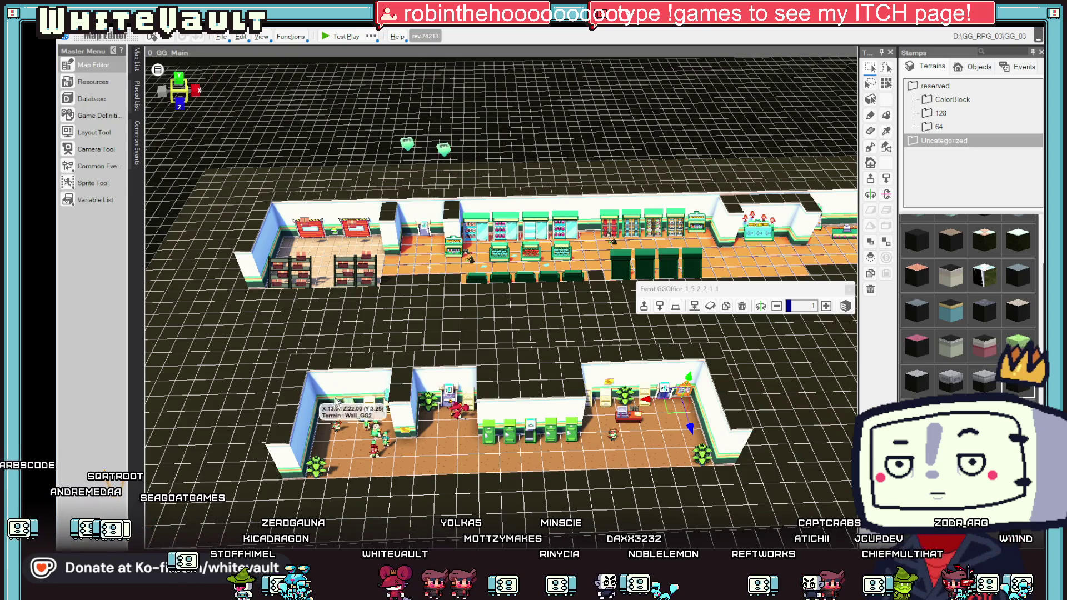
pyautogui.hotkey('ctrl', 'z')
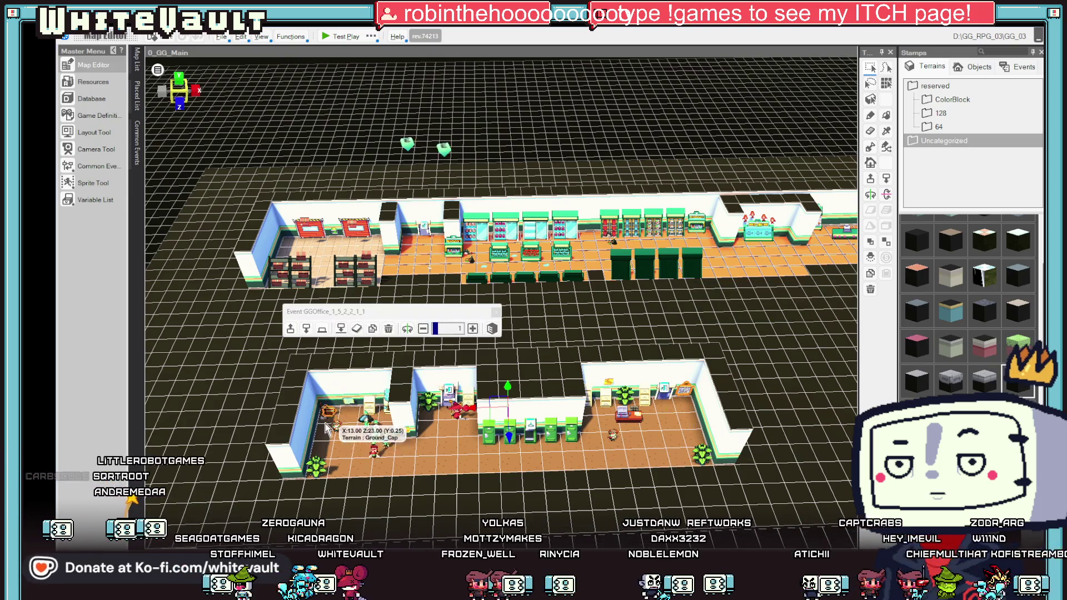
pyautogui.hotkey('ctrl', 'z')
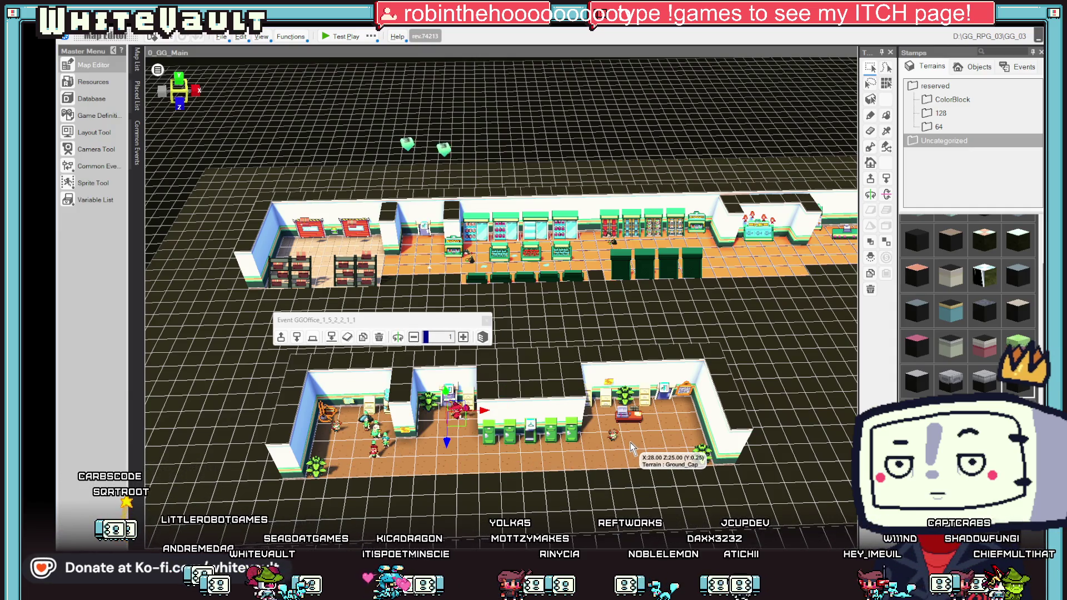
pyautogui.click(138, 61)
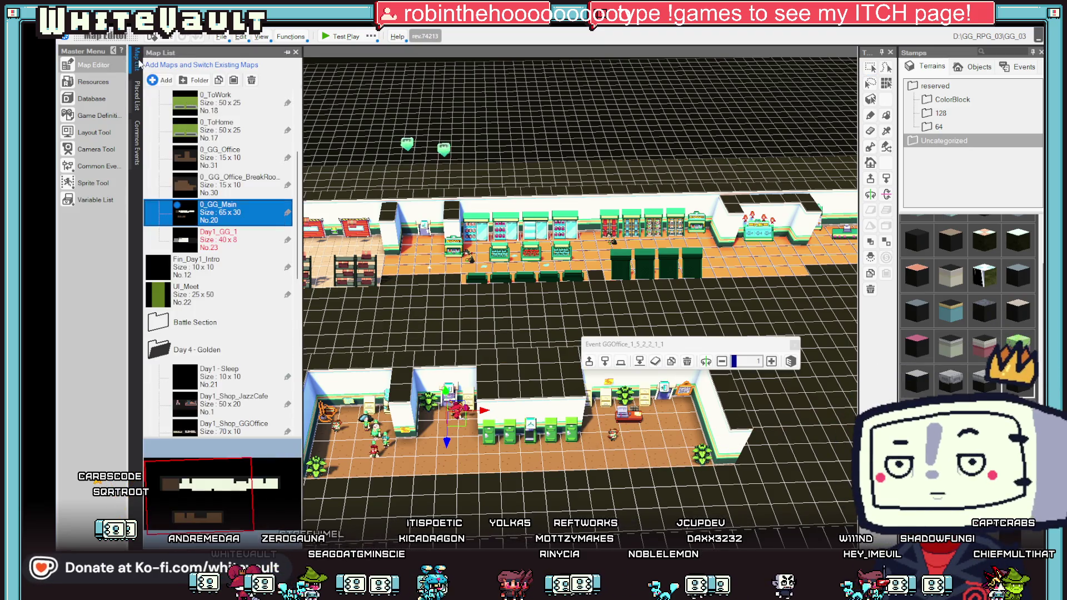
pyautogui.click(237, 240)
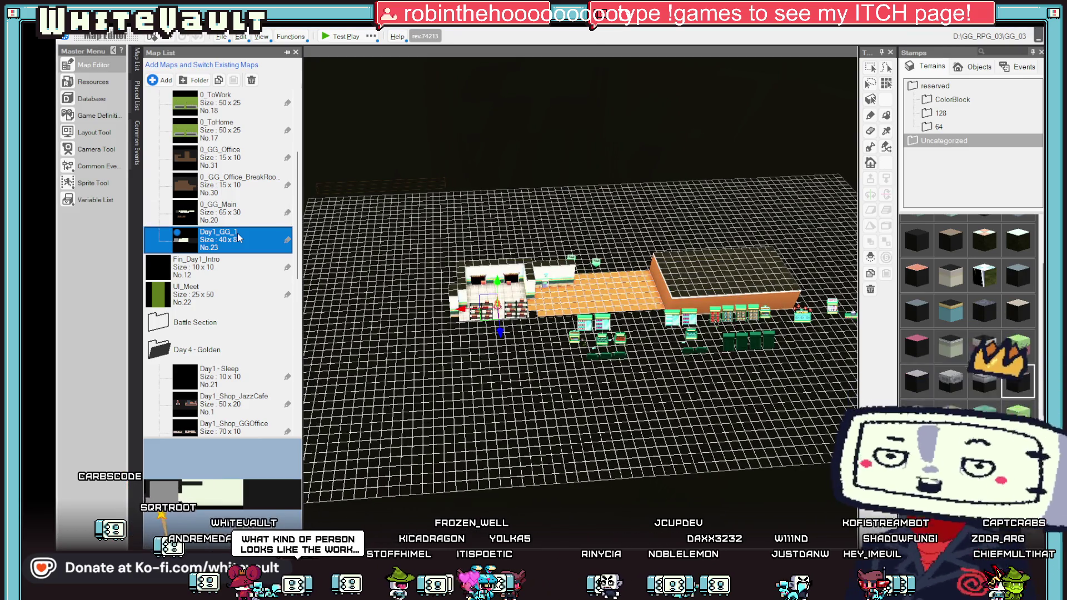
# Step: Move the GGOffice sign from the far brown wall to beside the door at X 10.50, Z 2.00
pyautogui.click(583, 292)
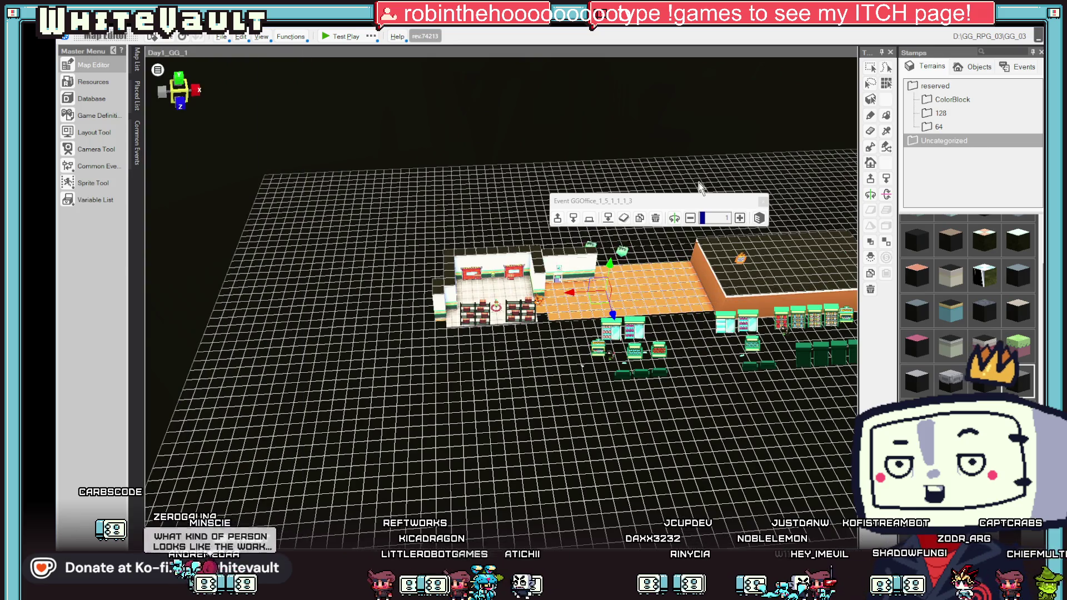
pyautogui.scroll(5, 834, 278)
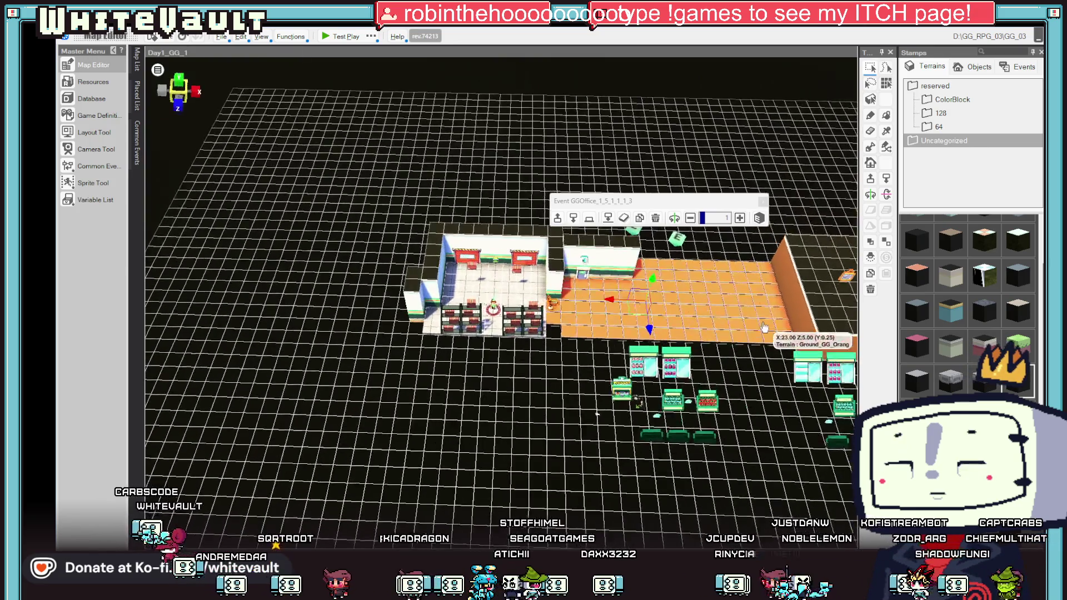
pyautogui.click(834, 277)
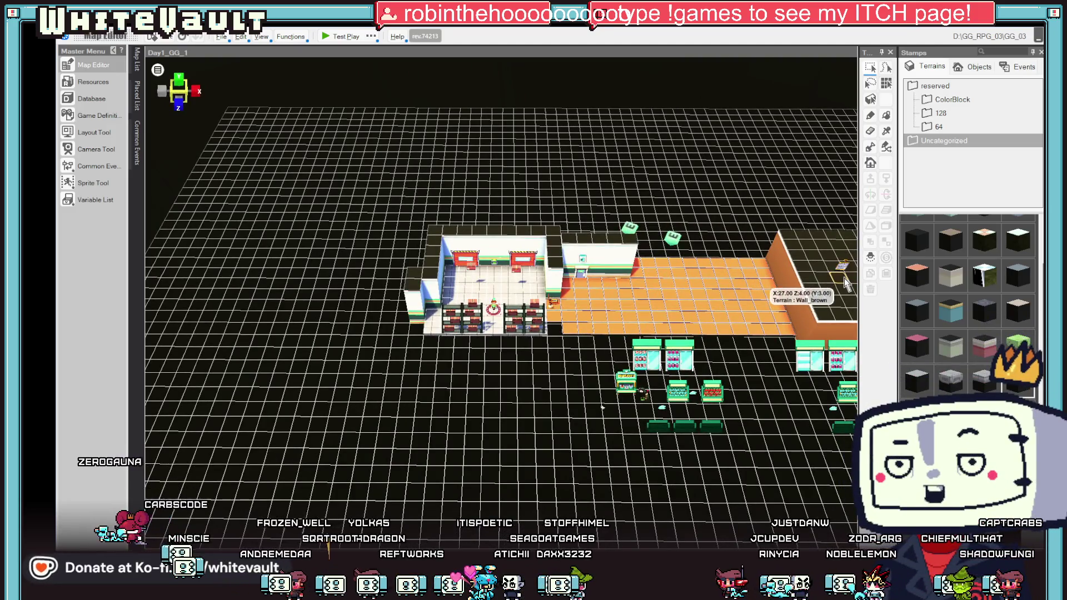
pyautogui.moveTo(815, 280); pyautogui.dragTo(667, 276)
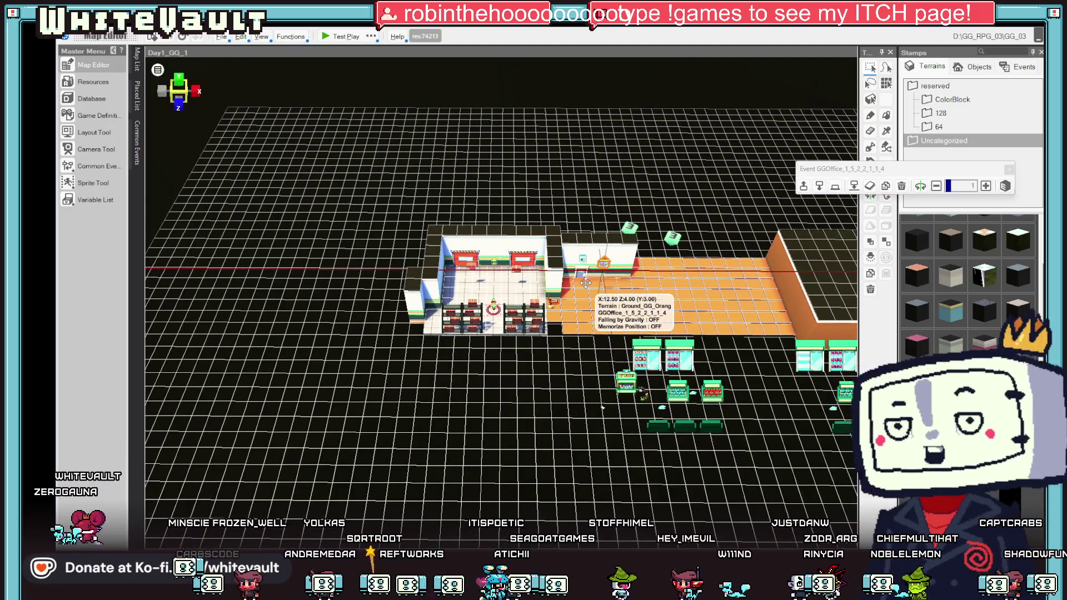
pyautogui.scroll(3, 678, 269)
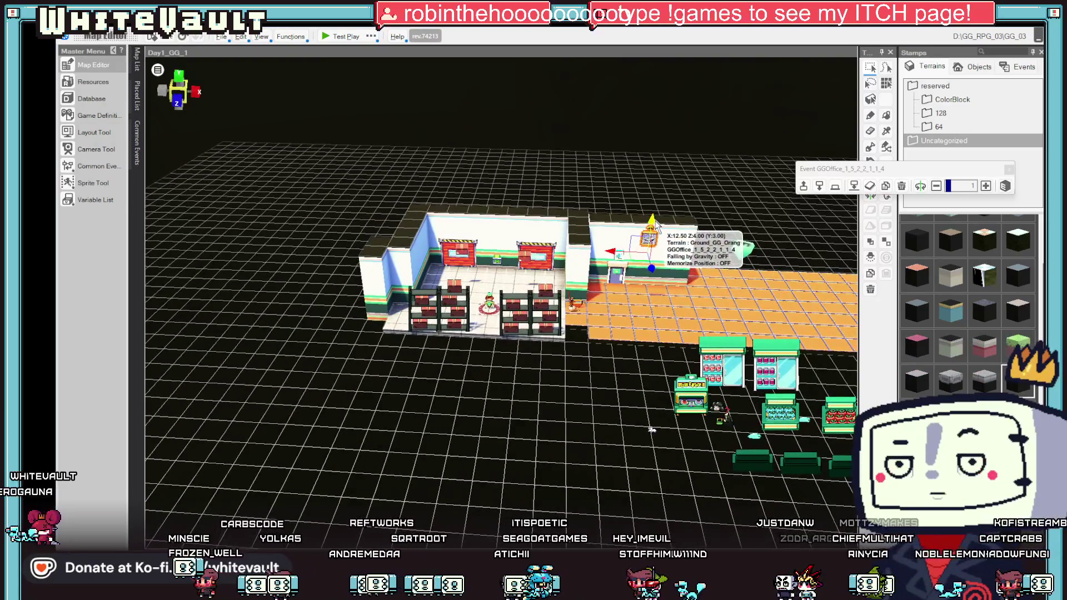
pyautogui.moveTo(655, 257); pyautogui.dragTo(643, 278)
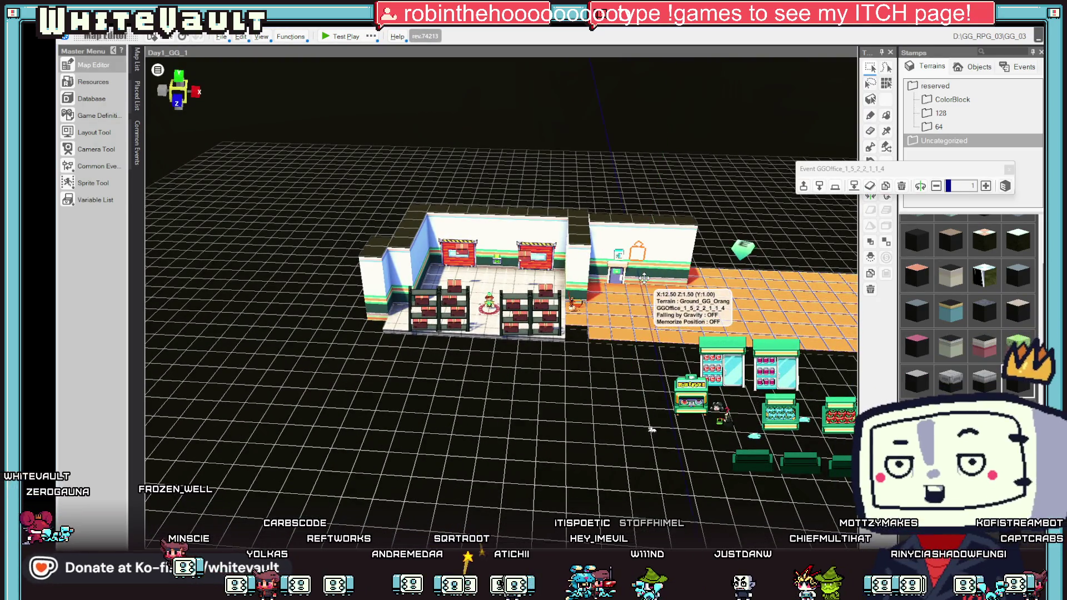
pyautogui.scroll(3, 644, 283)
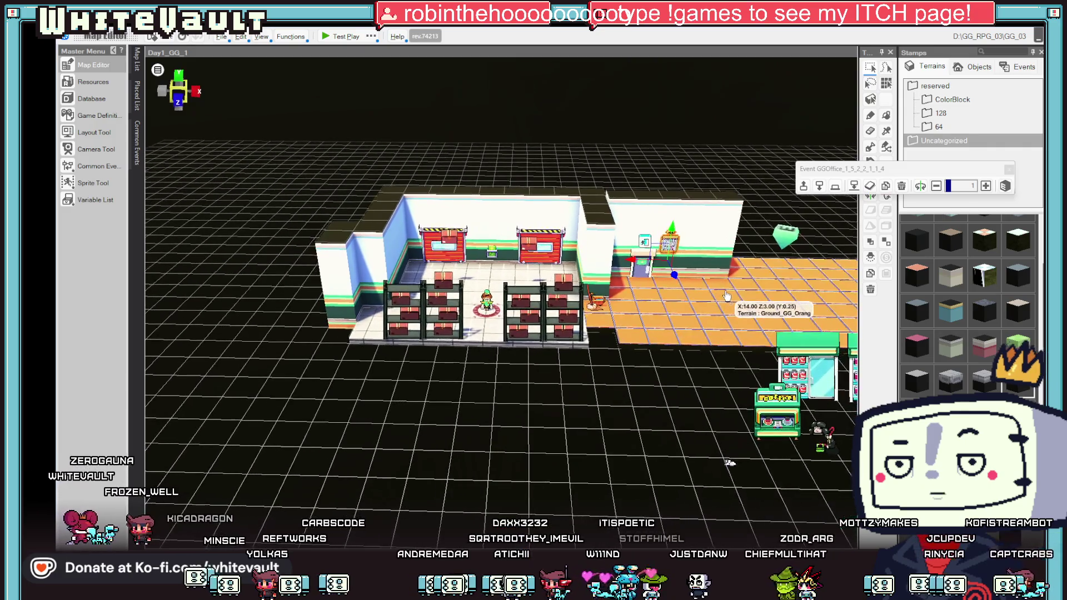
pyautogui.scroll(4, 701, 301)
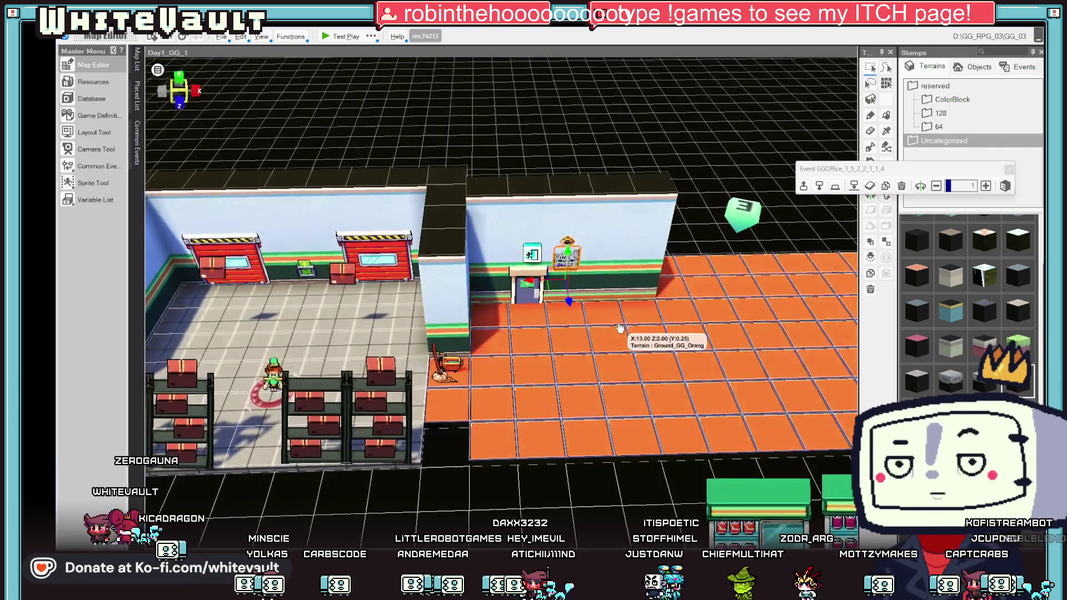
pyautogui.moveTo(475, 277)
pyautogui.mouseDown()
pyautogui.moveTo(462, 278)
pyautogui.moveTo(489, 303)
pyautogui.mouseUp()
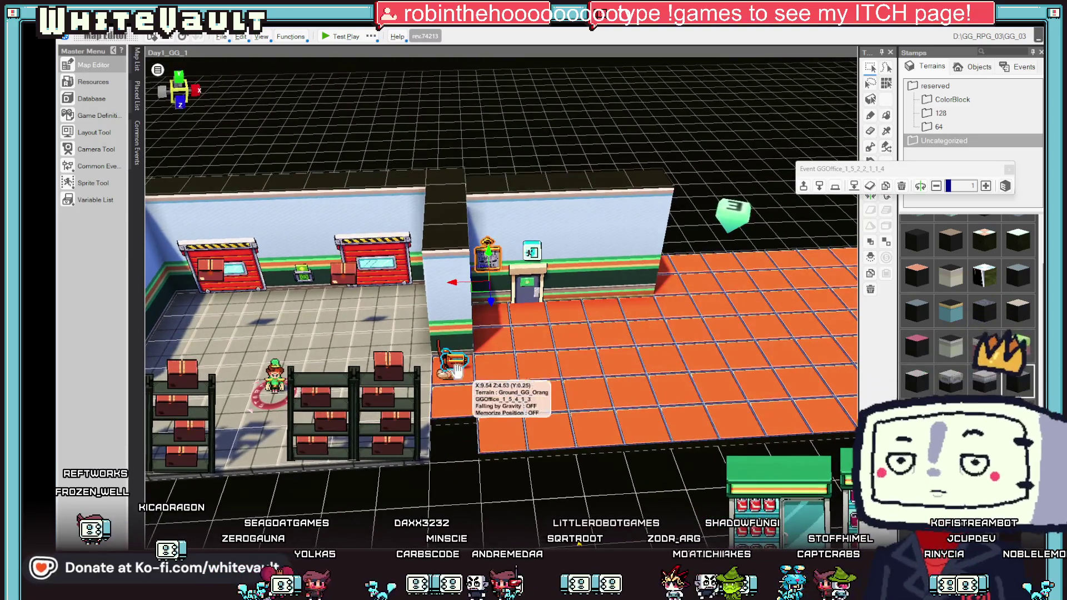
# Step: Move the small chair from the orange floor's edge beside the left storeroom shelves, then test-play the map
pyautogui.click(451, 364)
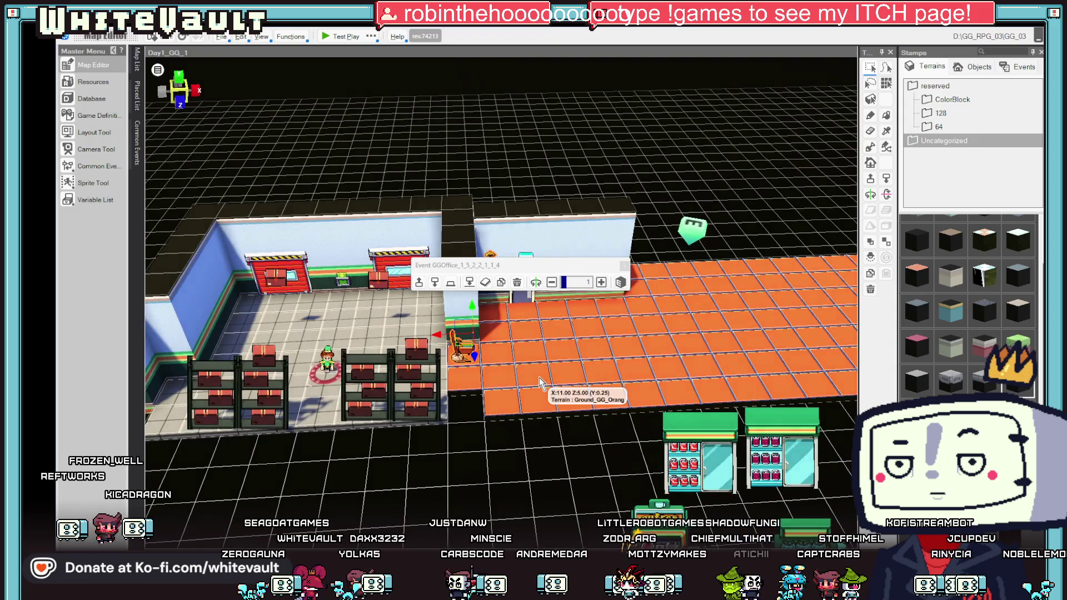
pyautogui.moveTo(539, 382)
pyautogui.mouseDown()
pyautogui.moveTo(500, 361)
pyautogui.moveTo(251, 358)
pyautogui.mouseUp()
pyautogui.moveTo(350, 346)
pyautogui.mouseDown()
pyautogui.moveTo(389, 378)
pyautogui.moveTo(334, 355)
pyautogui.moveTo(488, 367)
pyautogui.moveTo(516, 384)
pyautogui.moveTo(400, 389)
pyautogui.moveTo(326, 358)
pyautogui.mouseUp()
pyautogui.click(516, 378)
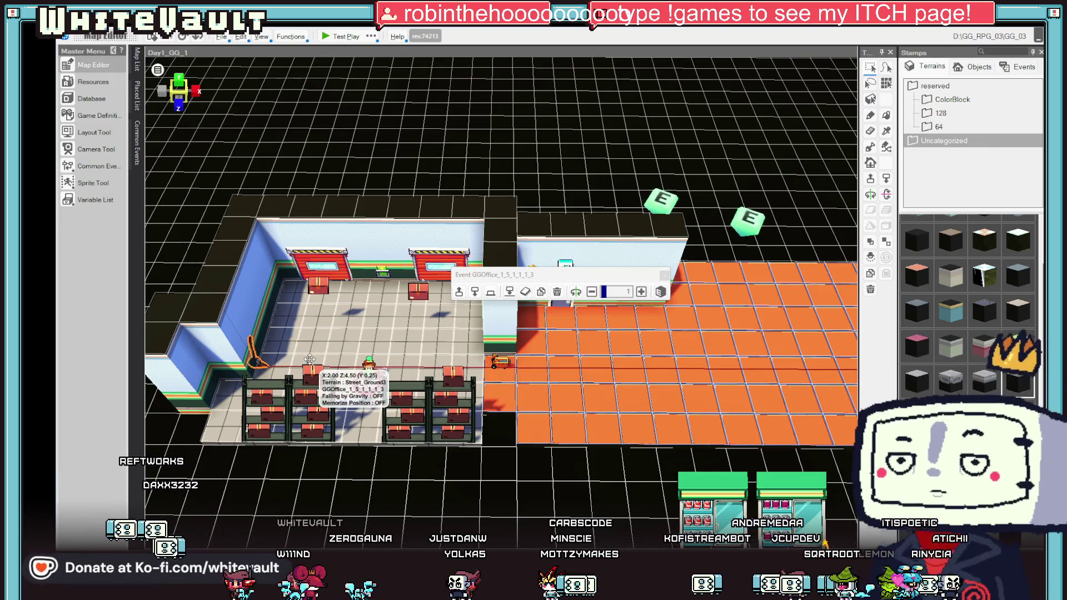
pyautogui.click(514, 368)
pyautogui.moveTo(515, 369)
pyautogui.mouseDown()
pyautogui.moveTo(290, 360)
pyautogui.moveTo(275, 378)
pyautogui.moveTo(275, 363)
pyautogui.mouseUp()
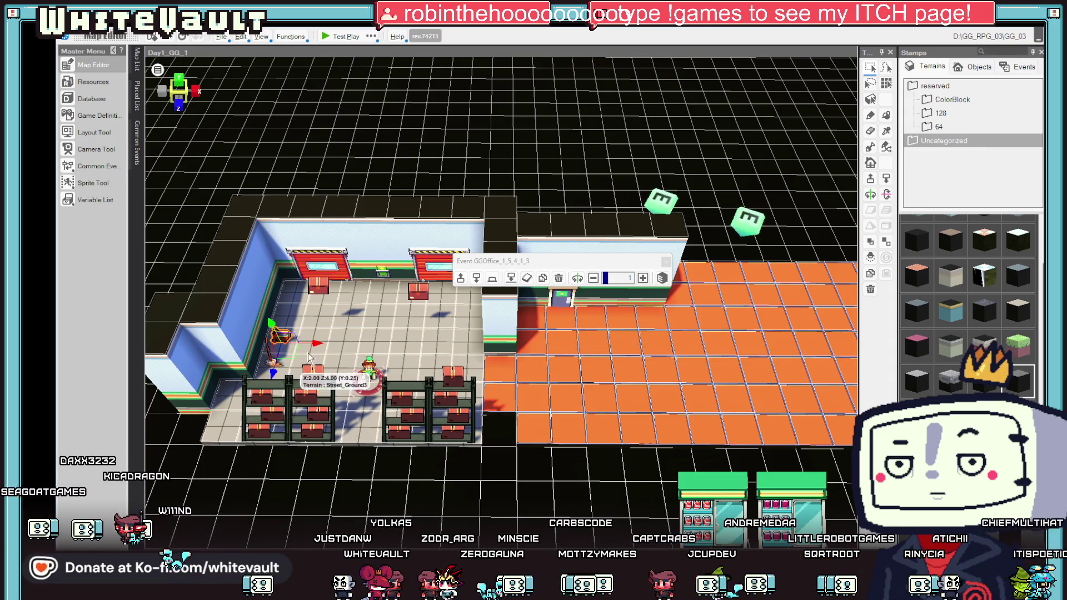
pyautogui.click(274, 366)
pyautogui.moveTo(269, 396)
pyautogui.mouseDown()
pyautogui.moveTo(305, 354)
pyautogui.moveTo(483, 334)
pyautogui.mouseUp()
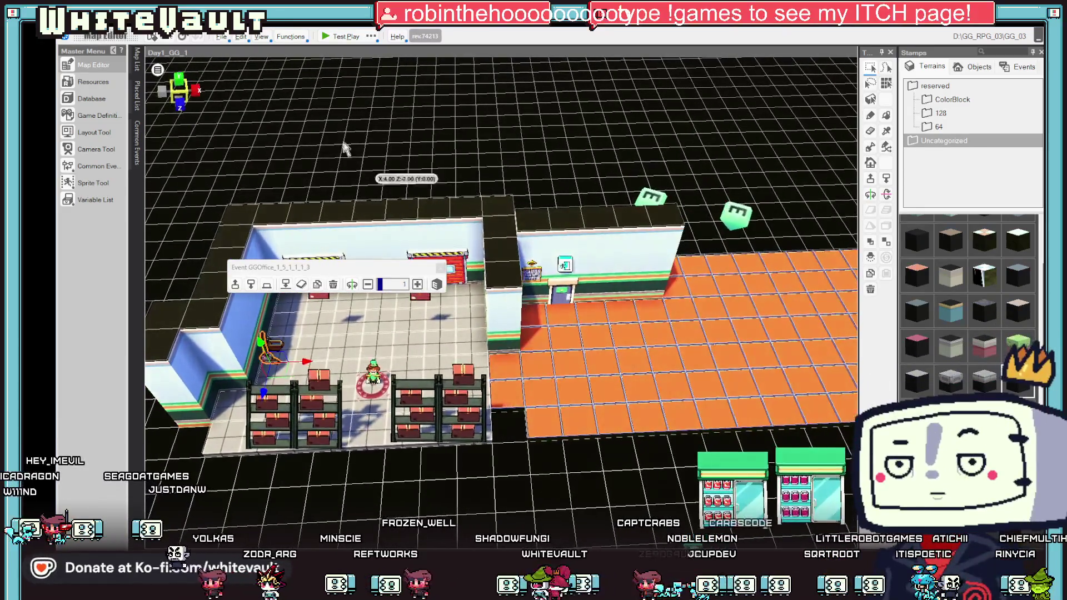
pyautogui.click(343, 38)
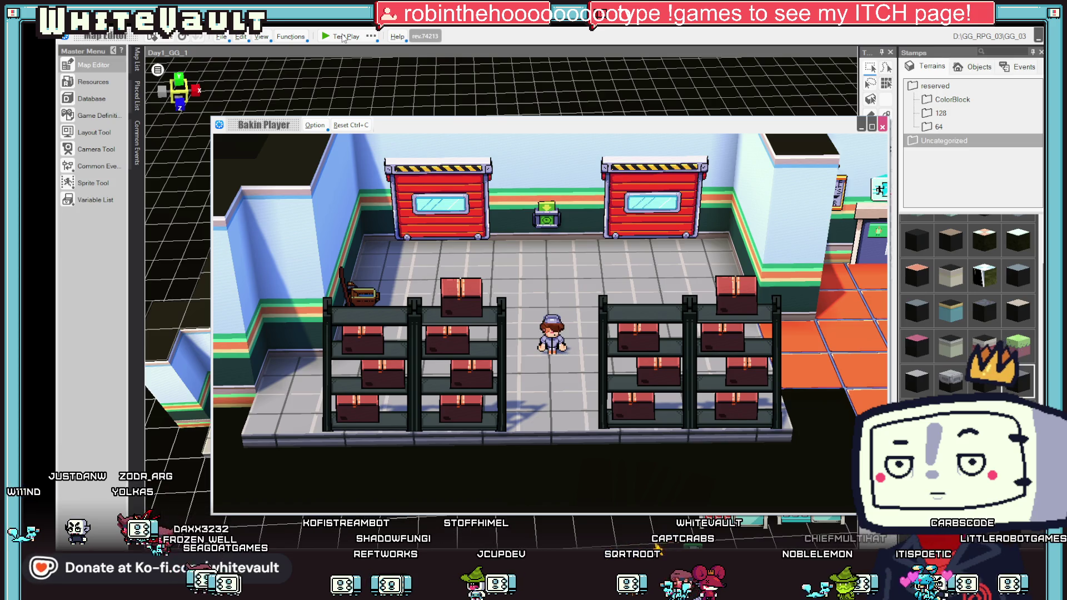
# Step: Stop the test play and move the broom toward the front of the room
pyautogui.press('Escape')
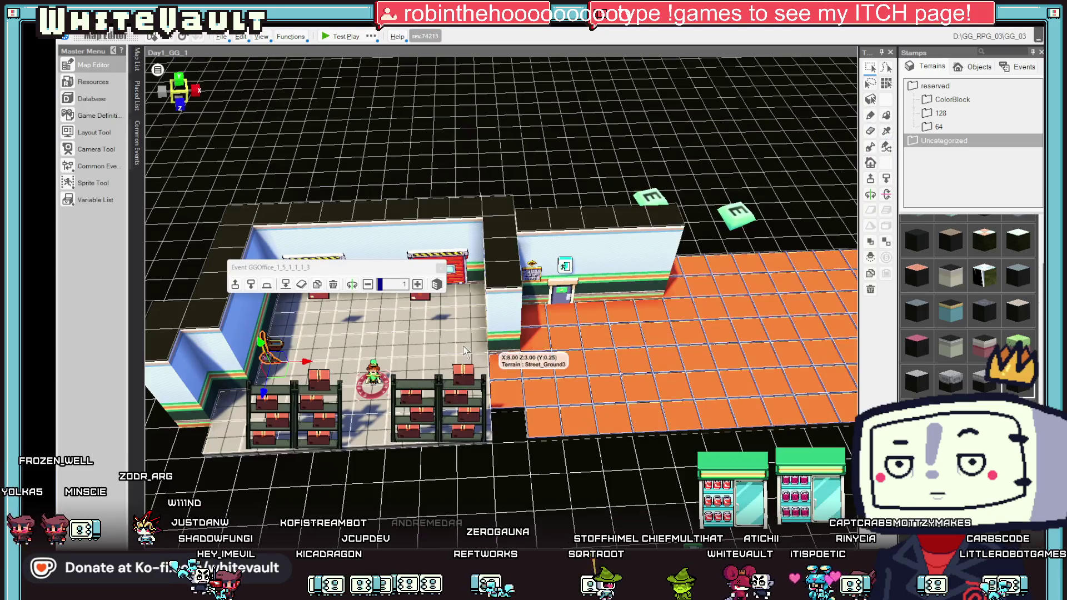
pyautogui.moveTo(428, 353); pyautogui.dragTo(464, 351)
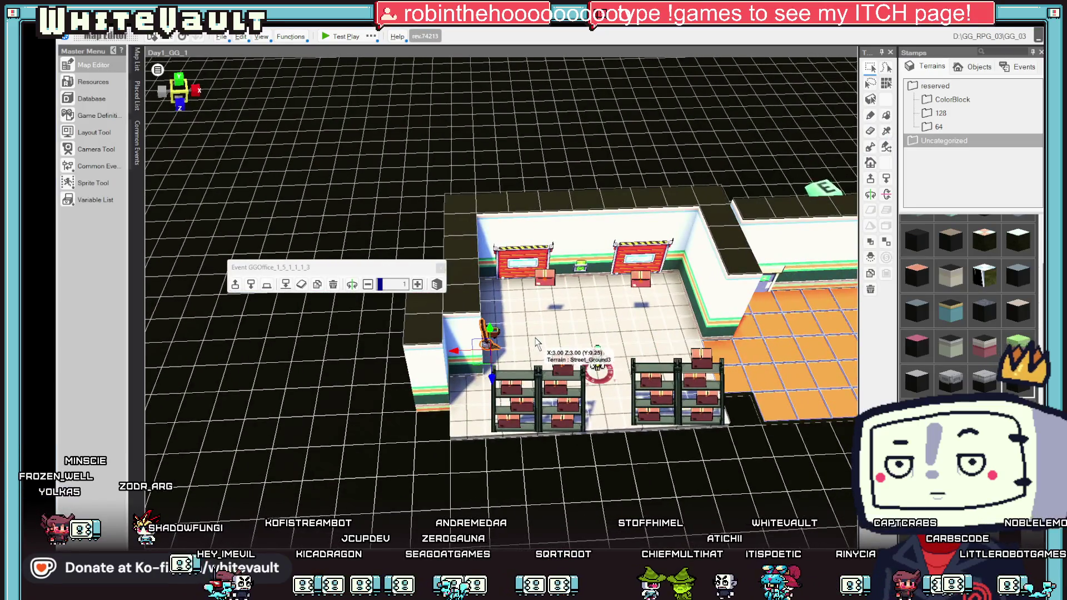
pyautogui.scroll(3, 536, 342)
pyautogui.moveTo(489, 388); pyautogui.dragTo(483, 456)
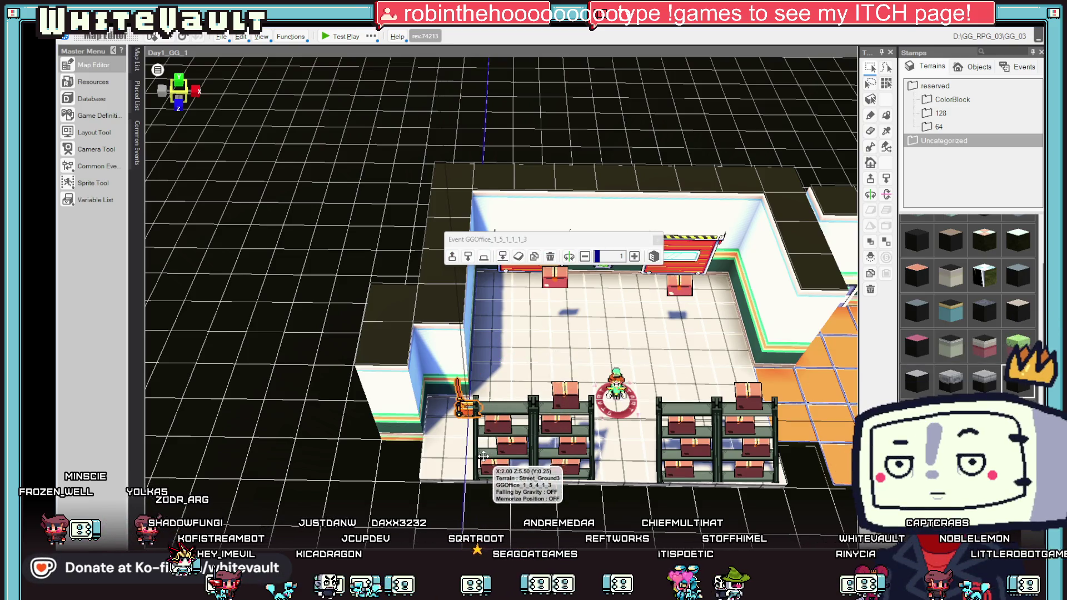
pyautogui.scroll(2, 484, 453)
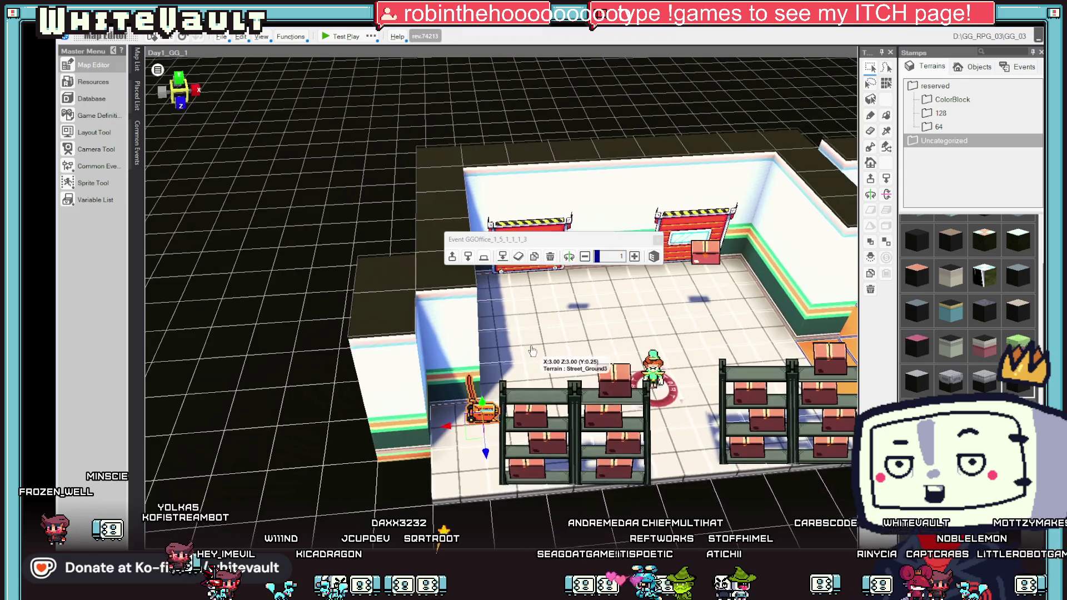
# Step: Shift the forklift left against the wall beside the shelves, then test-play the store map
pyautogui.click(485, 410)
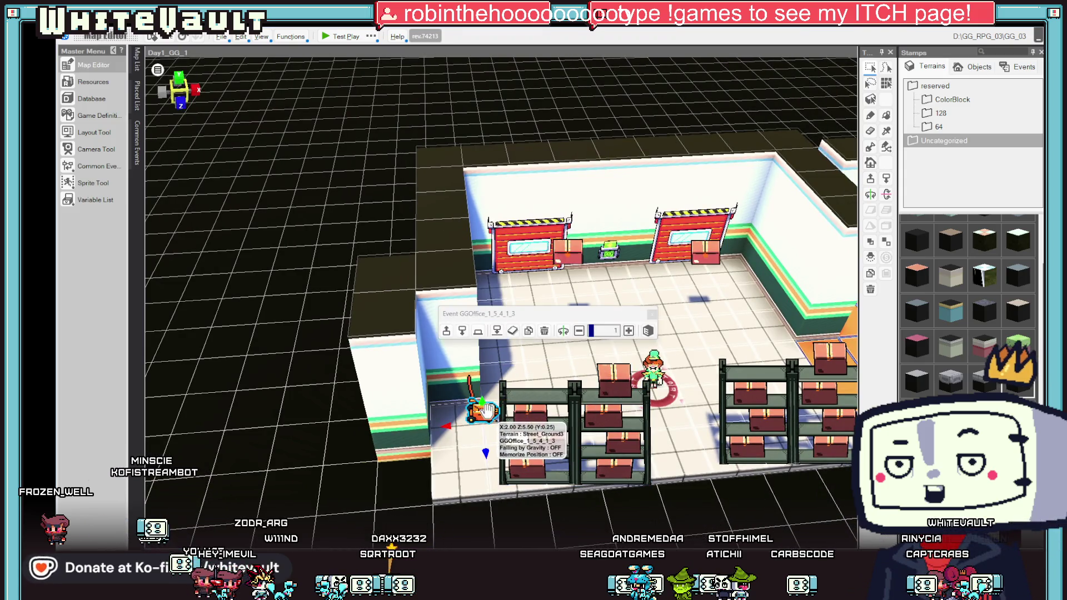
pyautogui.click(483, 452)
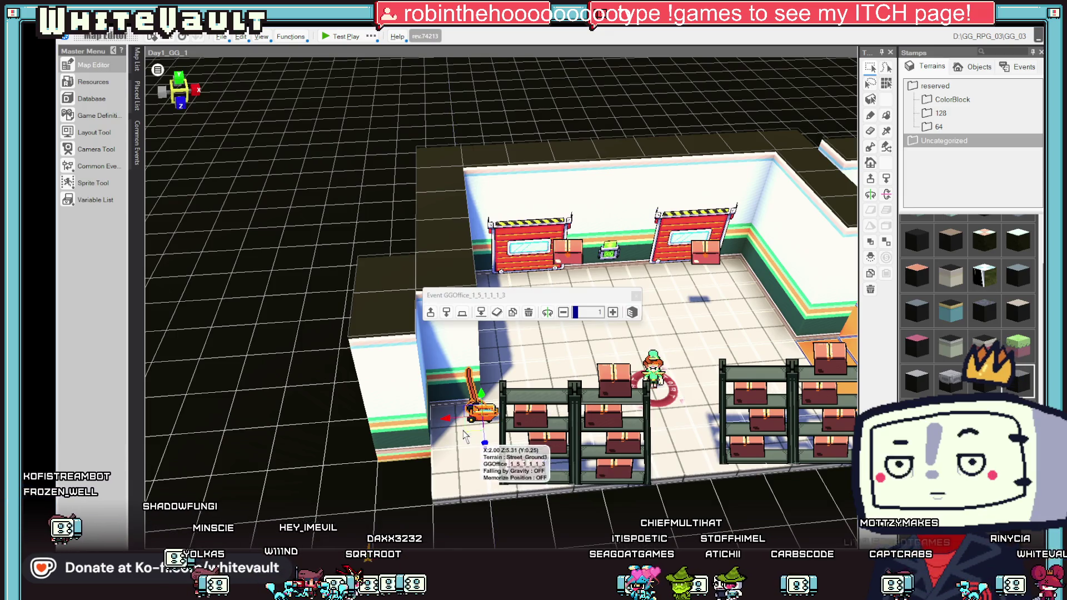
pyautogui.scroll(1, 523, 360)
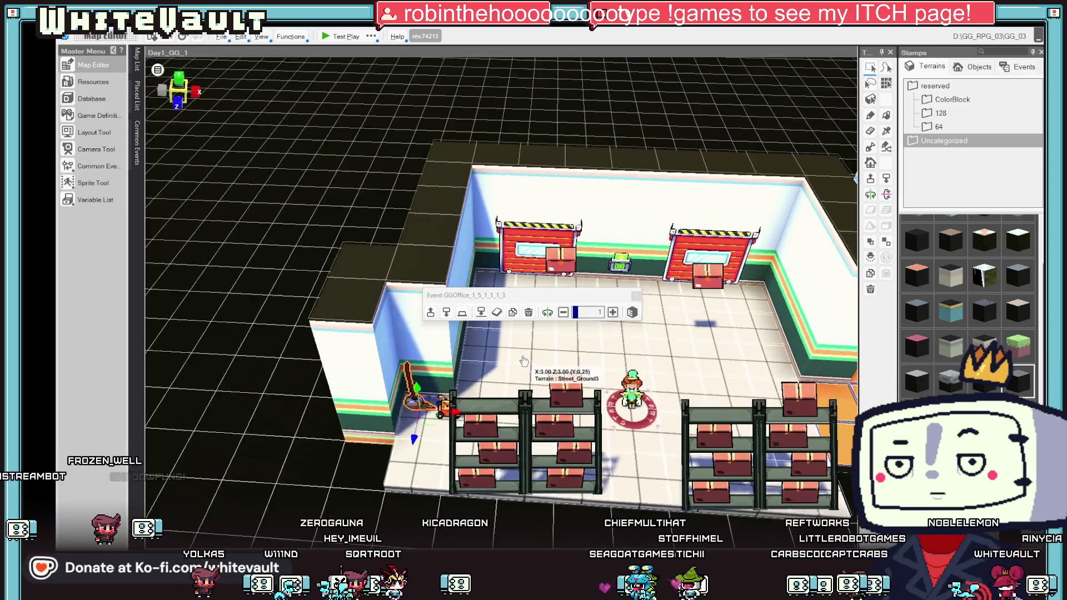
pyautogui.scroll(1, 525, 364)
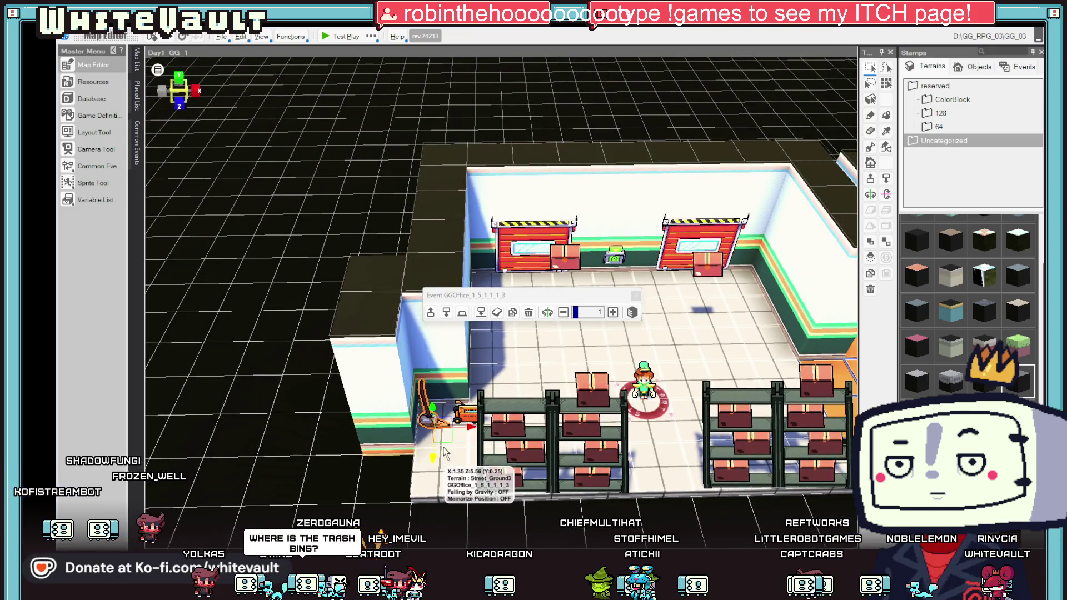
pyautogui.click(466, 414)
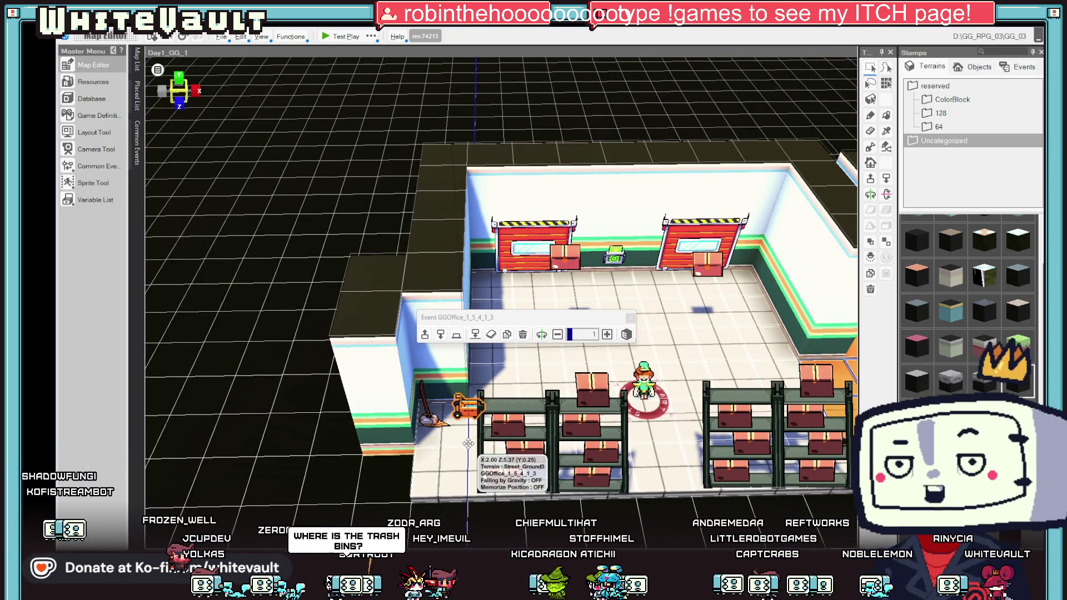
pyautogui.moveTo(468, 440); pyautogui.dragTo(468, 435)
pyautogui.scroll(1, 446, 423)
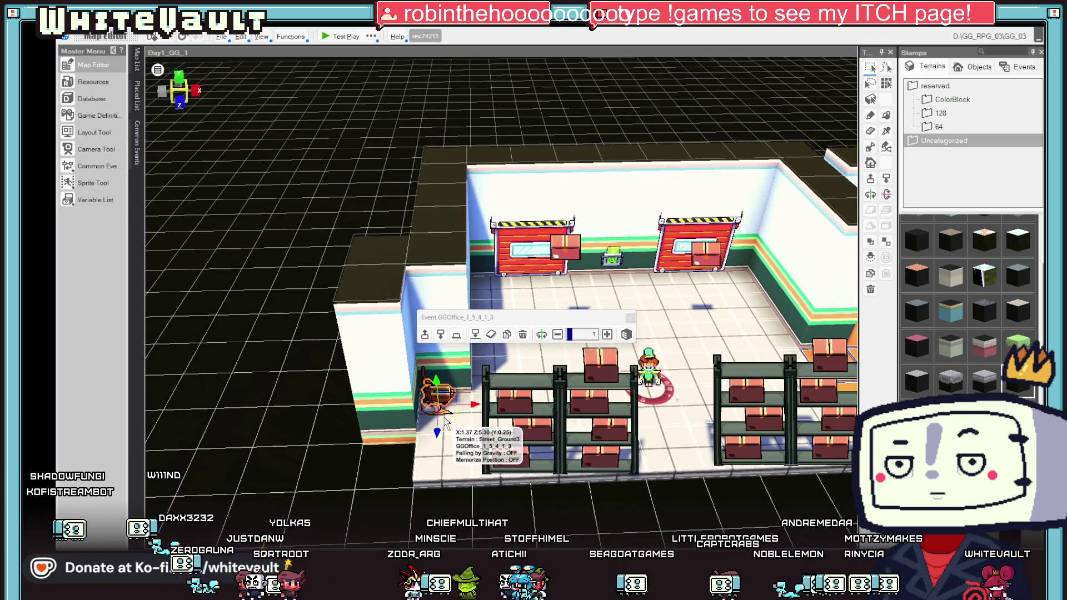
pyautogui.click(346, 36)
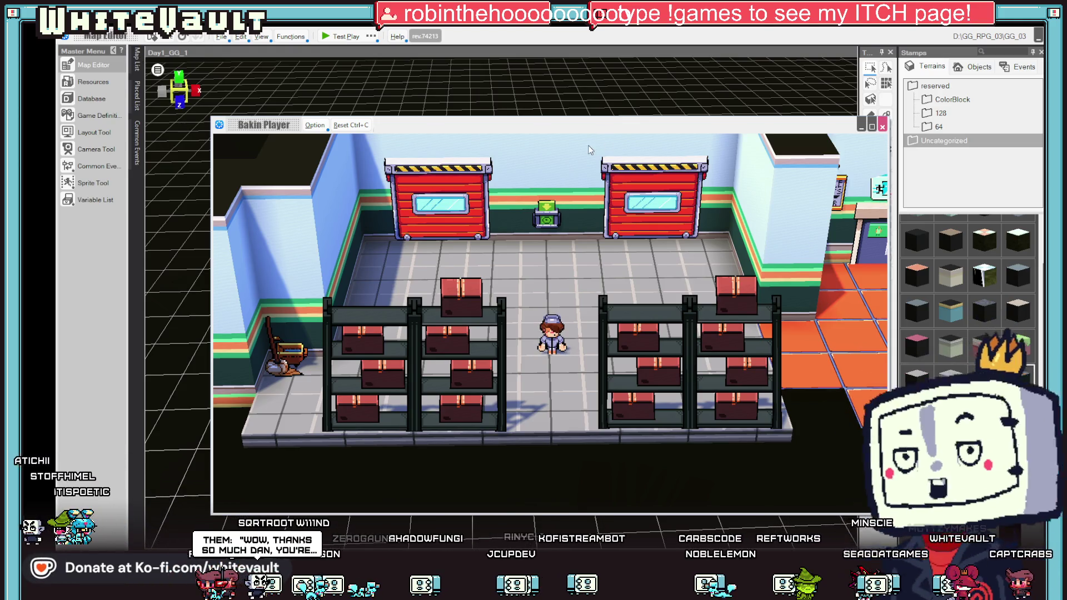
# Step: Close the test player and show the project's Map List
pyautogui.click(882, 127)
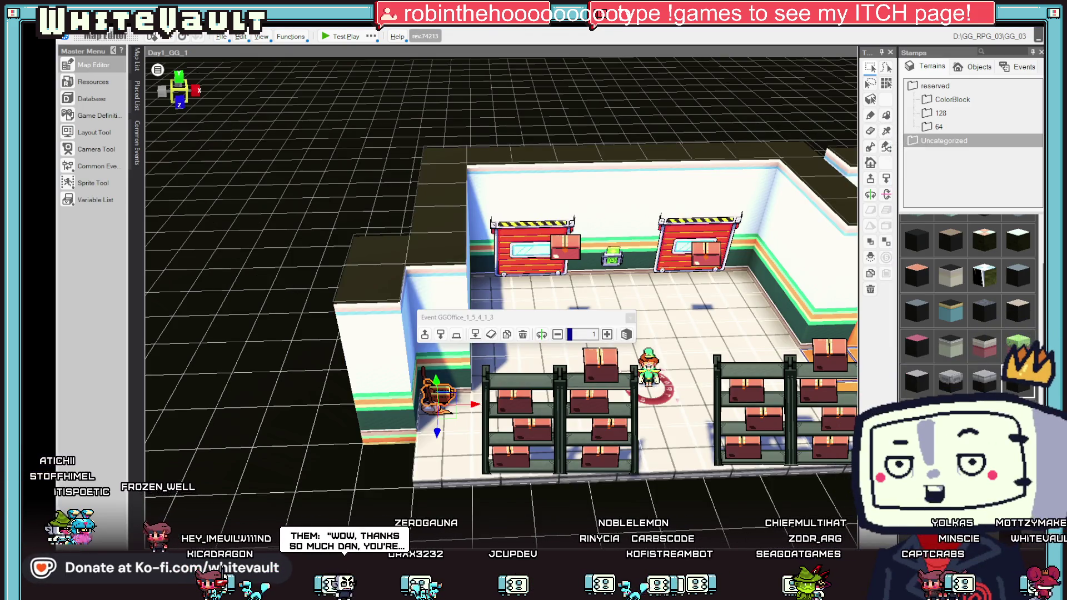
pyautogui.click(136, 61)
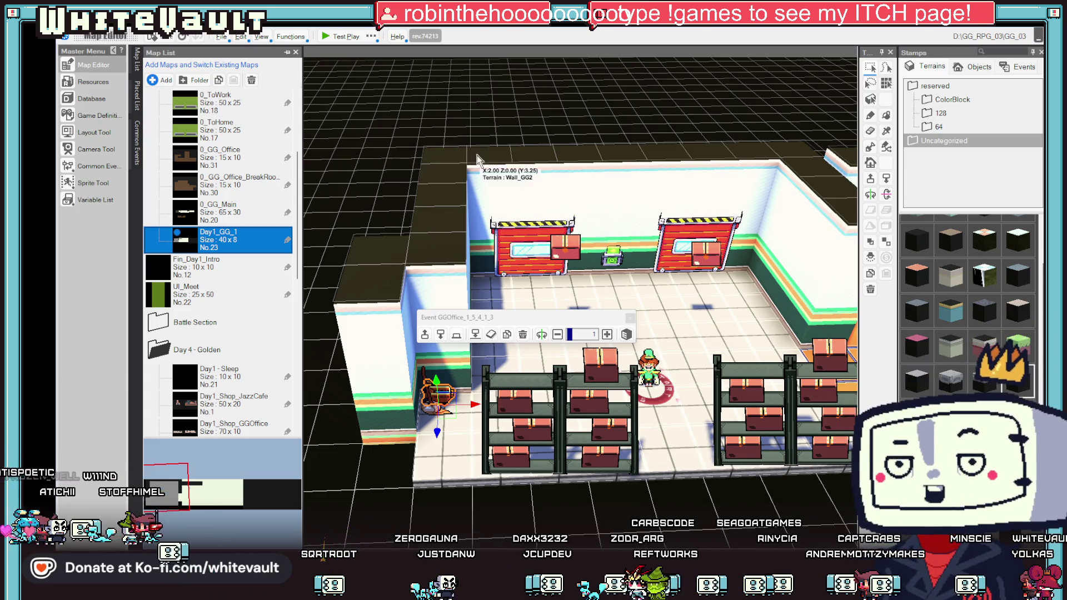
# Step: Scroll down the Map List and open the Day1_Park map
pyautogui.scroll(-3, 526, 173)
pyautogui.moveTo(639, 183); pyautogui.dragTo(671, 175)
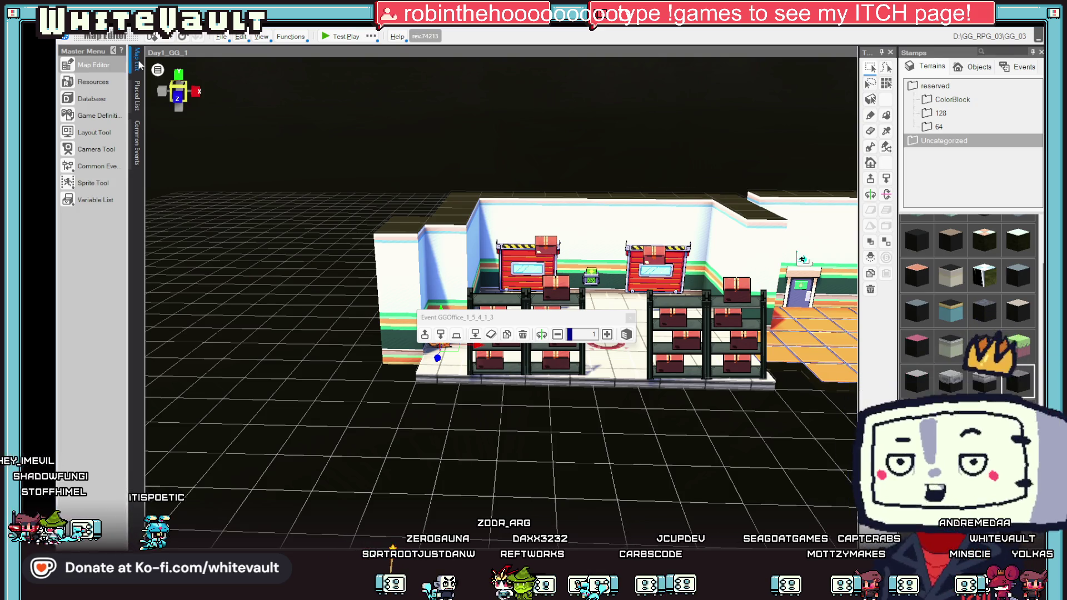
pyautogui.moveTo(138, 65)
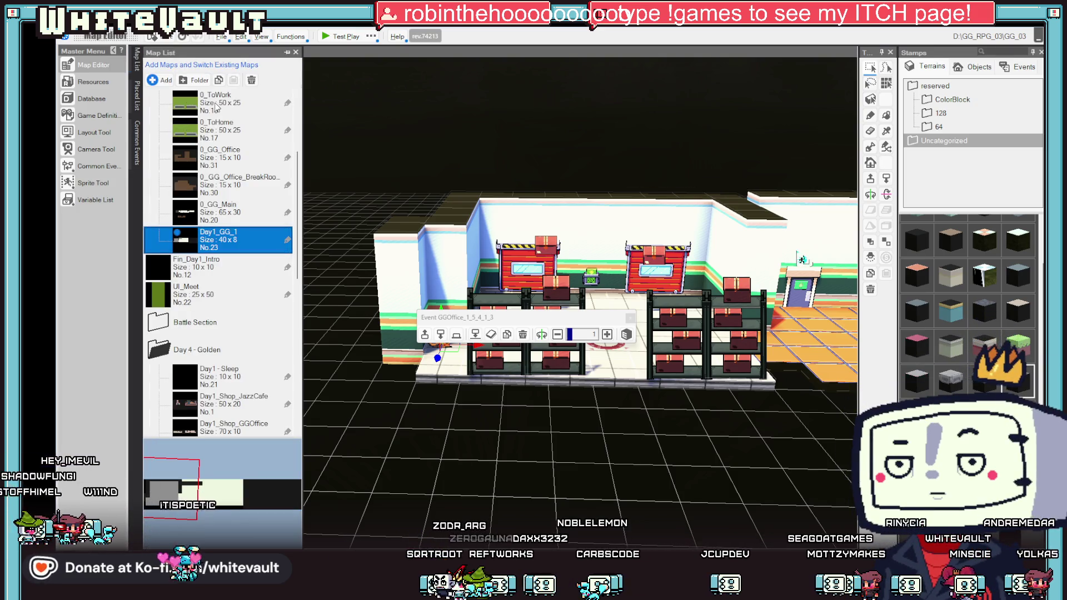
pyautogui.scroll(-6, 247, 207)
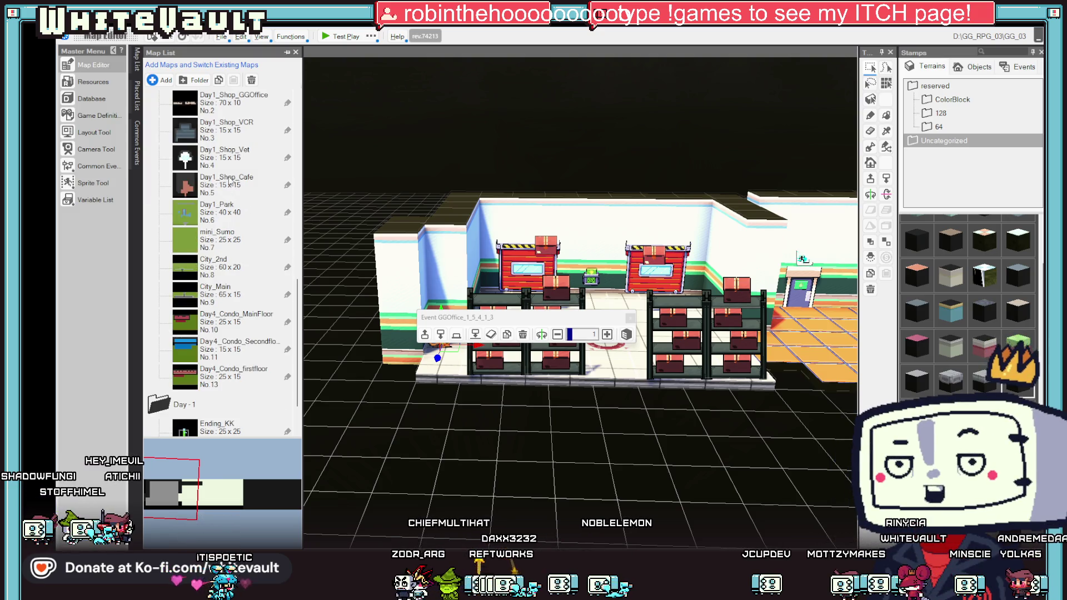
pyautogui.doubleClick(233, 216)
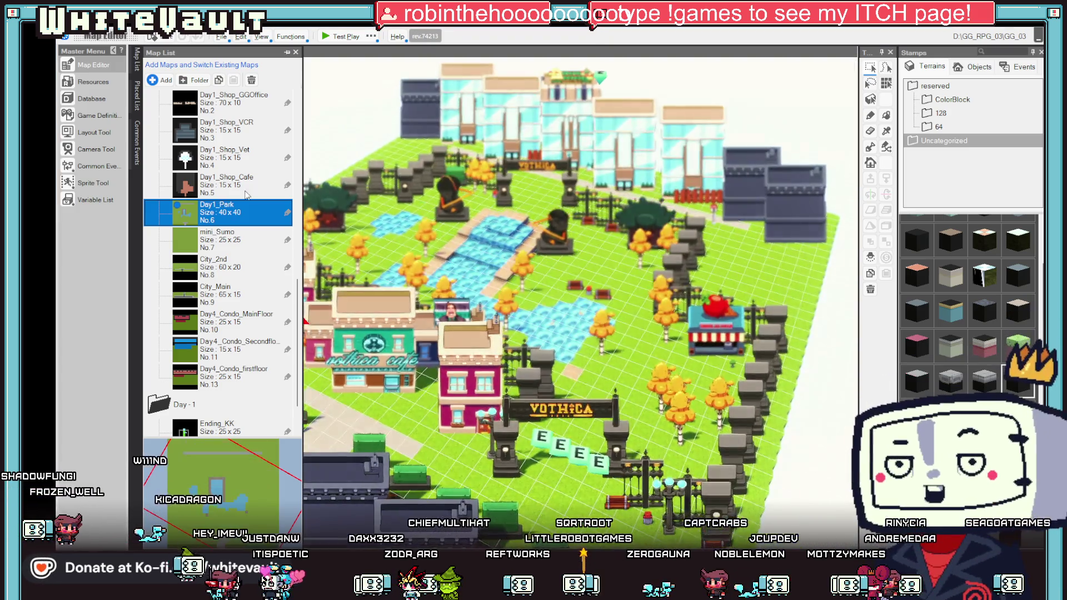
pyautogui.scroll(5, 606, 261)
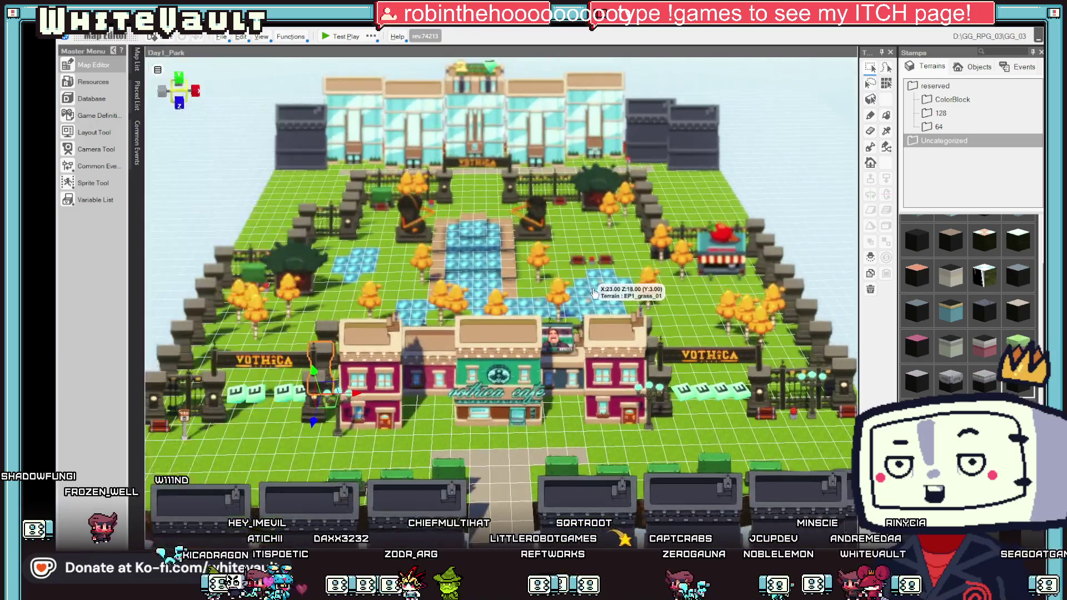
pyautogui.scroll(2, 624, 255)
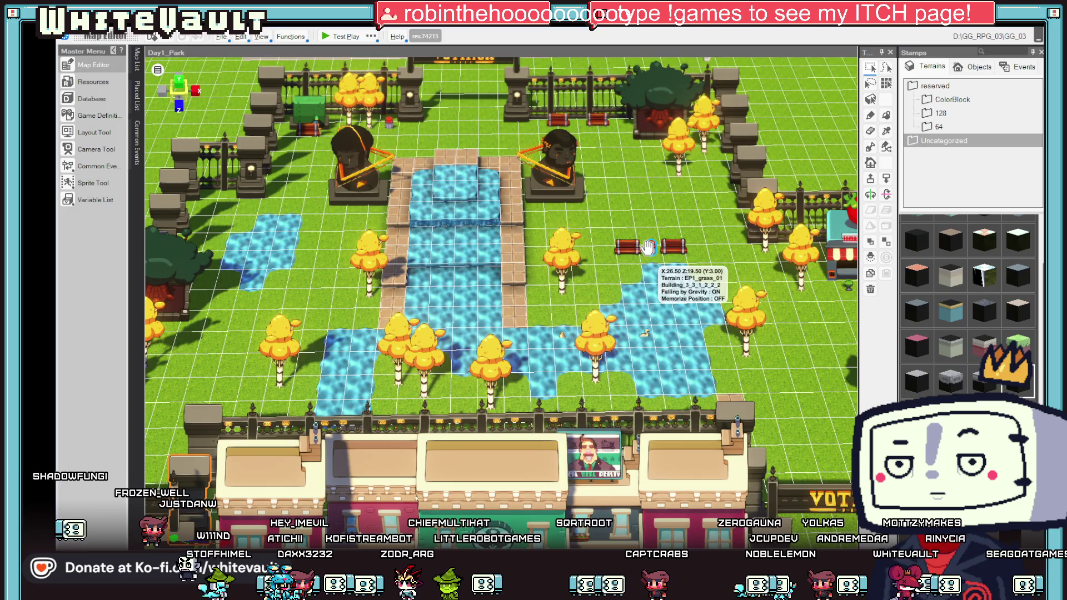
pyautogui.click(649, 248)
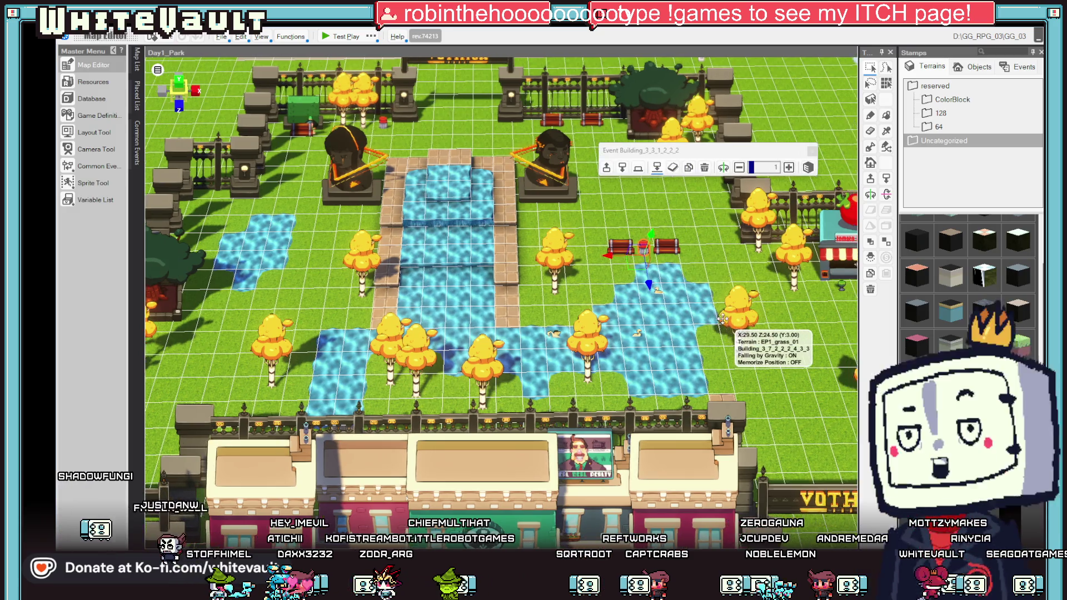
pyautogui.moveTo(723, 318); pyautogui.dragTo(574, 281)
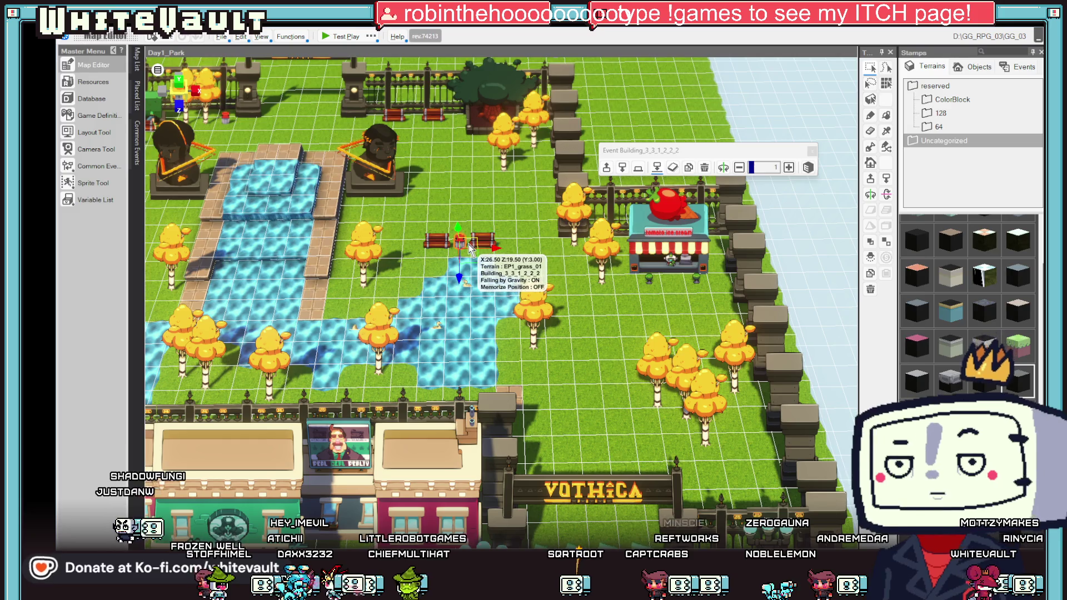
pyautogui.click(469, 243)
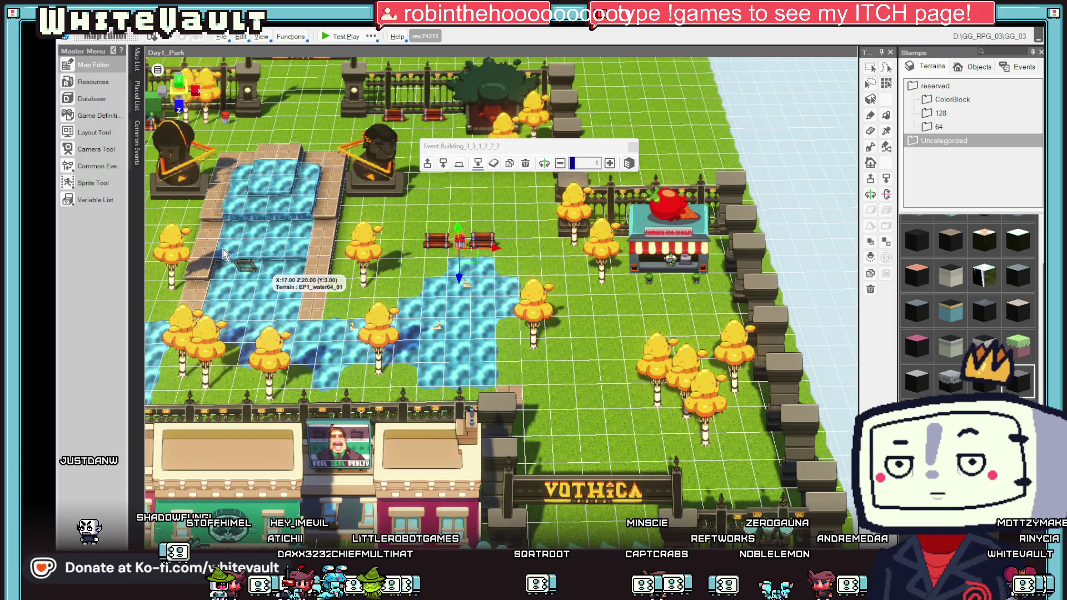
pyautogui.scroll(-3, 503, 276)
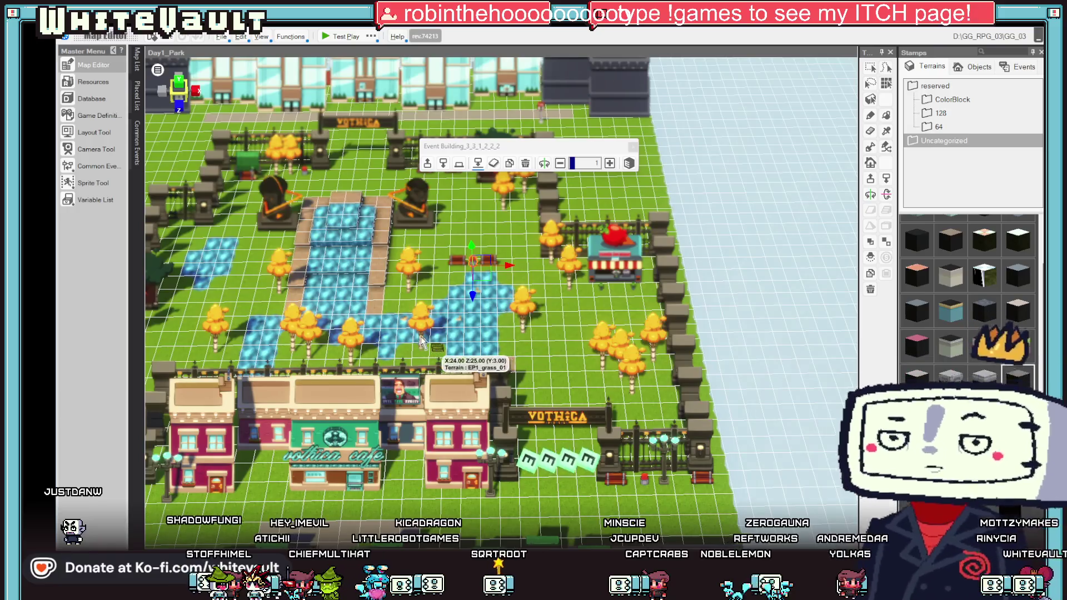
pyautogui.scroll(-3, 461, 316)
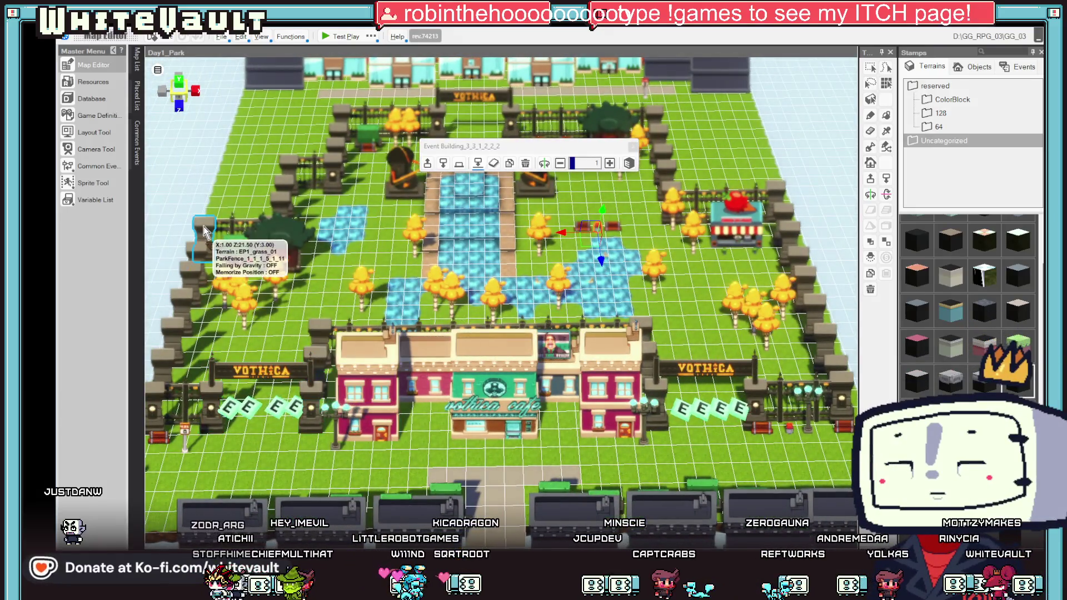
pyautogui.click(136, 60)
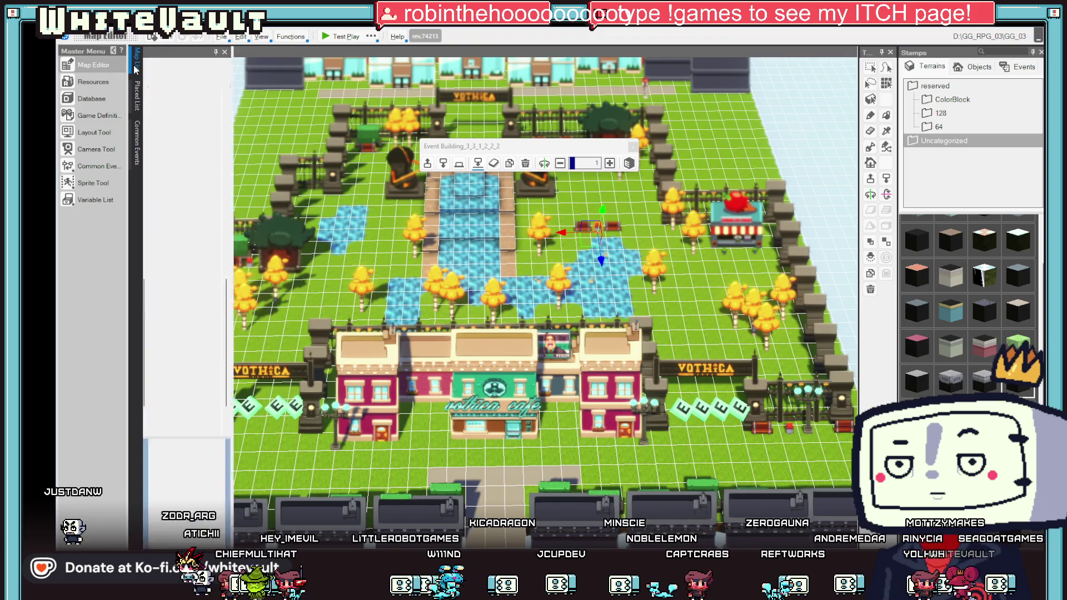
pyautogui.scroll(5, 234, 356)
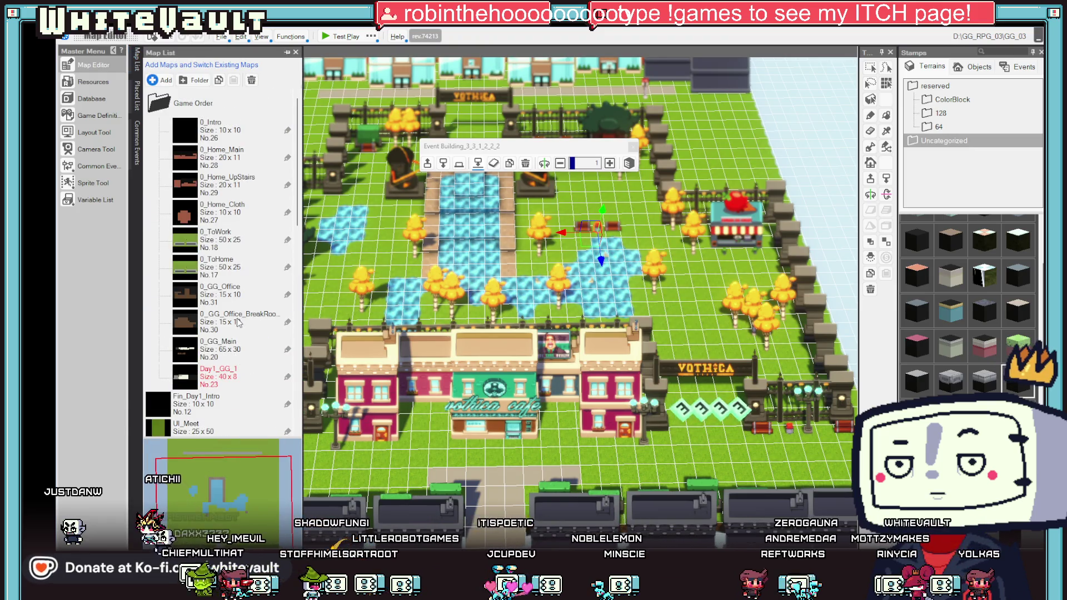
# Step: Reopen the Day1_GG_1 map and place the copied building event inside the store room
pyautogui.doubleClick(222, 375)
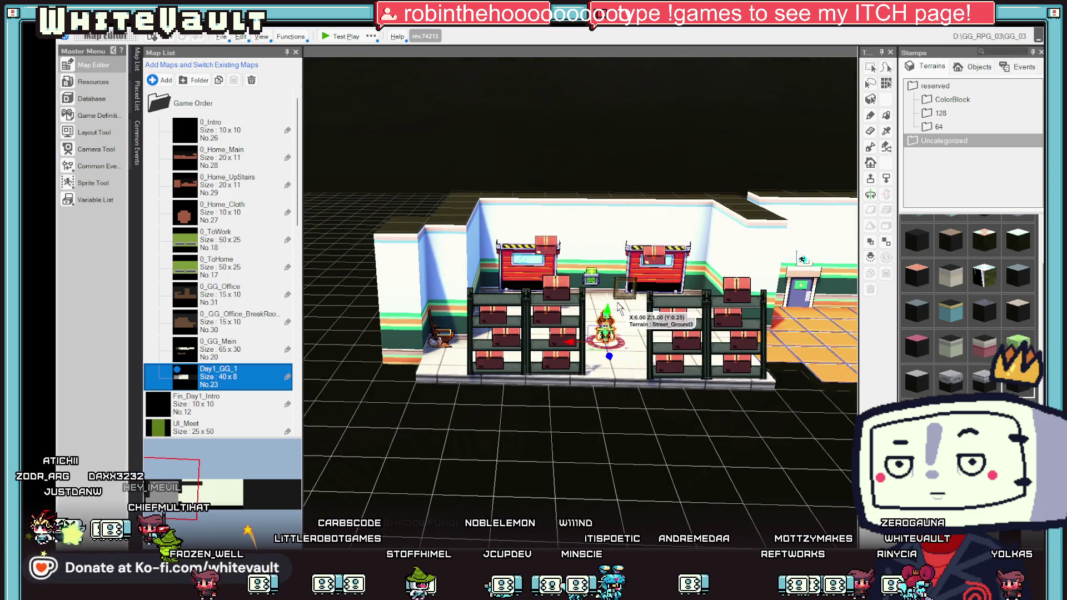
pyautogui.click(623, 288)
pyautogui.scroll(-2, 689, 332)
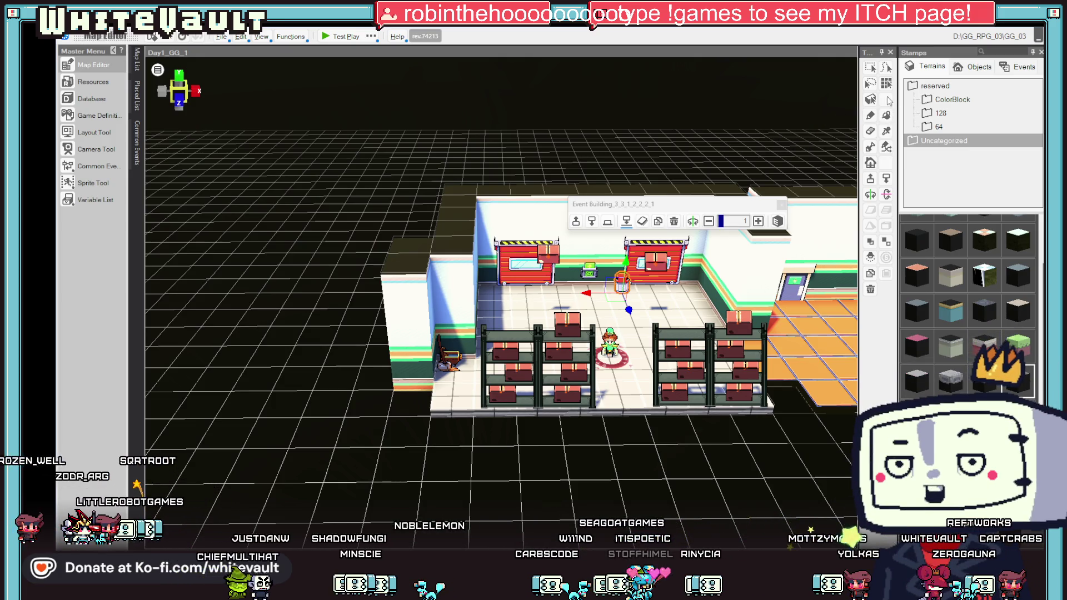
# Step: Drag the copied building event out of the store onto the orange floor tiles near the doorway
pyautogui.scroll(3, 813, 234)
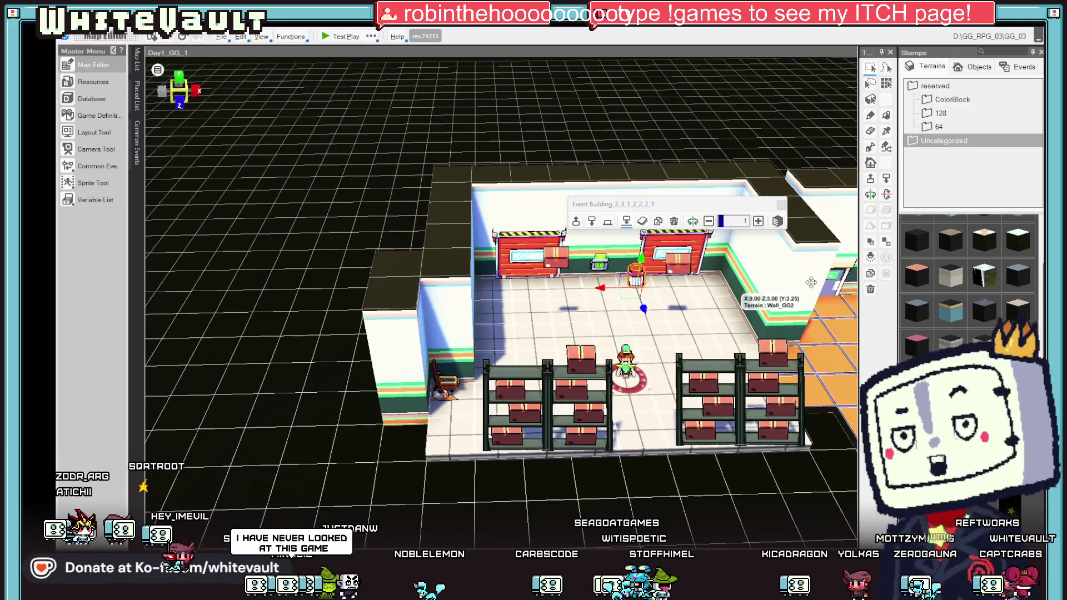
pyautogui.moveTo(800, 281); pyautogui.dragTo(457, 309)
pyautogui.moveTo(396, 288)
pyautogui.mouseDown()
pyautogui.moveTo(661, 311)
pyautogui.moveTo(689, 344)
pyautogui.mouseUp()
pyautogui.scroll(-1, 723, 343)
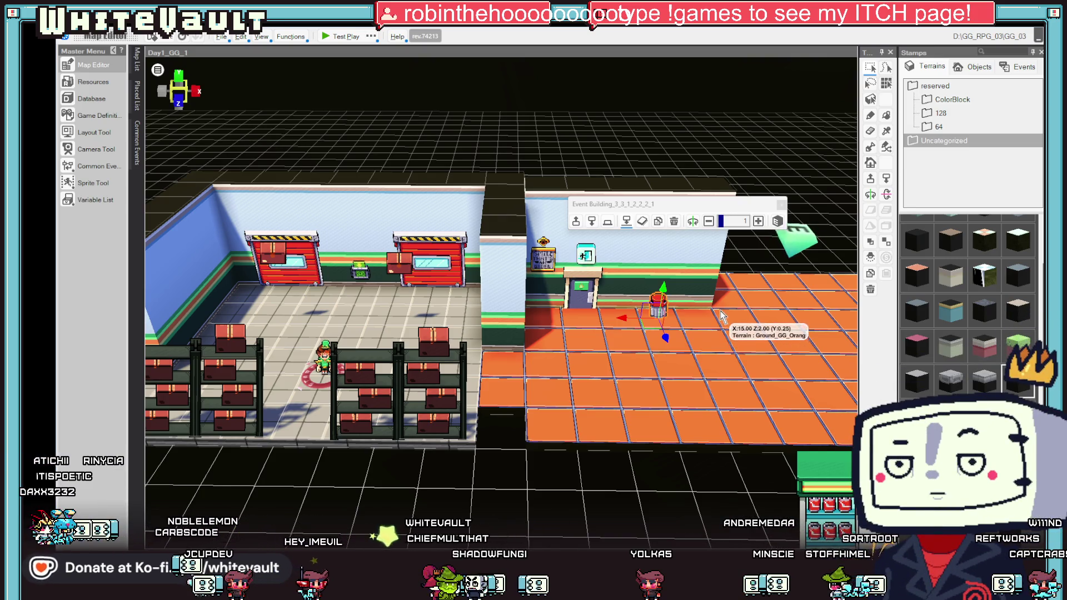
# Step: Slide the building event left toward the doorway
pyautogui.moveTo(659, 311); pyautogui.dragTo(533, 319)
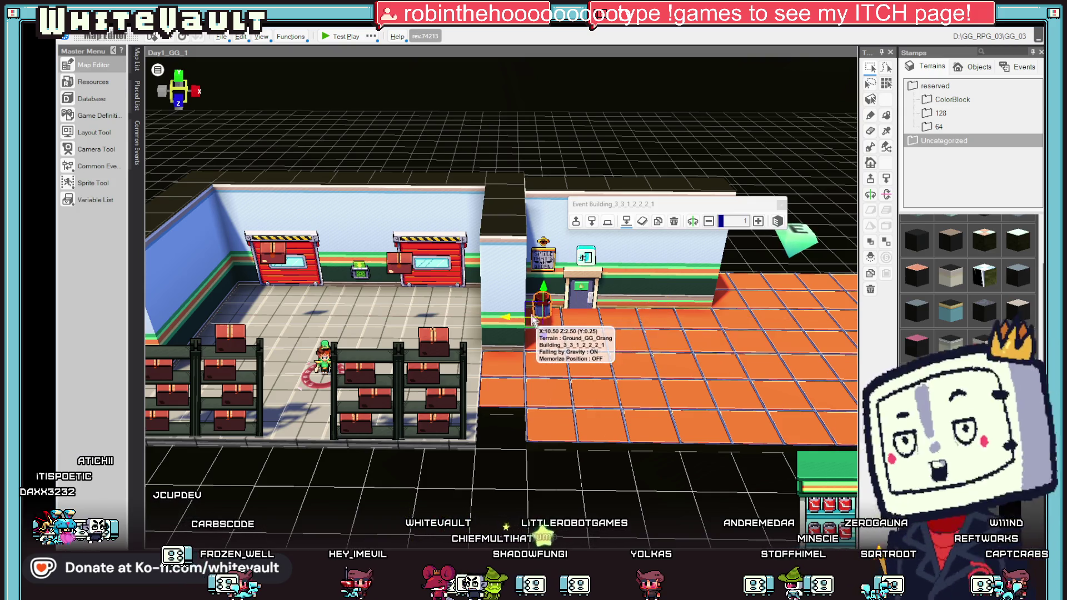
pyautogui.scroll(5, 677, 332)
pyautogui.scroll(-5, 677, 332)
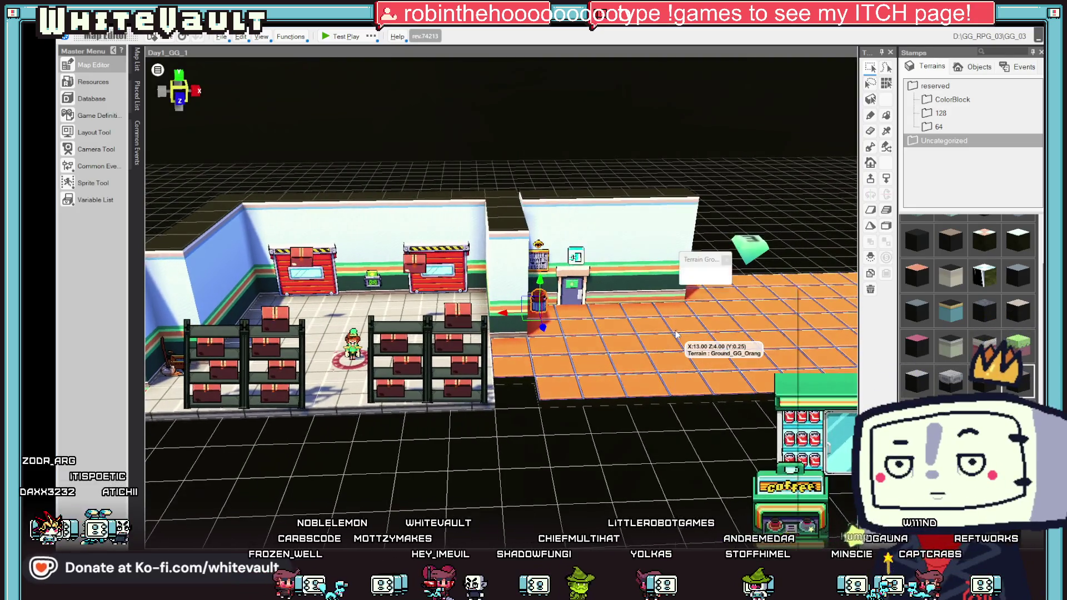
# Step: Paint a short strip of orange floor tiles beside the store's side door for the wall
pyautogui.rightClick(676, 333)
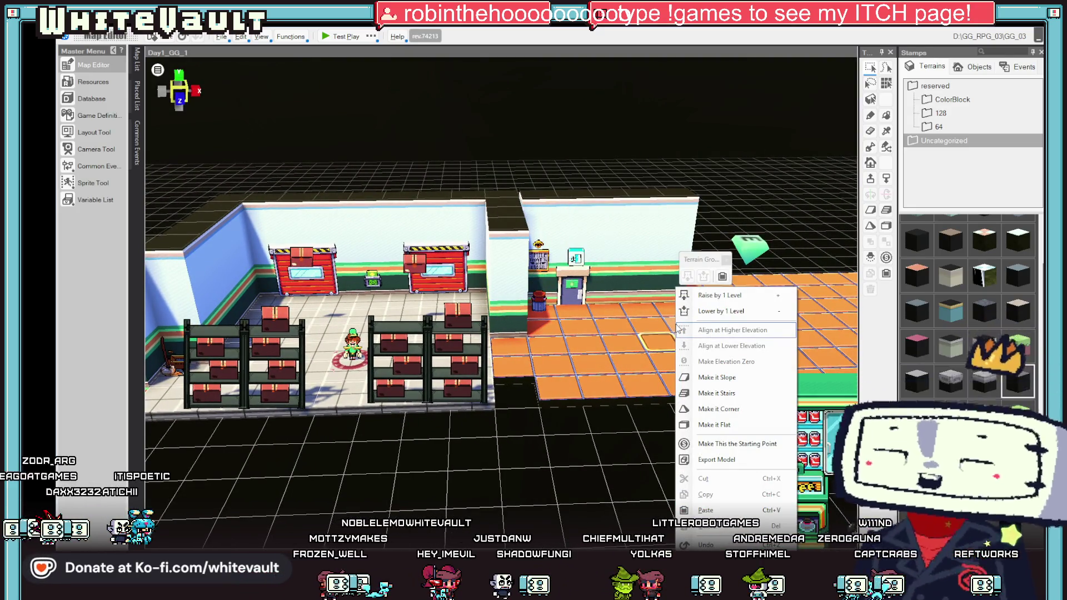
pyautogui.moveTo(648, 342)
pyautogui.mouseDown()
pyautogui.moveTo(615, 357)
pyautogui.moveTo(563, 358)
pyautogui.mouseUp()
pyautogui.scroll(3, 563, 359)
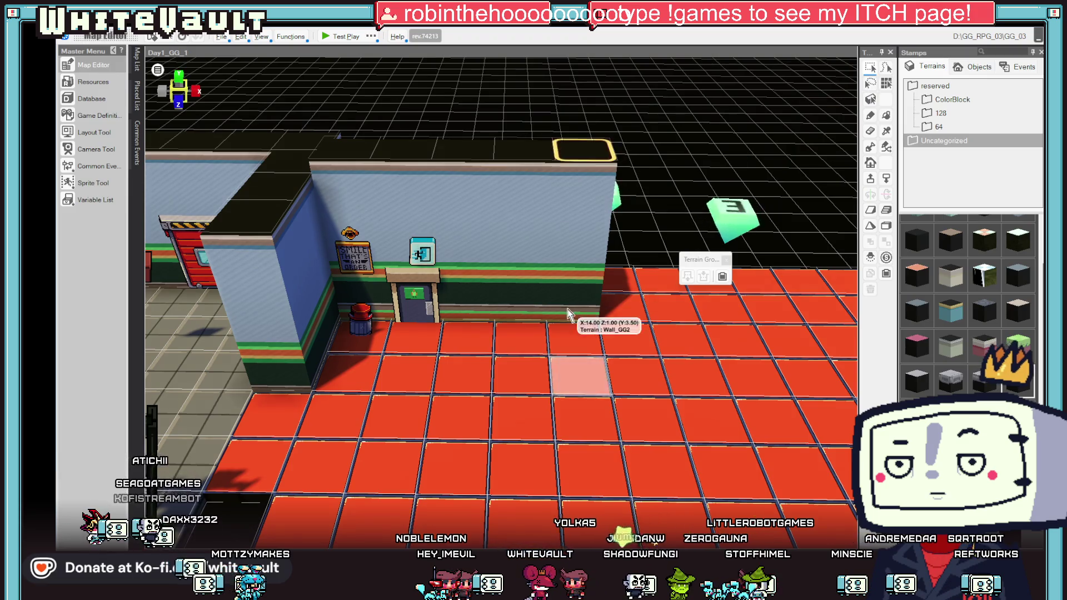
pyautogui.scroll(-3, 556, 364)
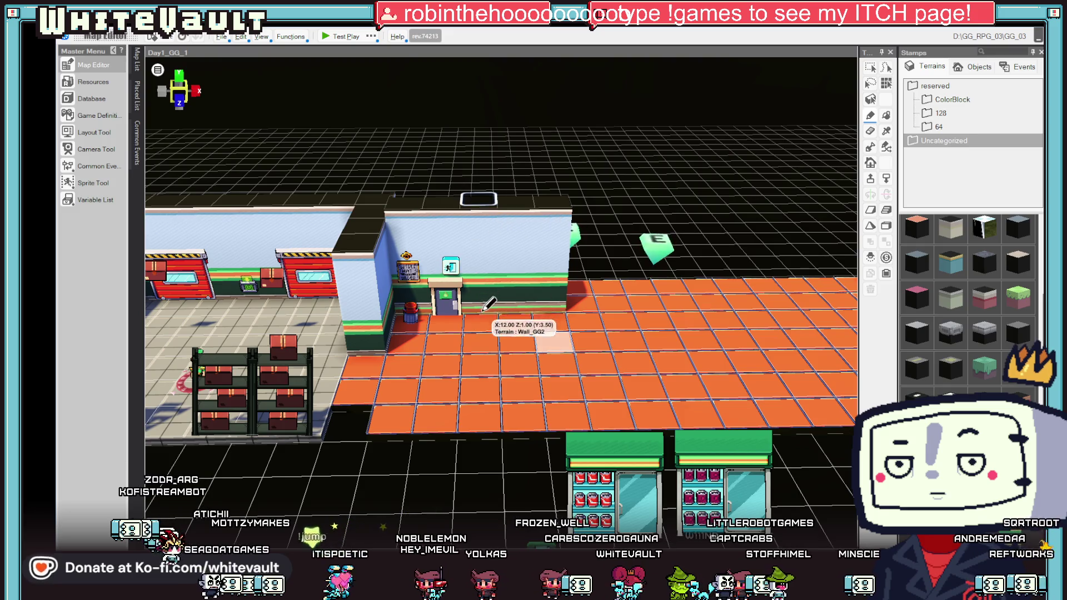
pyautogui.moveTo(526, 355); pyautogui.dragTo(615, 353)
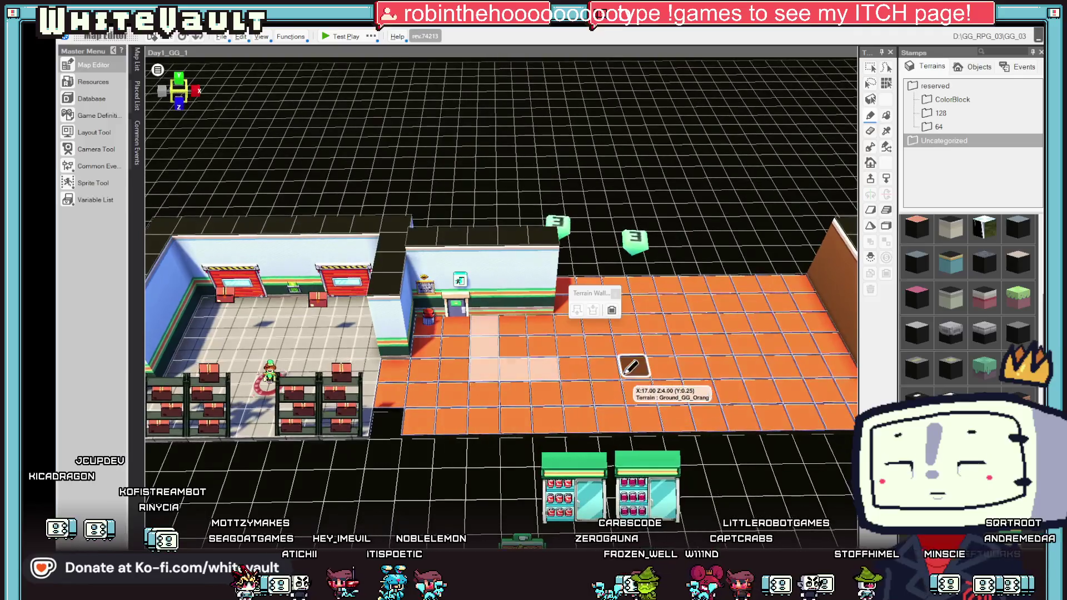
pyautogui.moveTo(489, 347); pyautogui.dragTo(485, 329)
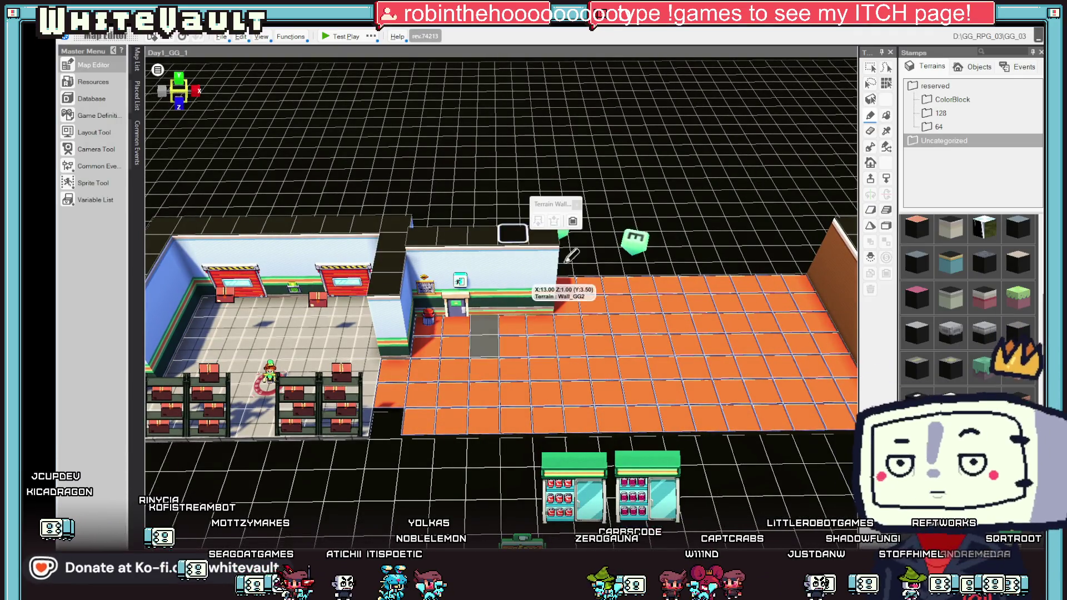
# Step: Raise the painted tiles into a full-height wall pillar beside the side door and inspect it
pyautogui.click(871, 179)
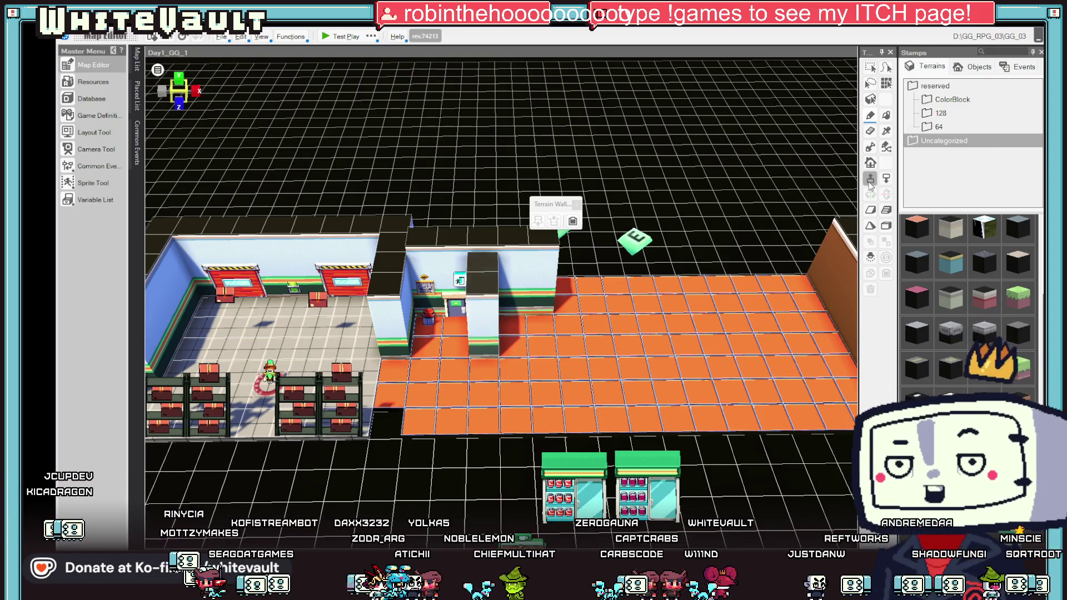
pyautogui.click(398, 268)
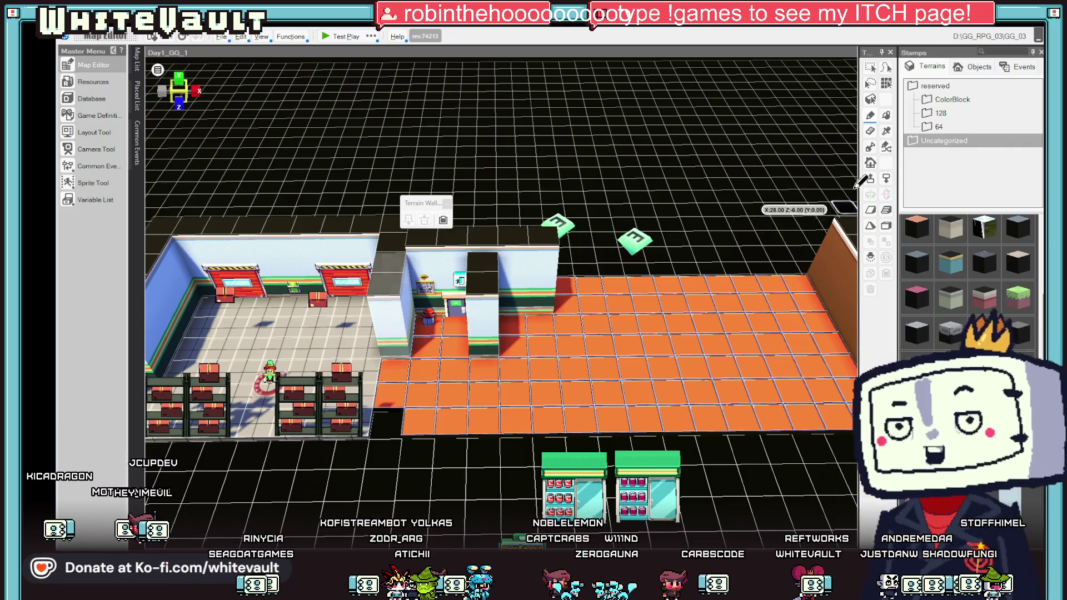
pyautogui.moveTo(611, 278); pyautogui.dragTo(456, 277)
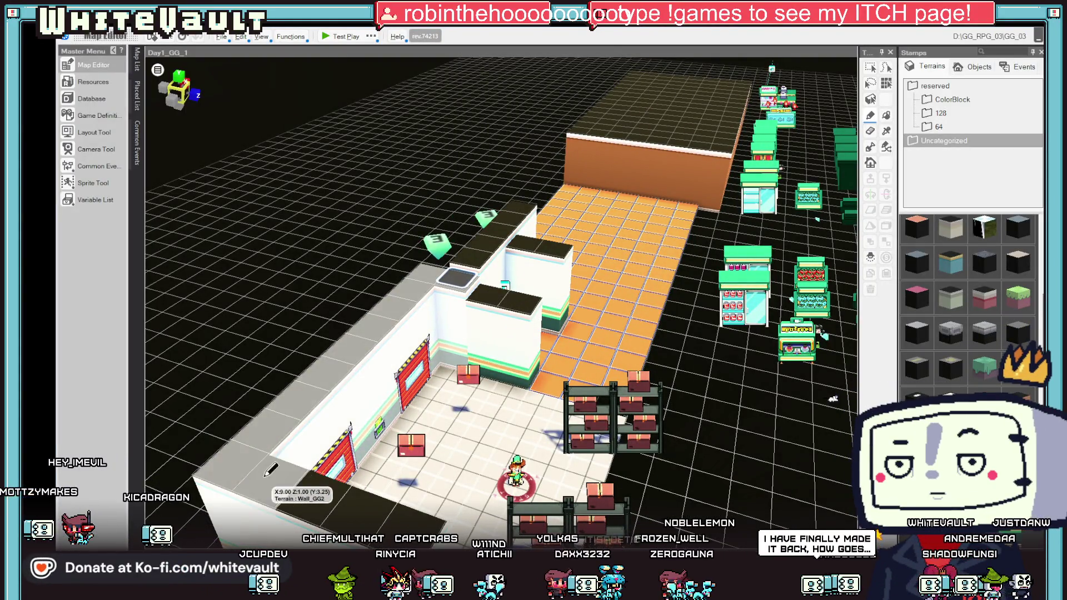
pyautogui.click(402, 510)
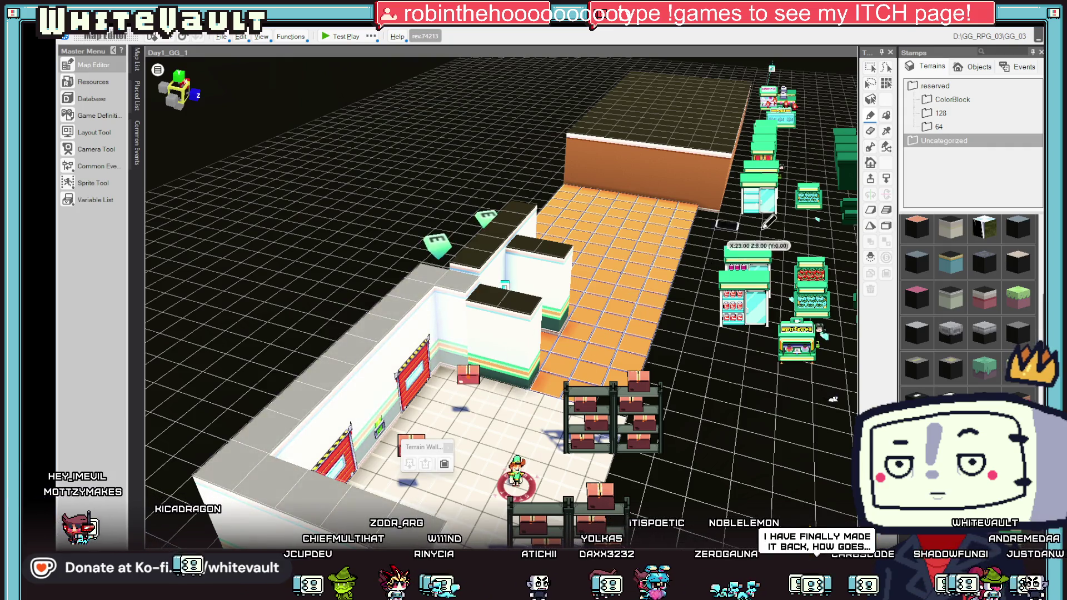
pyautogui.moveTo(667, 289); pyautogui.dragTo(506, 299)
pyautogui.click(412, 289)
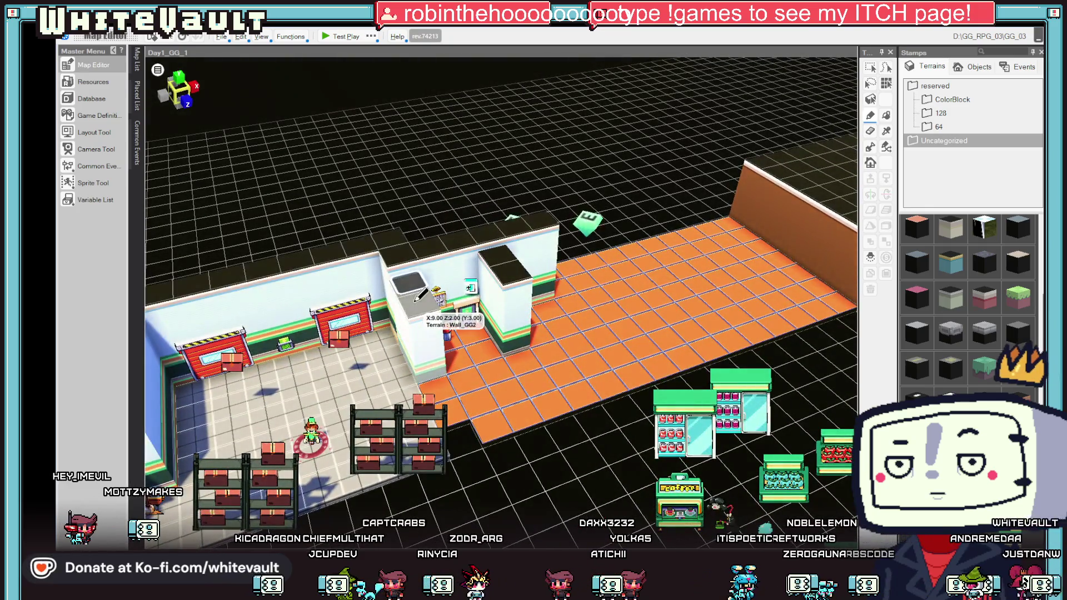
pyautogui.moveTo(778, 333)
pyautogui.mouseDown()
pyautogui.moveTo(683, 365)
pyautogui.moveTo(488, 351)
pyautogui.moveTo(703, 347)
pyautogui.moveTo(490, 281)
pyautogui.mouseUp()
pyautogui.scroll(5, 492, 284)
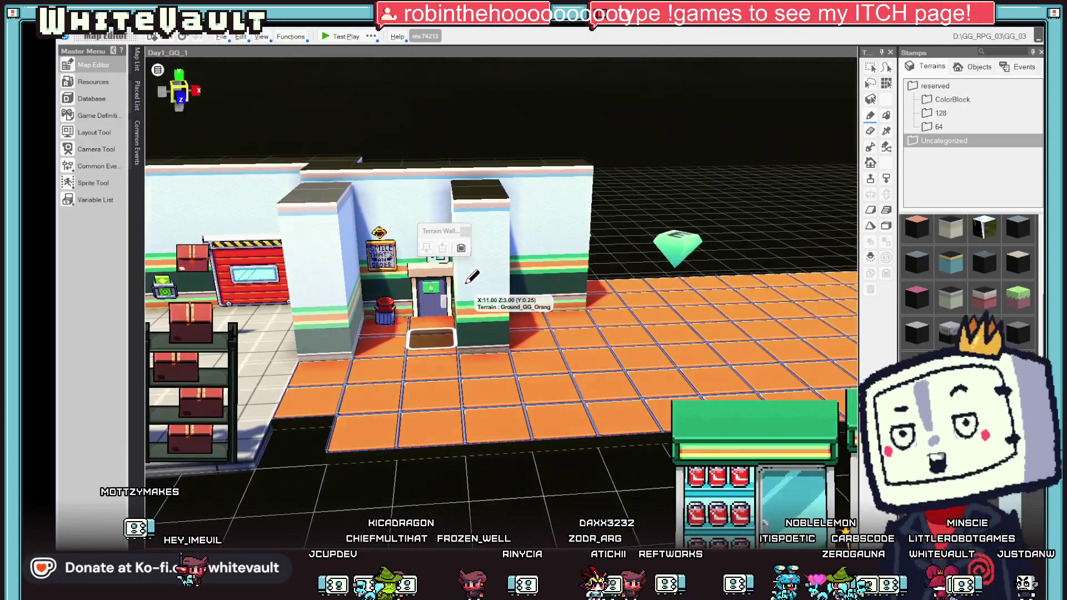
# Step: Select the door event Door_1_1_3_2_1 rather than the icon event above it
pyautogui.scroll(-2, 533, 289)
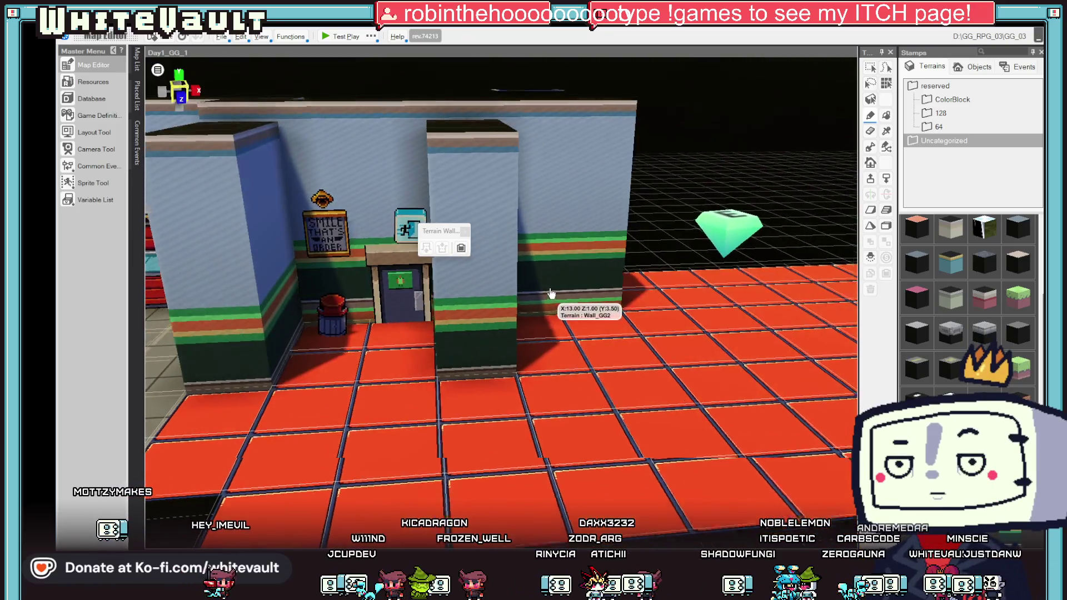
pyautogui.scroll(-4, 551, 293)
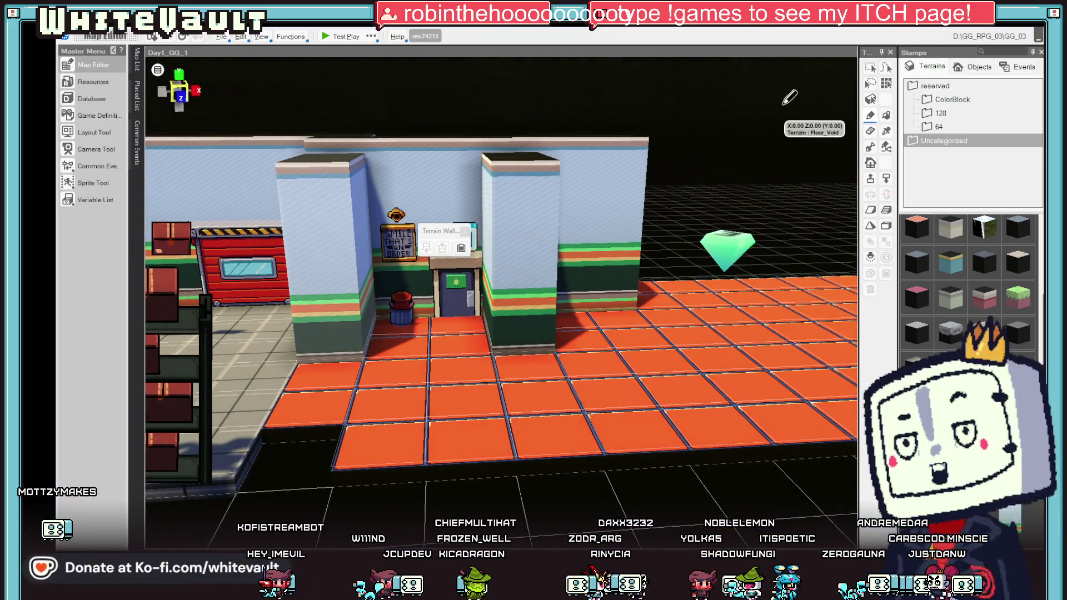
pyautogui.click(871, 67)
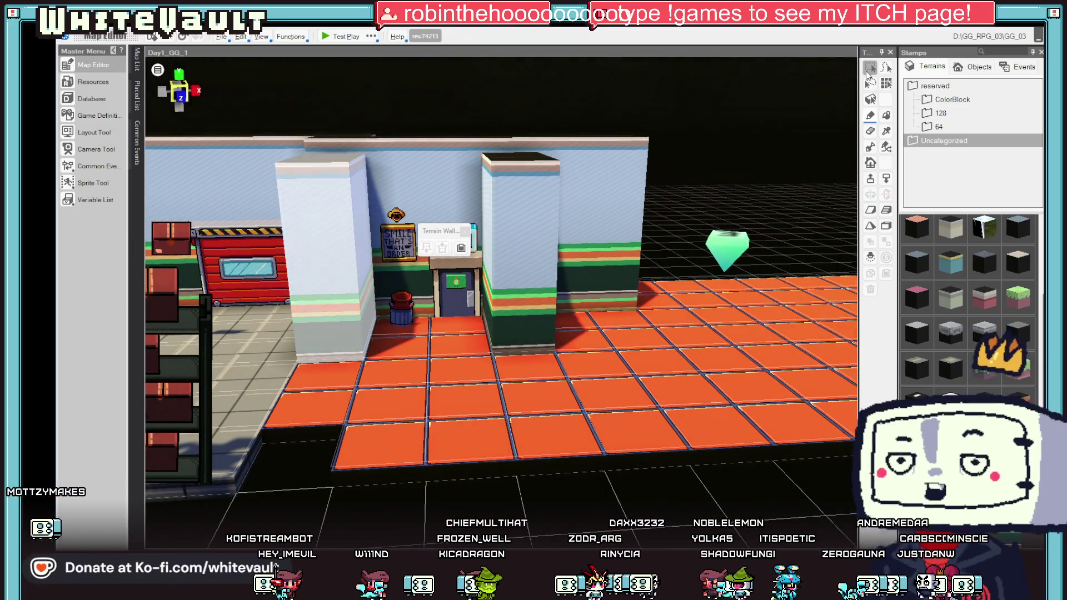
pyautogui.click(457, 283)
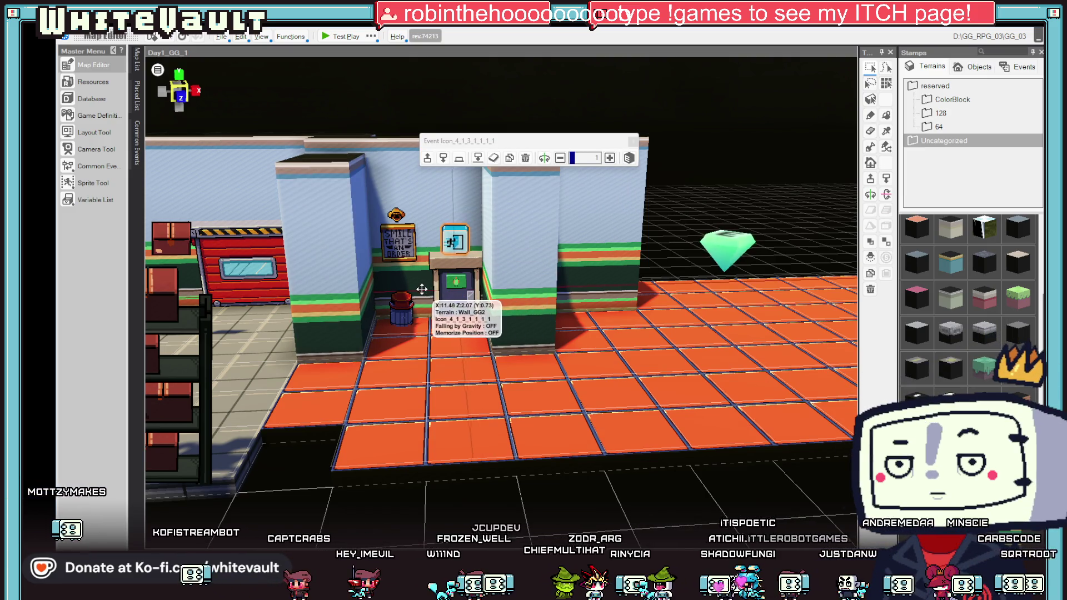
pyautogui.click(447, 291)
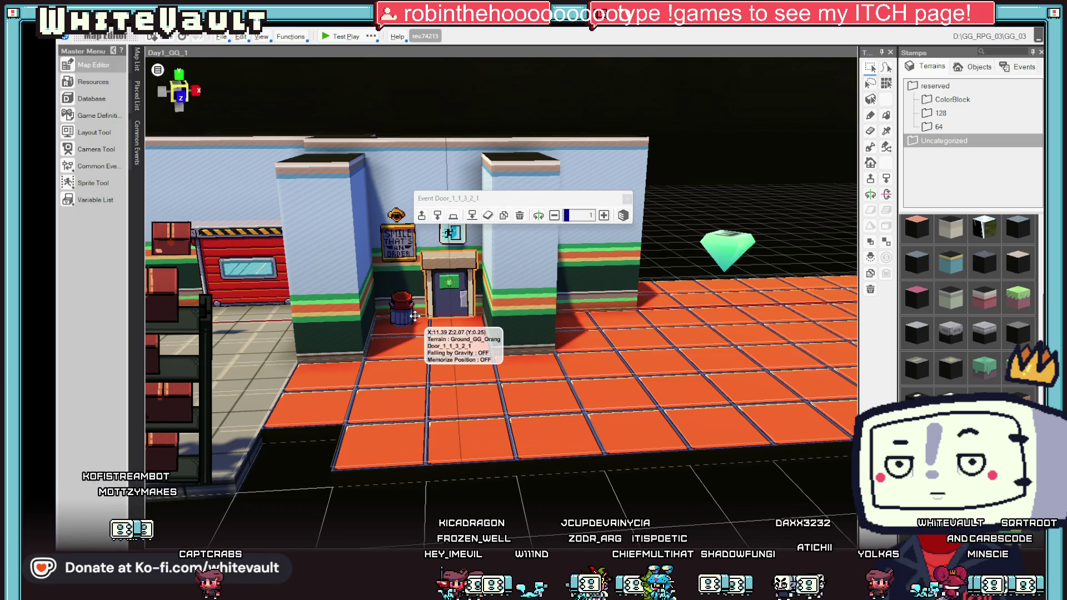
pyautogui.scroll(-3, 475, 389)
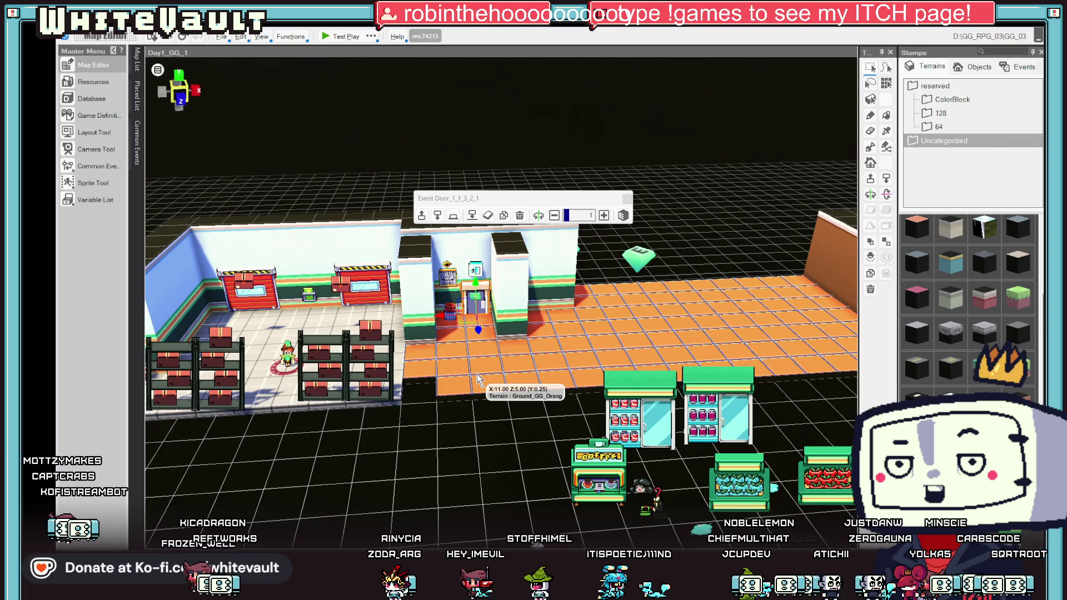
# Step: Move the GG_LoadingBay_3 right loading-bay door event one tile left
pyautogui.scroll(3, 445, 369)
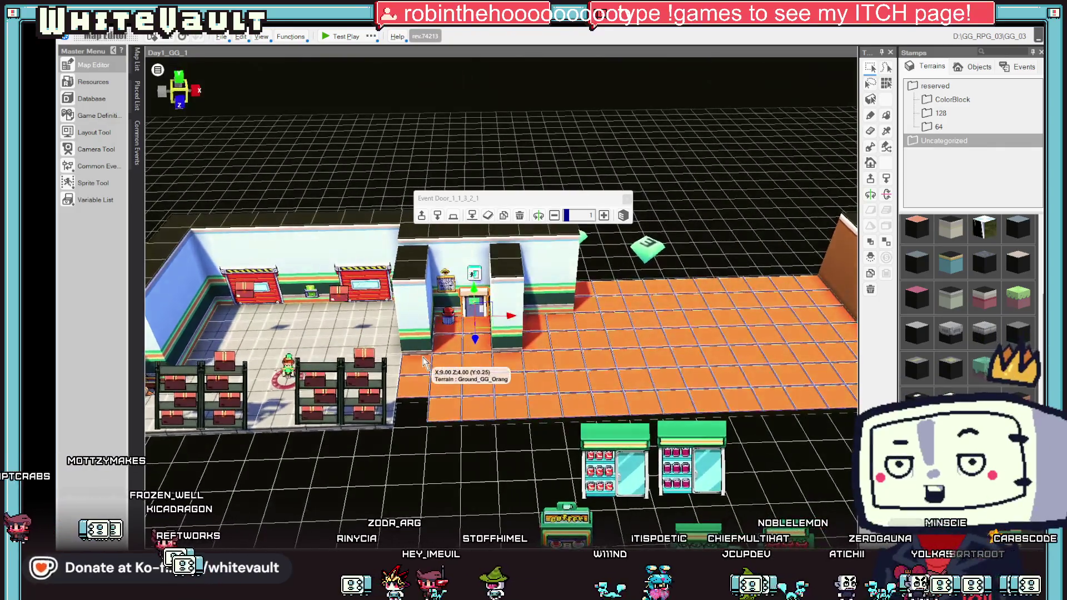
pyautogui.press('Left')
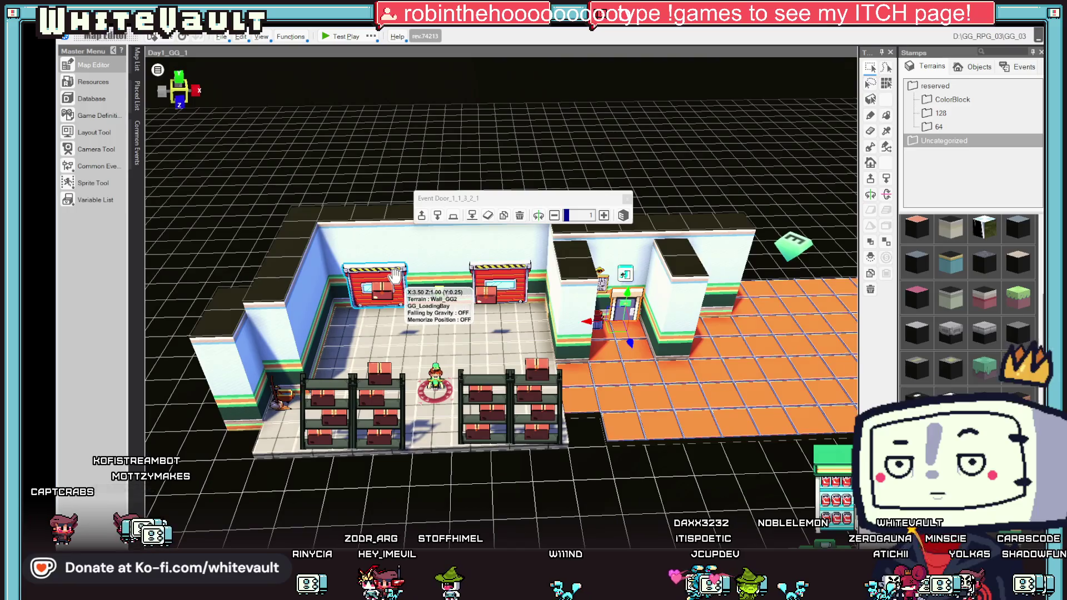
pyautogui.click(439, 289)
pyautogui.scroll(2, 434, 311)
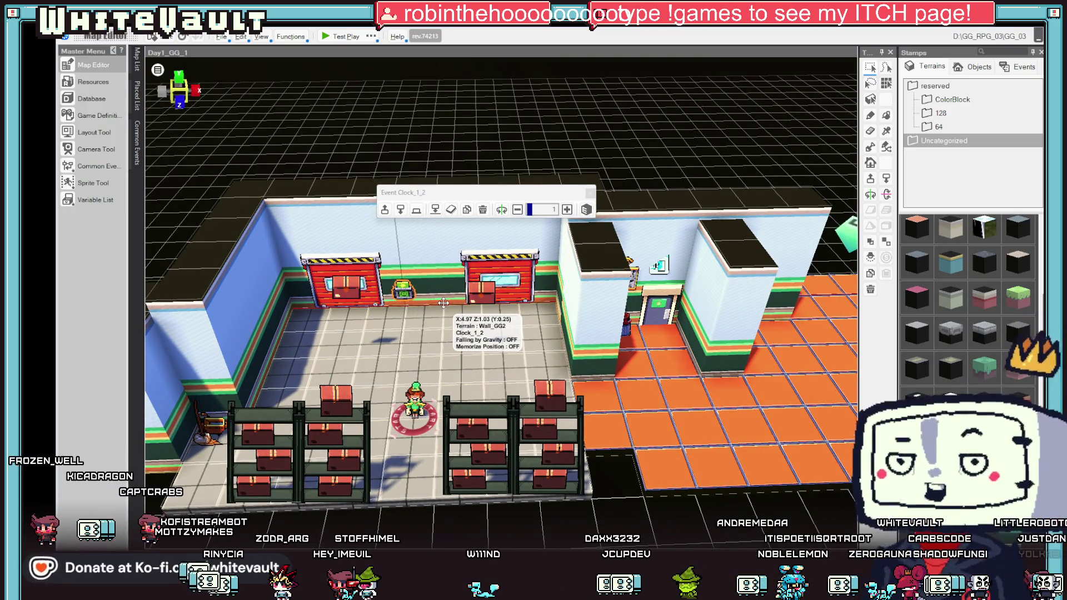
pyautogui.click(469, 292)
pyautogui.moveTo(465, 307); pyautogui.dragTo(427, 307)
# Step: Centre the Box_3 crate on the right loading-bay door, around X 6.50
pyautogui.moveTo(516, 340); pyautogui.dragTo(491, 321)
pyautogui.click(341, 275)
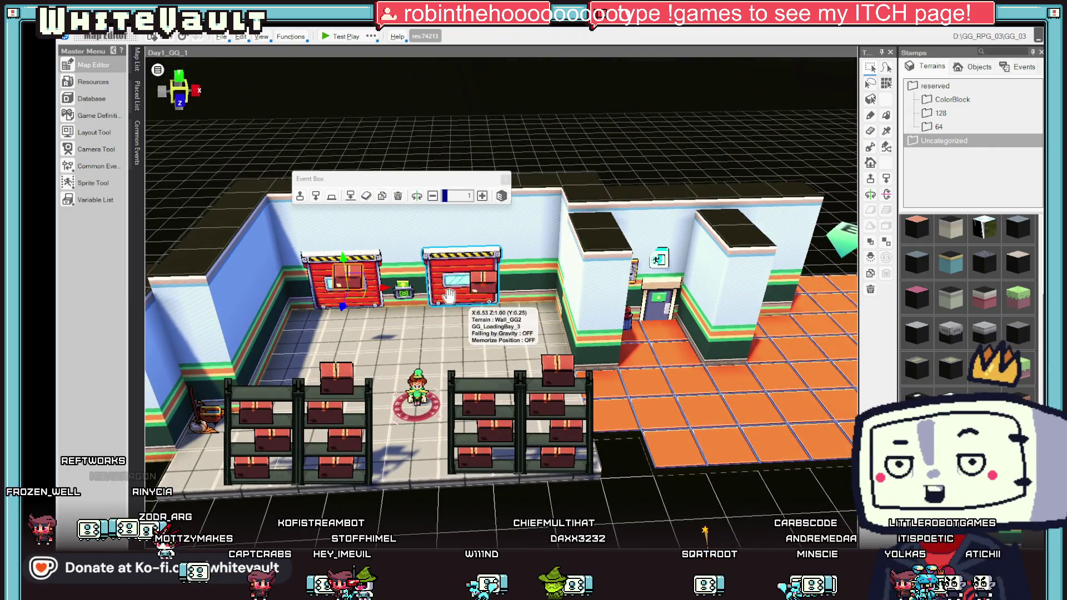
pyautogui.click(489, 292)
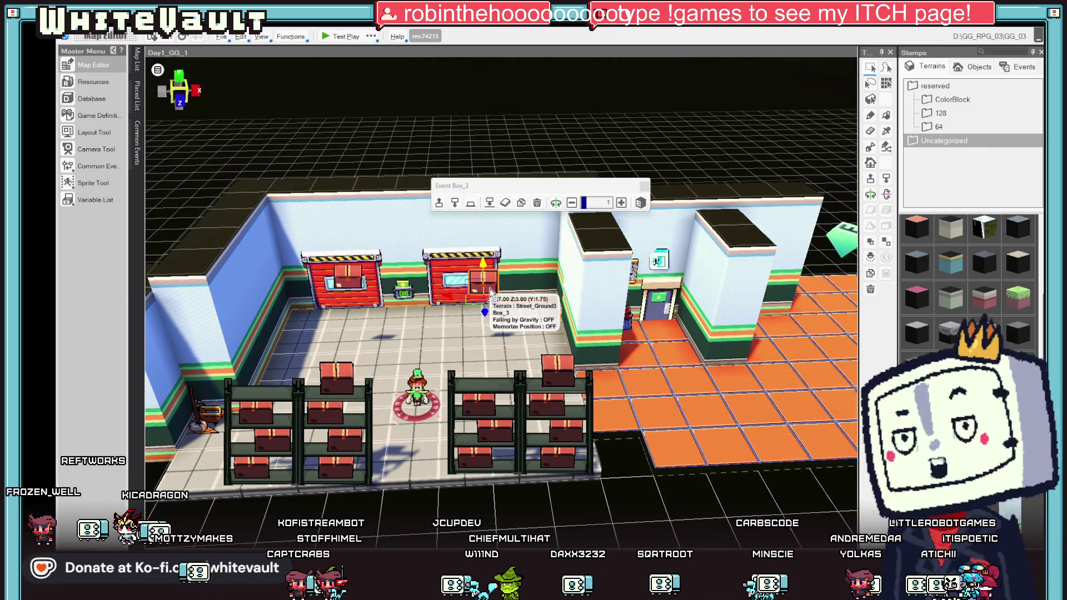
pyautogui.moveTo(447, 295); pyautogui.dragTo(456, 307)
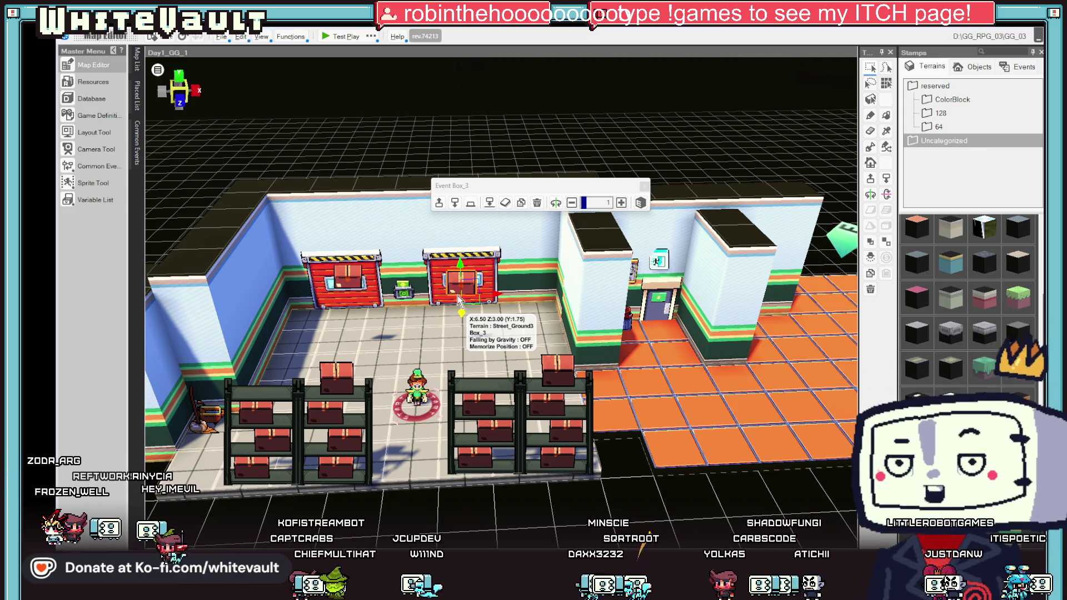
pyautogui.scroll(-5, 671, 309)
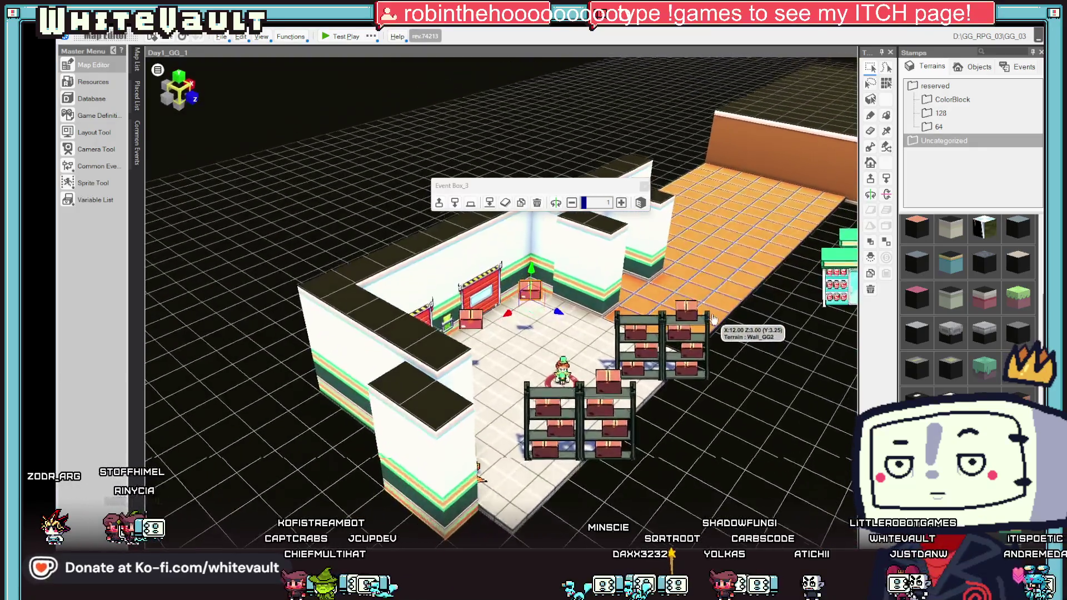
# Step: Stretch a wall section along the back wall's top and add a block near it
pyautogui.scroll(3, 741, 348)
pyautogui.moveTo(741, 349); pyautogui.dragTo(578, 258)
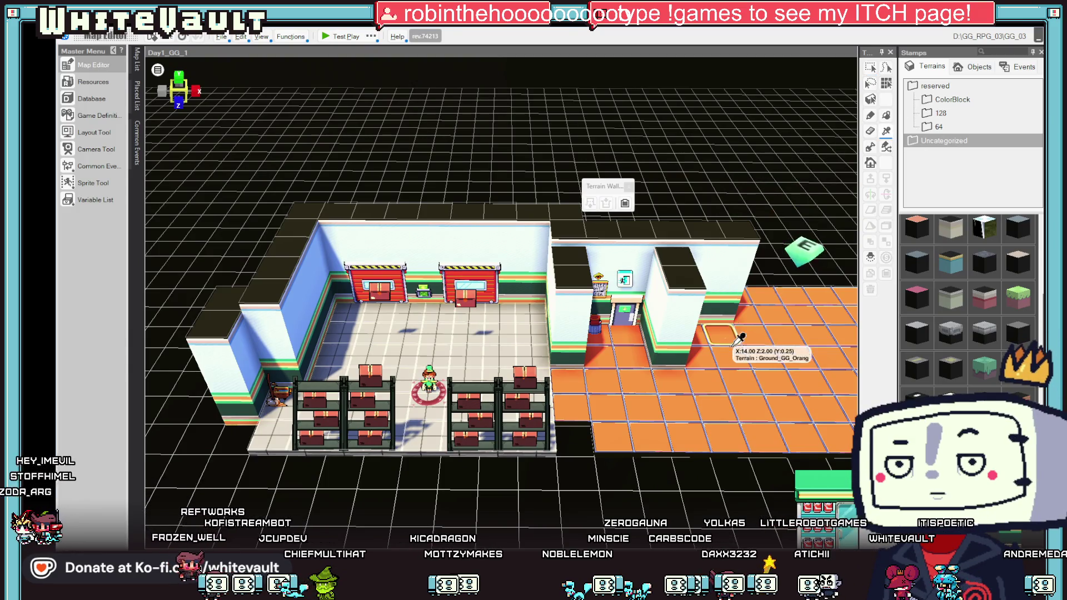
pyautogui.scroll(3, 739, 338)
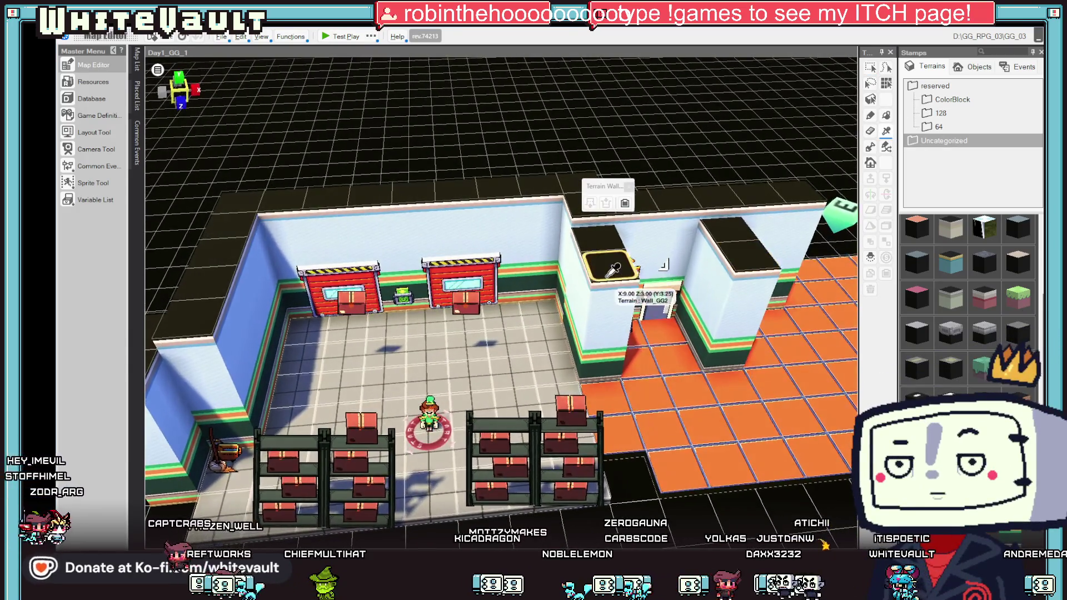
pyautogui.scroll(-2, 611, 270)
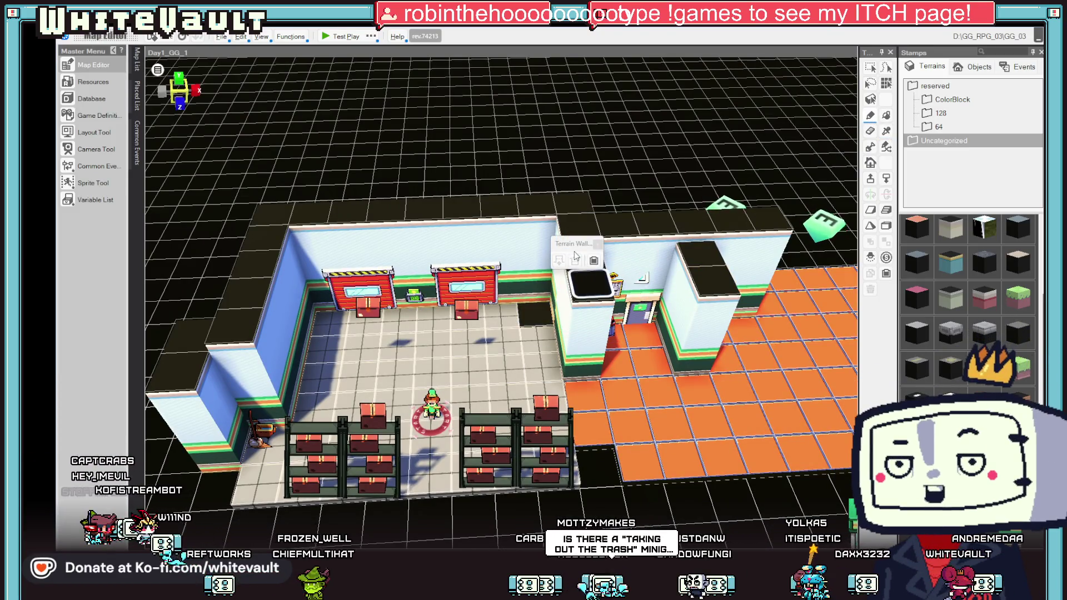
pyautogui.scroll(-2, 639, 335)
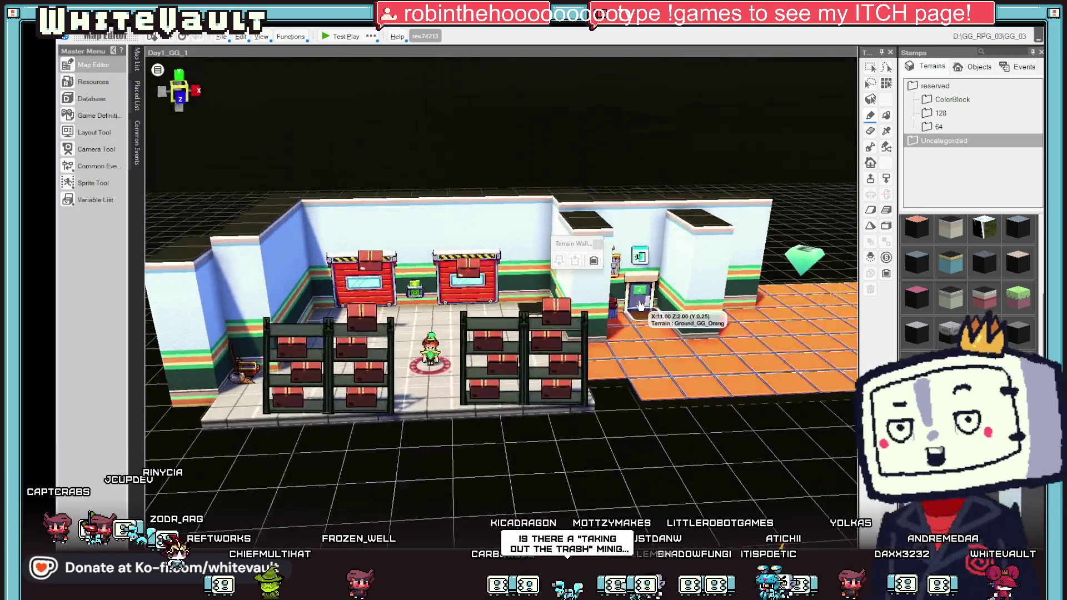
pyautogui.scroll(2, 570, 281)
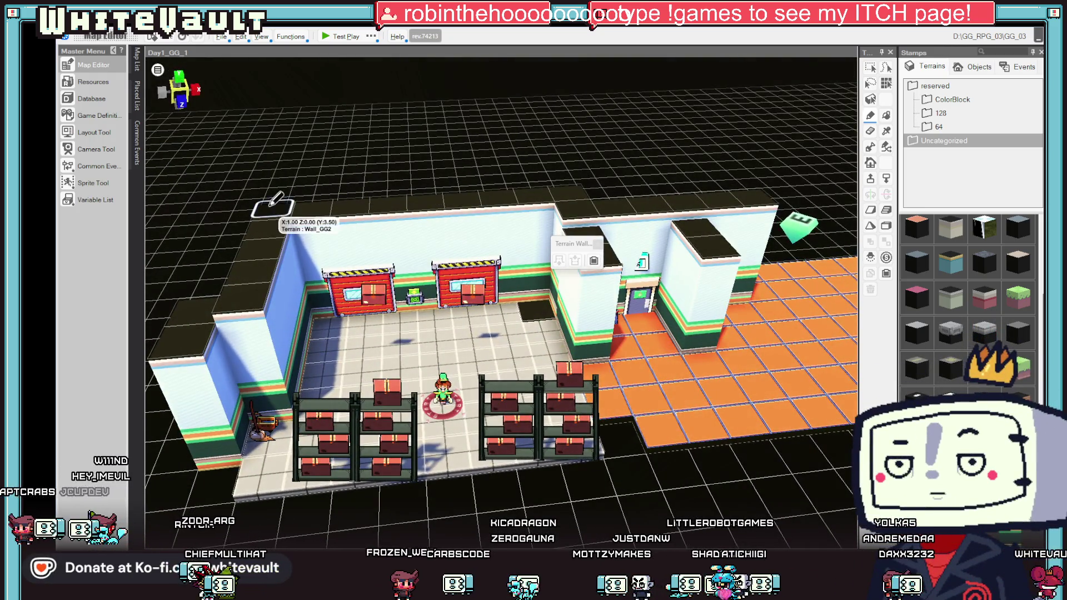
pyautogui.moveTo(274, 200)
pyautogui.mouseDown()
pyautogui.moveTo(704, 187)
pyautogui.moveTo(767, 205)
pyautogui.mouseUp()
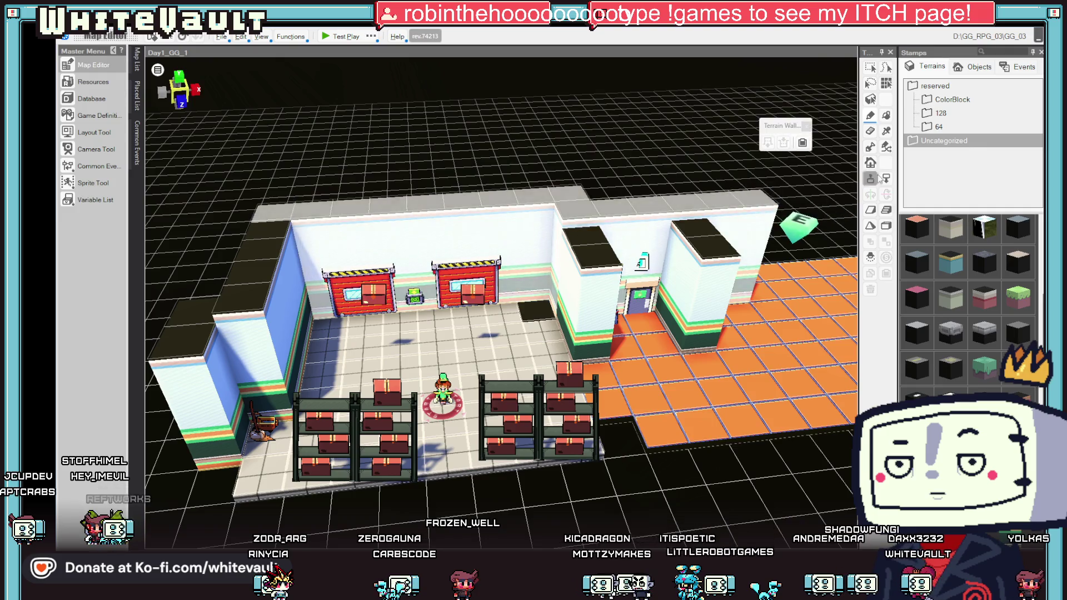
pyautogui.scroll(2, 747, 340)
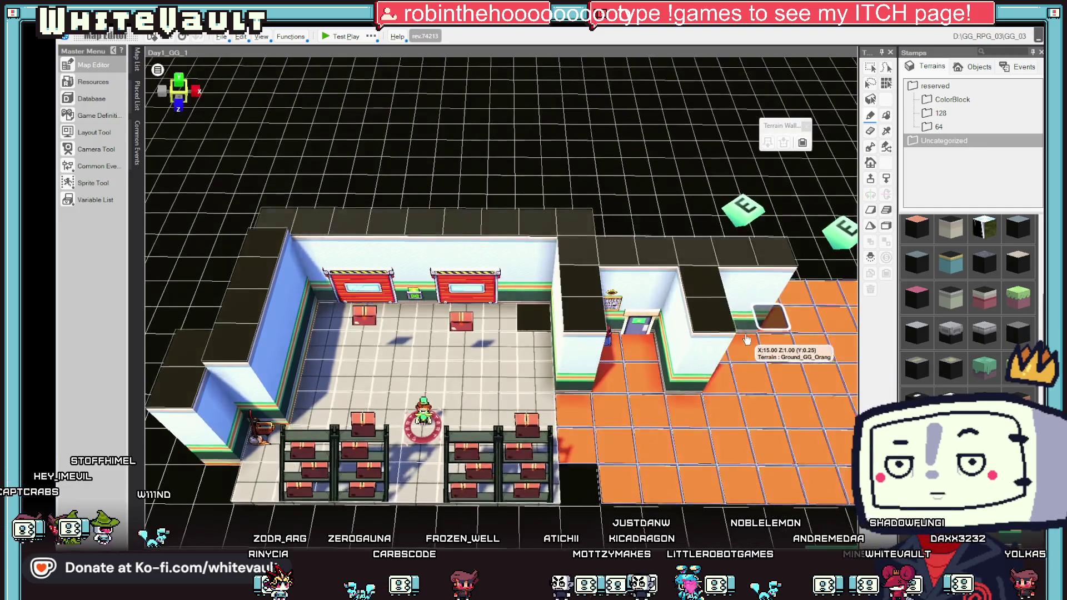
pyautogui.scroll(-1, 747, 340)
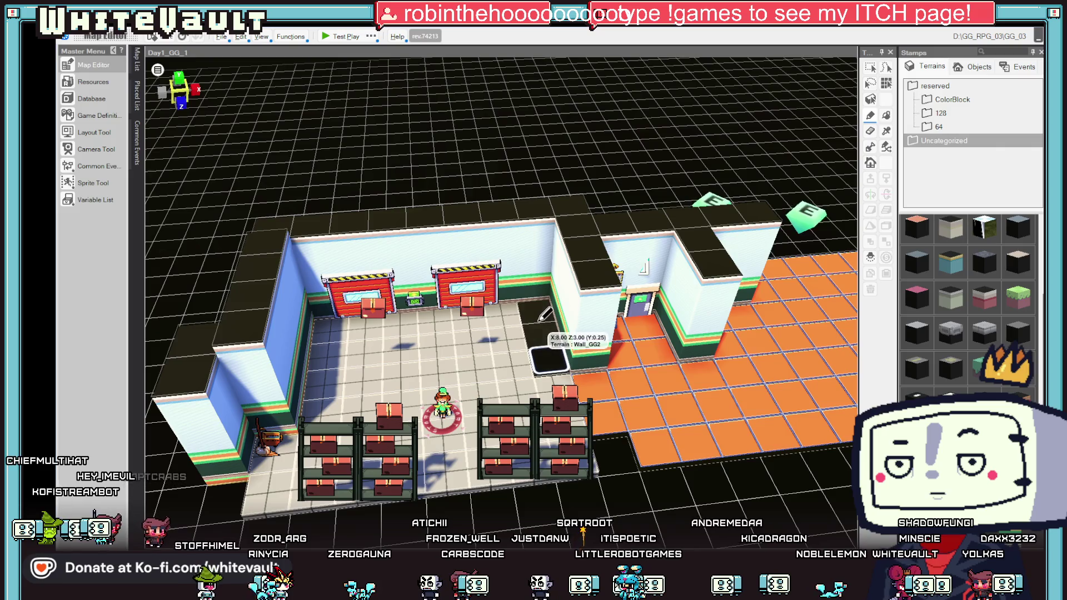
pyautogui.click(538, 304)
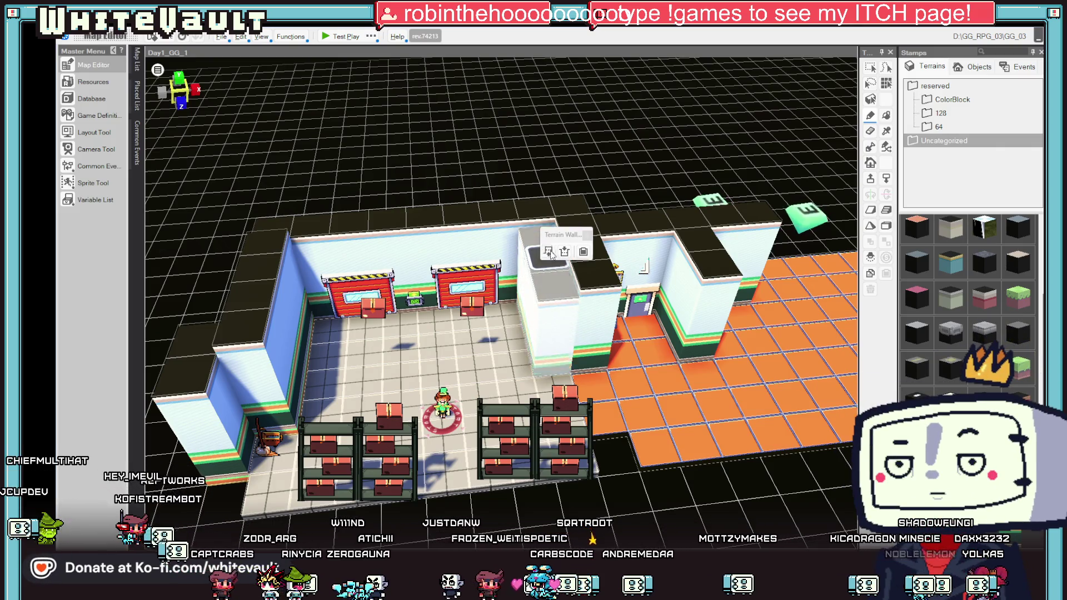
# Step: Lower a run of wall tops along the orange-floored room
pyautogui.moveTo(665, 323)
pyautogui.mouseDown()
pyautogui.moveTo(678, 283)
pyautogui.moveTo(428, 320)
pyautogui.mouseUp()
pyautogui.moveTo(373, 301)
pyautogui.mouseDown()
pyautogui.moveTo(449, 381)
pyautogui.moveTo(499, 413)
pyautogui.mouseUp()
pyautogui.moveTo(711, 383)
pyautogui.mouseDown()
pyautogui.moveTo(672, 362)
pyautogui.moveTo(701, 309)
pyautogui.mouseUp()
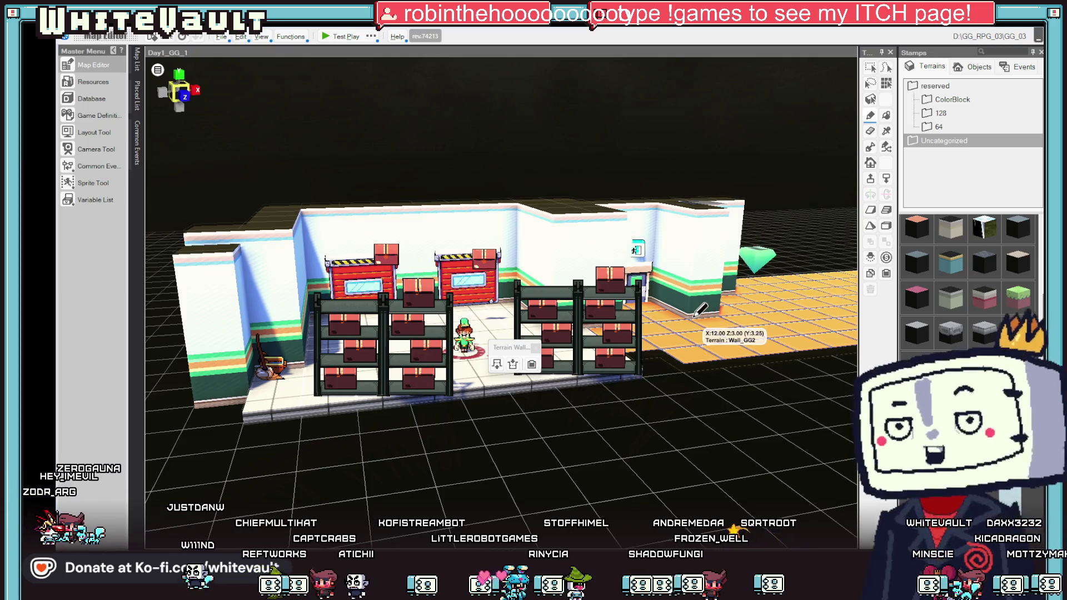
pyautogui.moveTo(714, 288); pyautogui.dragTo(616, 264)
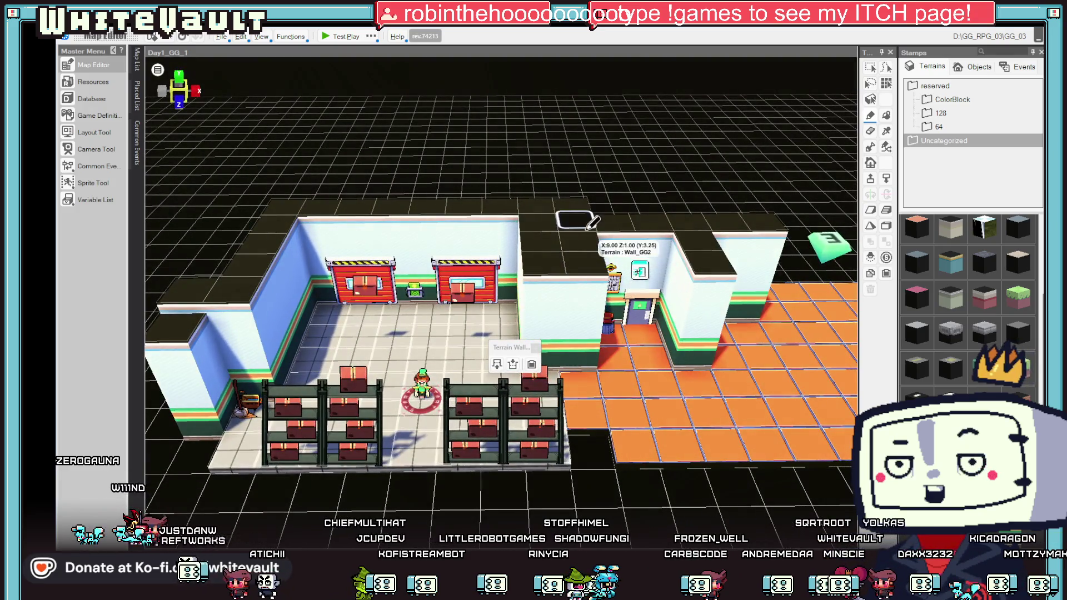
pyautogui.moveTo(634, 311); pyautogui.dragTo(661, 322)
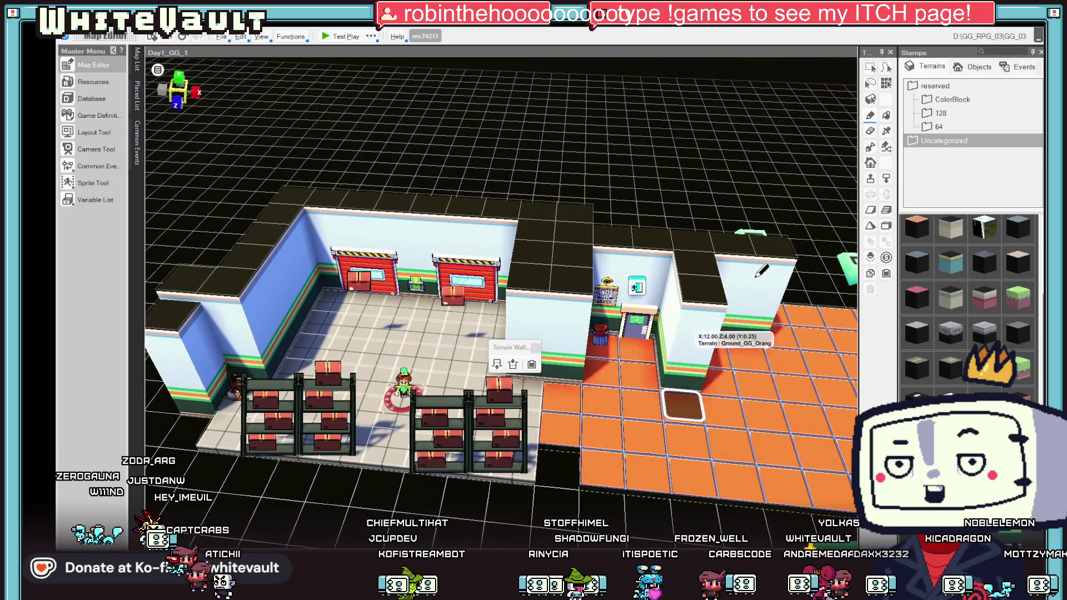
# Step: Level the orange floor cells and shorten the terrain column right of the door
pyautogui.click(871, 115)
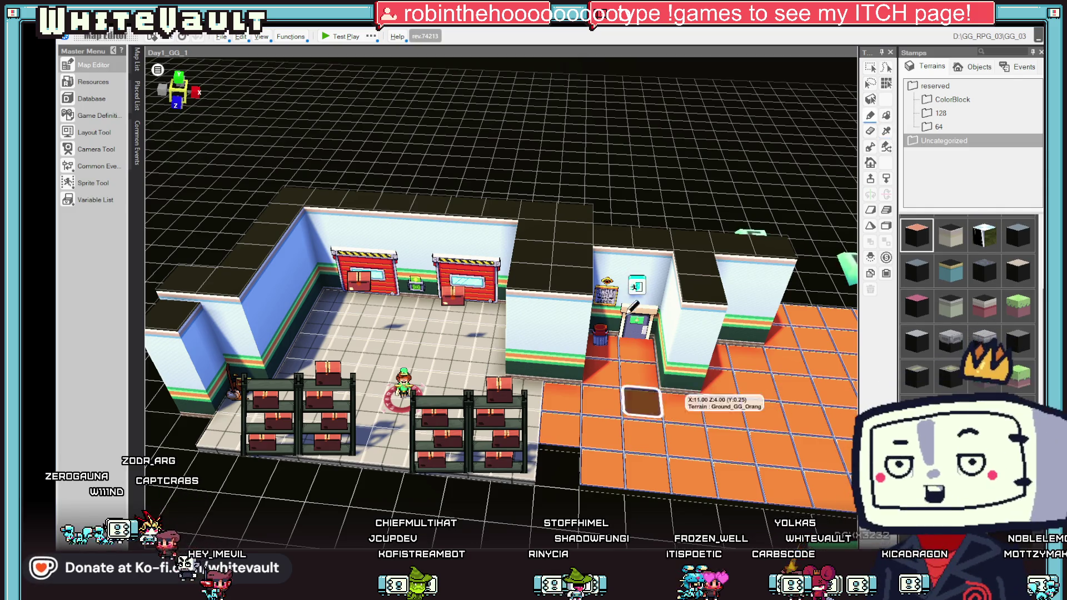
pyautogui.click(576, 256)
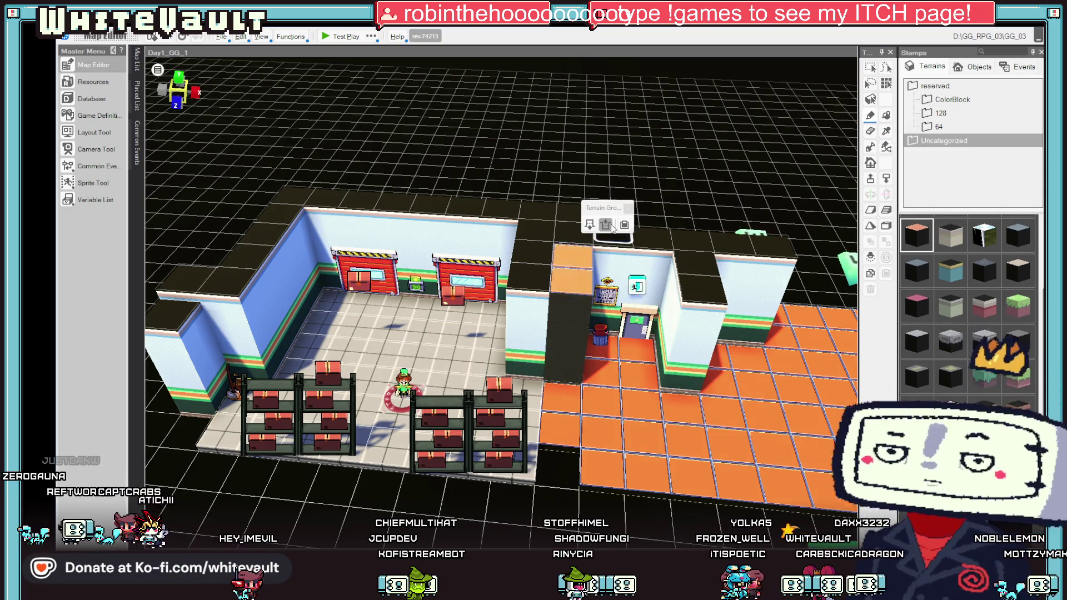
pyautogui.click(610, 226)
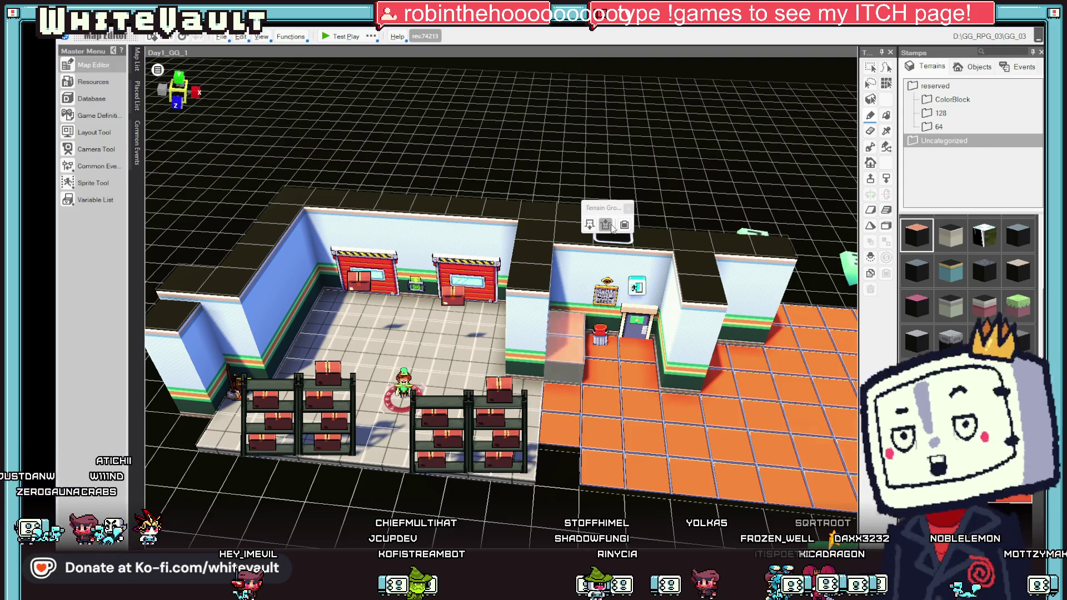
pyautogui.click(604, 226)
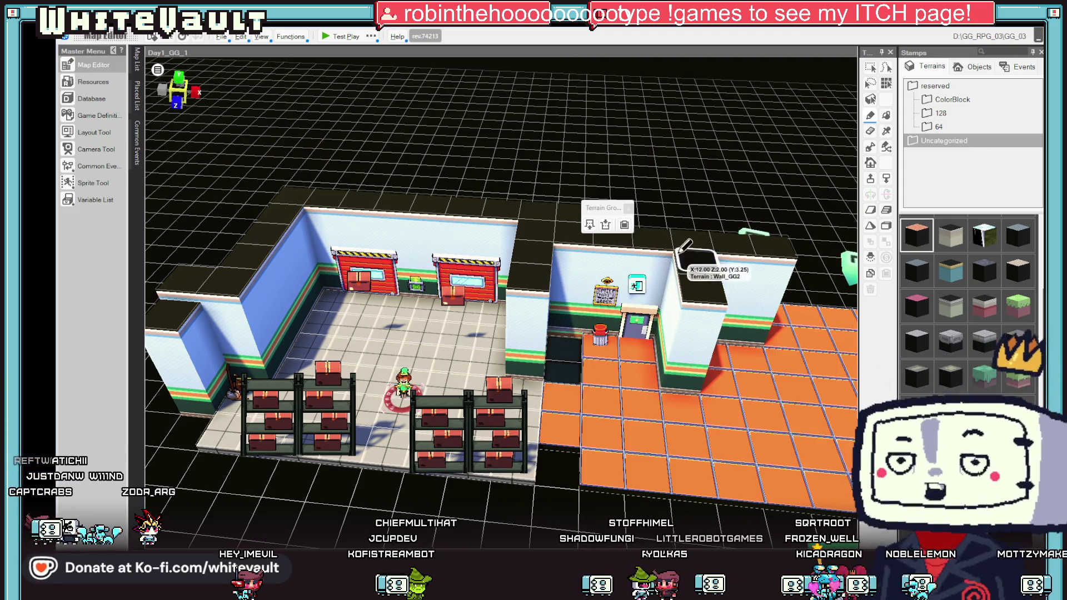
pyautogui.click(697, 261)
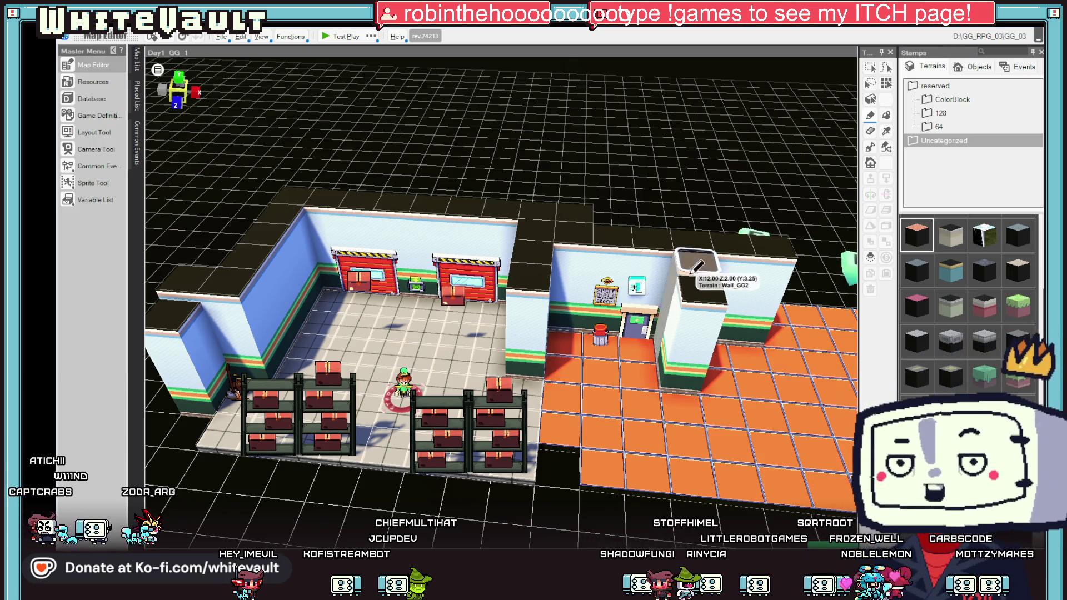
pyautogui.click(719, 229)
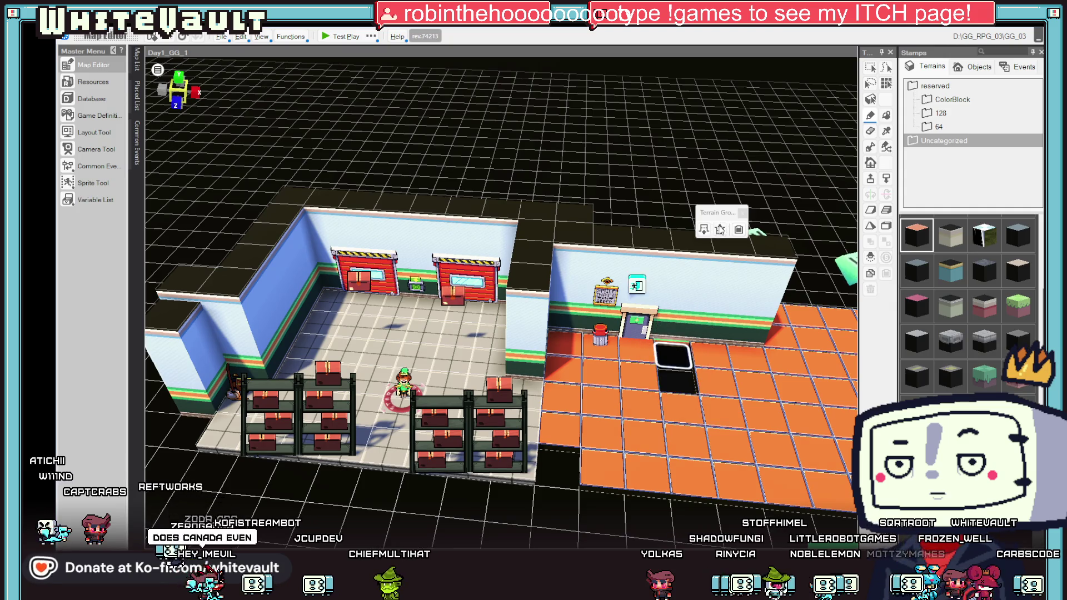
pyautogui.press('e')
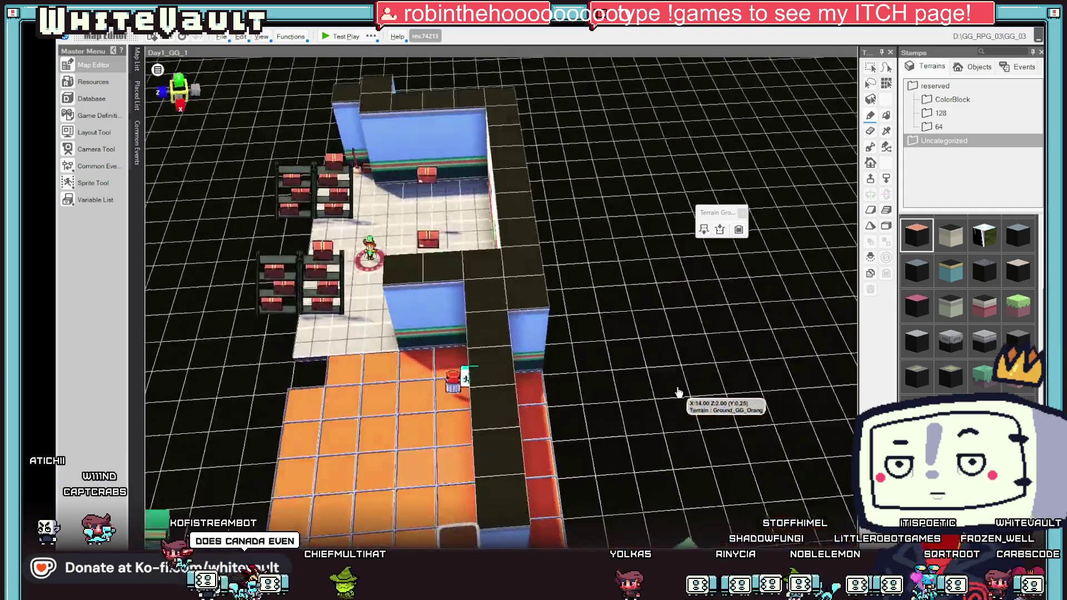
pyautogui.moveTo(592, 238)
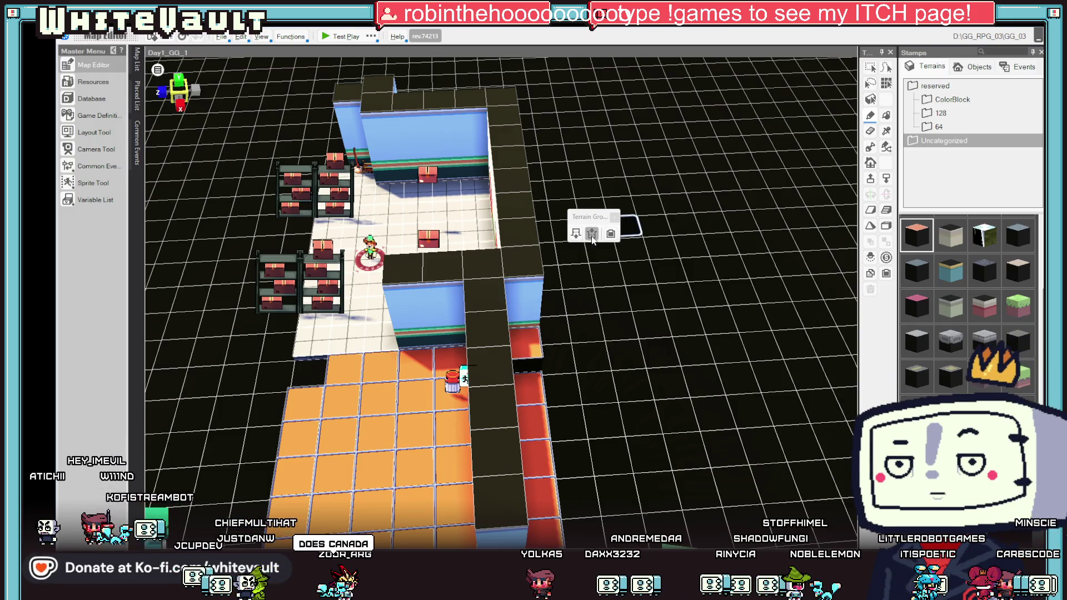
pyautogui.press('e')
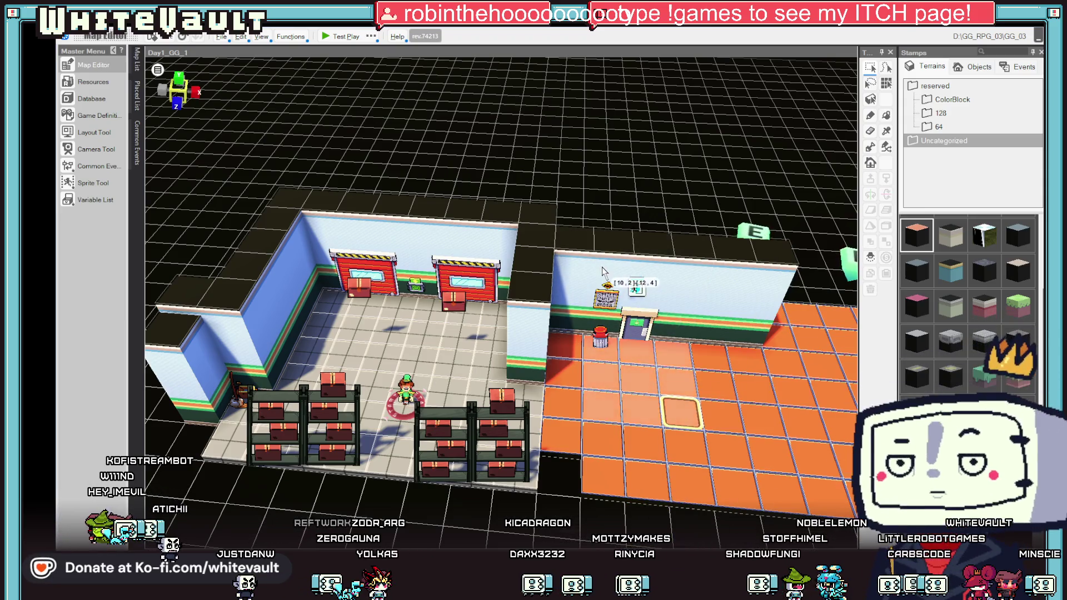
# Step: Shift the door event slightly to the left
pyautogui.click(634, 289)
pyautogui.moveTo(579, 329); pyautogui.dragTo(553, 329)
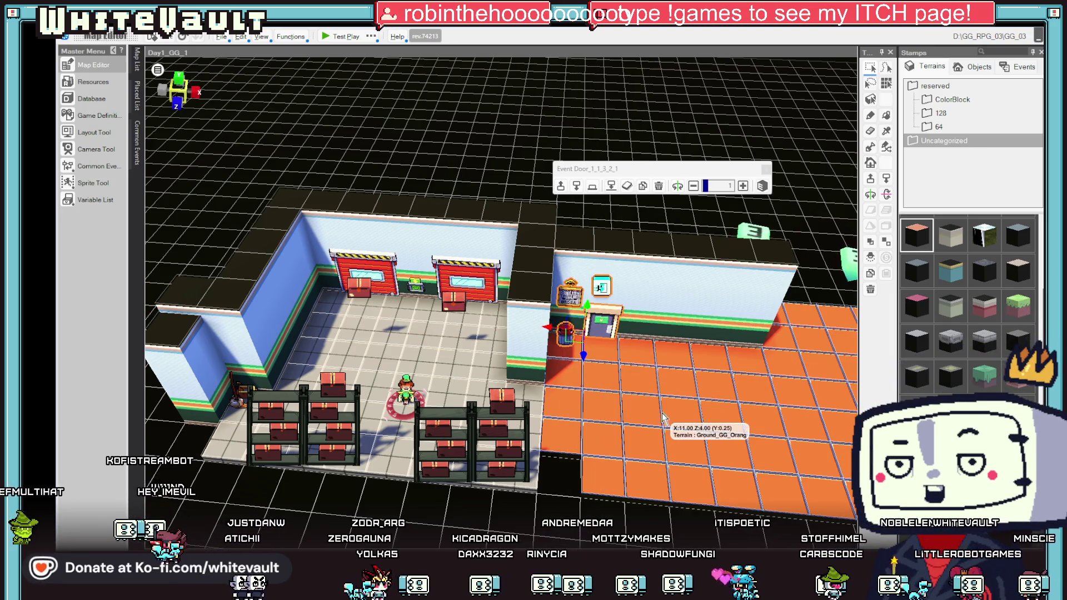
pyautogui.scroll(-3, 662, 412)
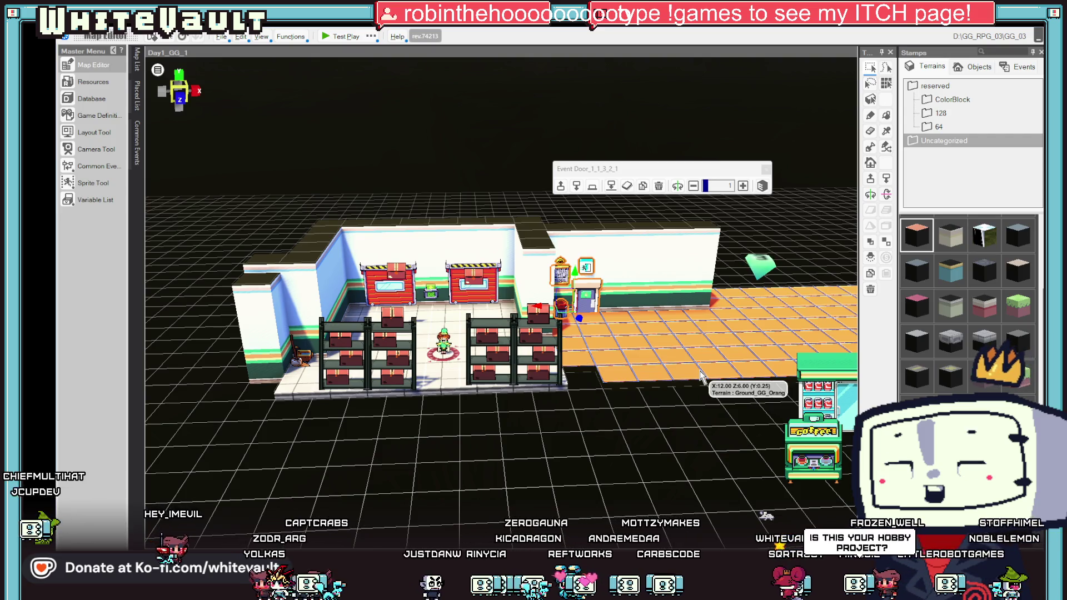
pyautogui.moveTo(667, 339)
pyautogui.mouseDown()
pyautogui.moveTo(648, 369)
pyautogui.moveTo(681, 356)
pyautogui.moveTo(760, 195)
pyautogui.mouseUp()
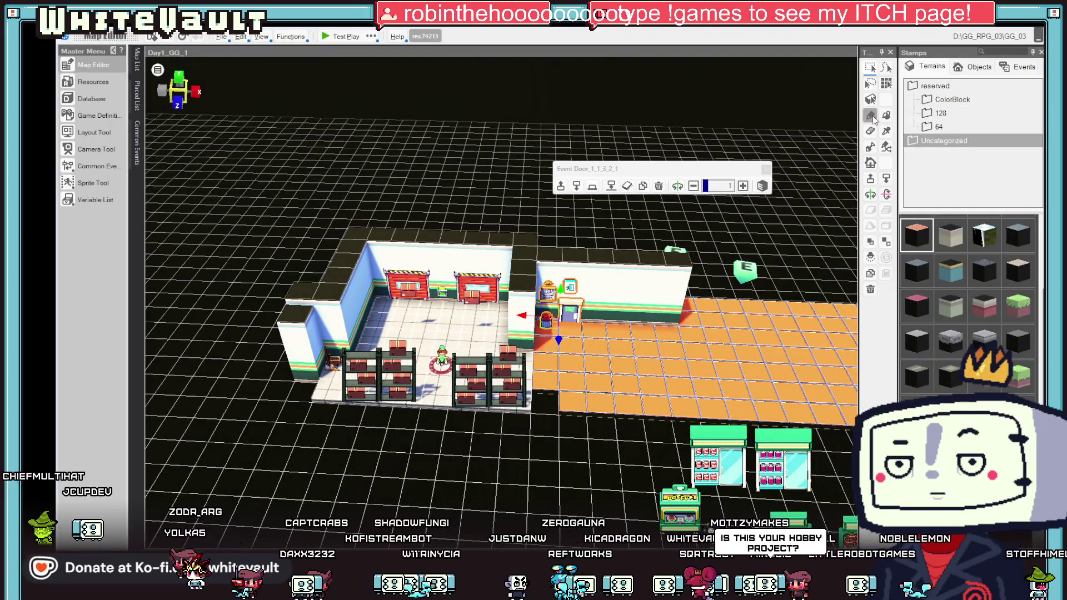
# Step: Place a short wall block beside the doorway, then launch a test play of the map
pyautogui.press('Escape')
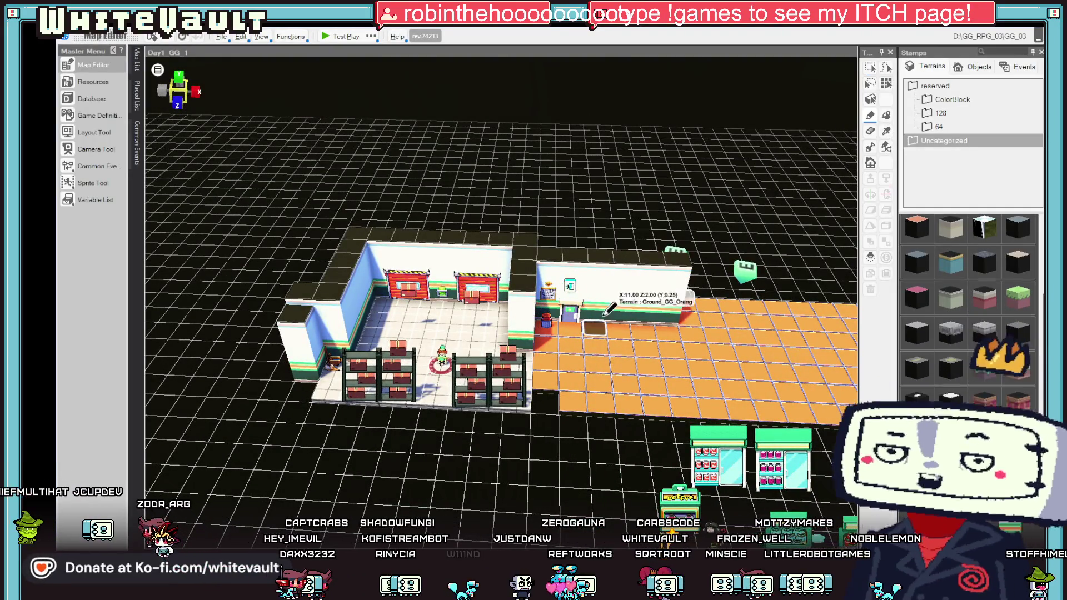
pyautogui.click(600, 335)
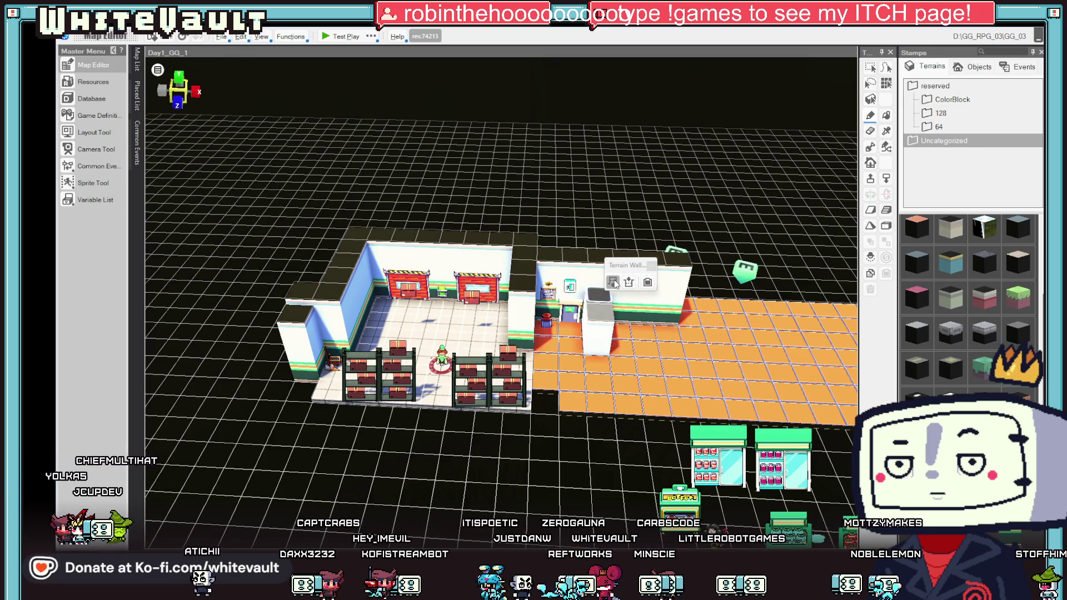
pyautogui.click(527, 277)
pyautogui.moveTo(674, 325); pyautogui.dragTo(672, 267)
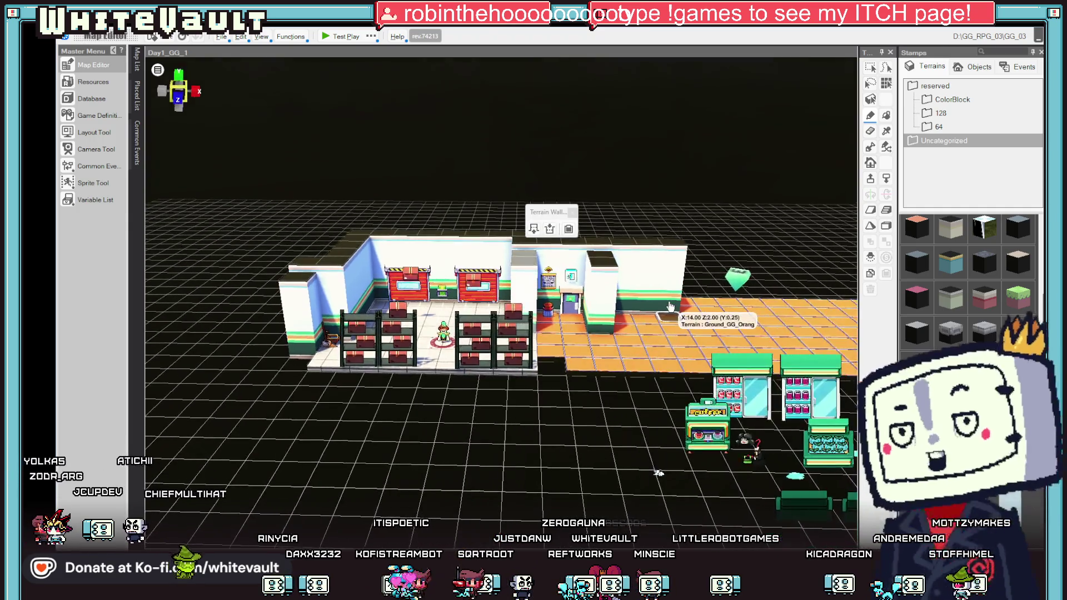
pyautogui.click(345, 37)
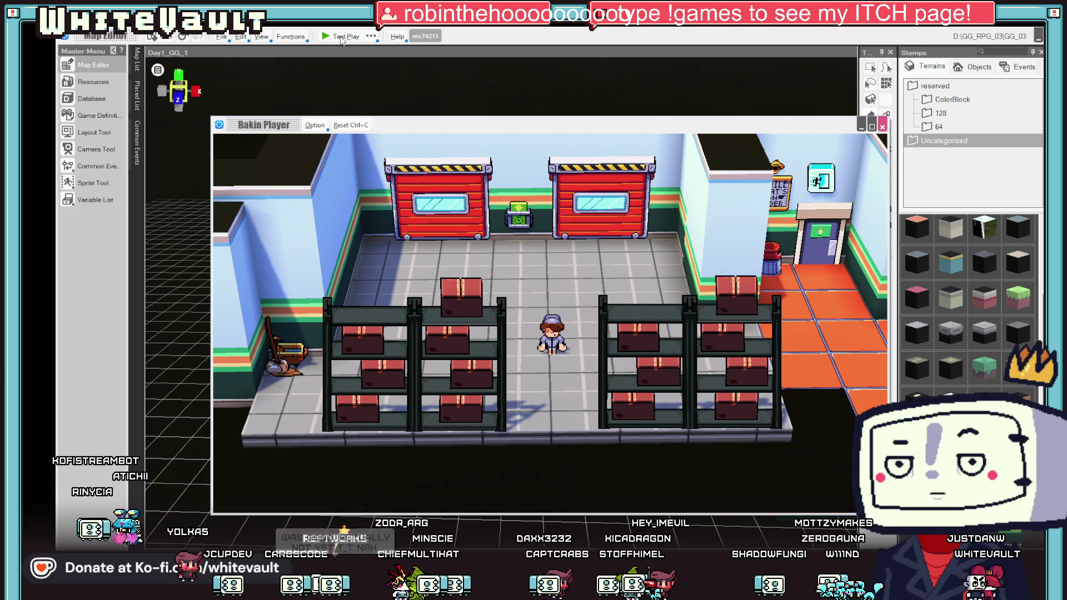
pyautogui.press('Up')
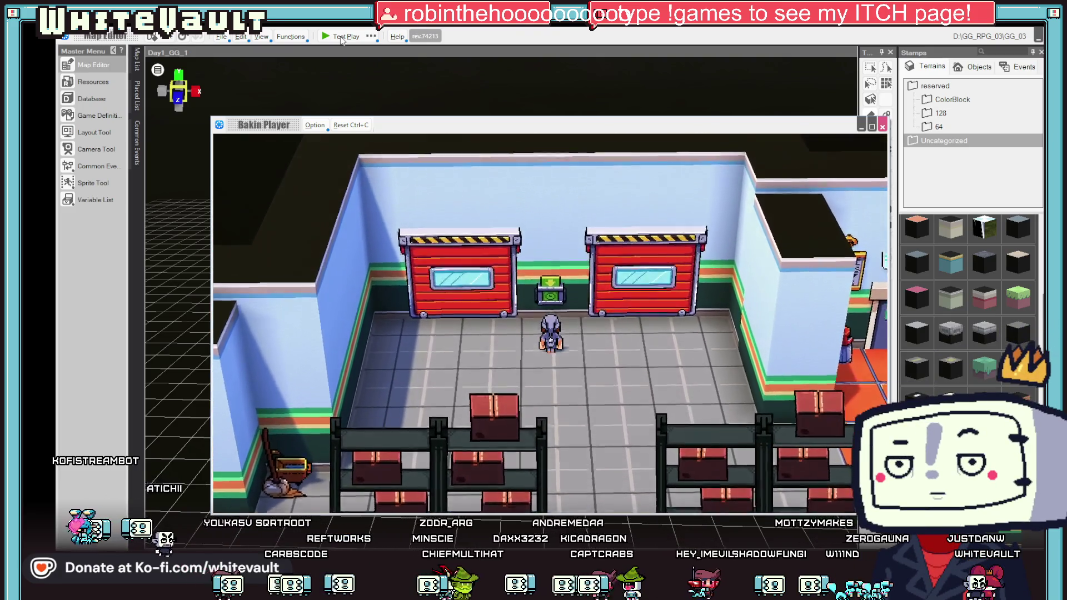
pyautogui.press('Down')
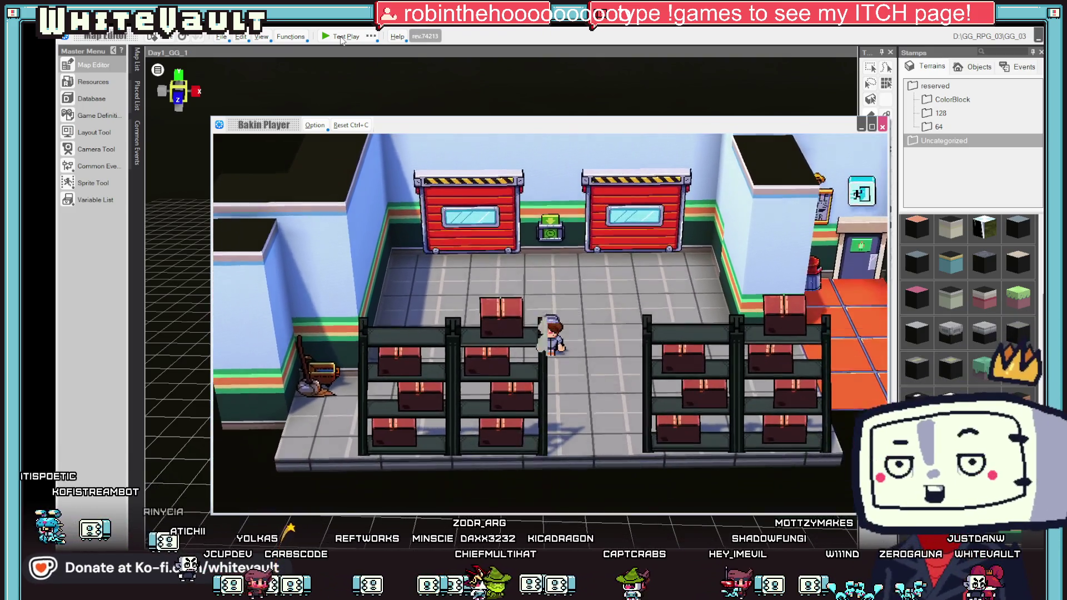
pyautogui.press('Right')
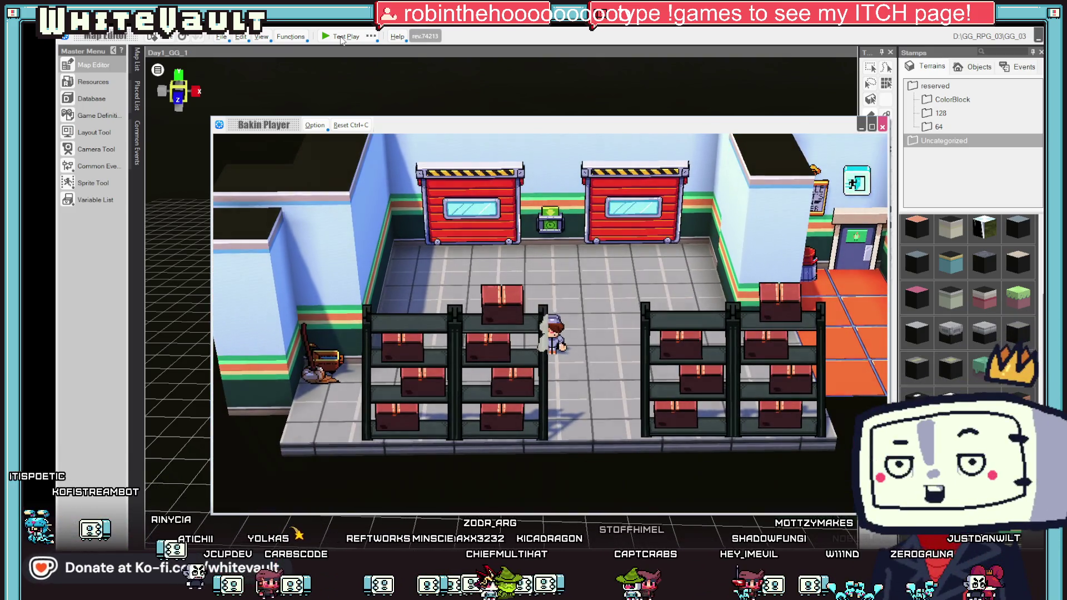
pyautogui.click(883, 127)
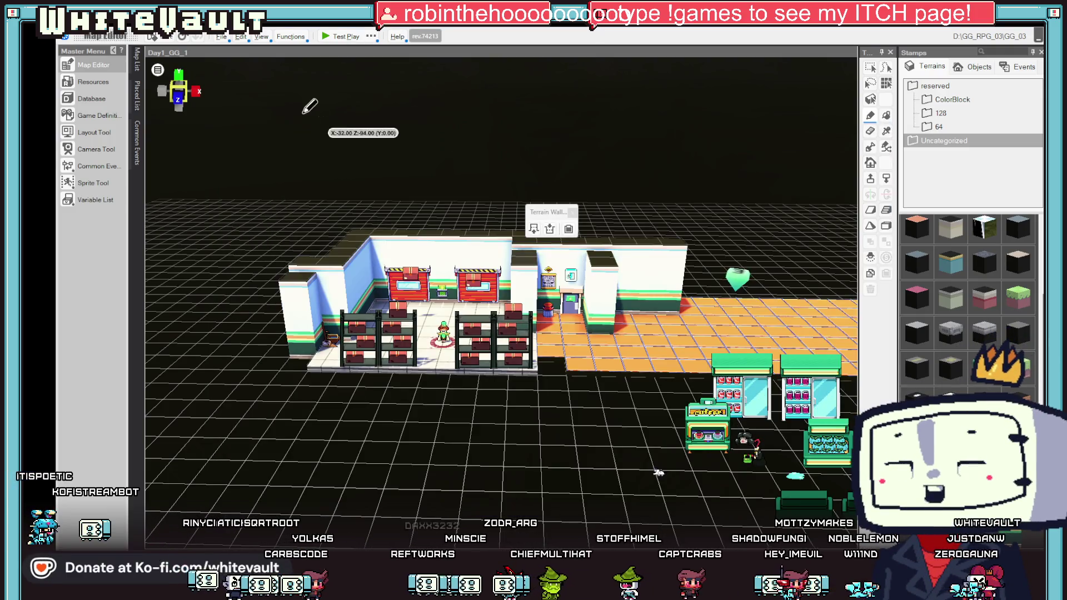
# Step: Open the UI_Meet map and inspect objects on its grass field
pyautogui.moveTo(137, 59)
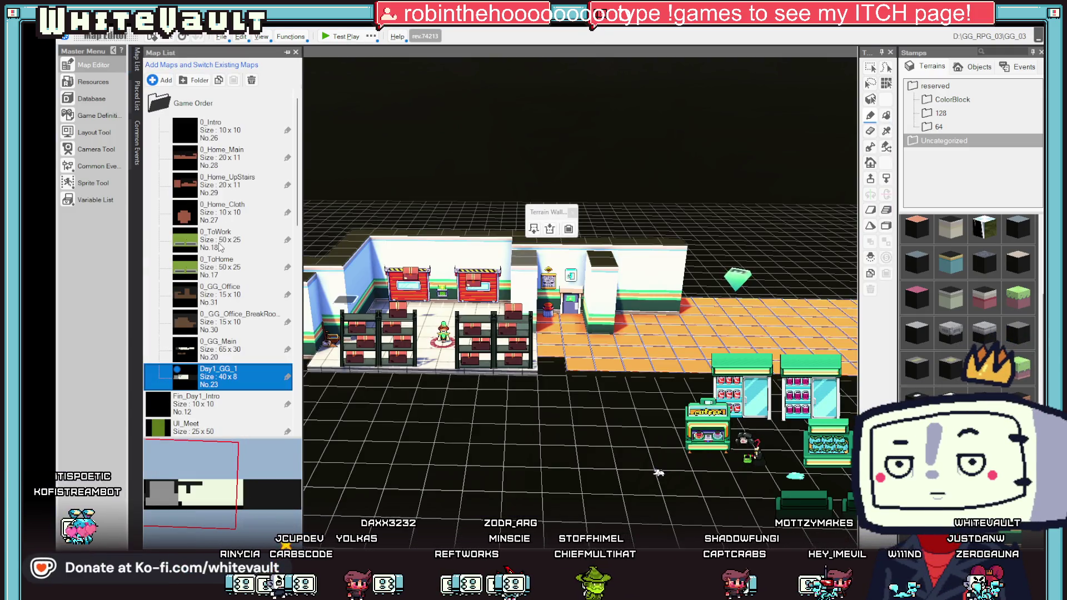
pyautogui.scroll(-3, 225, 262)
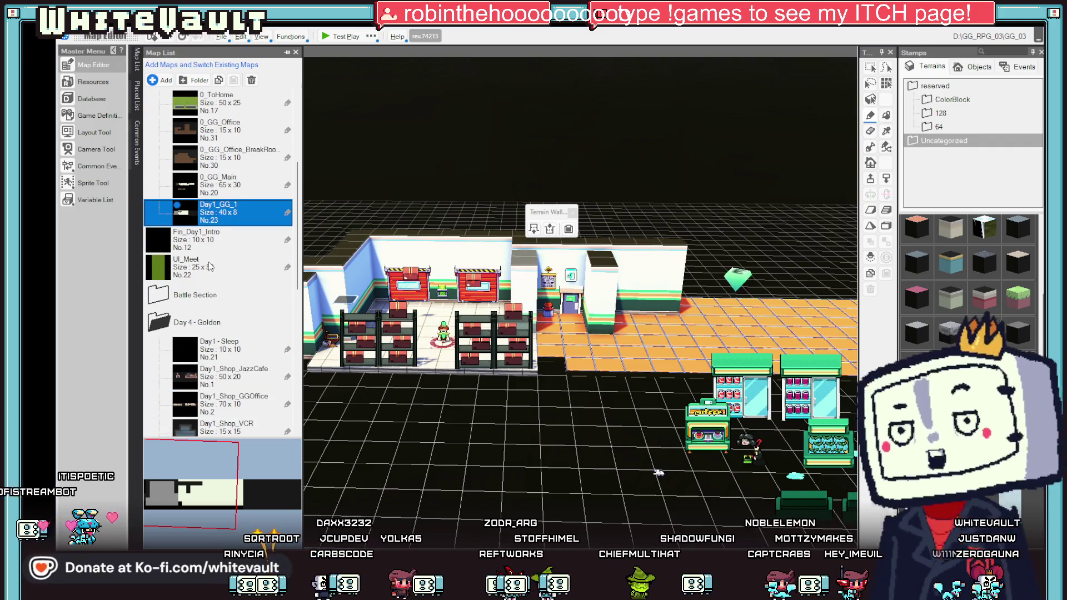
pyautogui.doubleClick(210, 267)
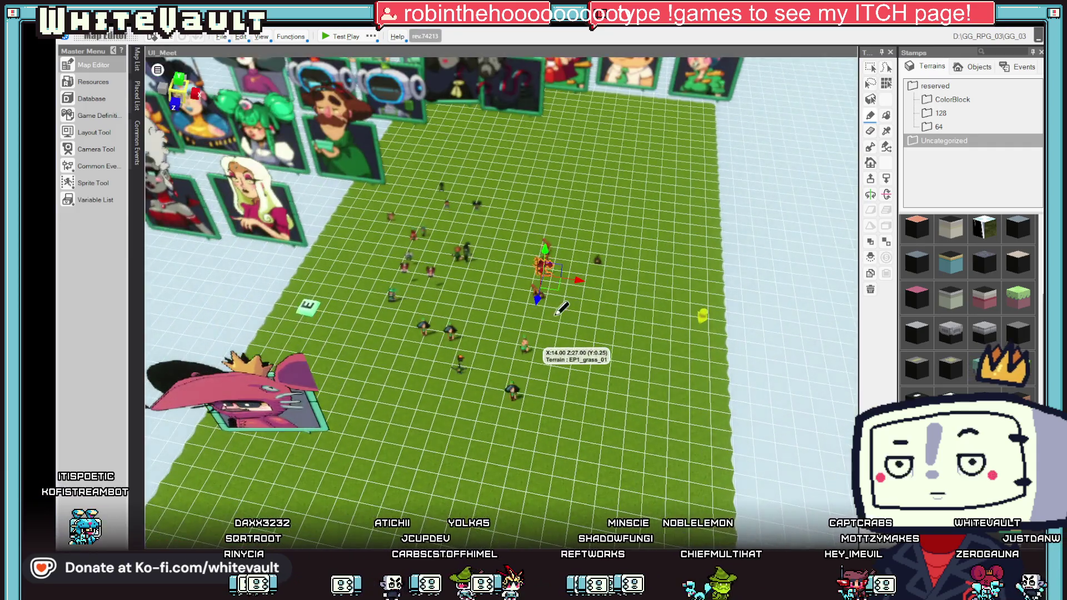
pyautogui.click(535, 291)
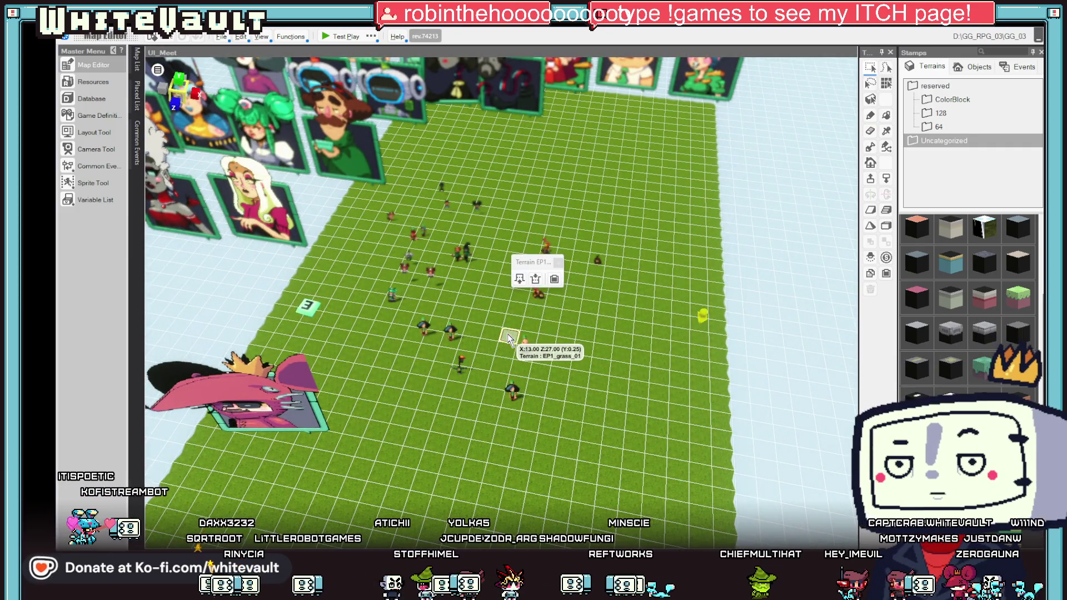
pyautogui.rightClick(535, 292)
pyautogui.press('Escape')
pyautogui.click(611, 314)
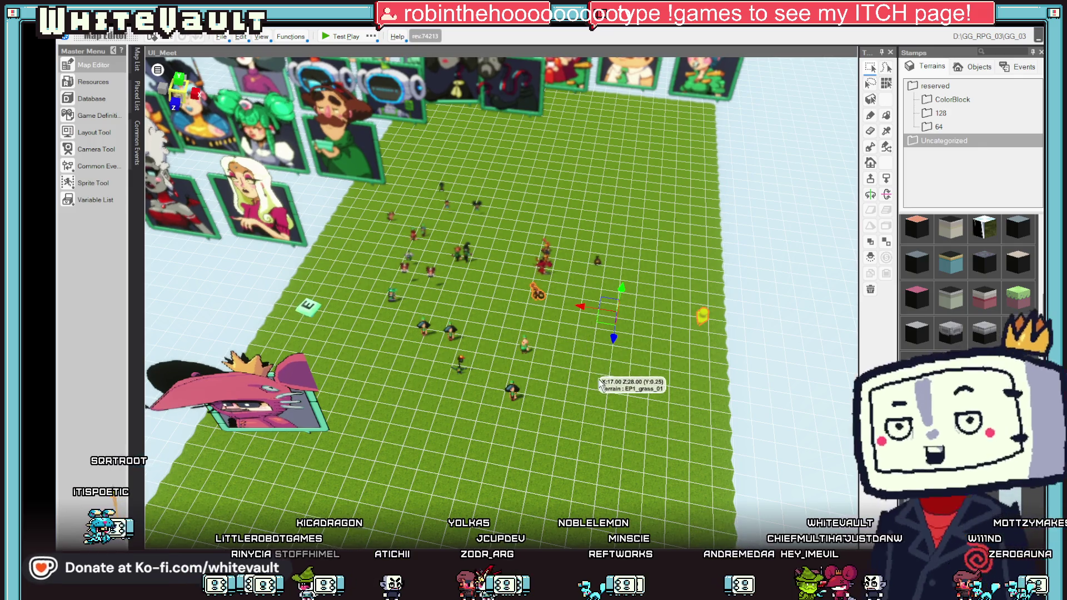
# Step: Set a marker on a grass tile and start a test play of UI_Meet
pyautogui.scroll(1, 578, 355)
pyautogui.click(615, 377)
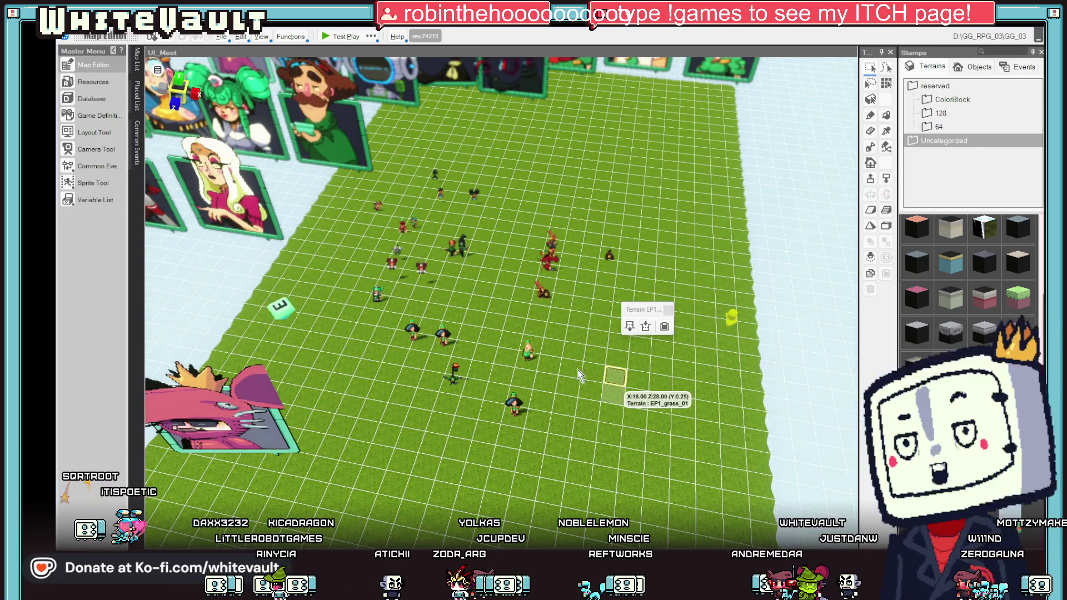
pyautogui.click(510, 340)
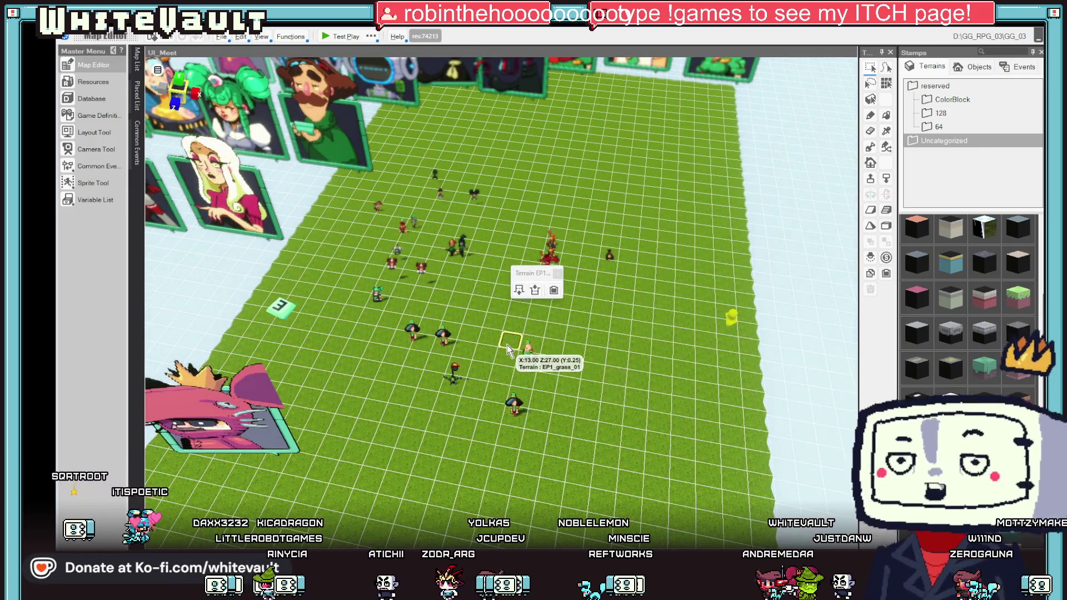
pyautogui.rightClick(509, 340)
pyautogui.click(556, 441)
pyautogui.click(337, 36)
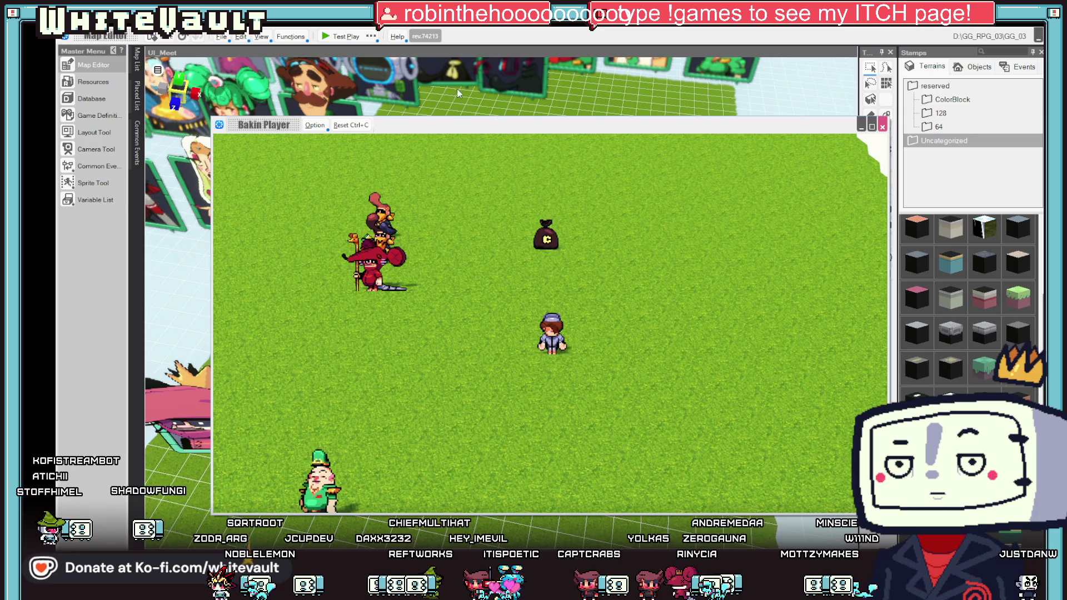
# Step: End the UI_Meet test run and show the Map List
pyautogui.click(883, 127)
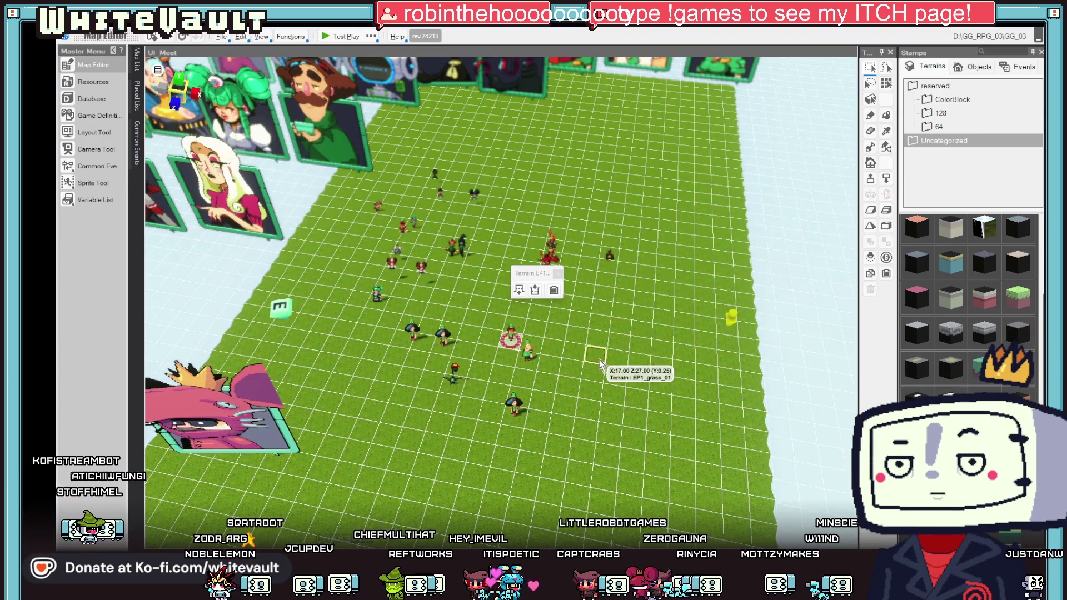
pyautogui.scroll(3, 600, 364)
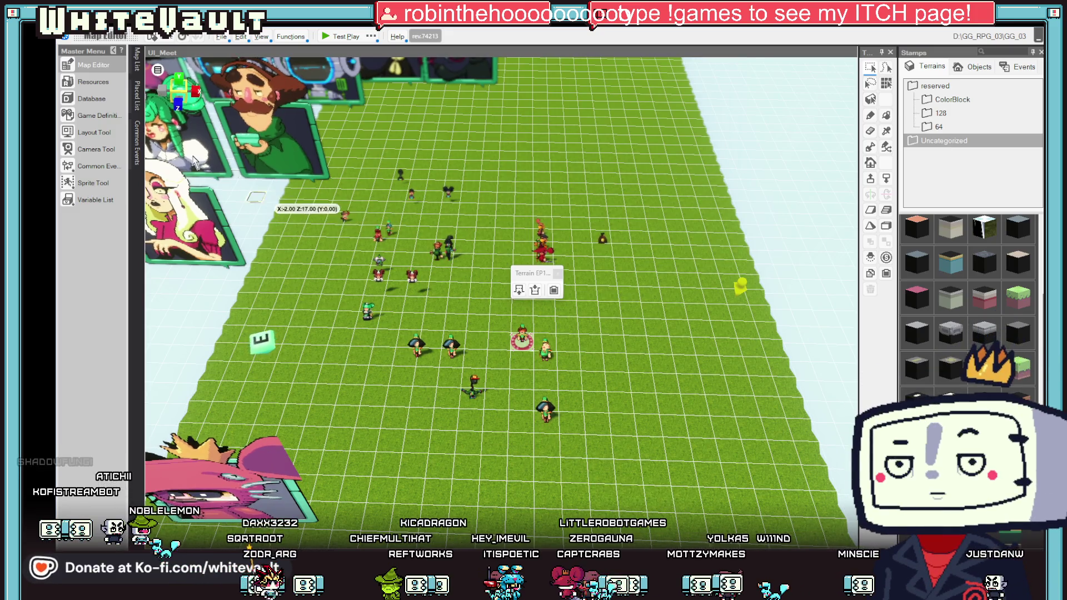
pyautogui.click(137, 59)
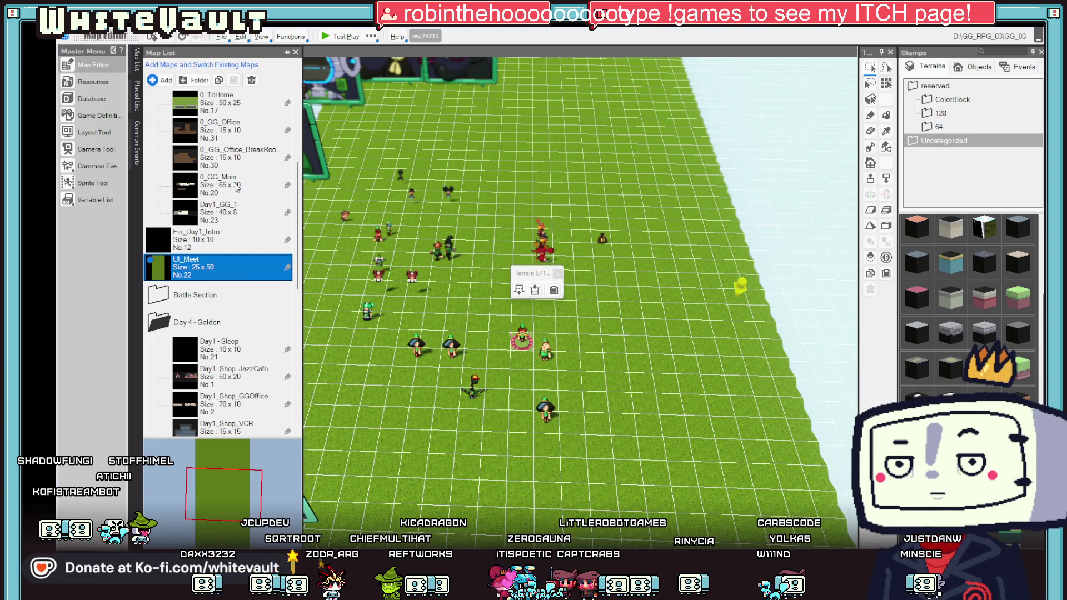
# Step: On Day1_GG_1, give the event by the office doorway the Trash_Small_Red motion
pyautogui.click(238, 219)
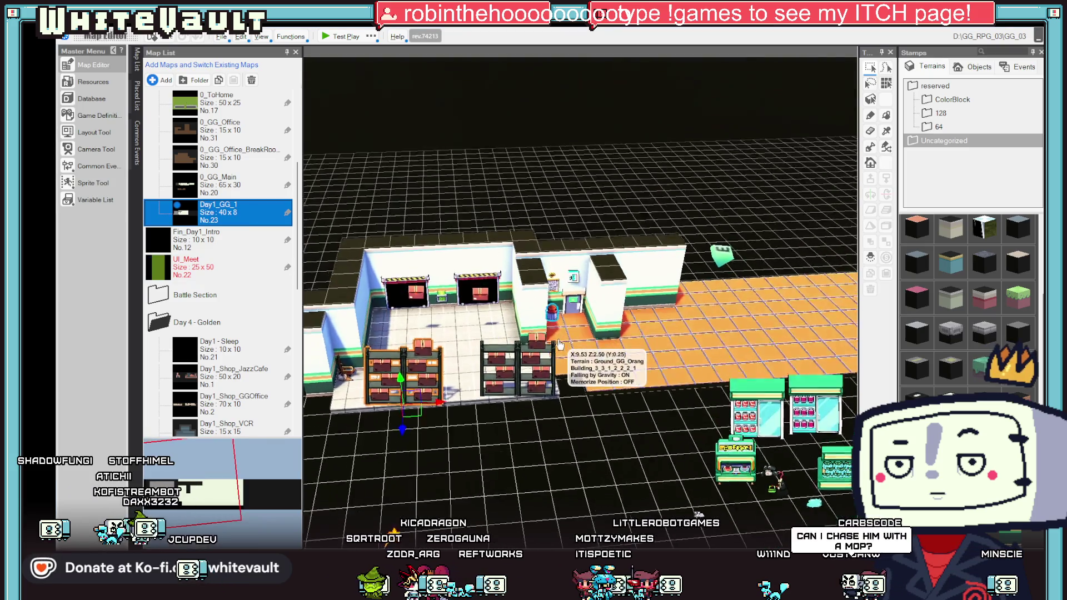
pyautogui.doubleClick(549, 320)
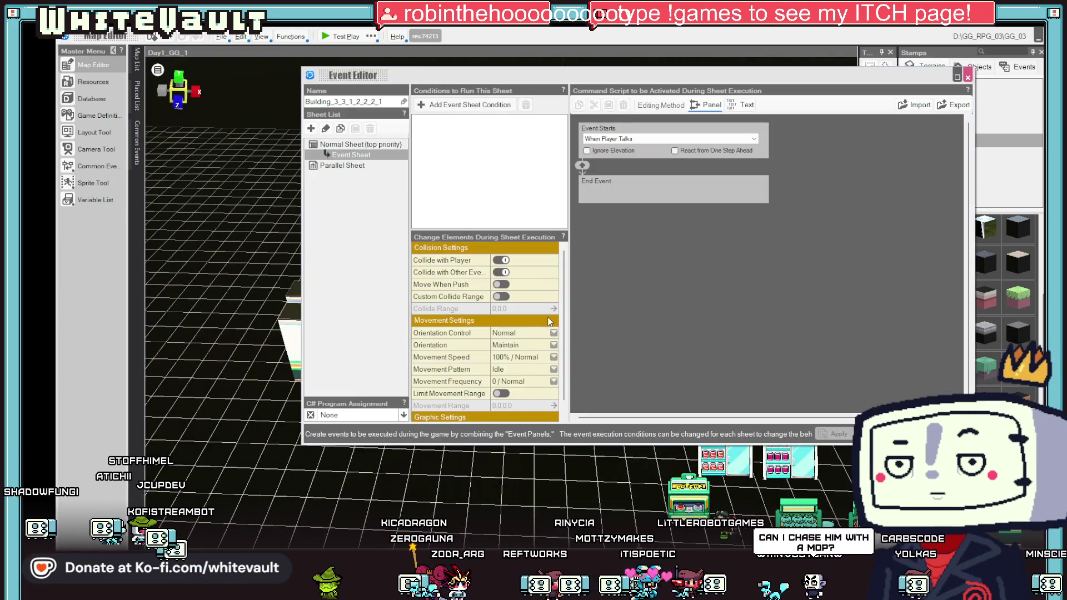
pyautogui.click(551, 406)
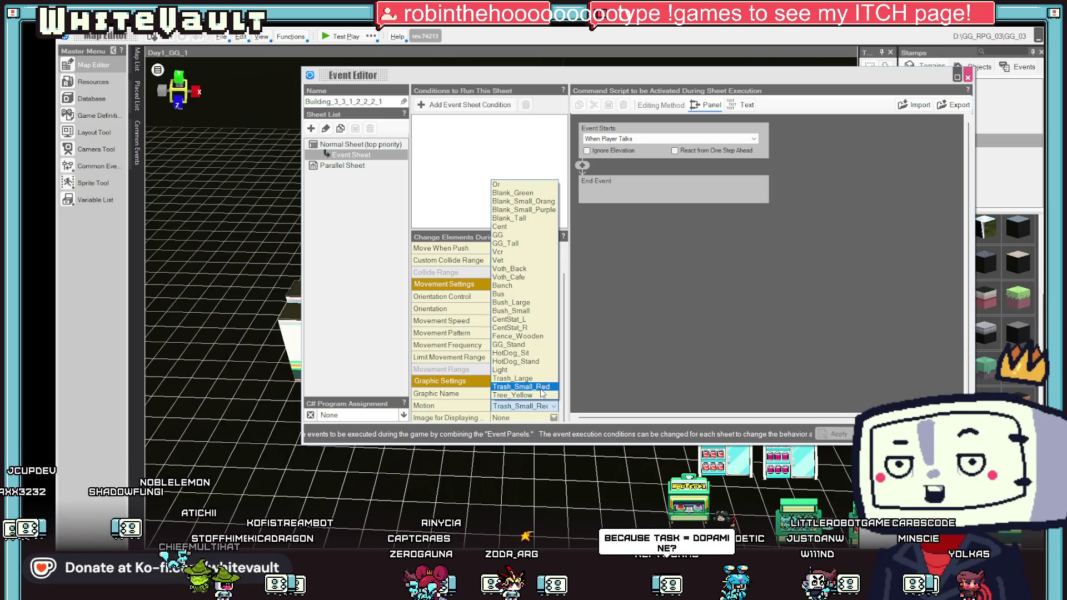
pyautogui.click(686, 374)
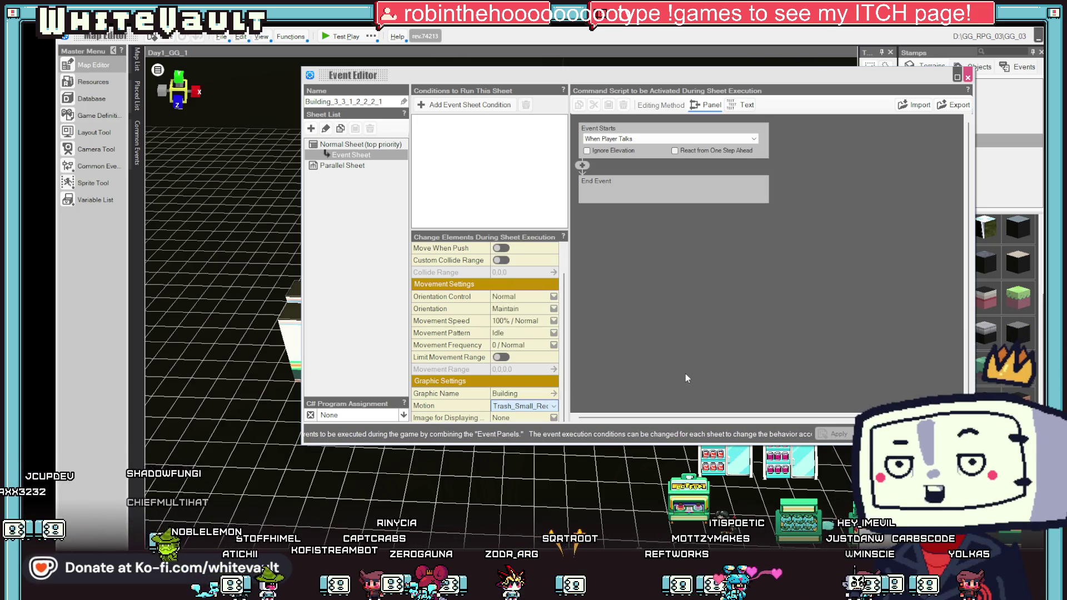
pyautogui.press('Return')
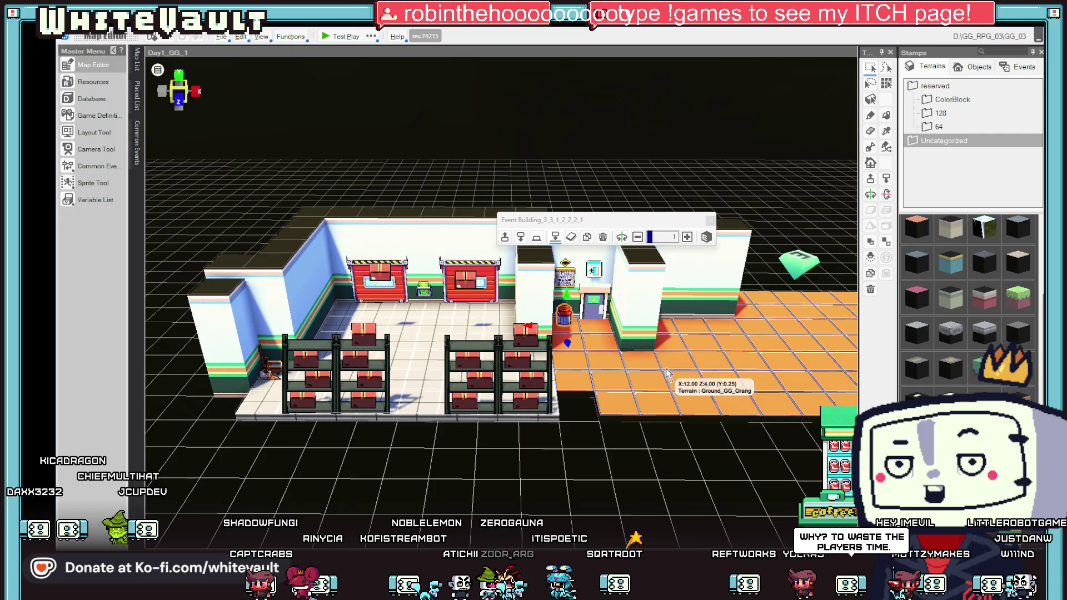
# Step: Select the boxes at the two red doors and view the orange room head-on
pyautogui.scroll(2, 669, 366)
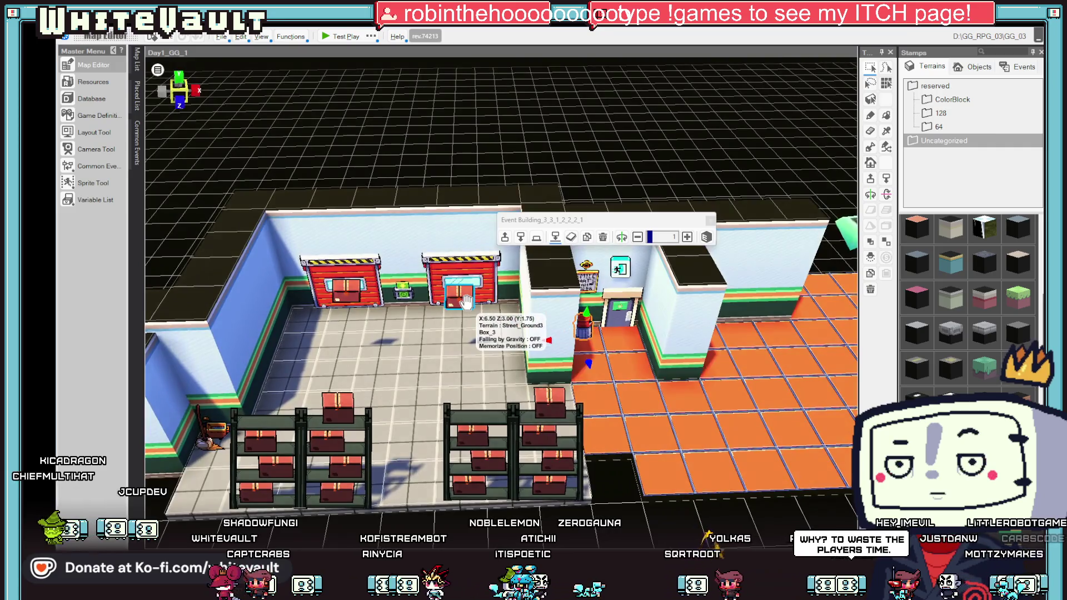
pyautogui.click(459, 325)
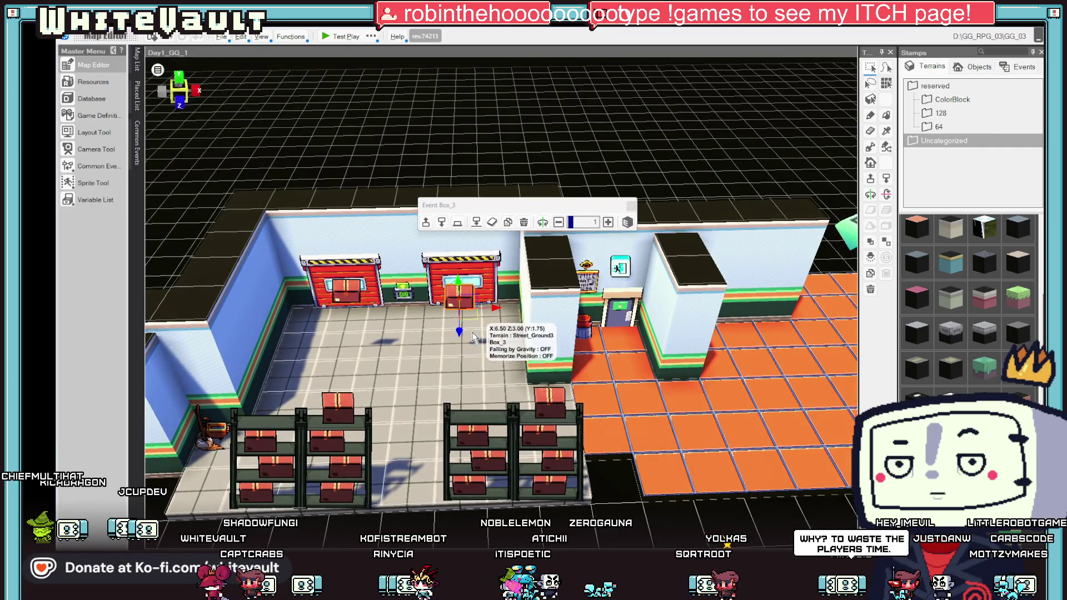
pyautogui.click(341, 315)
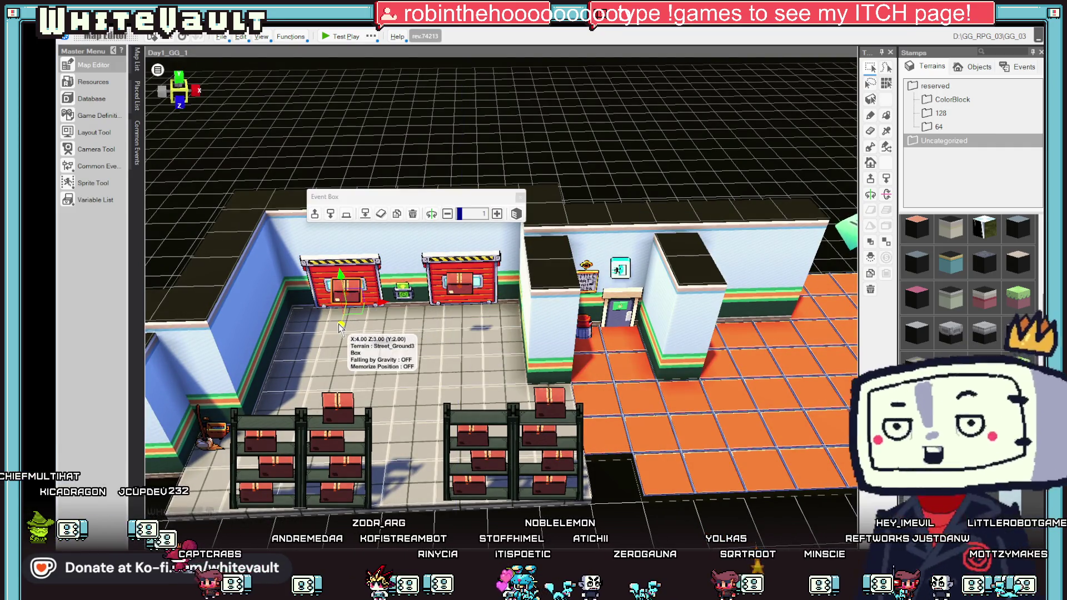
pyautogui.moveTo(341, 314); pyautogui.dragTo(354, 245)
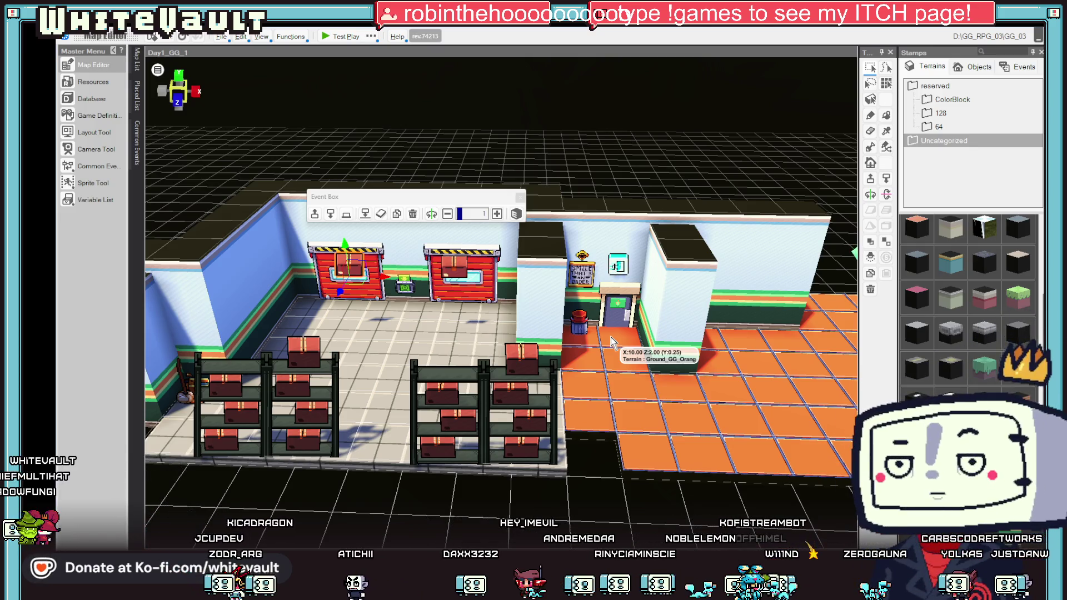
pyautogui.scroll(-3, 668, 390)
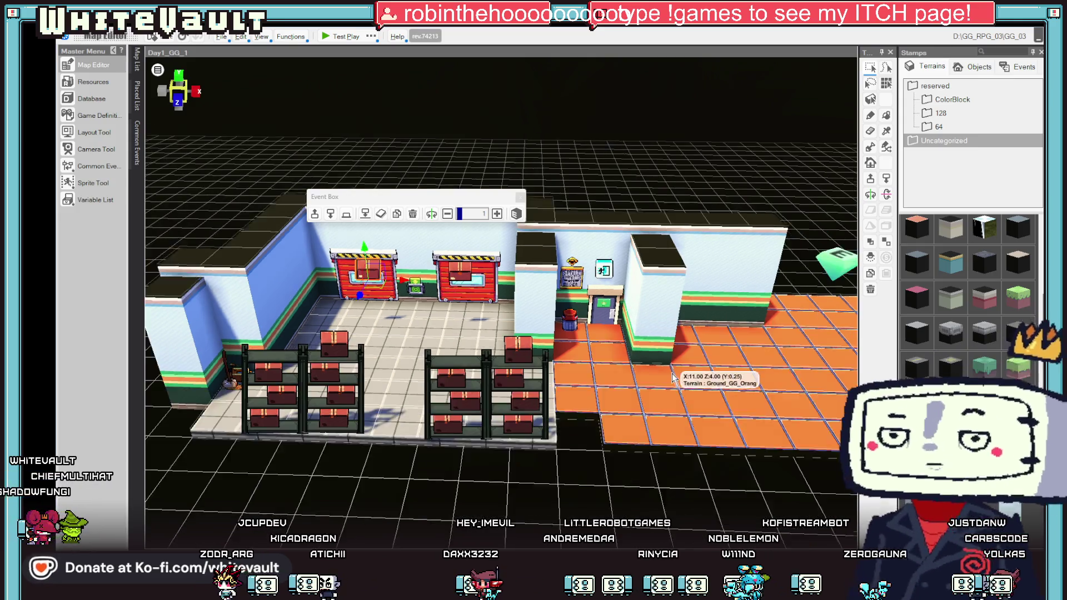
pyautogui.scroll(-2, 668, 390)
pyautogui.moveTo(672, 387)
pyautogui.mouseDown()
pyautogui.moveTo(688, 425)
pyautogui.moveTo(650, 439)
pyautogui.mouseUp()
# Step: Move display fridge GGObj_1_2 against the orange room's back wall
pyautogui.click(659, 453)
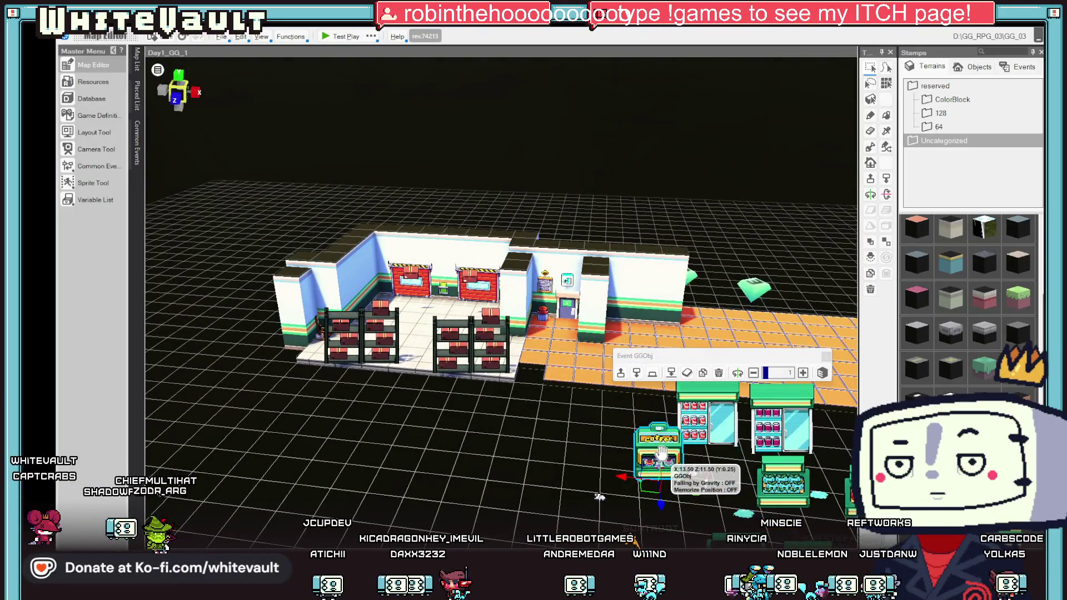
pyautogui.moveTo(740, 360); pyautogui.dragTo(747, 401)
pyautogui.click(754, 432)
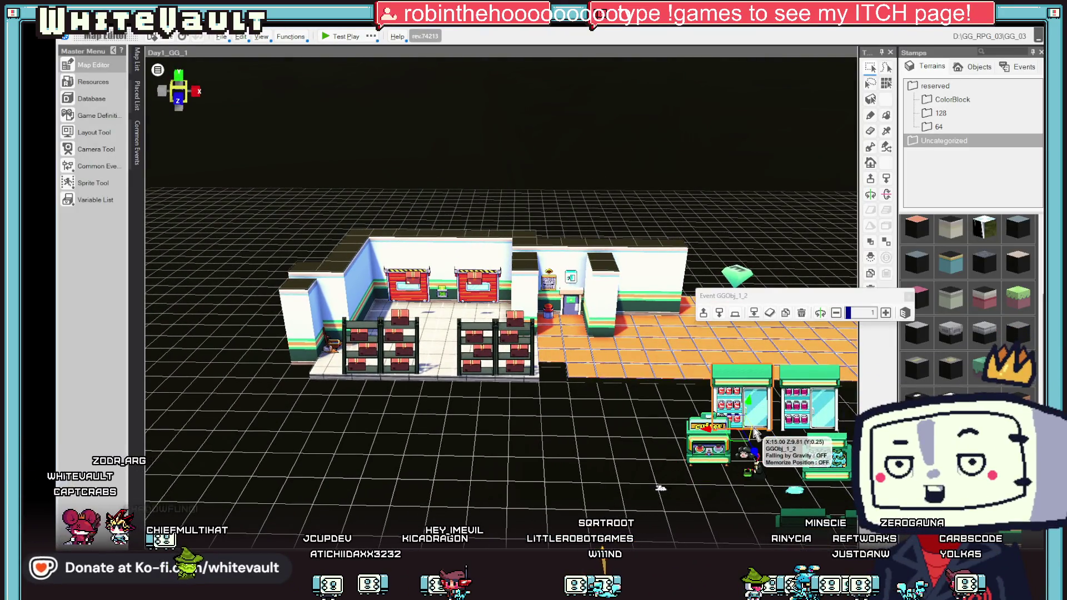
pyautogui.moveTo(753, 439)
pyautogui.mouseDown()
pyautogui.moveTo(720, 334)
pyautogui.moveTo(754, 328)
pyautogui.moveTo(680, 317)
pyautogui.moveTo(617, 256)
pyautogui.moveTo(720, 334)
pyautogui.moveTo(643, 310)
pyautogui.moveTo(682, 168)
pyautogui.mouseUp()
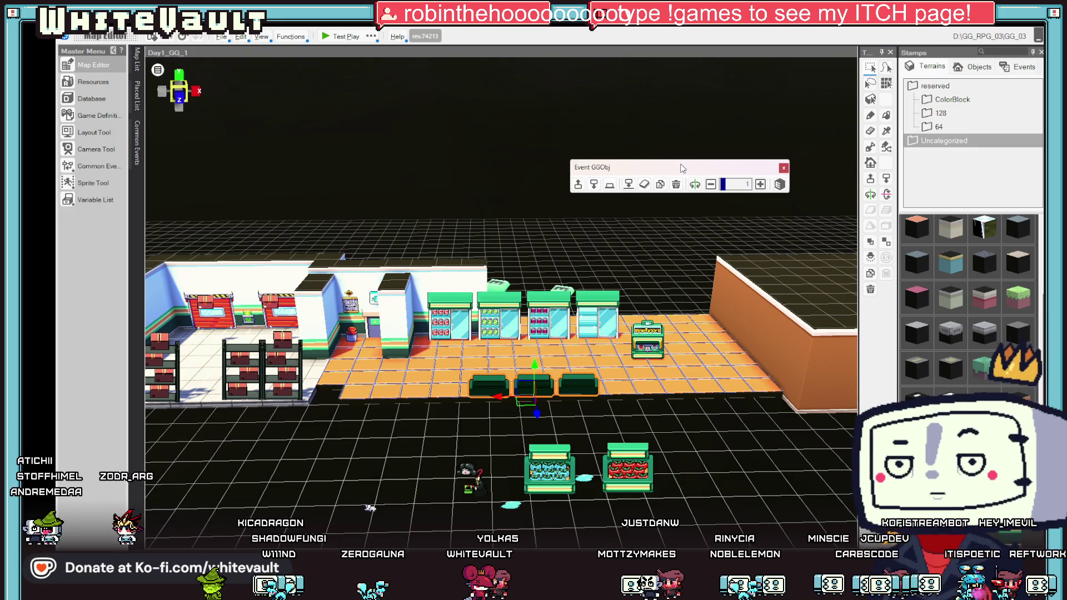
pyautogui.scroll(2, 756, 334)
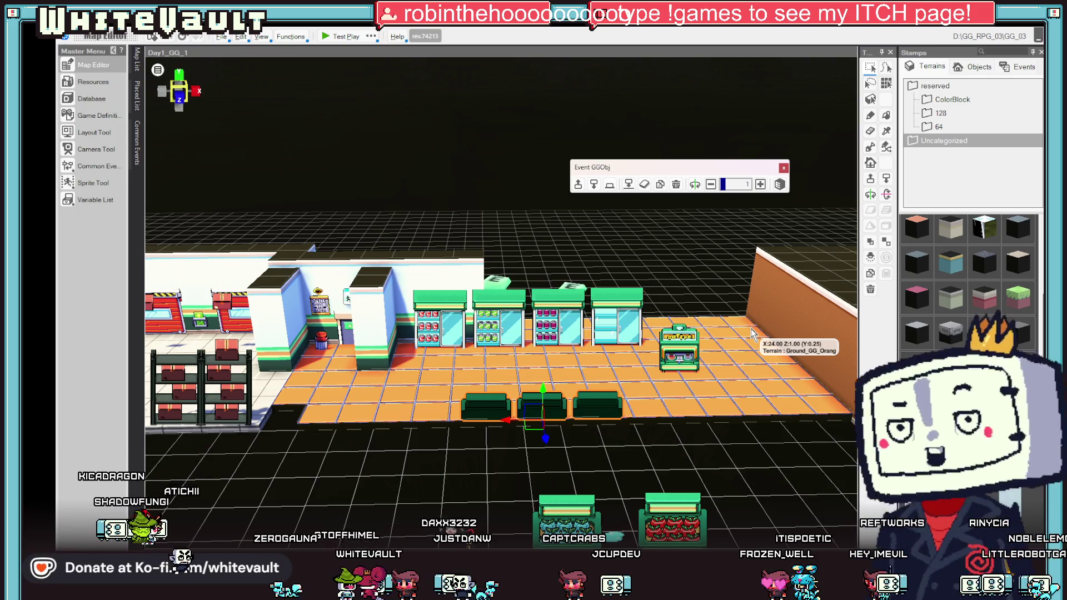
pyautogui.moveTo(752, 329)
pyautogui.mouseDown()
pyautogui.moveTo(726, 369)
pyautogui.moveTo(702, 371)
pyautogui.mouseUp()
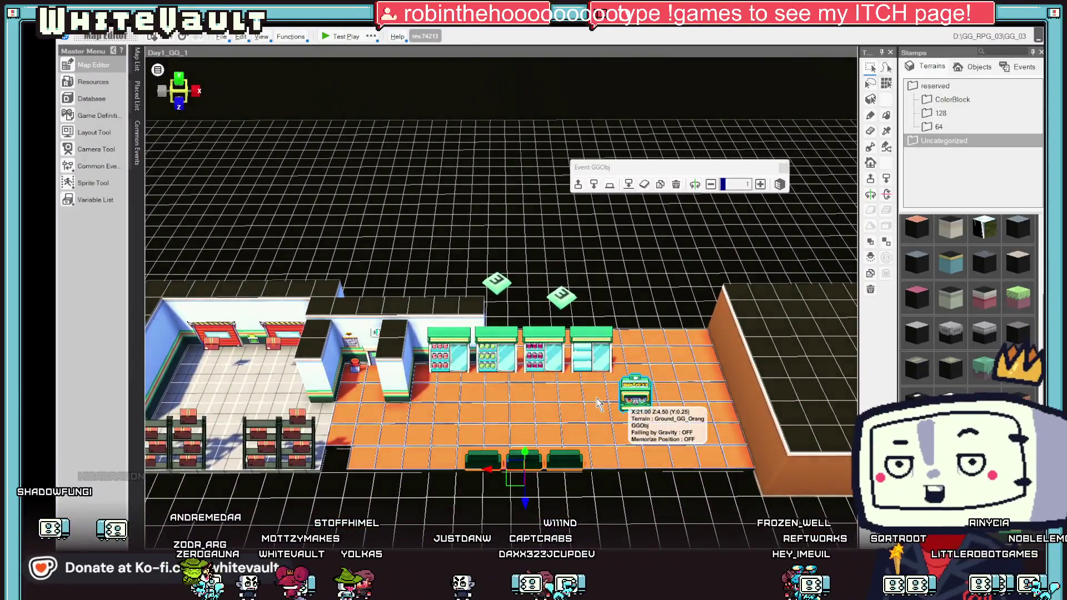
pyautogui.moveTo(598, 404); pyautogui.dragTo(678, 400)
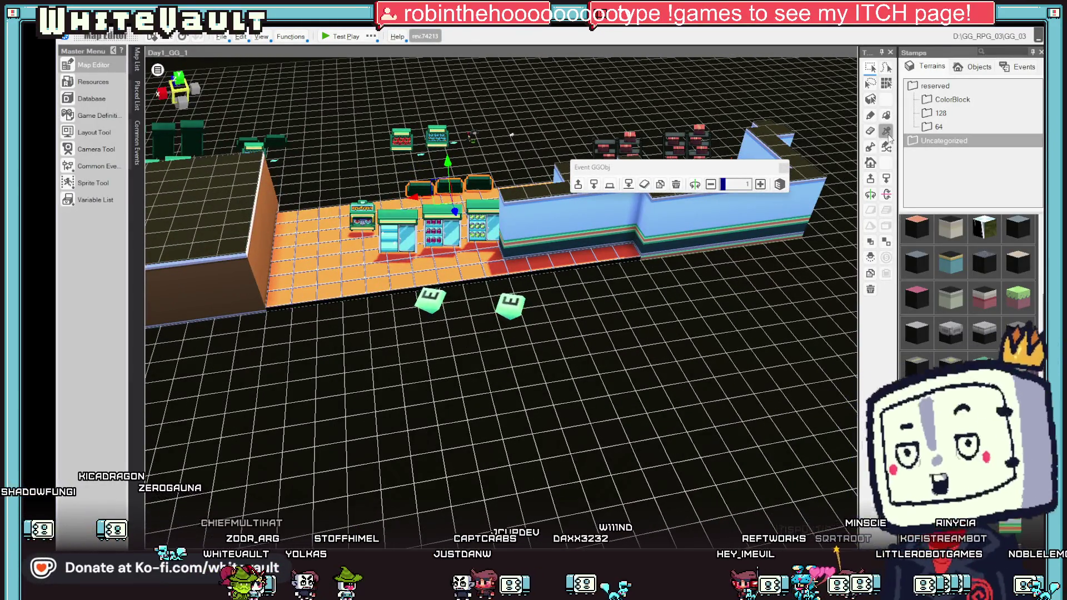
# Step: Paint grey floor tiles along the blue wall's base out to the room's corner
pyautogui.click(709, 242)
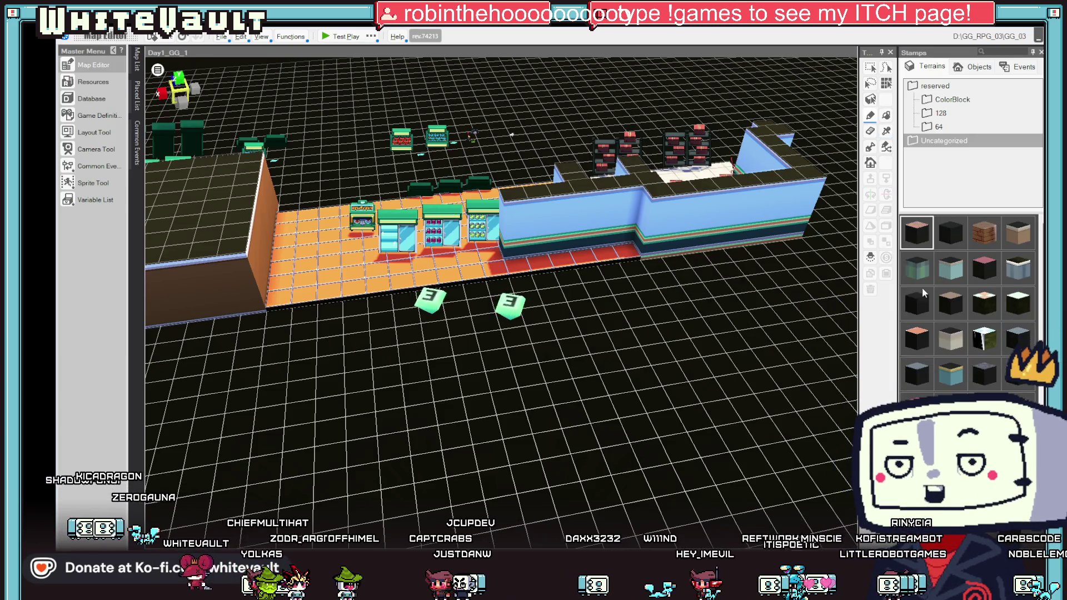
pyautogui.moveTo(626, 252); pyautogui.dragTo(535, 269)
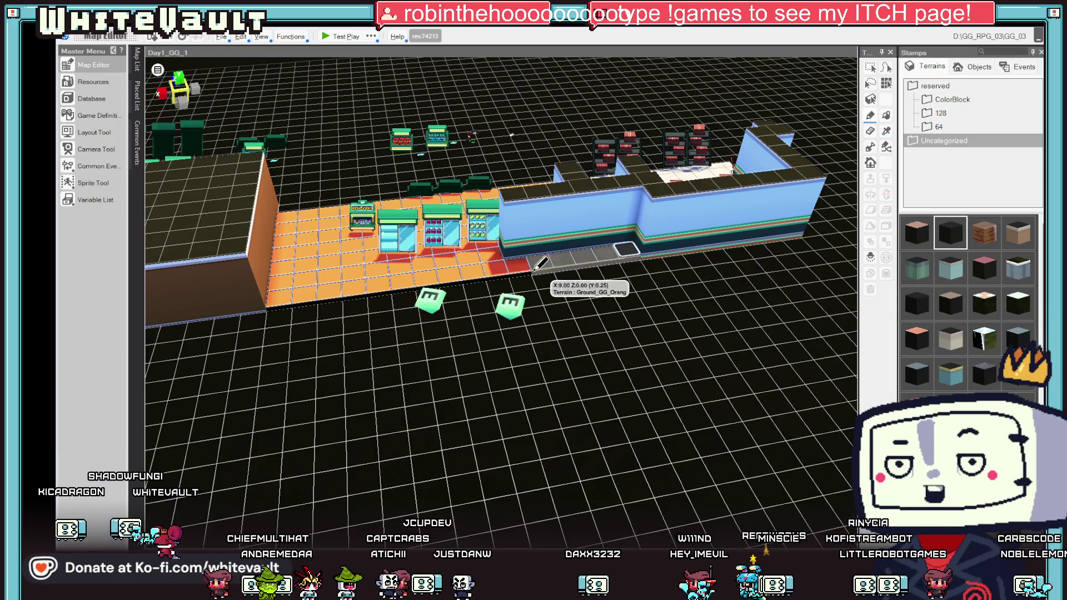
pyautogui.moveTo(467, 272); pyautogui.dragTo(278, 297)
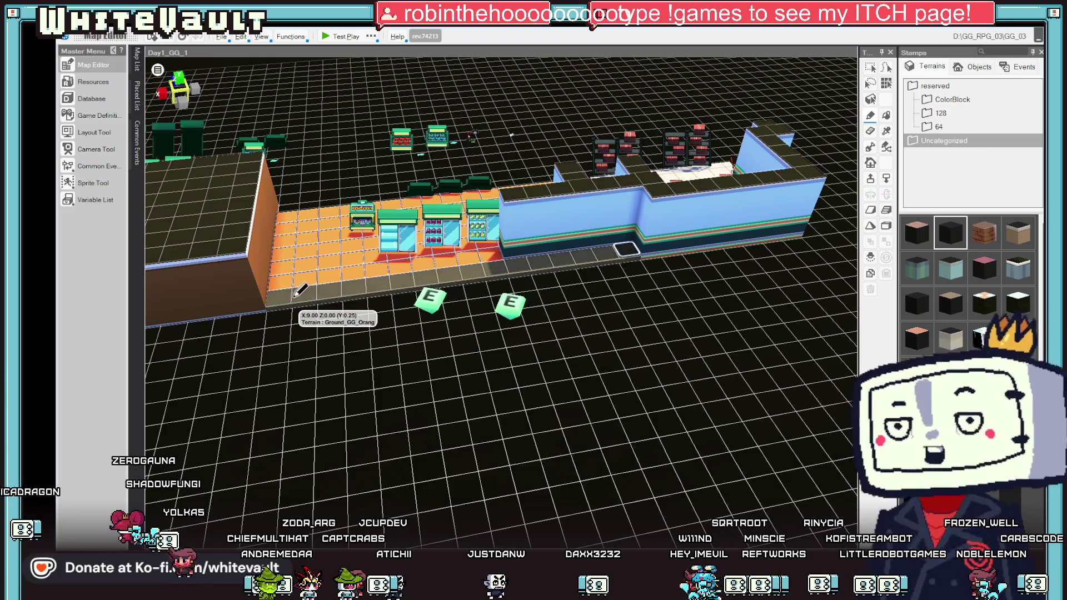
pyautogui.moveTo(747, 217)
pyautogui.mouseDown()
pyautogui.moveTo(639, 334)
pyautogui.moveTo(738, 336)
pyautogui.mouseUp()
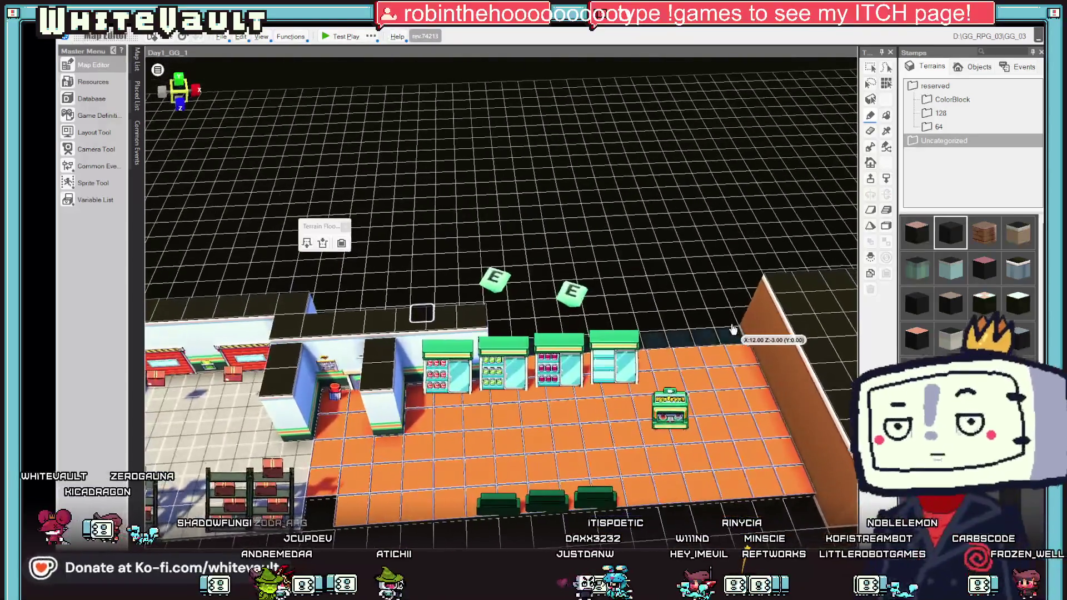
pyautogui.scroll(-3, 524, 345)
pyautogui.scroll(4, 555, 342)
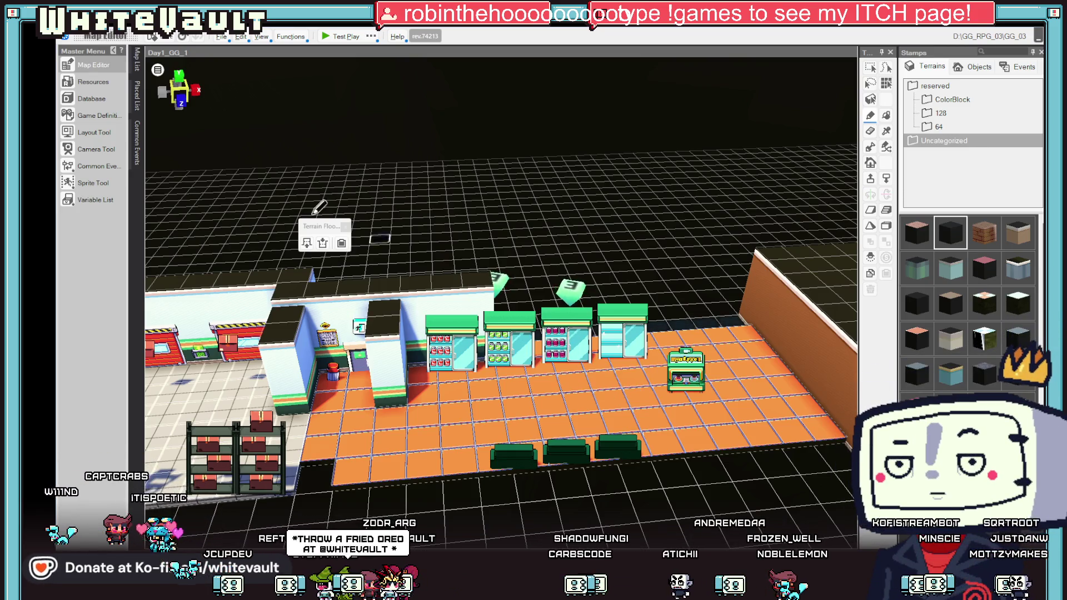
# Step: Make a floor tile the player's starting point and test play from there
pyautogui.click(333, 41)
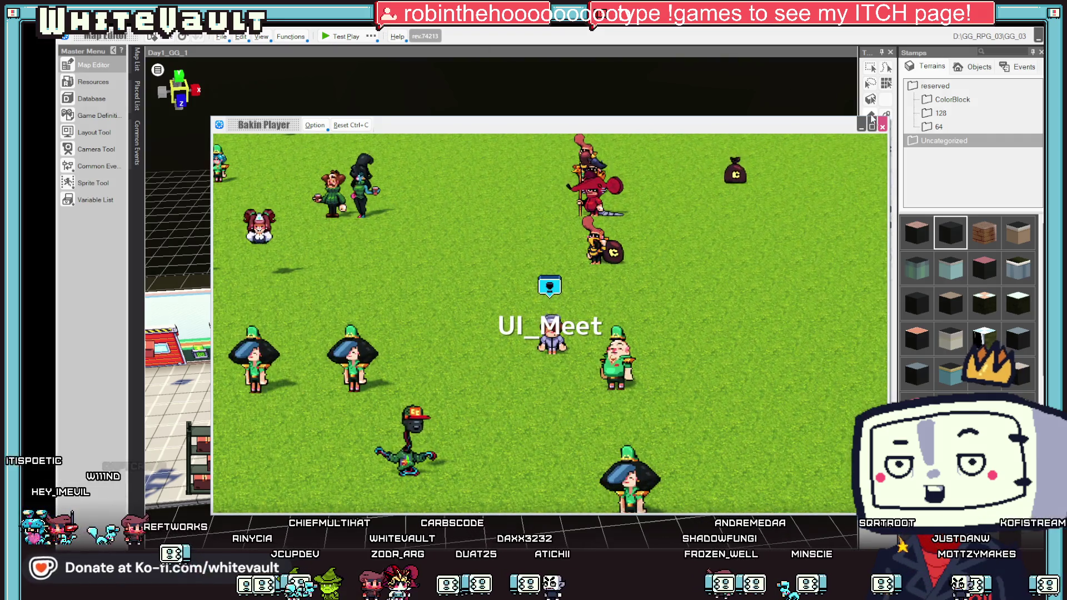
pyautogui.click(883, 126)
pyautogui.rightClick(366, 417)
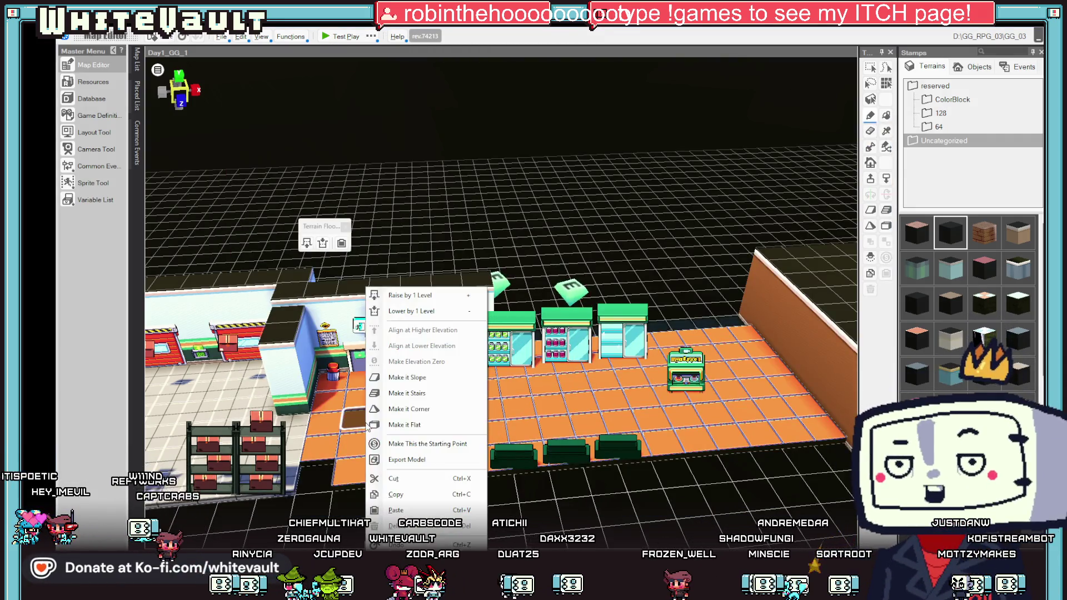
pyautogui.click(434, 444)
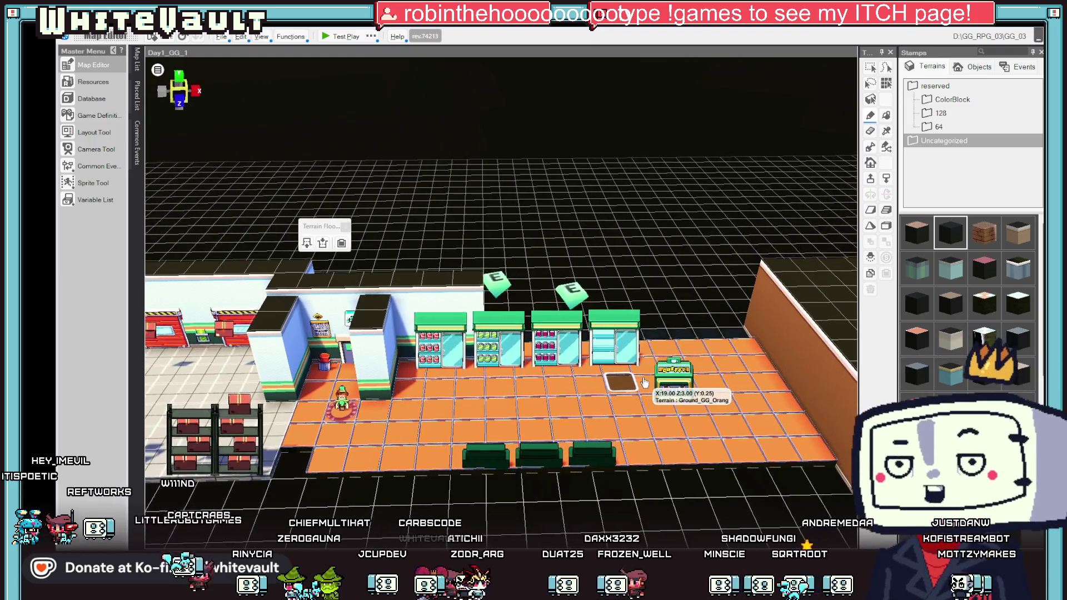
pyautogui.click(345, 38)
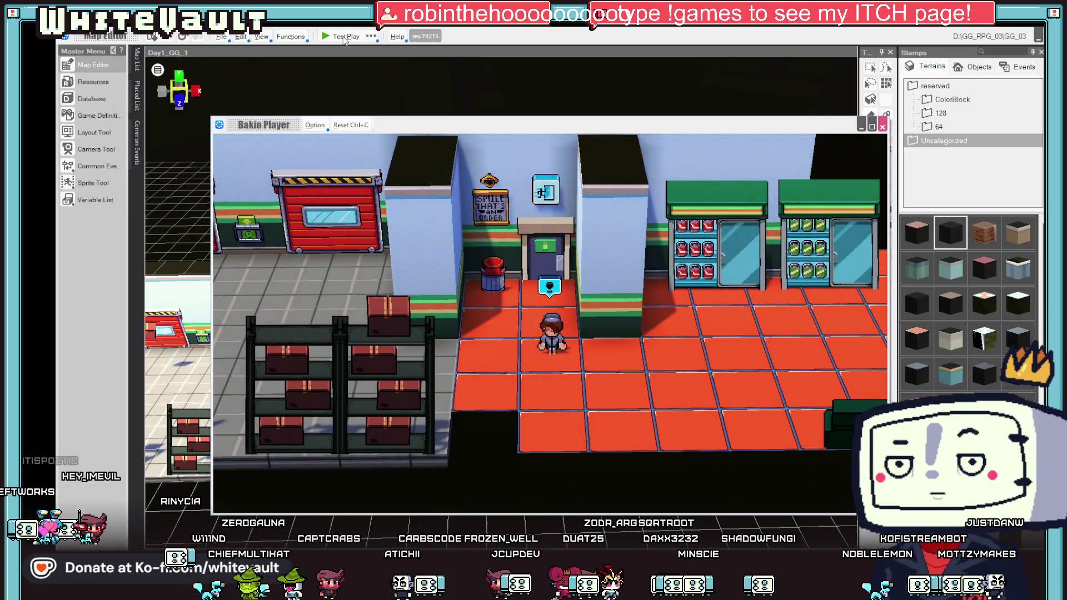
# Step: Walk the character between the fridges and coffee machine, then close the player
pyautogui.press('Right')
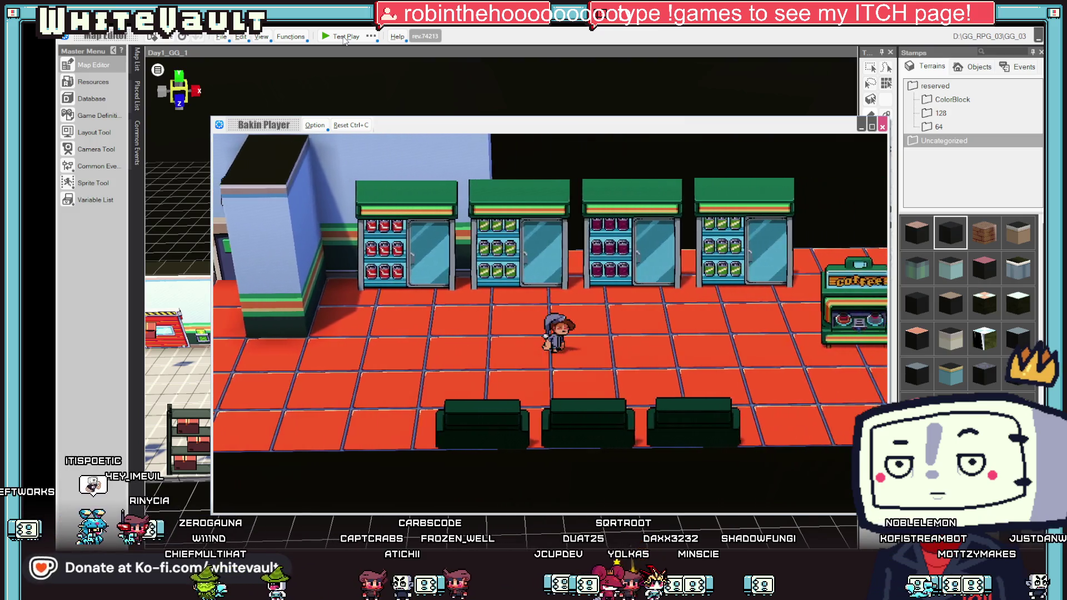
pyautogui.press('Right')
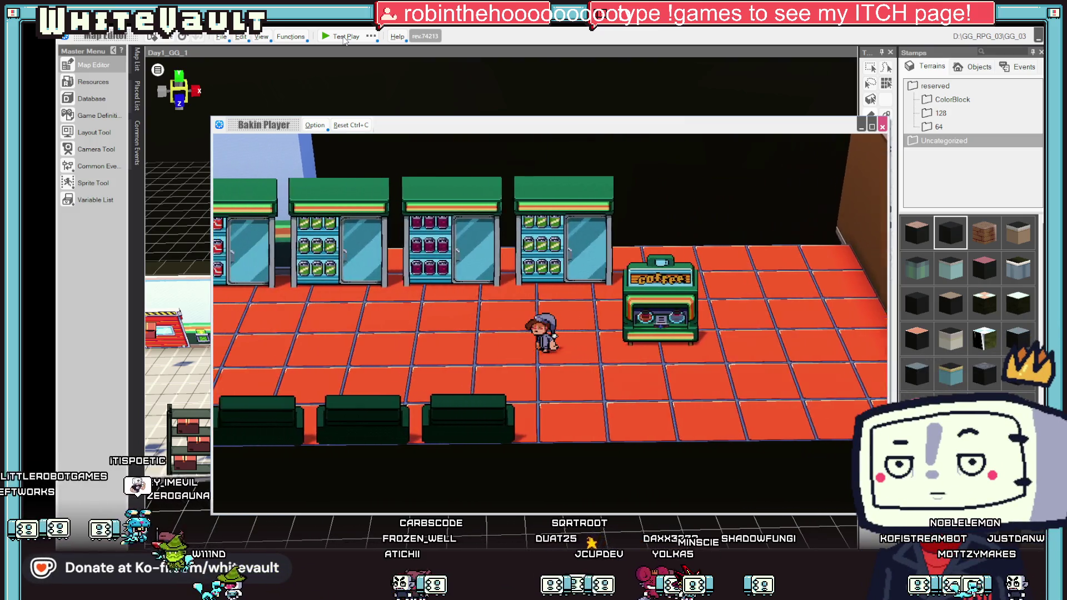
pyautogui.press('Left')
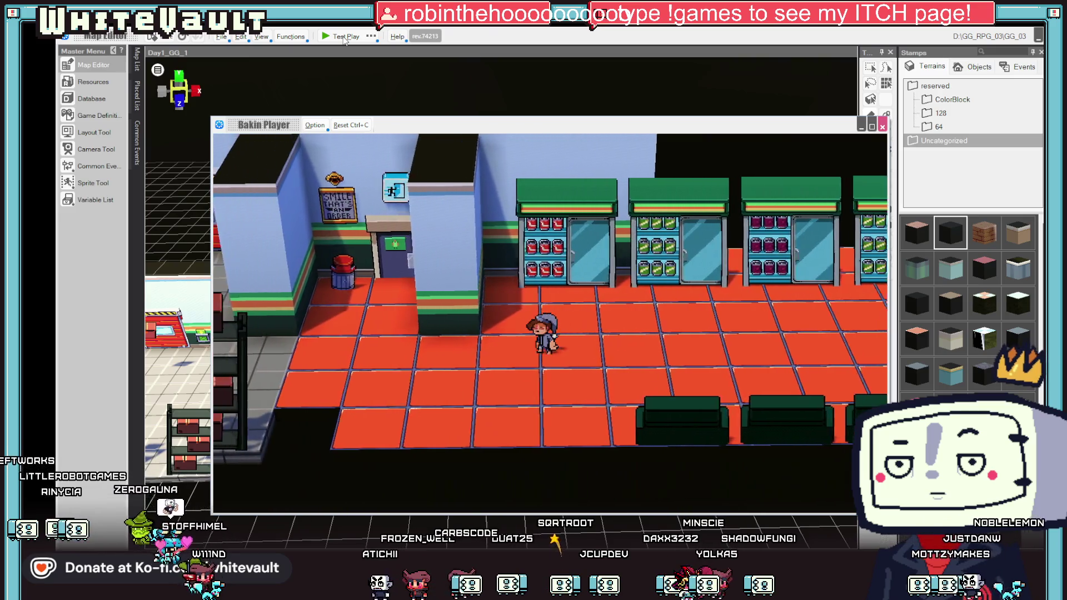
pyautogui.press('Right')
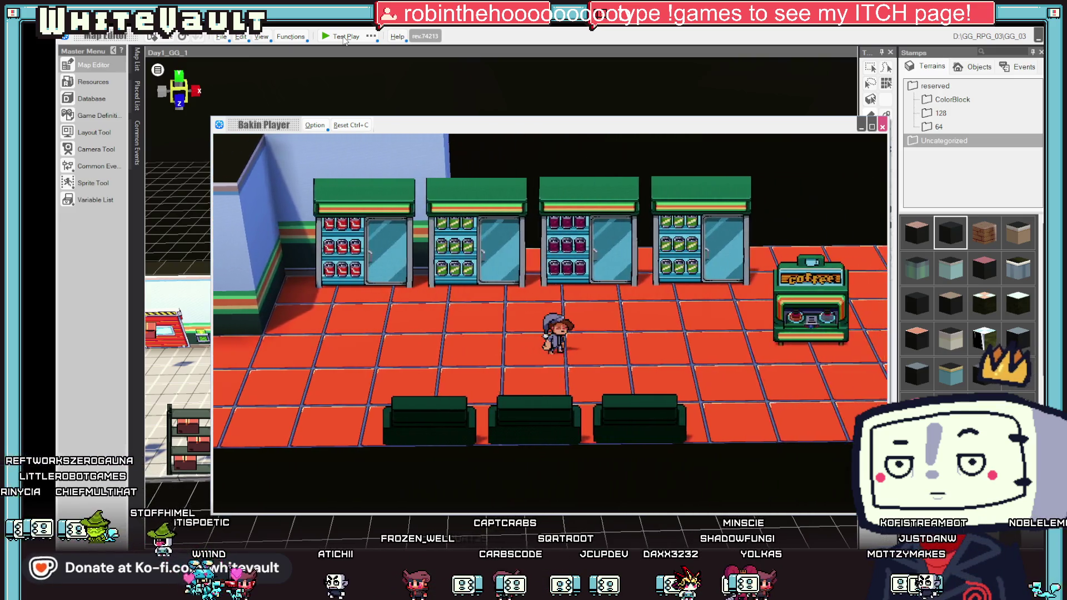
pyautogui.press('Left')
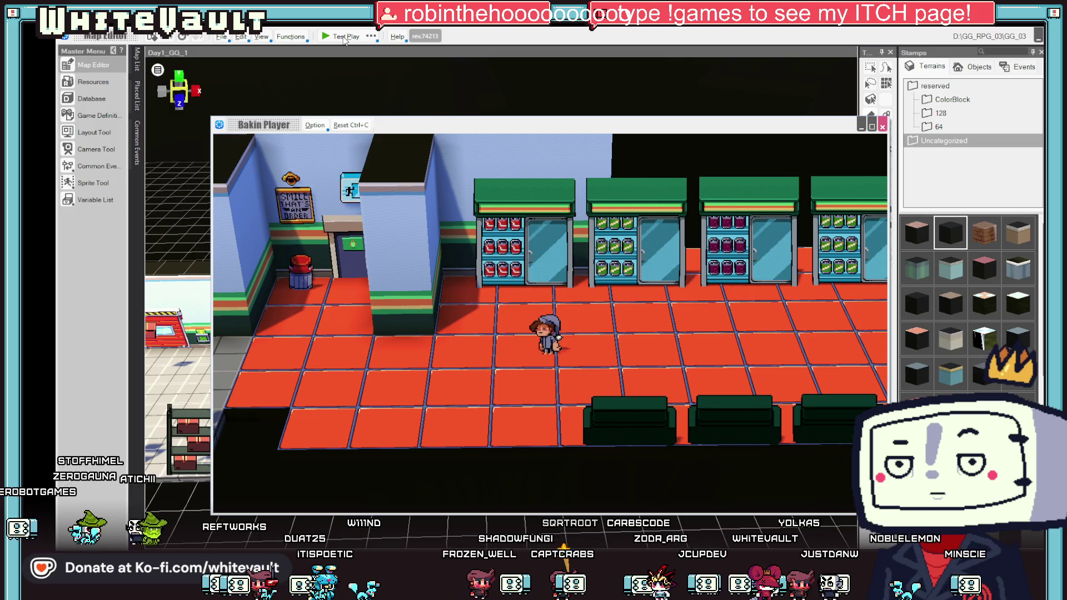
pyautogui.press('Right')
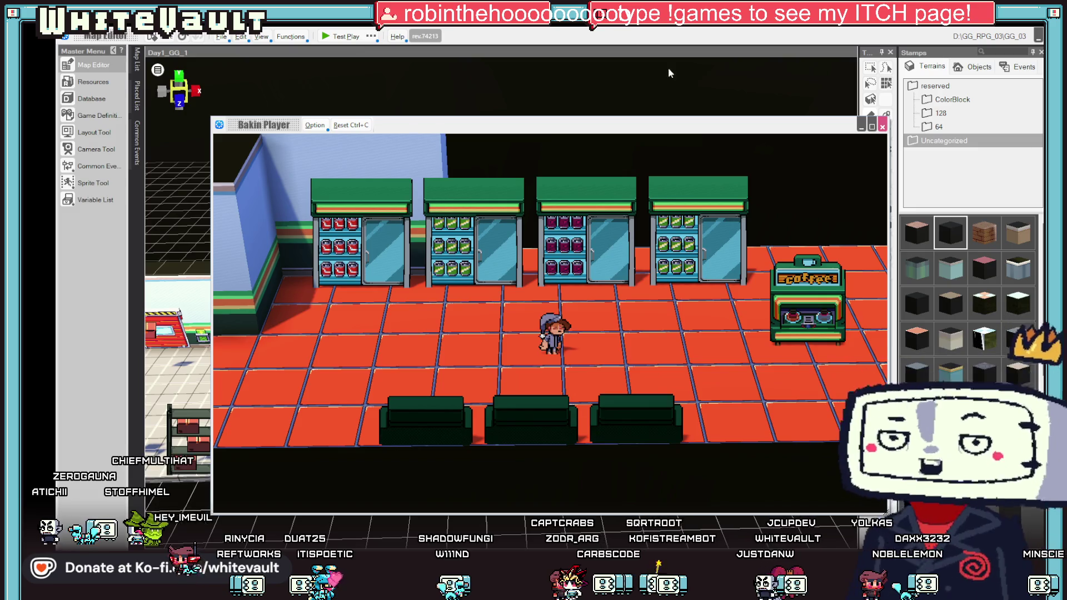
pyautogui.click(882, 126)
pyautogui.scroll(-4, 650, 439)
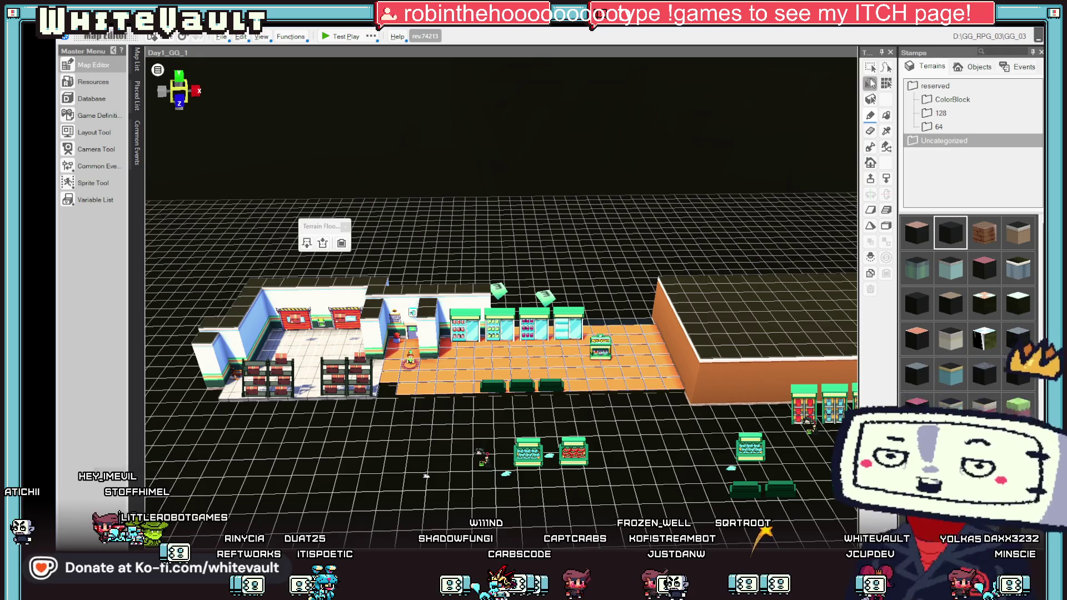
# Step: Drag the stray event object onto the store floor and nudge it one grid step left
pyautogui.press('Escape')
pyautogui.moveTo(540, 447); pyautogui.dragTo(524, 388)
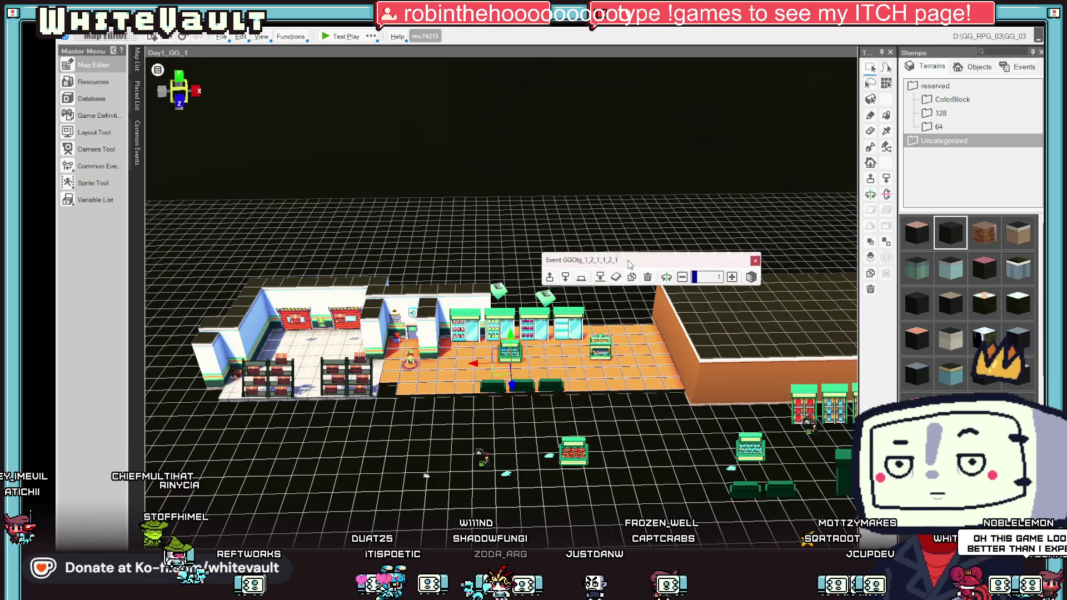
pyautogui.scroll(2, 500, 395)
pyautogui.press('Left')
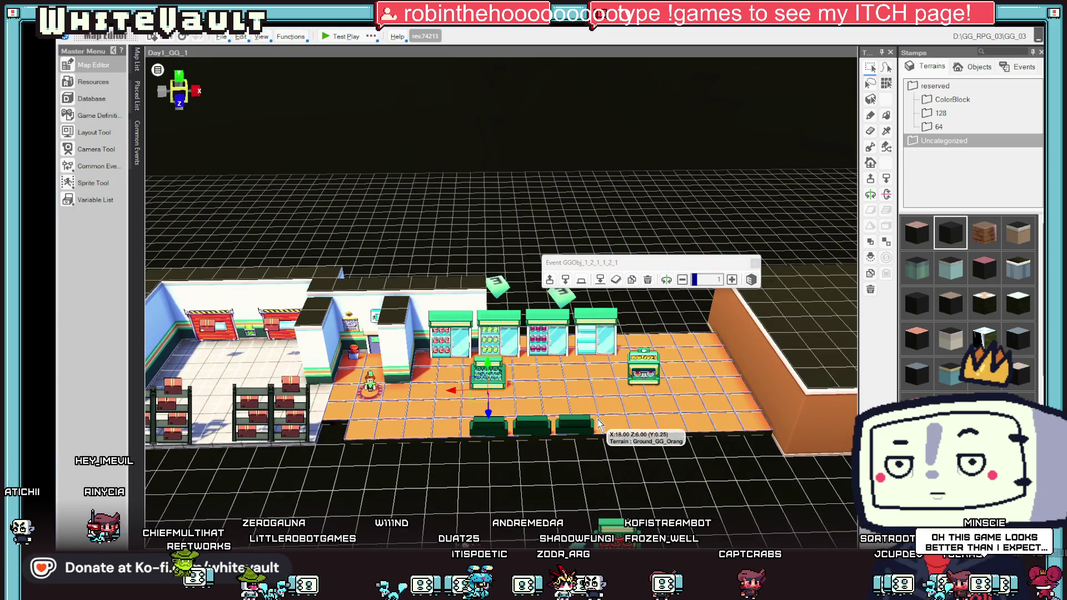
pyautogui.scroll(-5, 600, 425)
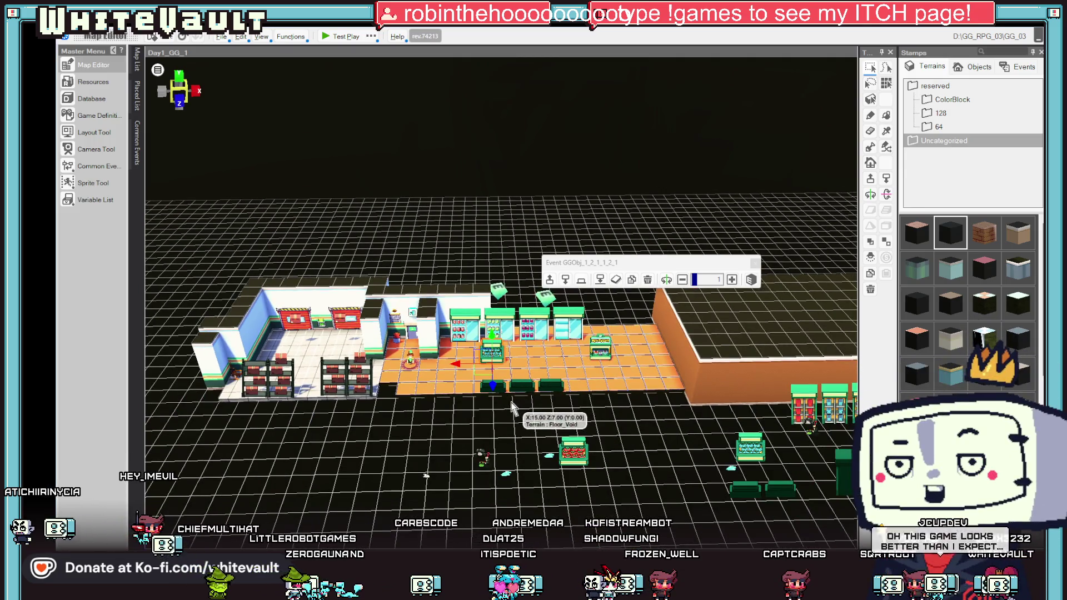
pyautogui.scroll(4, 356, 306)
# Step: Open the 0_Intro map from the Map List and test play it
pyautogui.click(136, 58)
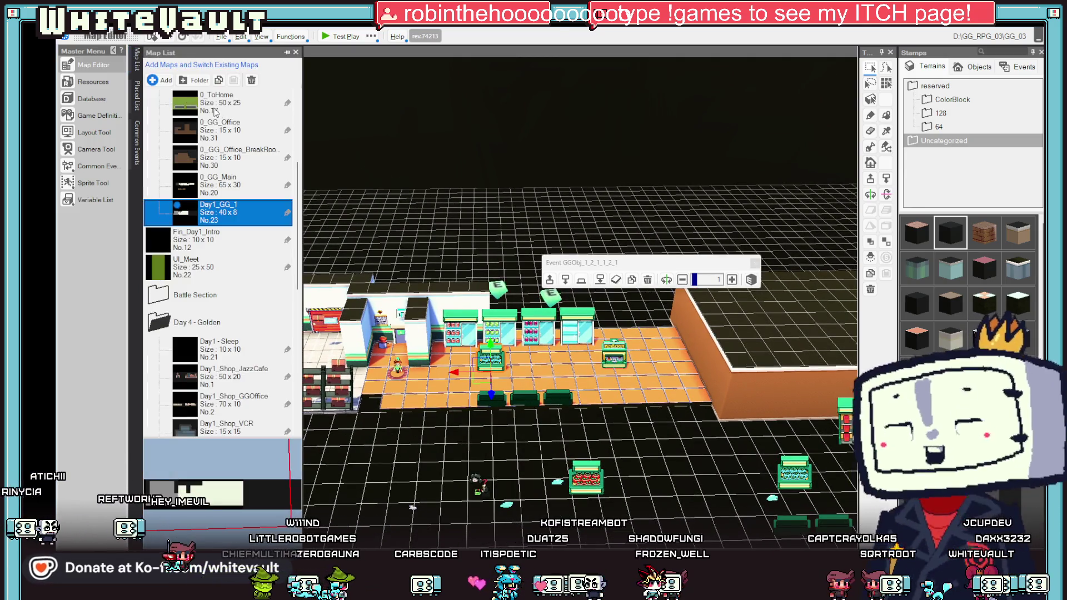
pyautogui.scroll(3, 239, 131)
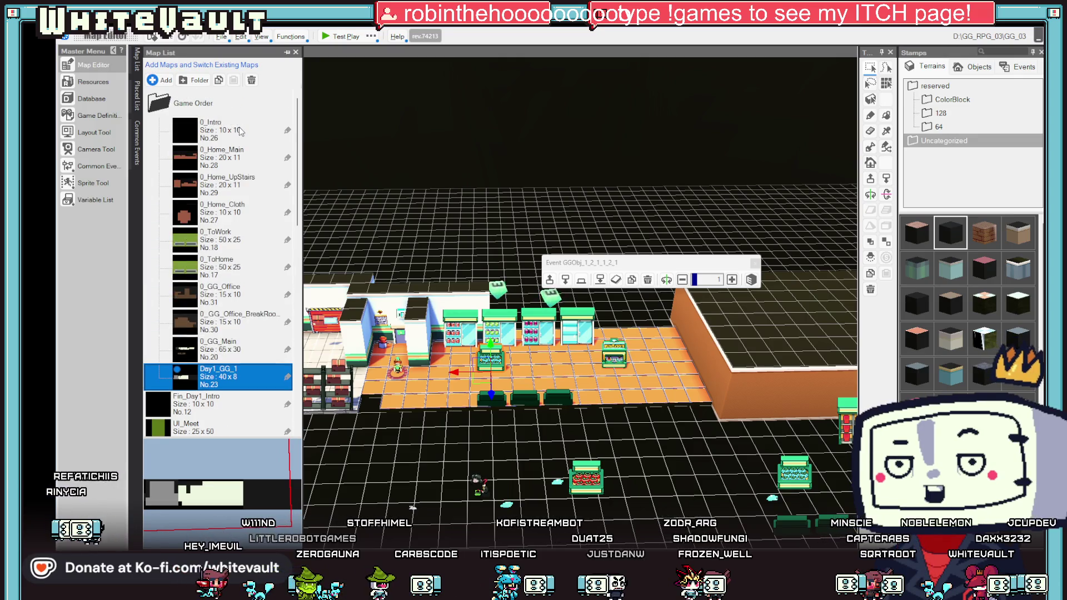
pyautogui.doubleClick(239, 131)
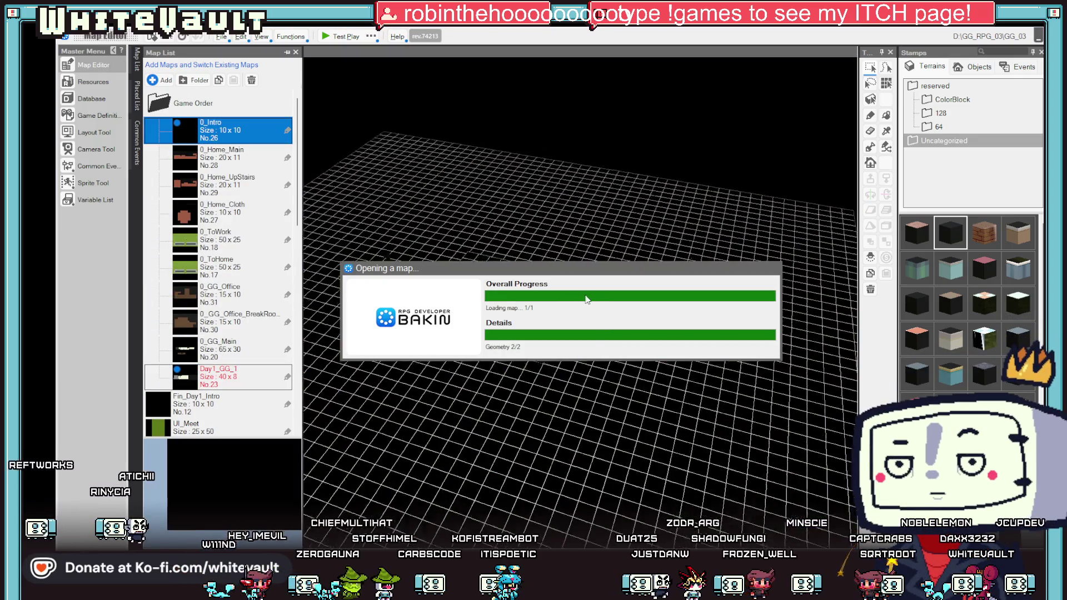
pyautogui.rightClick(504, 287)
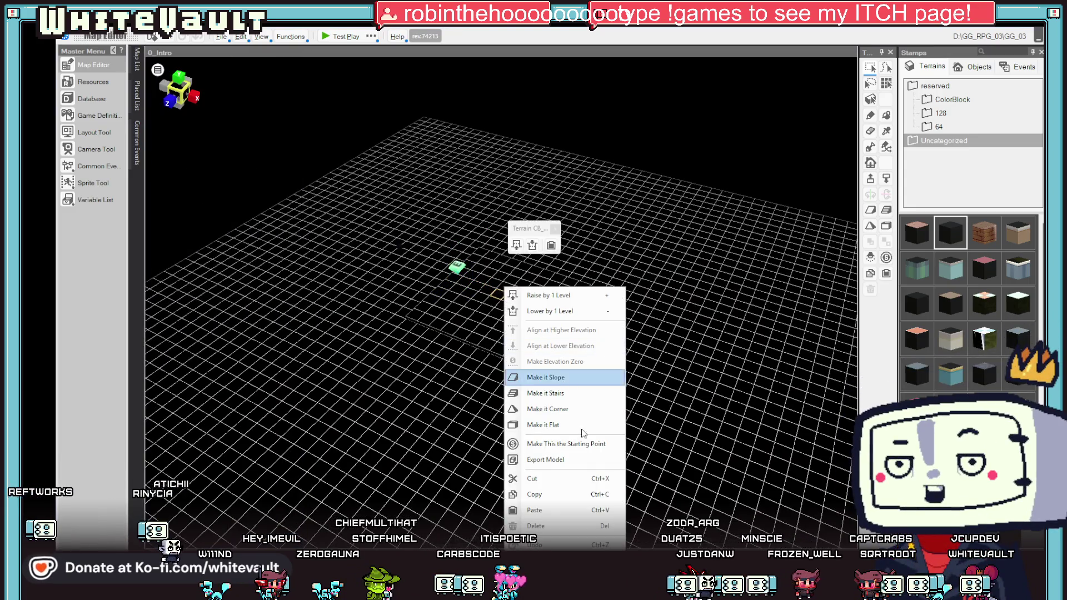
pyautogui.click(546, 378)
pyautogui.click(332, 36)
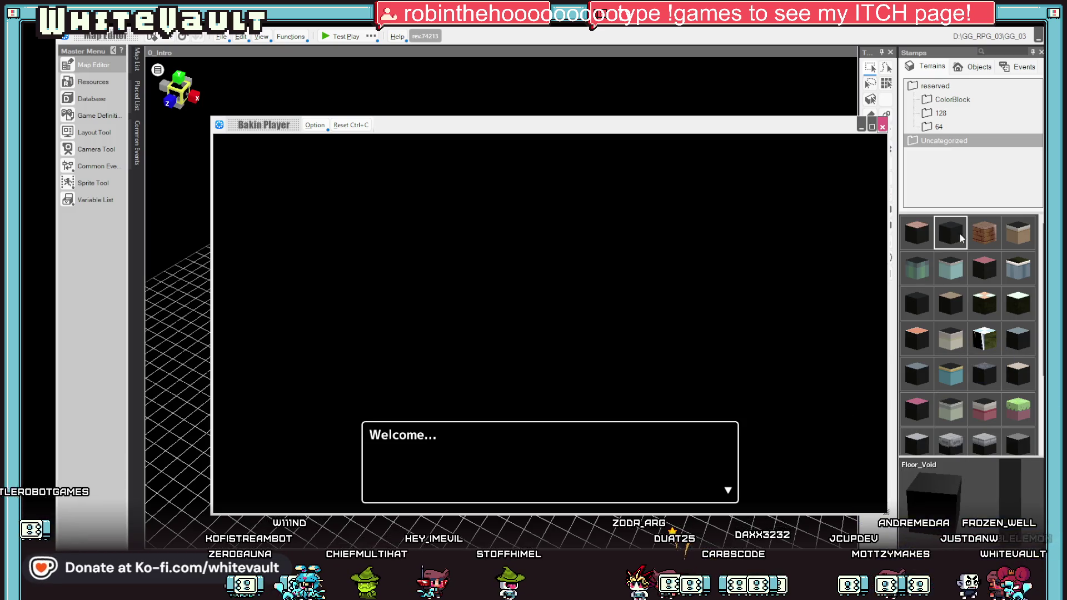
# Step: Maximize the test player, answer Yes at Welcome, then choose '...wake up' and Yes
pyautogui.click(872, 129)
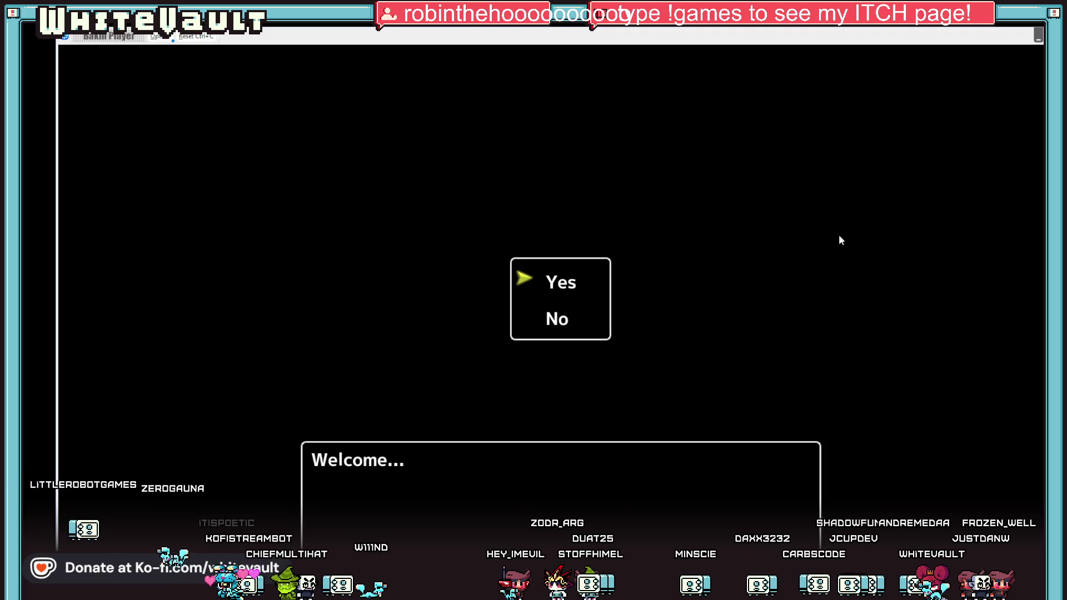
pyautogui.press('Return')
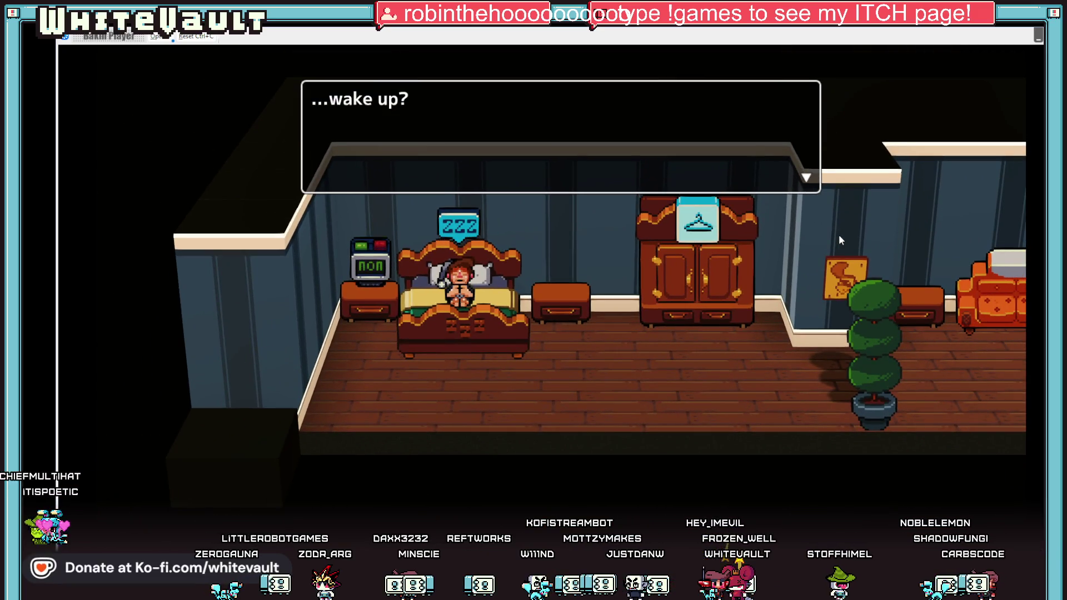
pyautogui.press('Return')
pyautogui.press('Return')
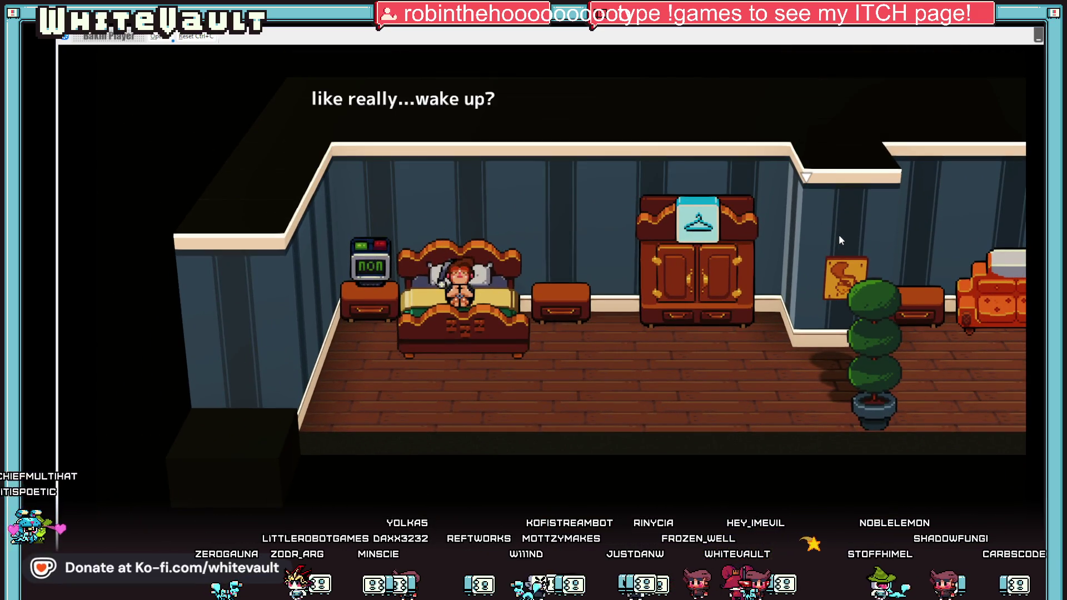
pyautogui.press('Return')
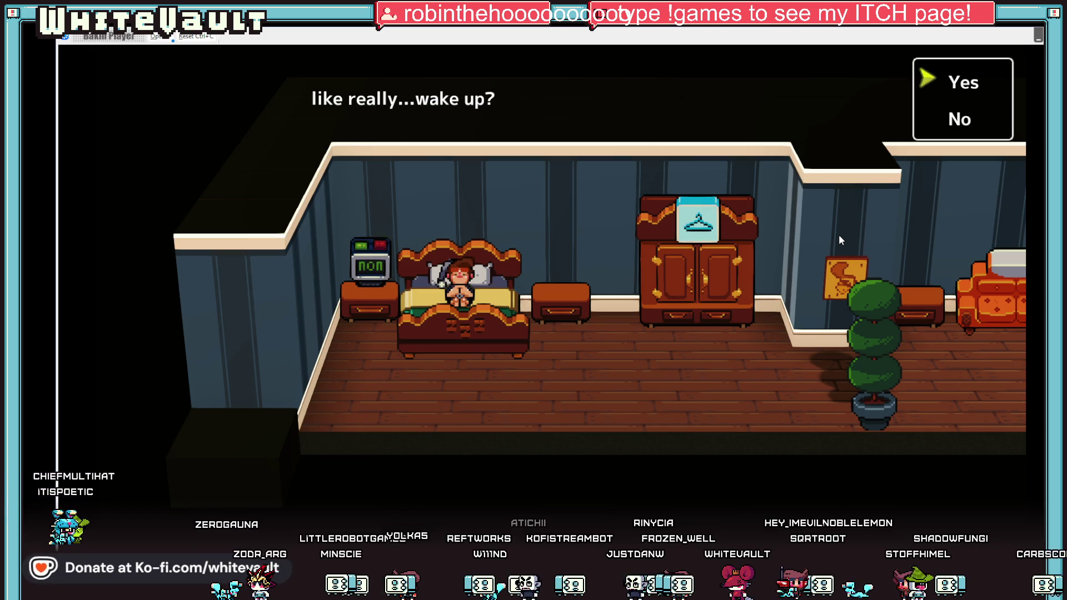
pyautogui.press('Return')
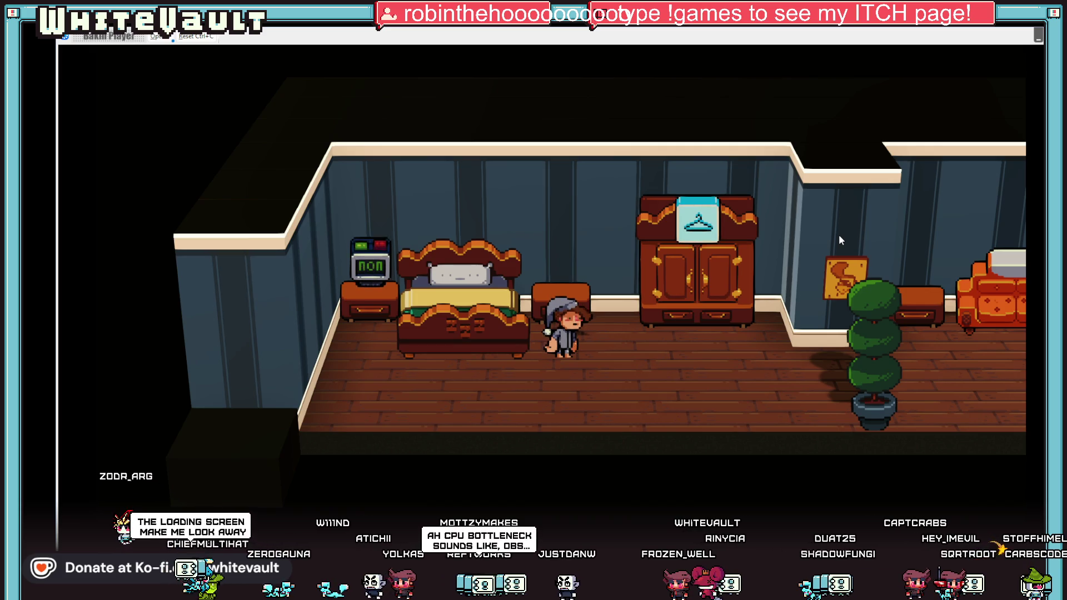
# Step: Walk to the wardrobe and change the character into the employee uniform
pyautogui.press('Right')
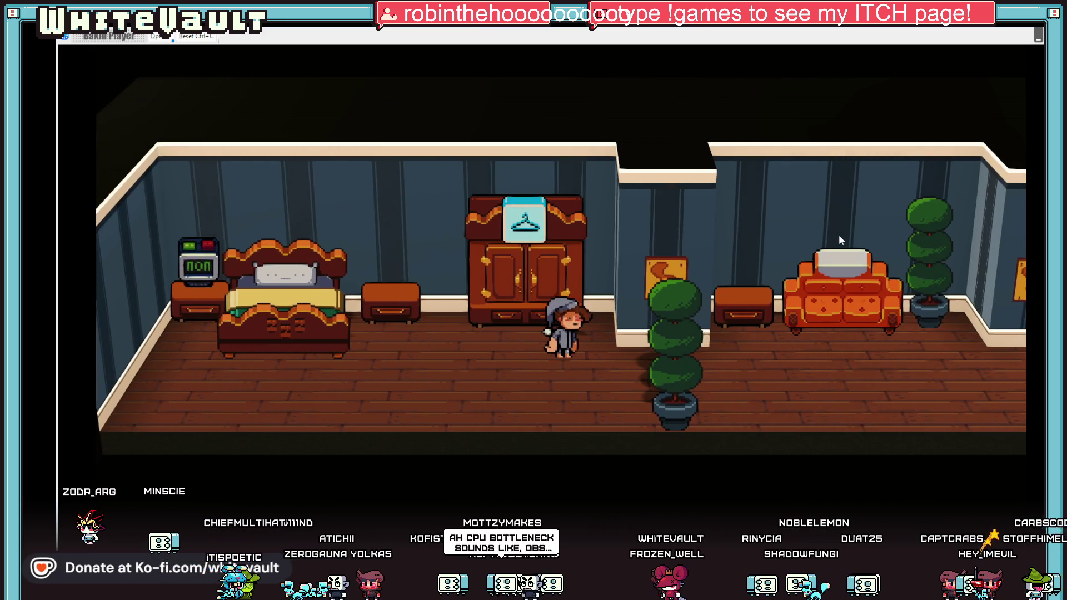
pyautogui.press('Up')
pyautogui.press('Return')
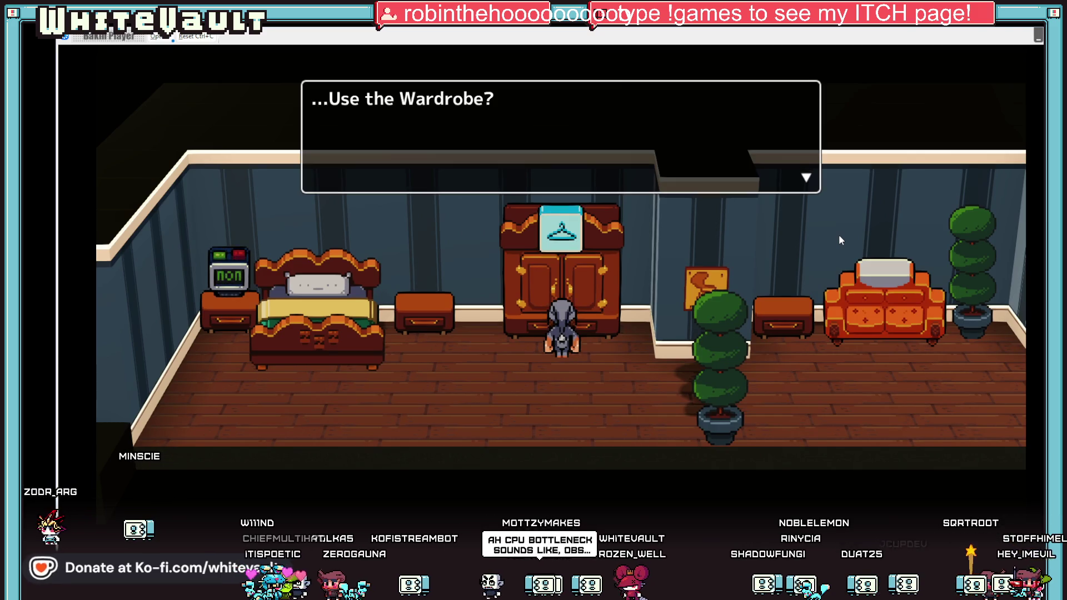
pyautogui.press('Return')
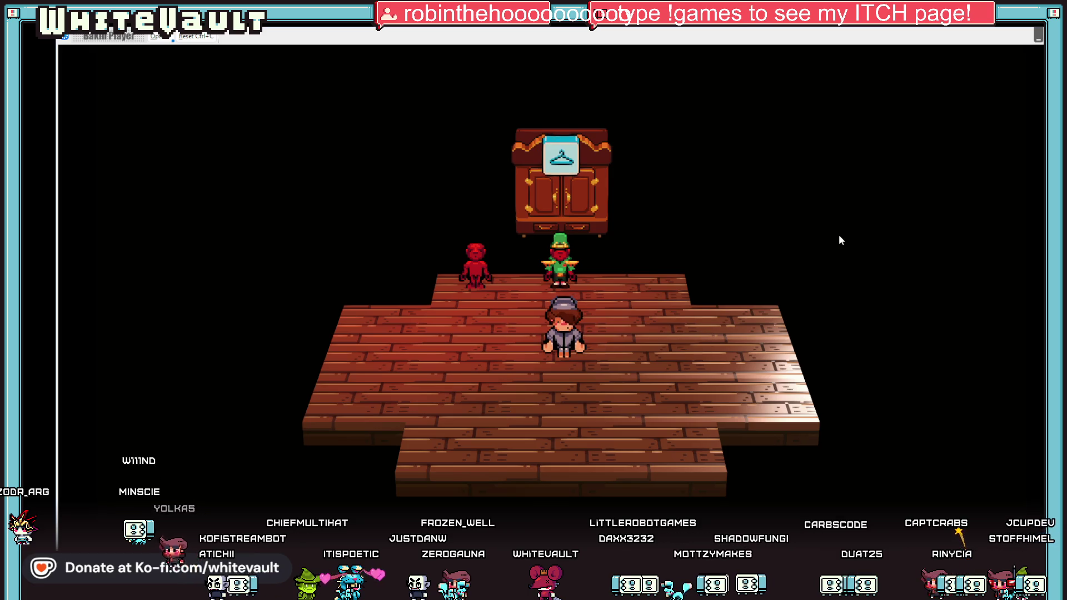
pyautogui.press('Up')
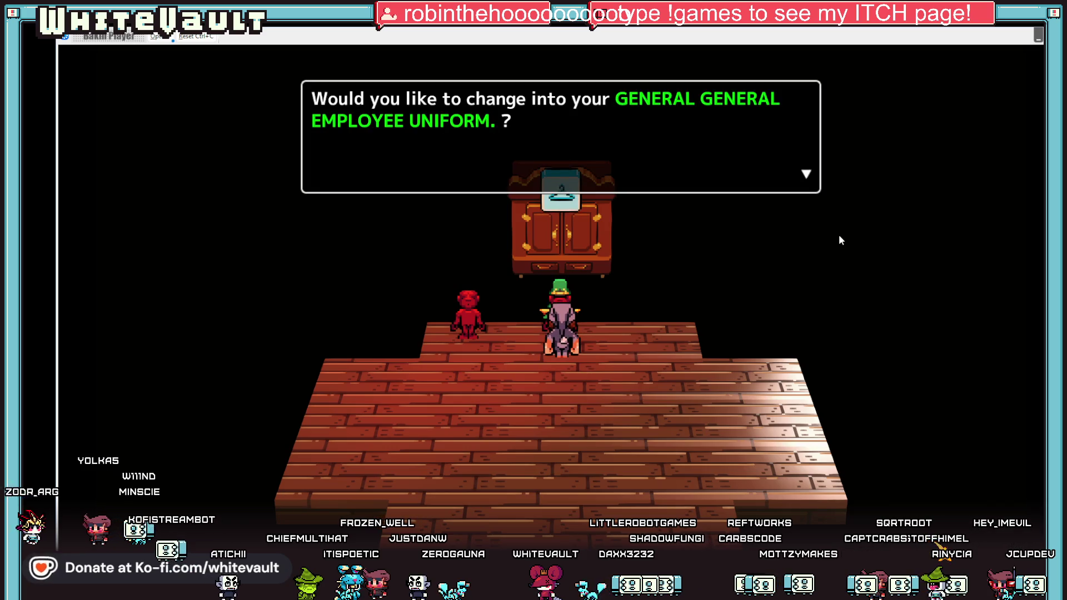
pyautogui.press('z')
pyautogui.press('z')
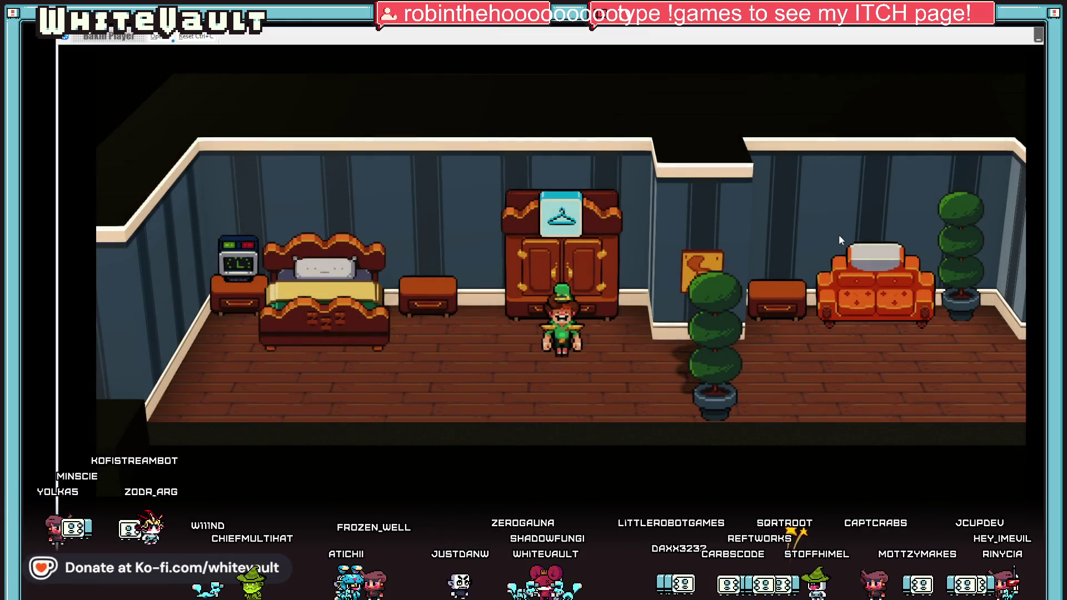
# Step: Walk right past the bed and counter, up the corridor, then left to below the door
pyautogui.press('Left')
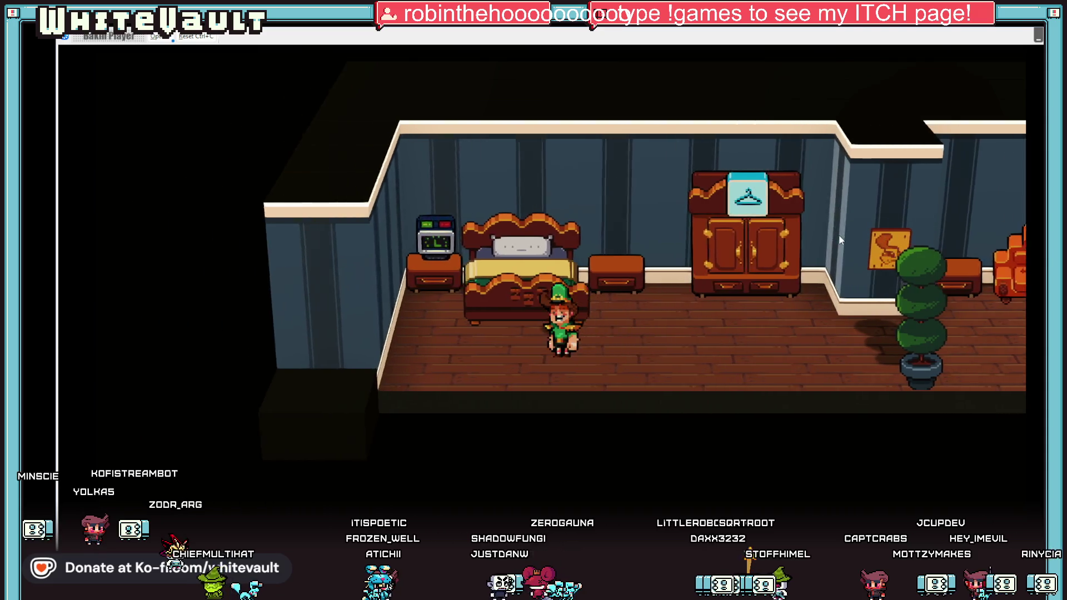
pyautogui.press('Right')
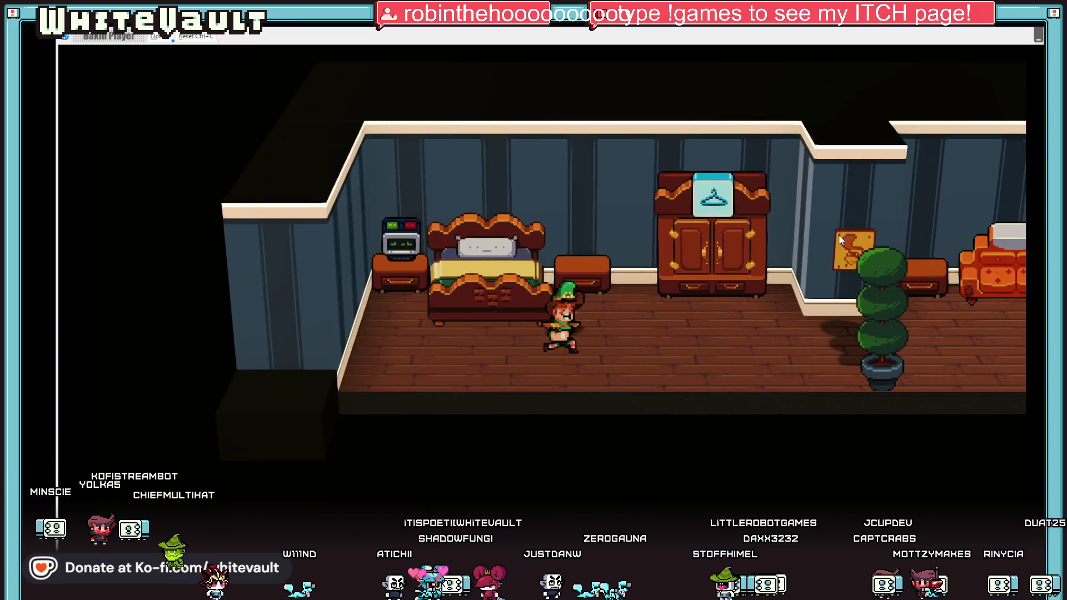
pyautogui.press('Right')
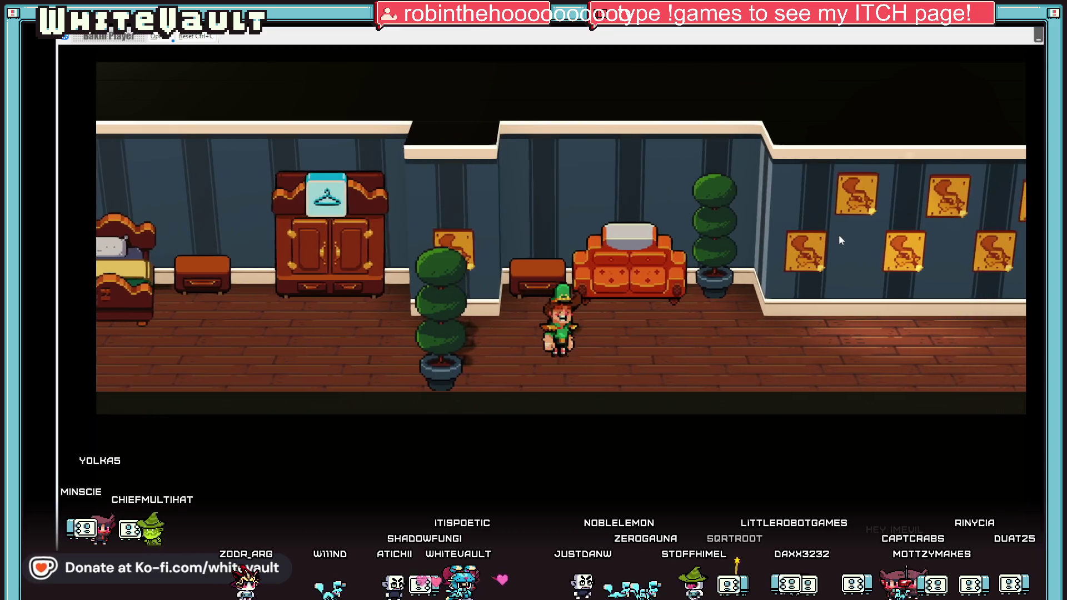
pyautogui.press('Right')
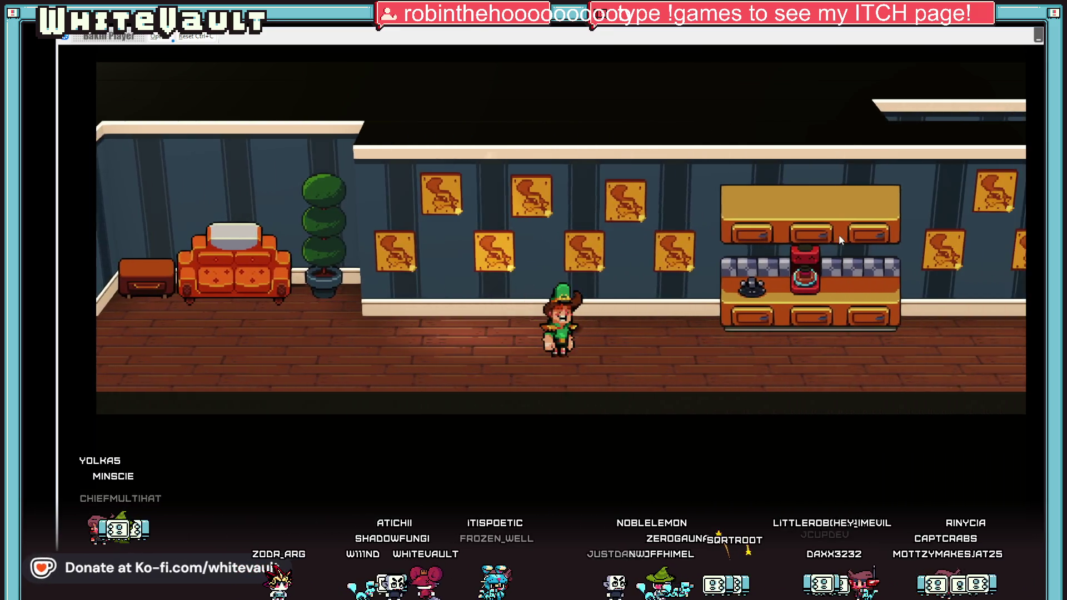
pyautogui.press('Right')
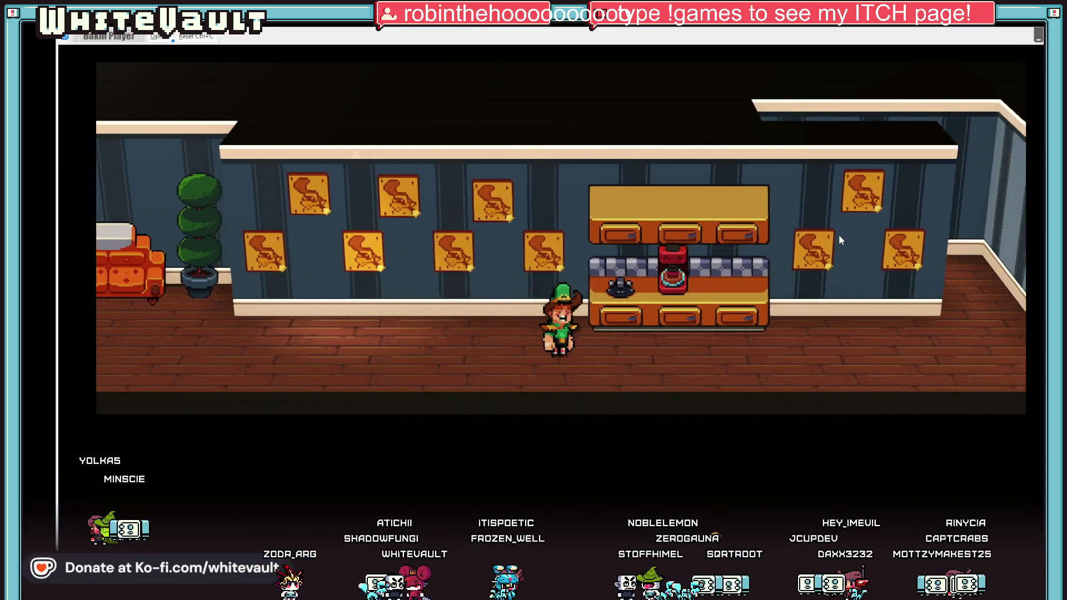
pyautogui.press('Up')
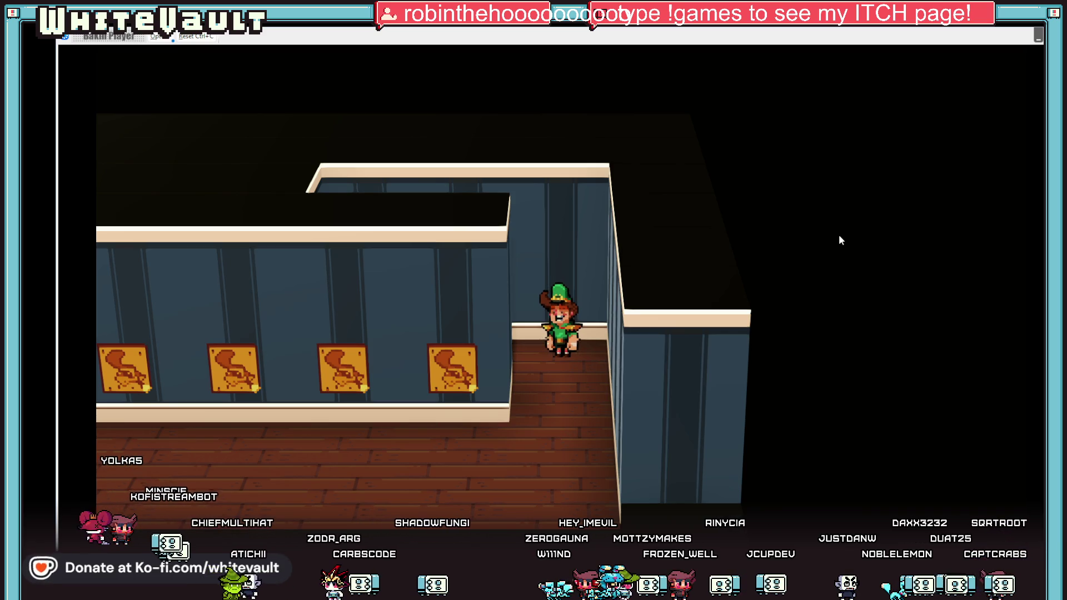
pyautogui.press('Down')
pyautogui.press('Left')
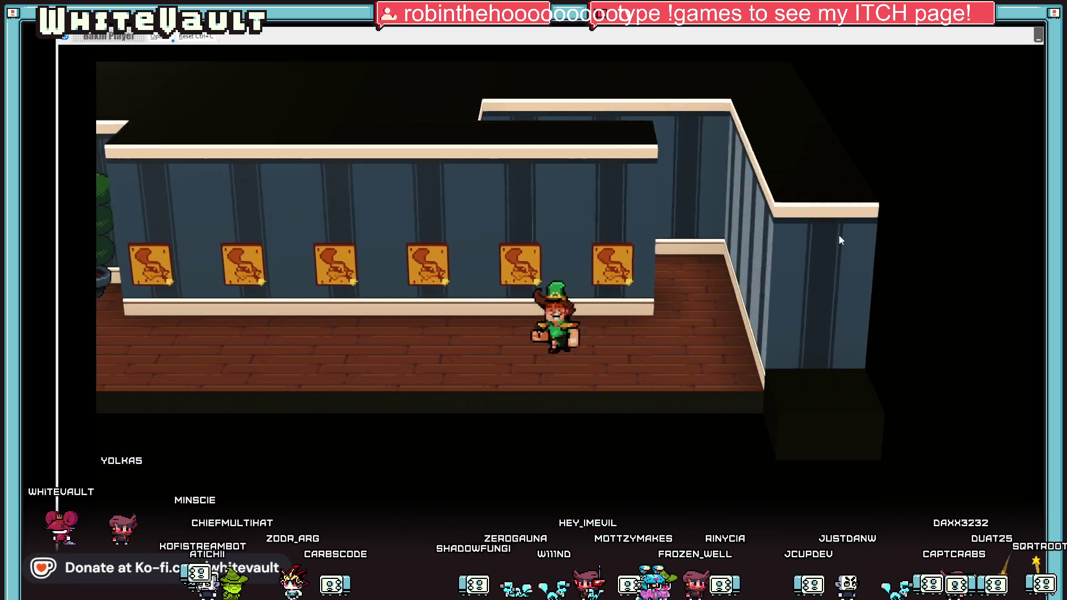
pyautogui.press('Left')
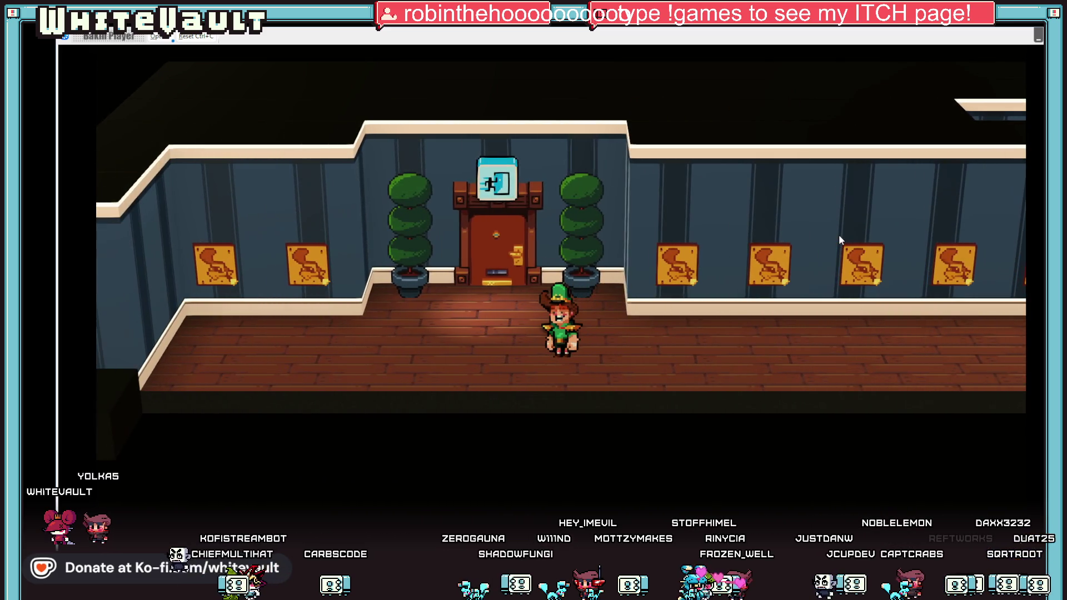
pyautogui.hotkey('alt', 'Tab')
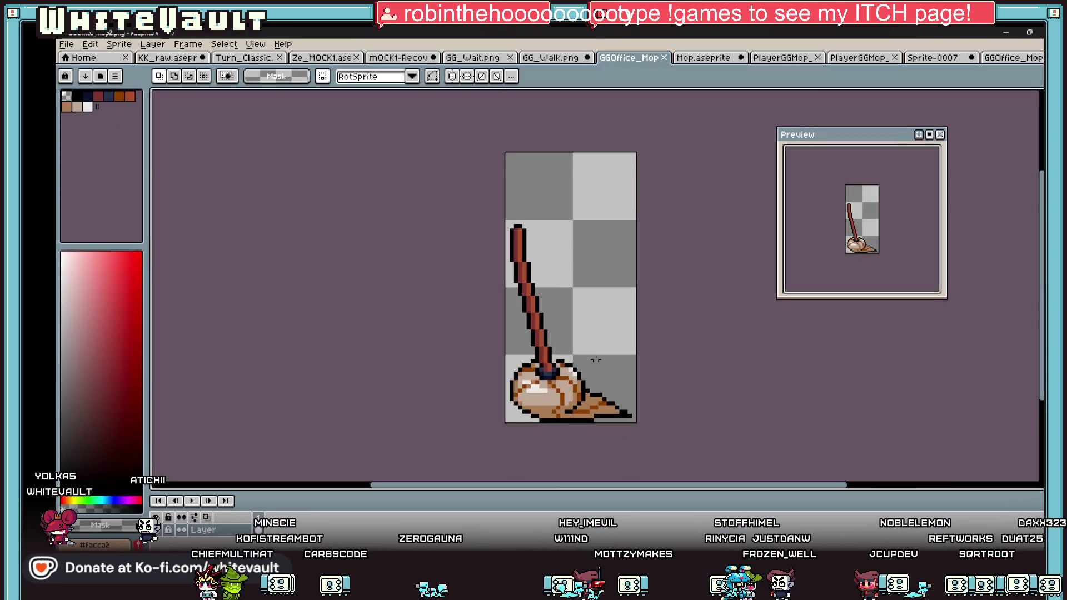
# Step: Open KK_raw.aseprite in a new tab and zoom in on the Normal Sheet list
pyautogui.click(168, 57)
pyautogui.press('-')
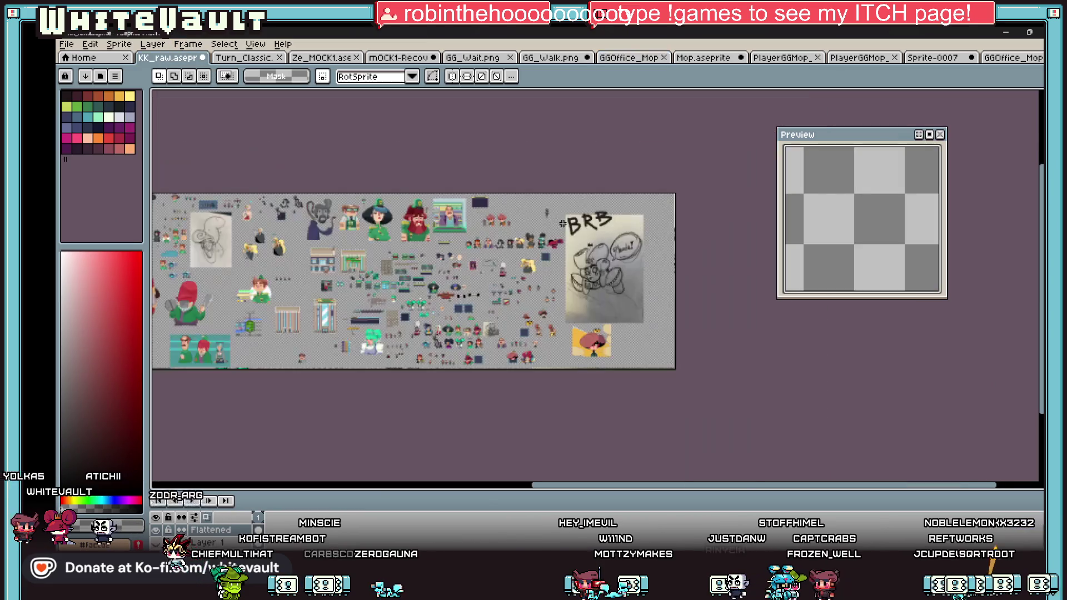
pyautogui.press('+')
pyautogui.click(66, 44)
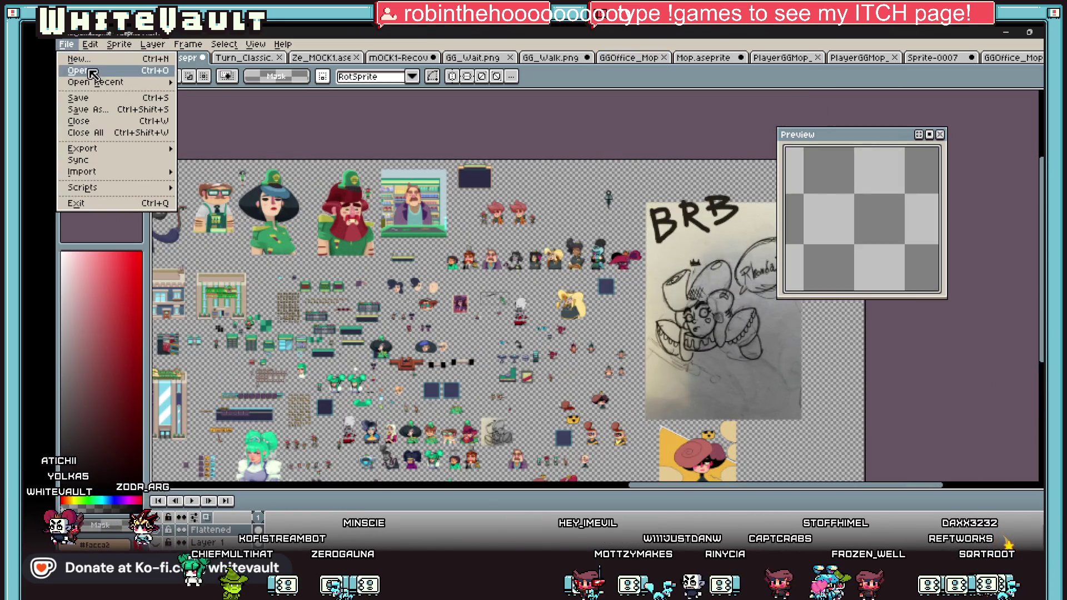
pyautogui.click(78, 75)
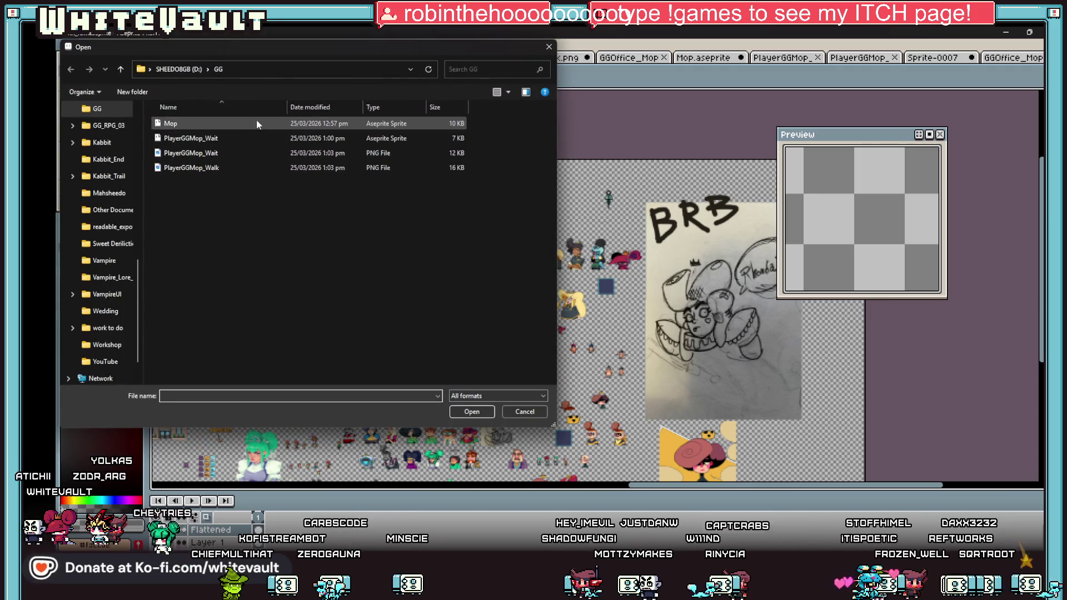
pyautogui.scroll(5, 620, 265)
pyautogui.scroll(2, 620, 265)
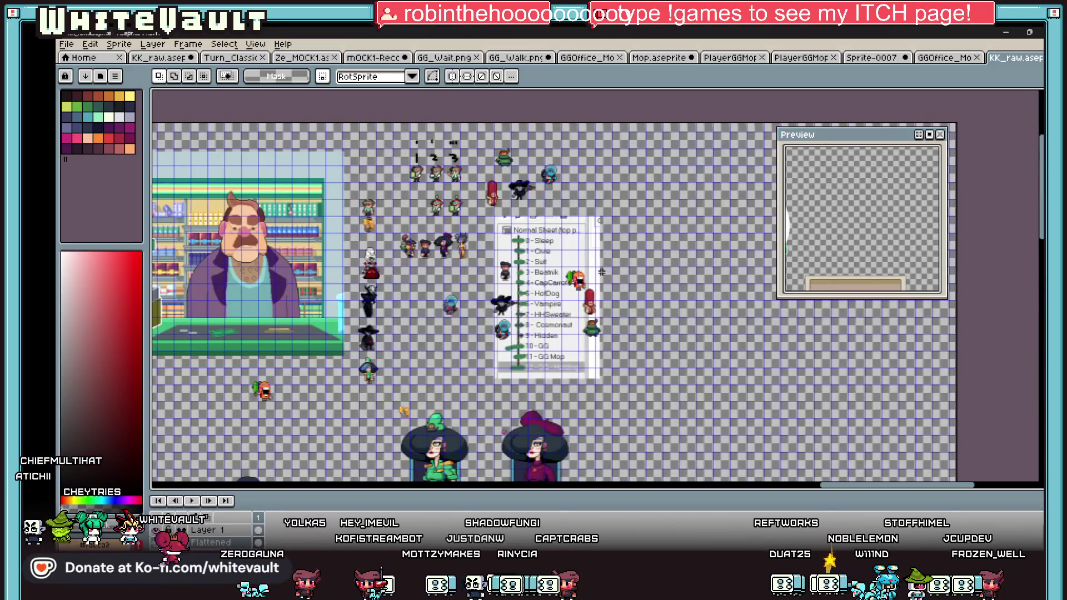
pyautogui.scroll(2, 558, 279)
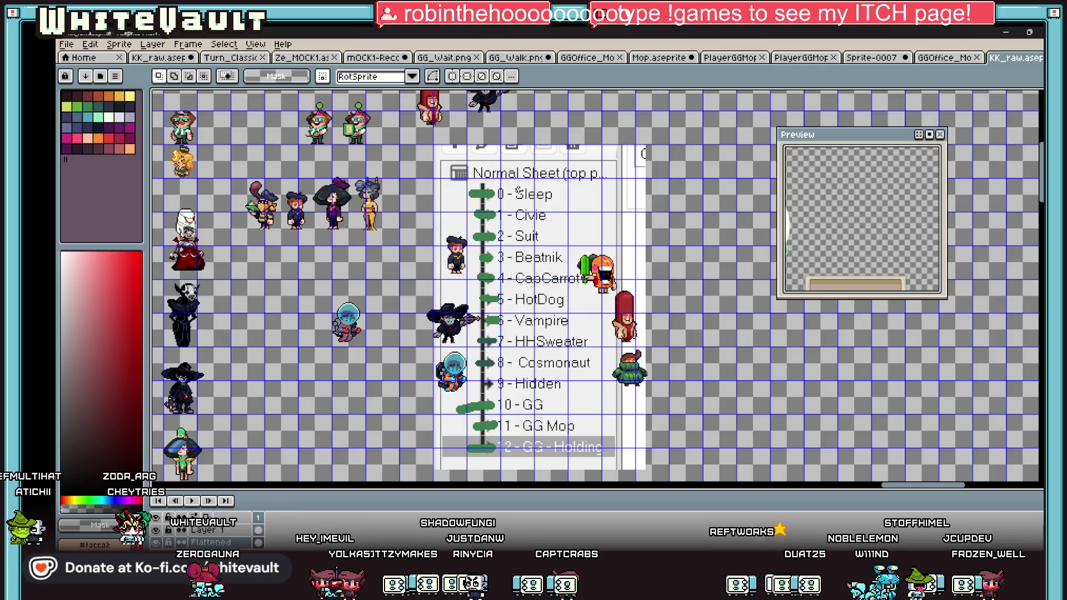
pyautogui.scroll(-2, 518, 191)
pyautogui.scroll(2, 521, 238)
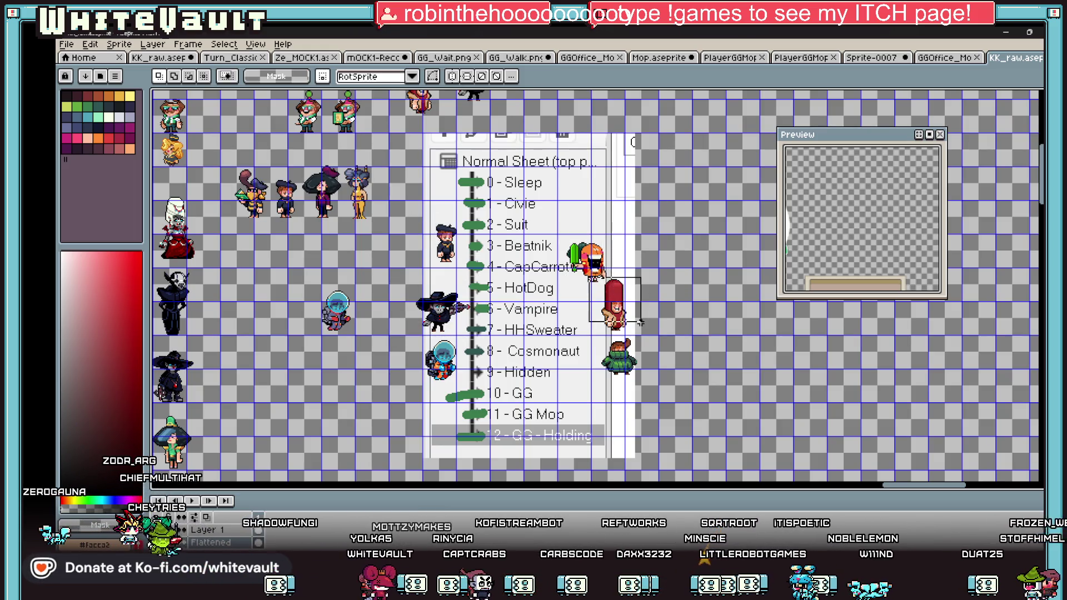
# Step: Deselect the hotdog sprite and return to the running Bakin Player test
pyautogui.click(669, 336)
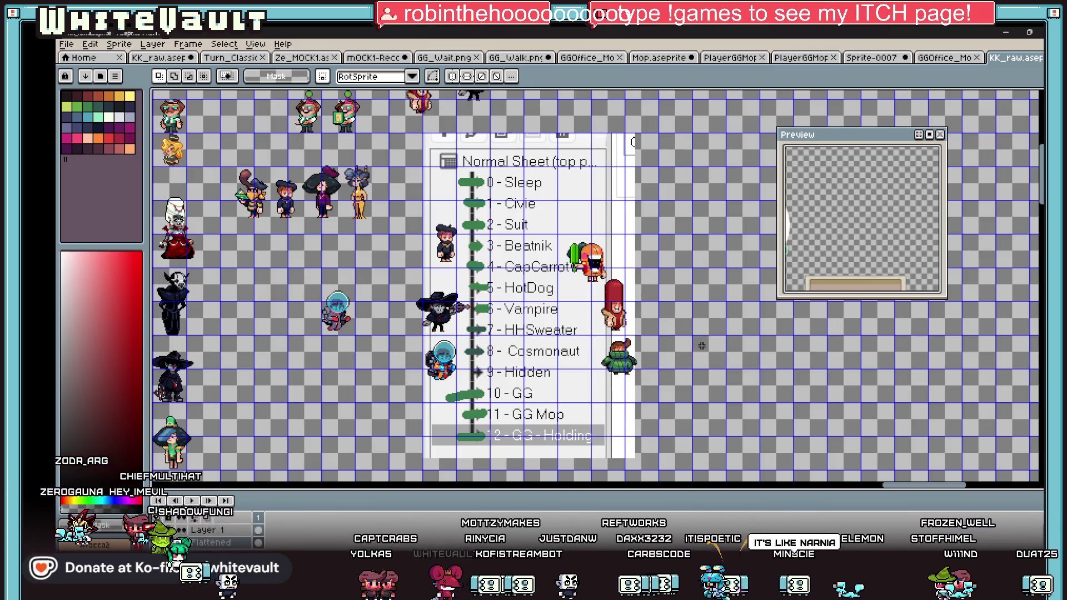
pyautogui.scroll(-1, 687, 305)
pyautogui.scroll(1, 687, 305)
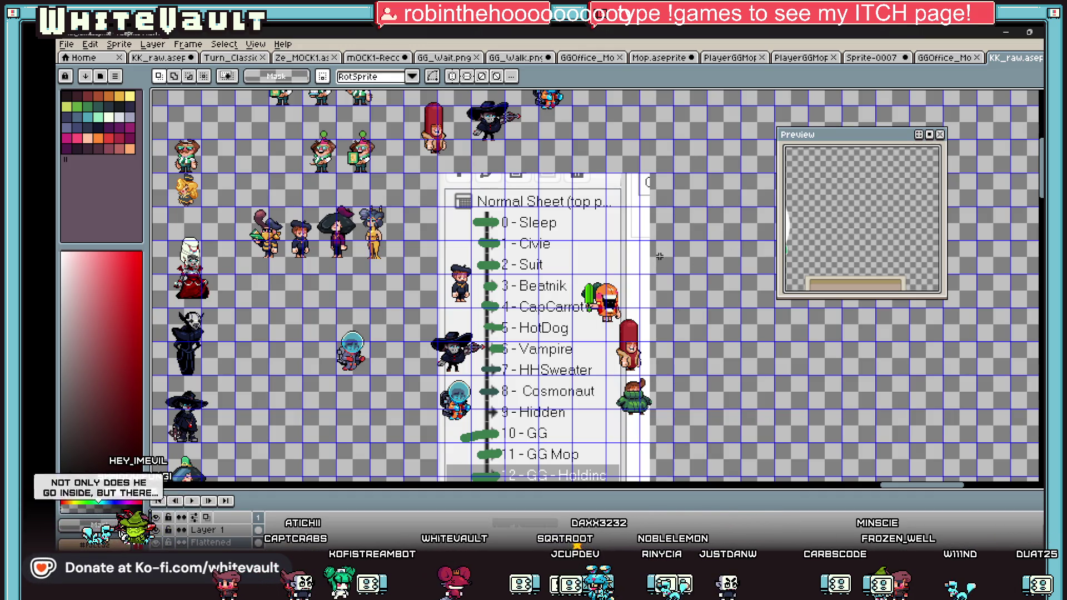
pyautogui.scroll(-1, 523, 257)
pyautogui.scroll(1, 555, 273)
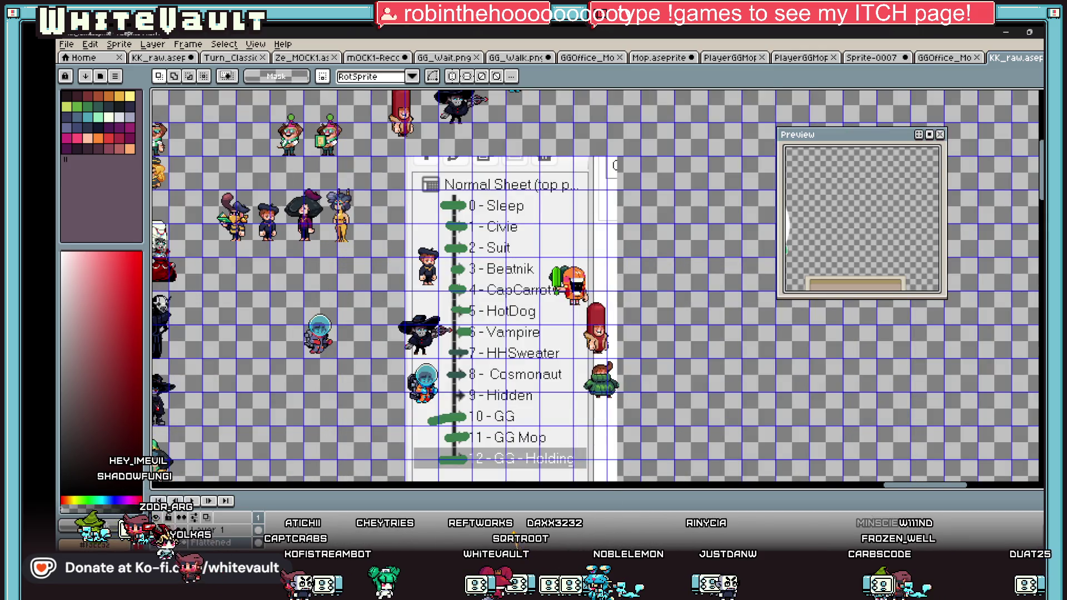
pyautogui.click(705, 531)
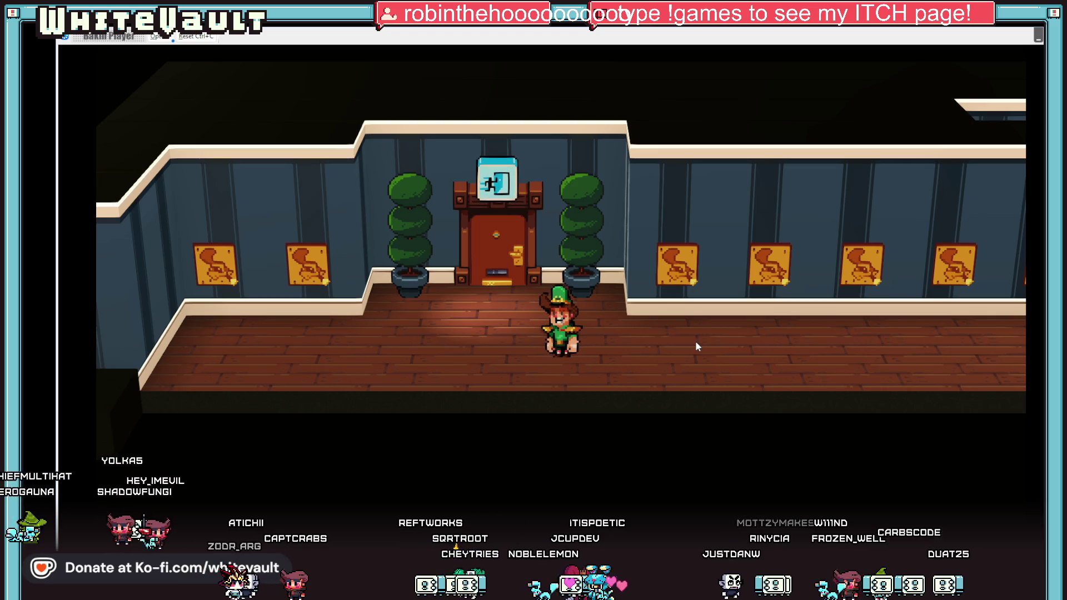
# Step: Walk the character up through the door and left past the cabinets to trigger Larry's dialogue
pyautogui.press('Up')
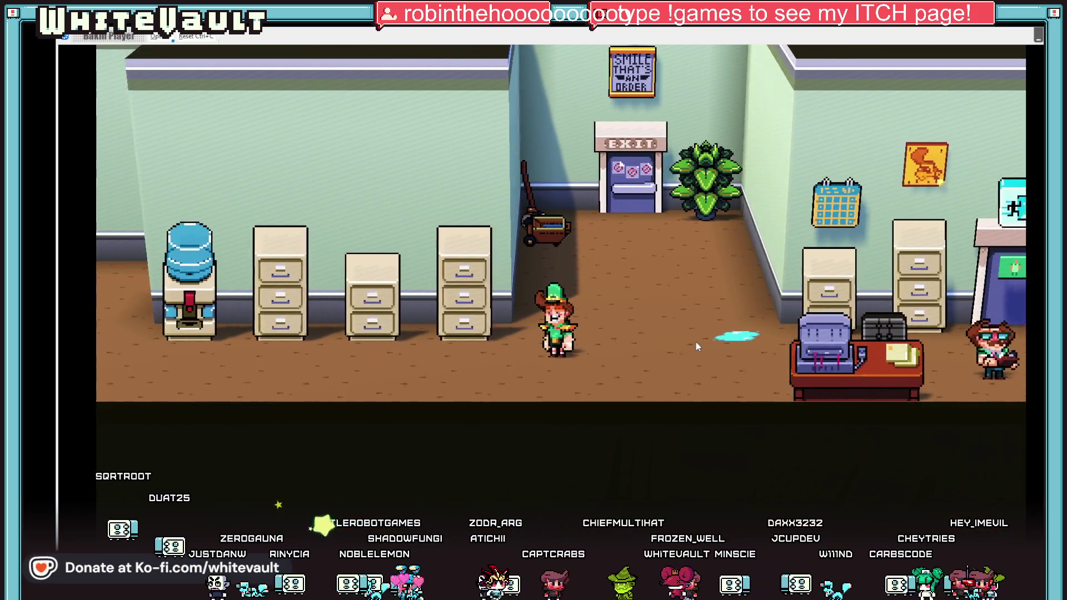
pyautogui.press('Left')
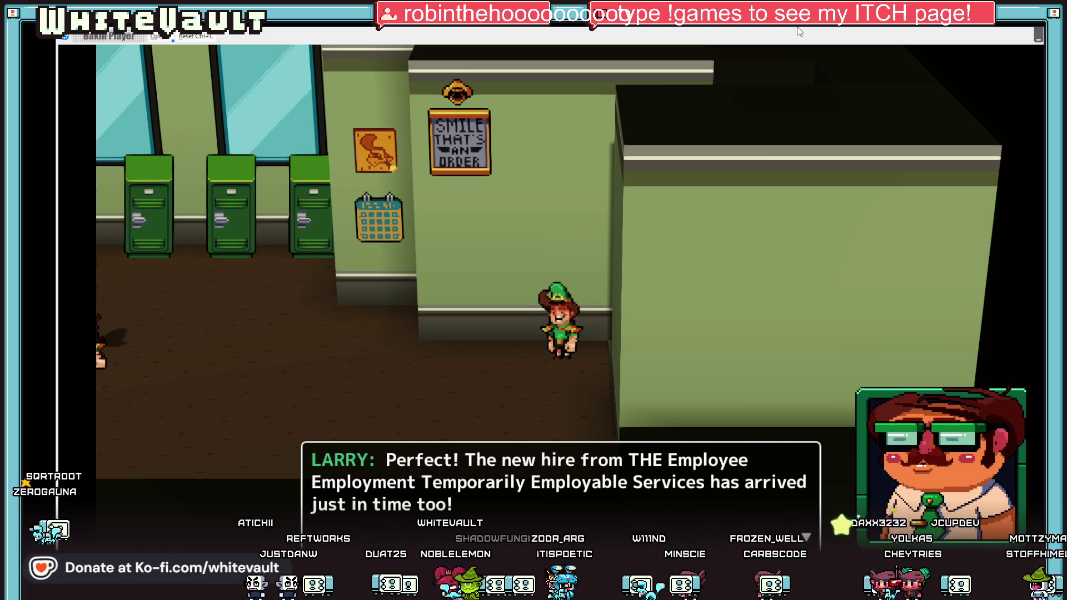
# Step: Advance Larry's crew welcome dialogue until the name-entry keyboard appears
pyautogui.press('Return')
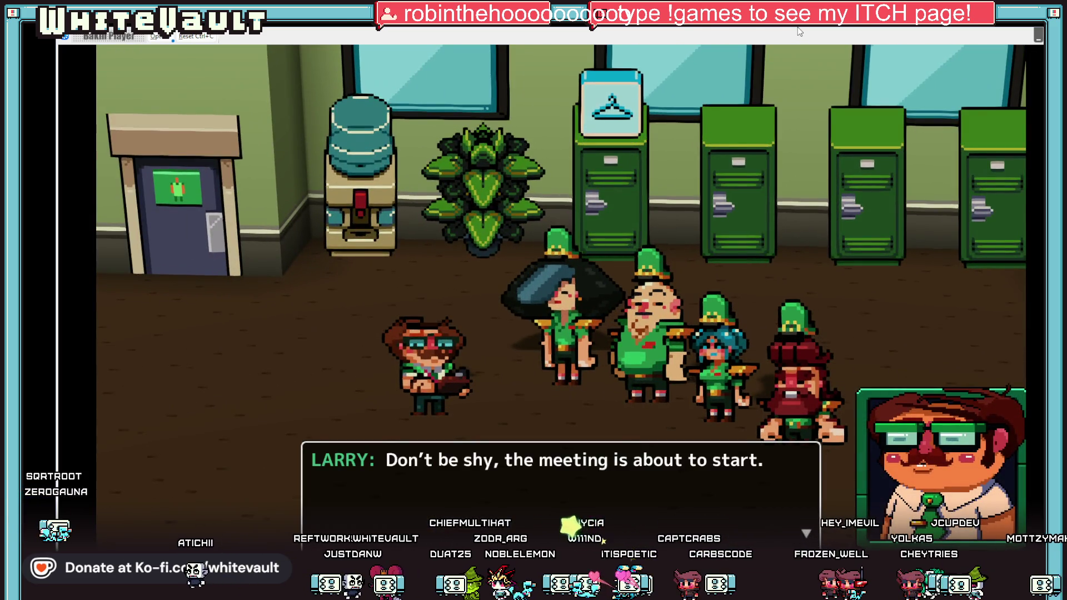
pyautogui.press('Return')
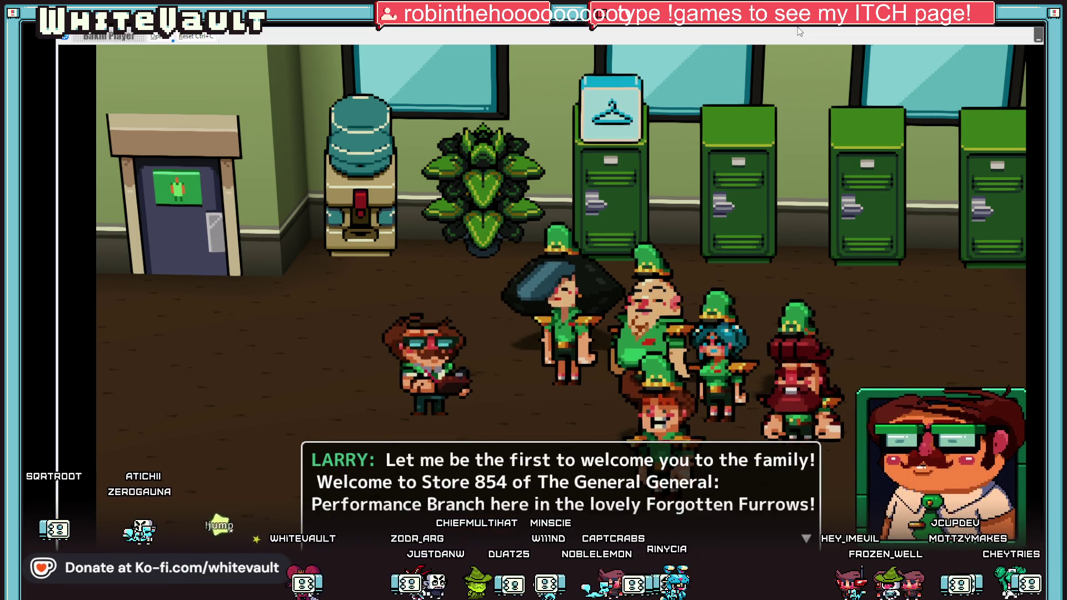
pyautogui.press('Return')
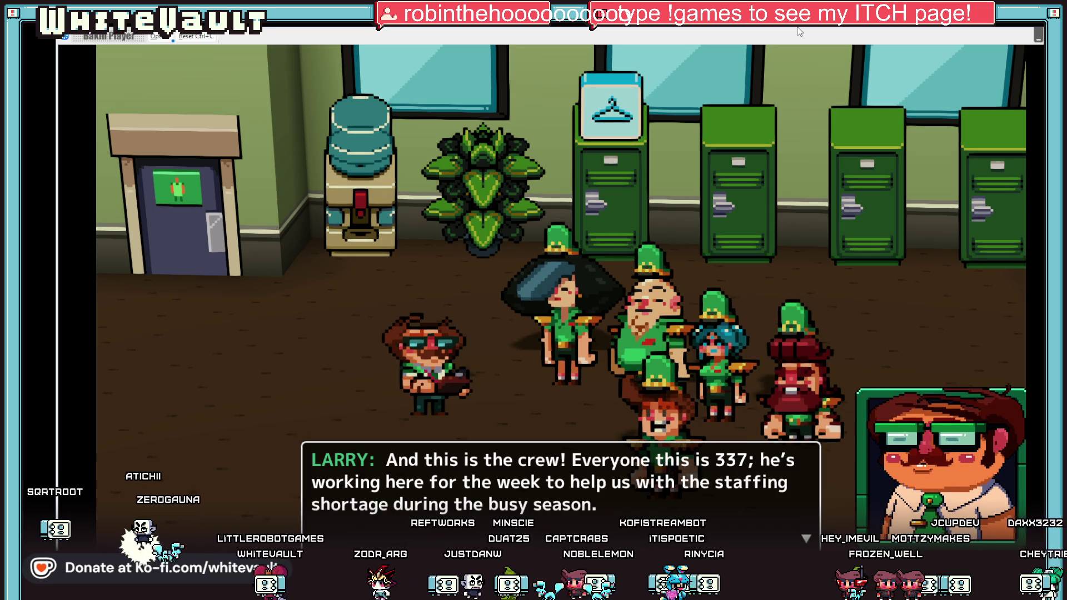
pyautogui.press('Return')
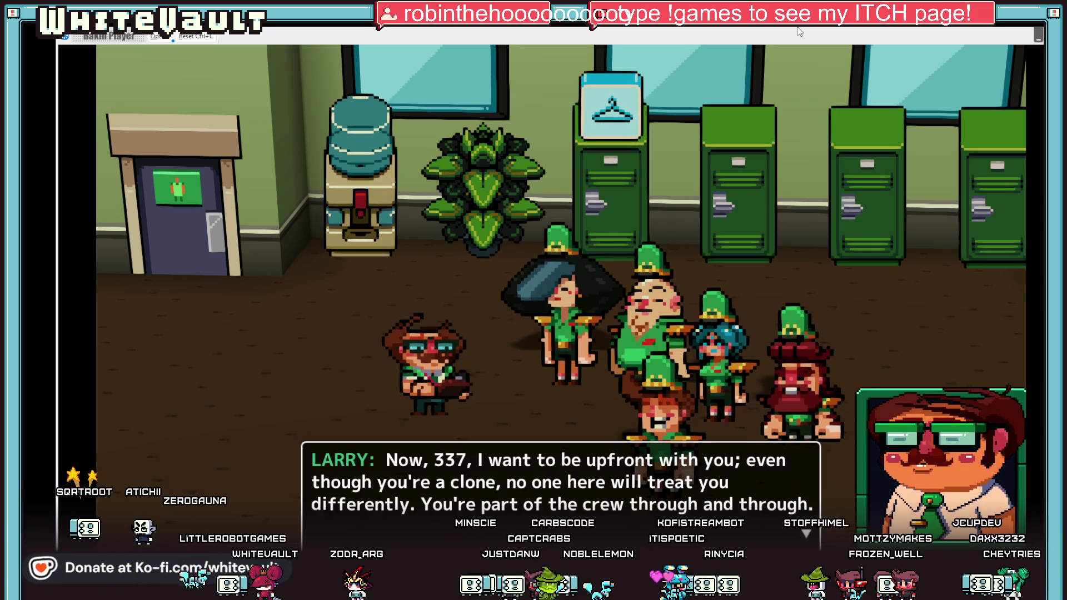
pyautogui.press('Return')
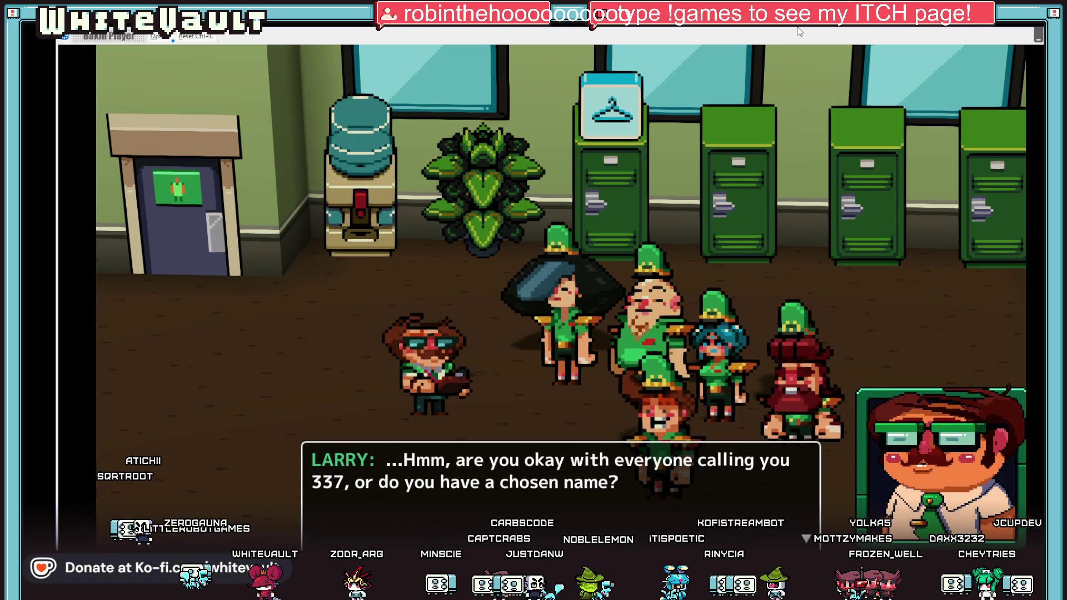
pyautogui.press('Return')
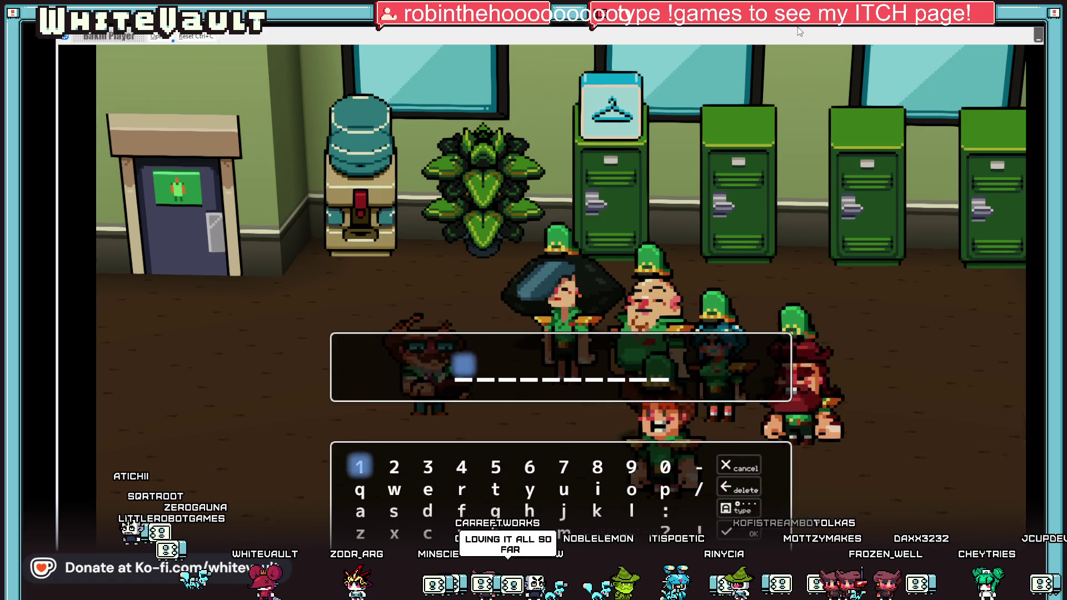
# Step: Enter 337 as the character's name, confirm it, and continue Larry's dialogue
pyautogui.press('Down')
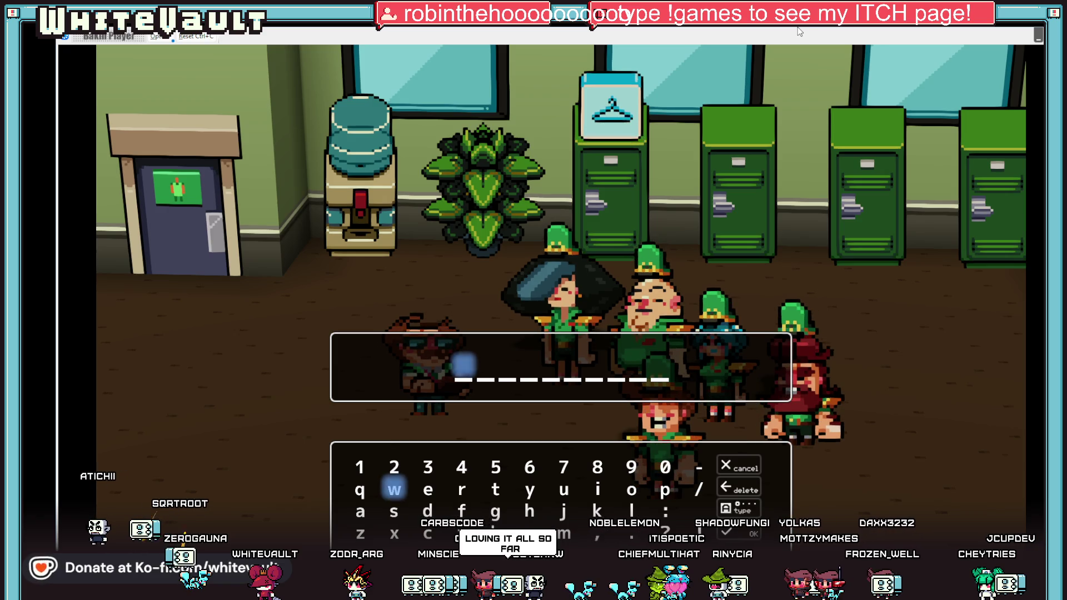
pyautogui.press('Right')
pyautogui.press('Right')
pyautogui.press('Up')
pyautogui.press('Left')
pyautogui.press('Return')
pyautogui.press('Return')
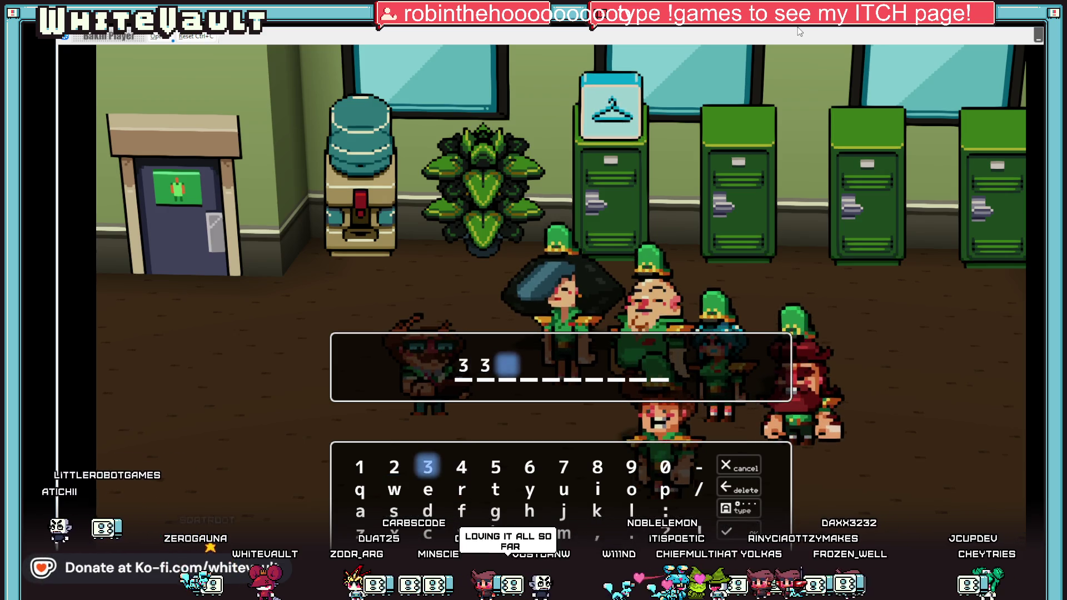
pyautogui.press('Right')
pyautogui.press('Right')
pyautogui.press('Return')
pyautogui.press('Right')
pyautogui.press('Right')
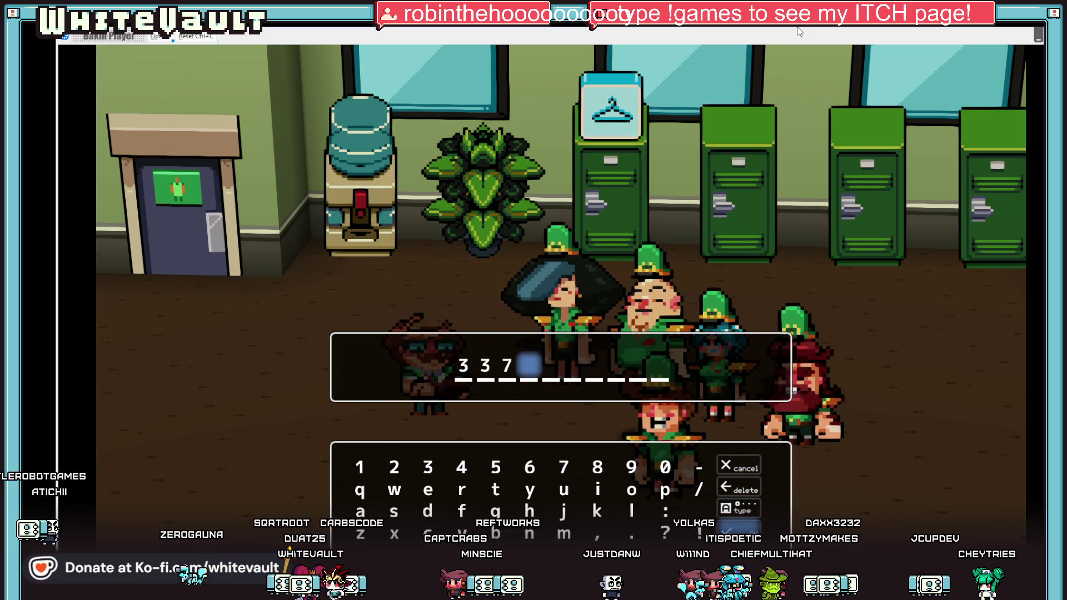
pyautogui.press('Return')
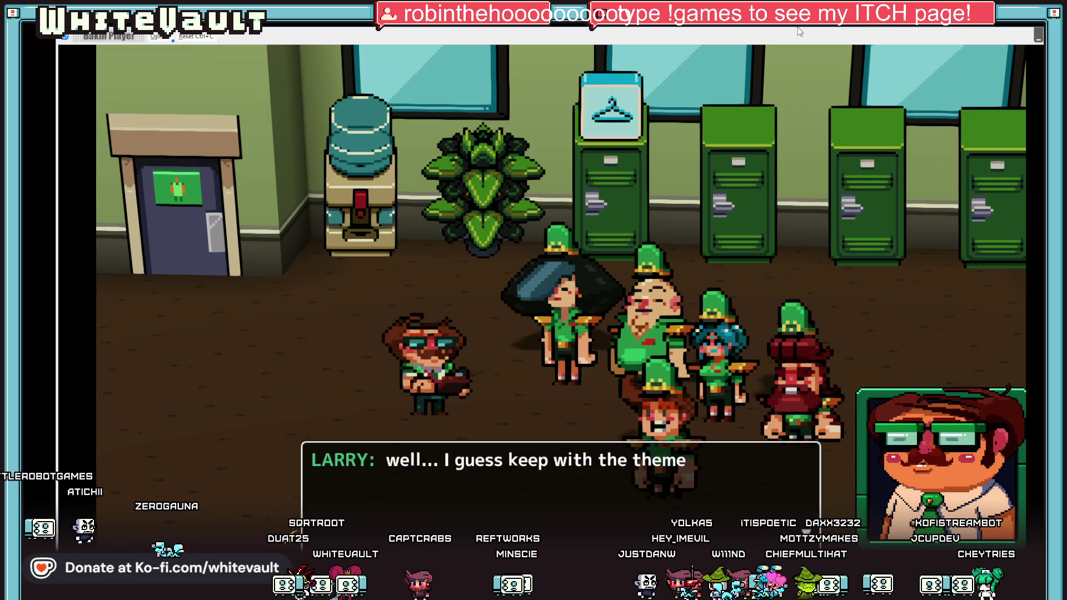
pyautogui.press('Return')
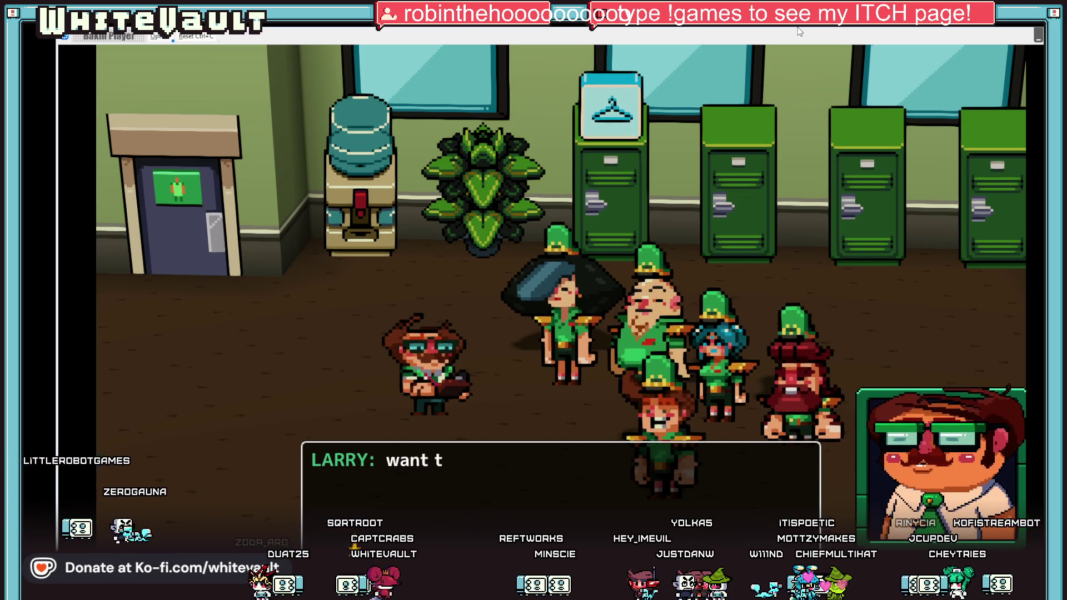
# Step: Advance through Cele's, Zuma's and Yardley's lines to the cutscene's end, then exit the test play
pyautogui.press('Return')
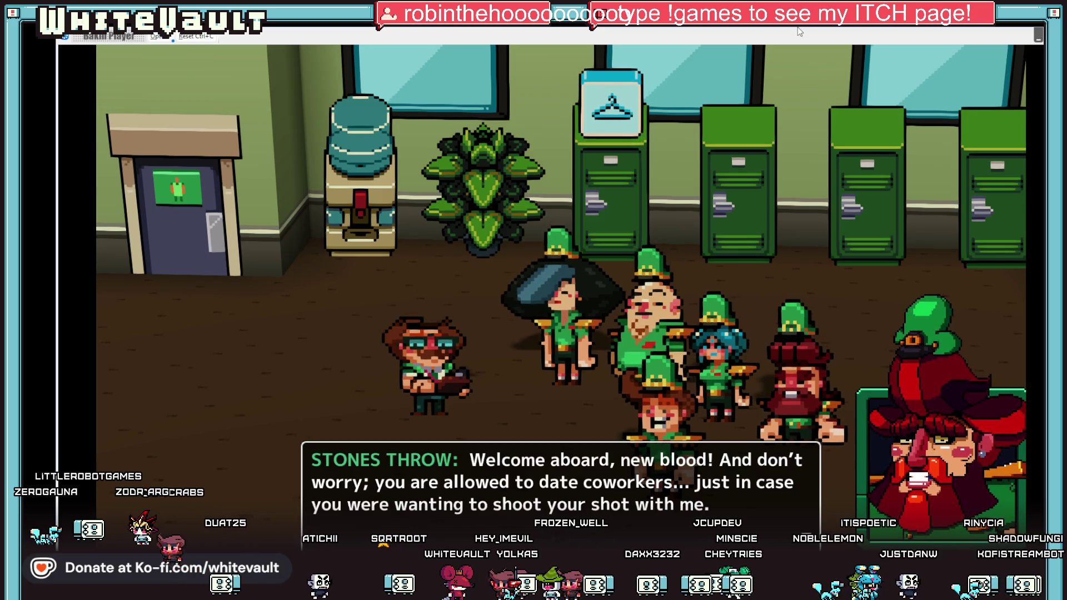
pyautogui.press('Return')
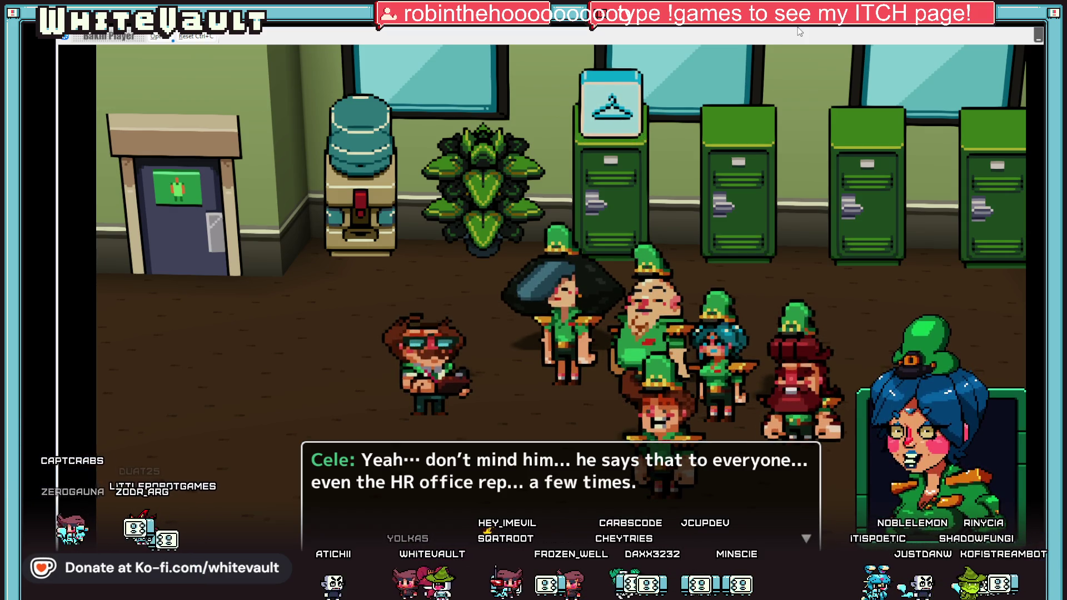
pyautogui.press('Return')
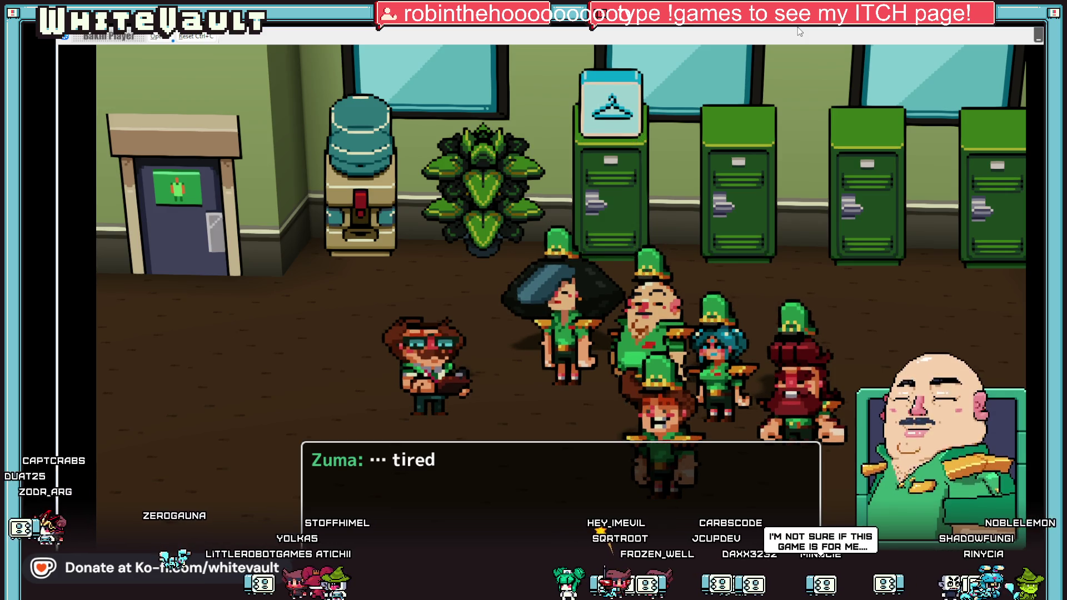
pyautogui.press('Return')
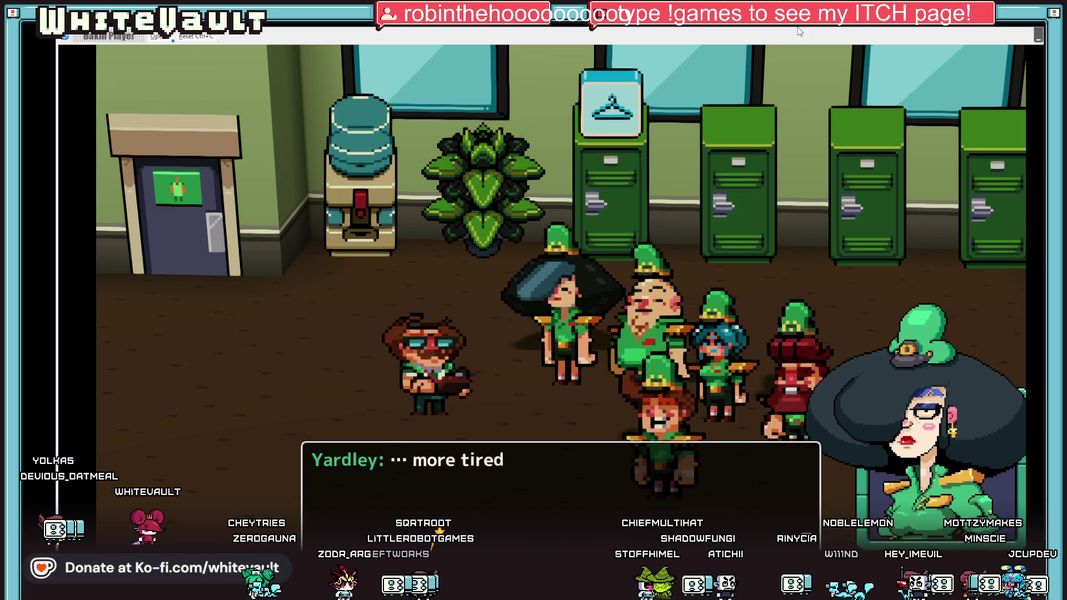
pyautogui.press('Return')
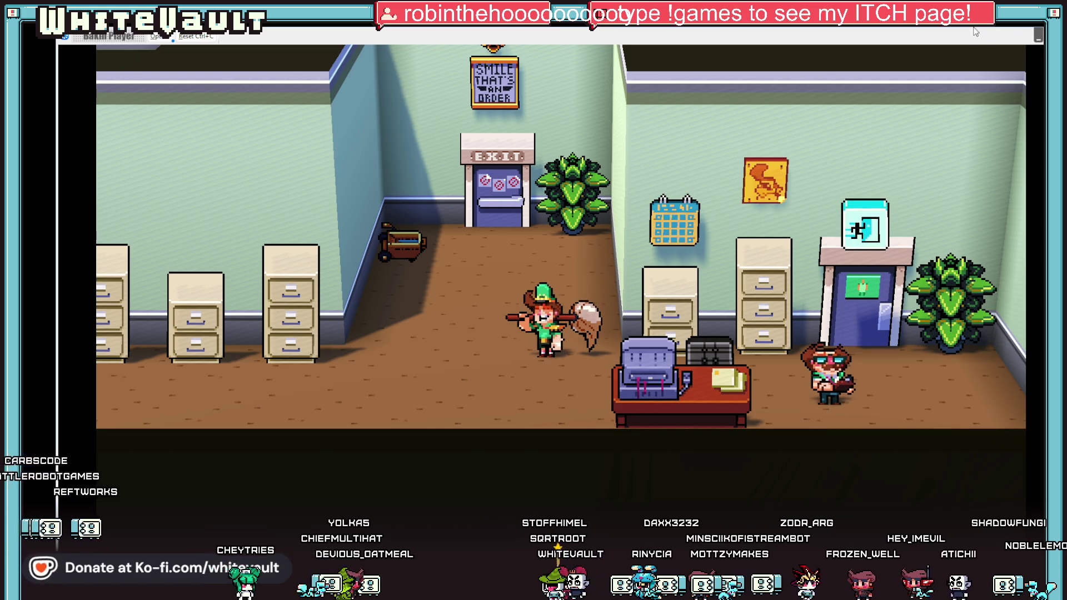
pyautogui.press('Escape')
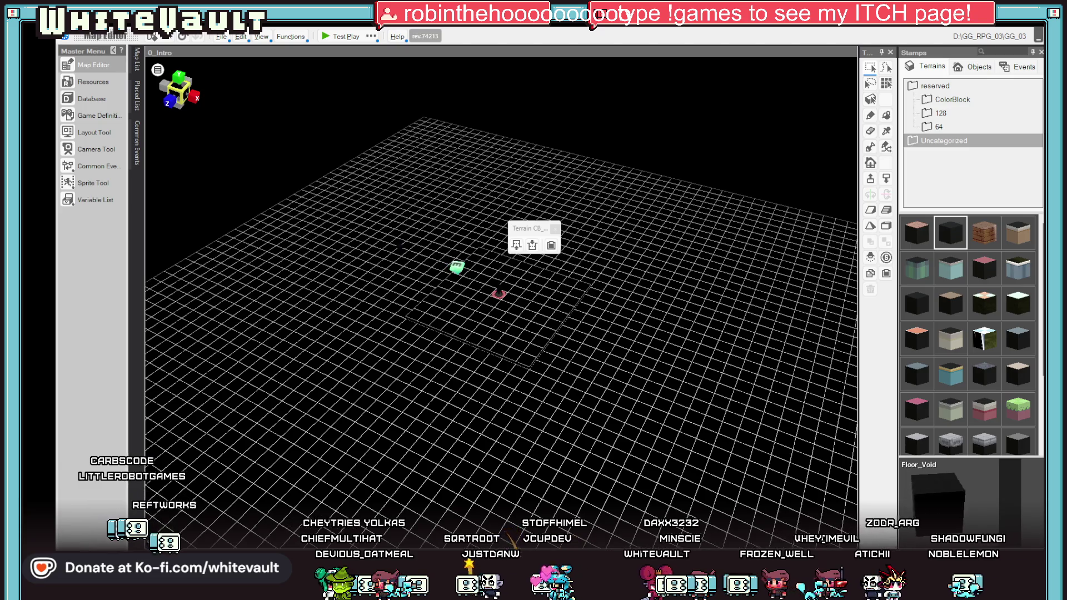
# Step: Load Day1_GG_1 from the Map List and launch a Test Play of it
pyautogui.click(137, 58)
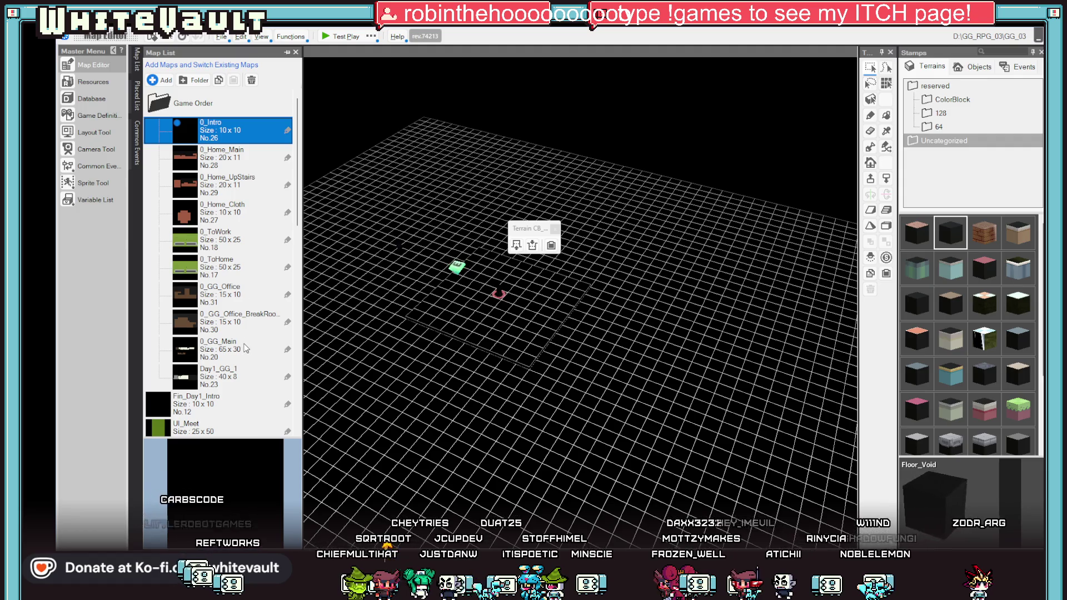
pyautogui.click(226, 382)
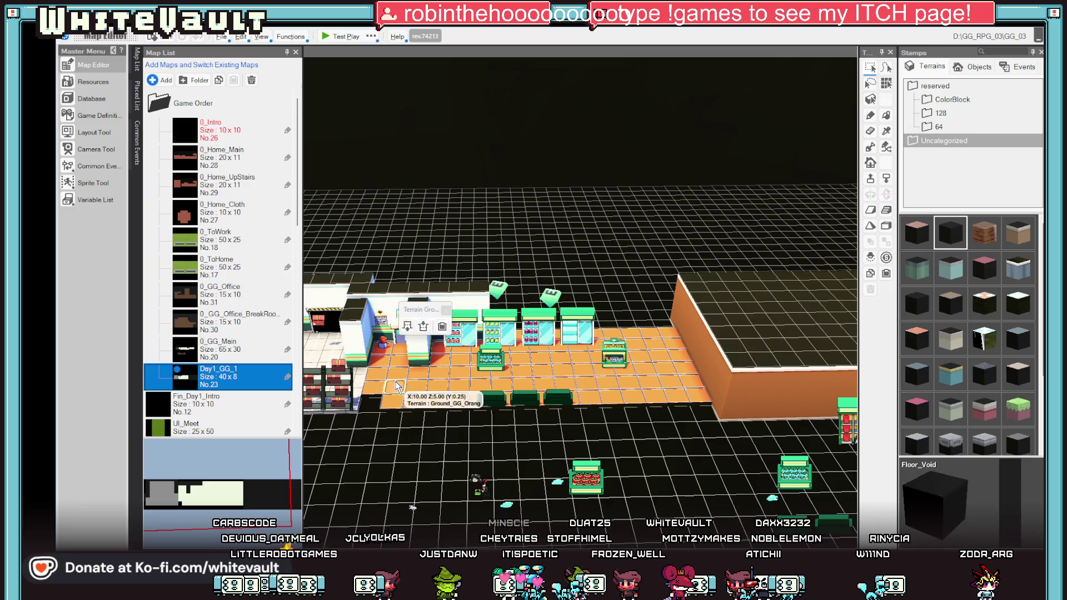
pyautogui.rightClick(396, 287)
pyautogui.click(454, 433)
pyautogui.click(340, 36)
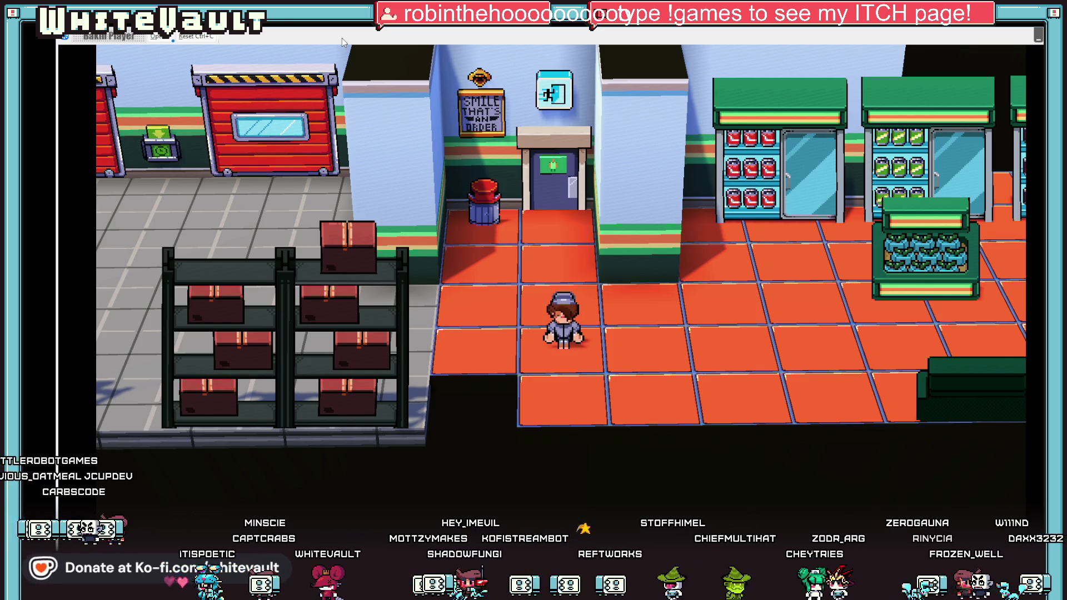
# Step: Walk the character right across the store, then close the test player with Alt+F4
pyautogui.press('Right')
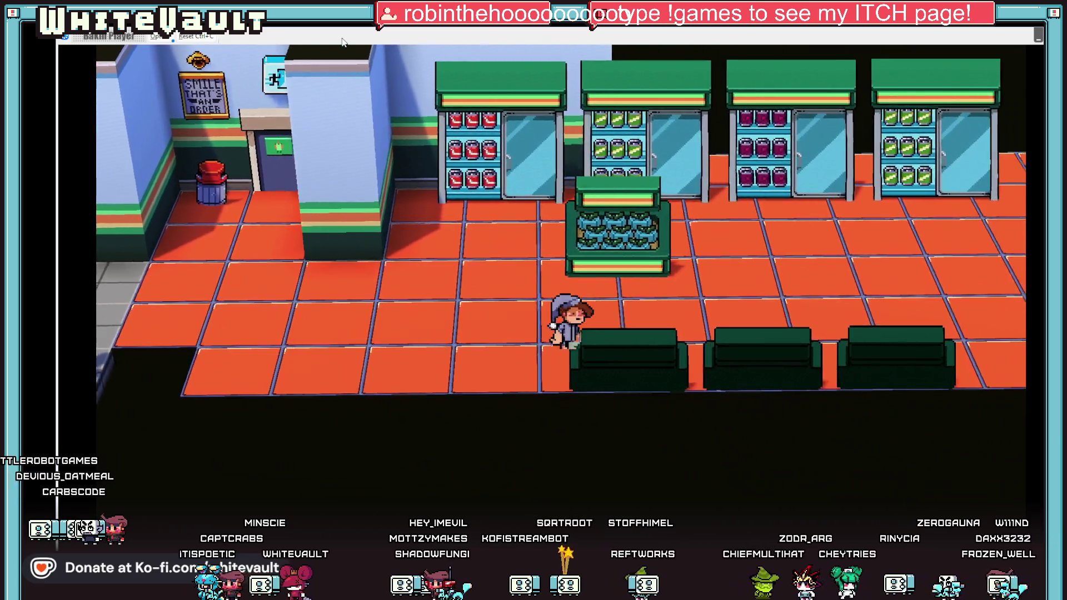
pyautogui.press('Right')
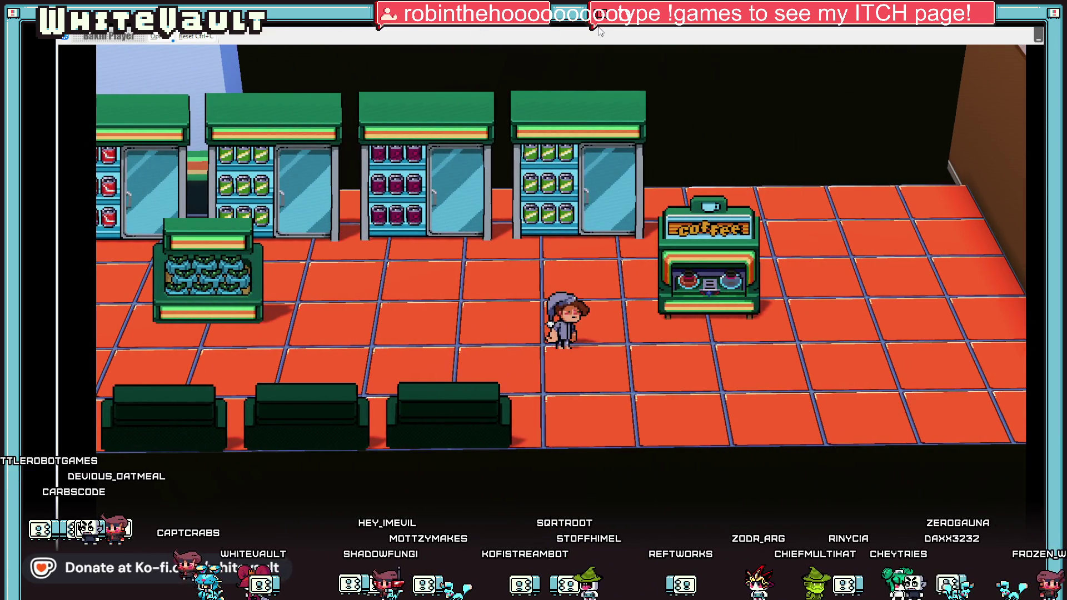
pyautogui.hotkey('alt', 'F4')
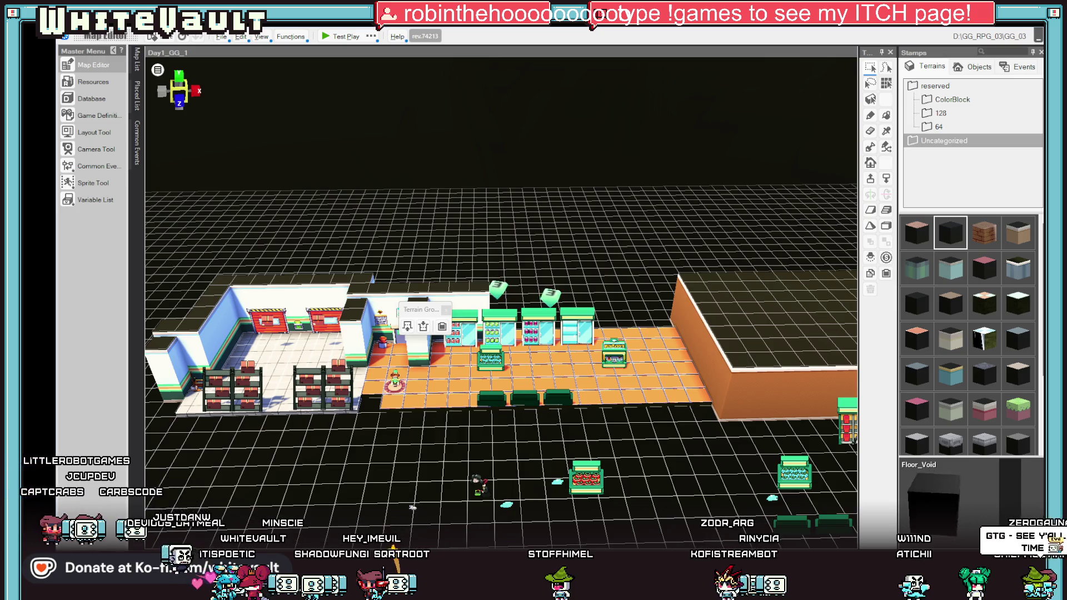
# Step: Reposition the shelf and counters, and bring the red counter onto the shop floor
pyautogui.scroll(2, 485, 396)
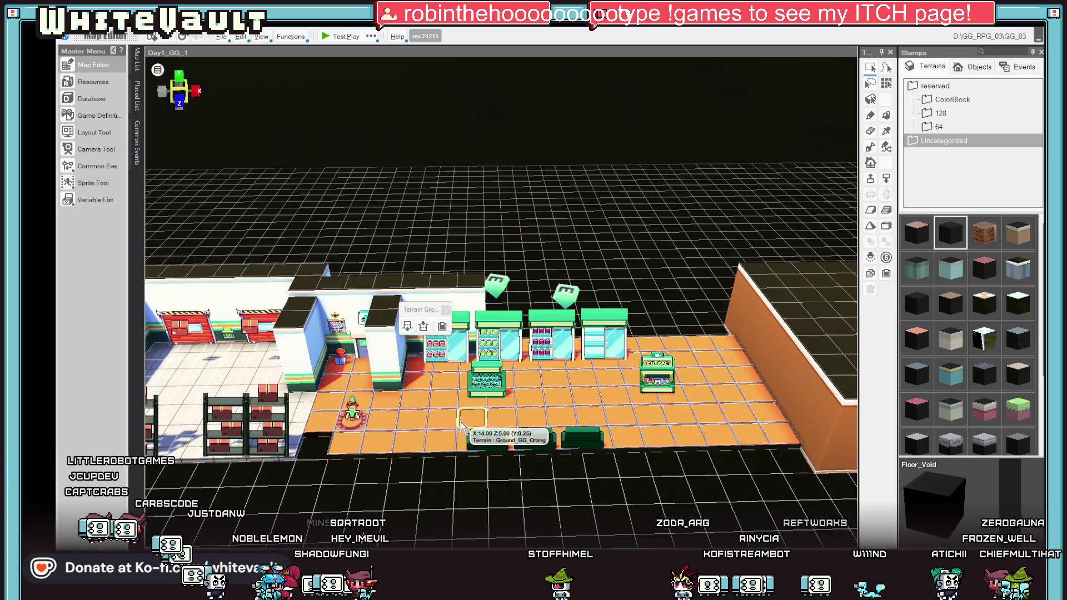
pyautogui.scroll(1, 484, 397)
pyautogui.click(484, 396)
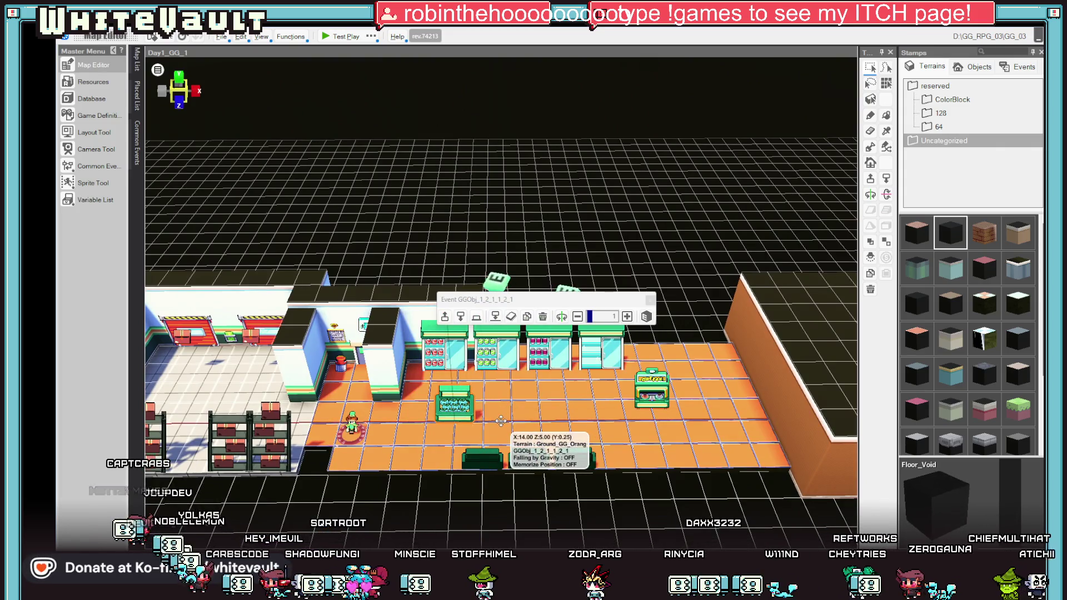
pyautogui.moveTo(516, 436); pyautogui.dragTo(500, 435)
pyautogui.click(664, 400)
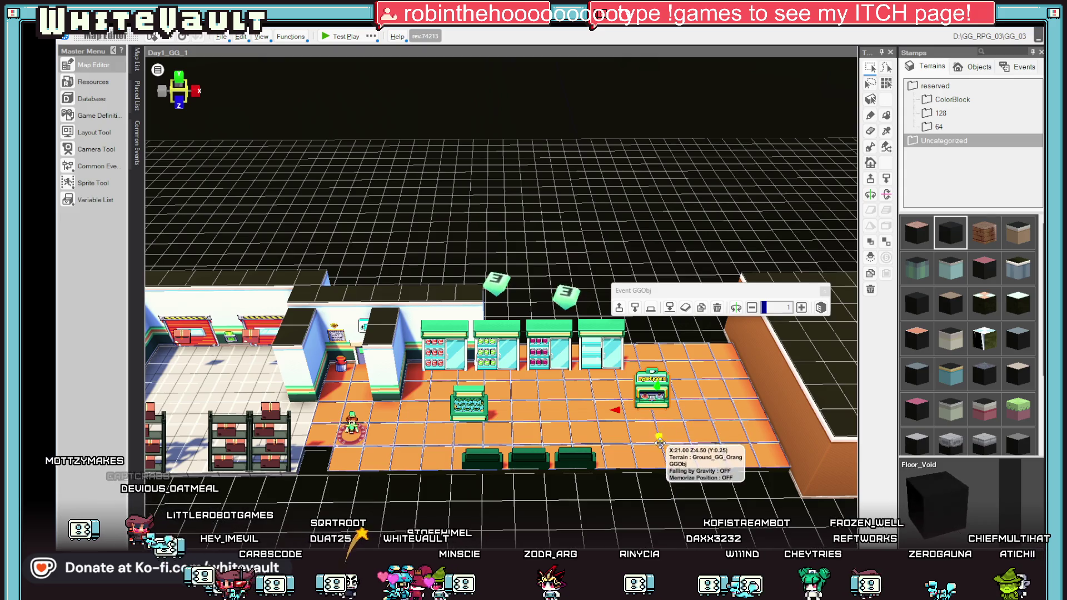
pyautogui.moveTo(637, 433)
pyautogui.mouseDown()
pyautogui.moveTo(483, 414)
pyautogui.moveTo(492, 433)
pyautogui.mouseUp()
pyautogui.scroll(-2, 628, 417)
pyautogui.moveTo(628, 417)
pyautogui.mouseDown()
pyautogui.moveTo(537, 370)
pyautogui.moveTo(698, 376)
pyautogui.mouseUp()
pyautogui.click(586, 492)
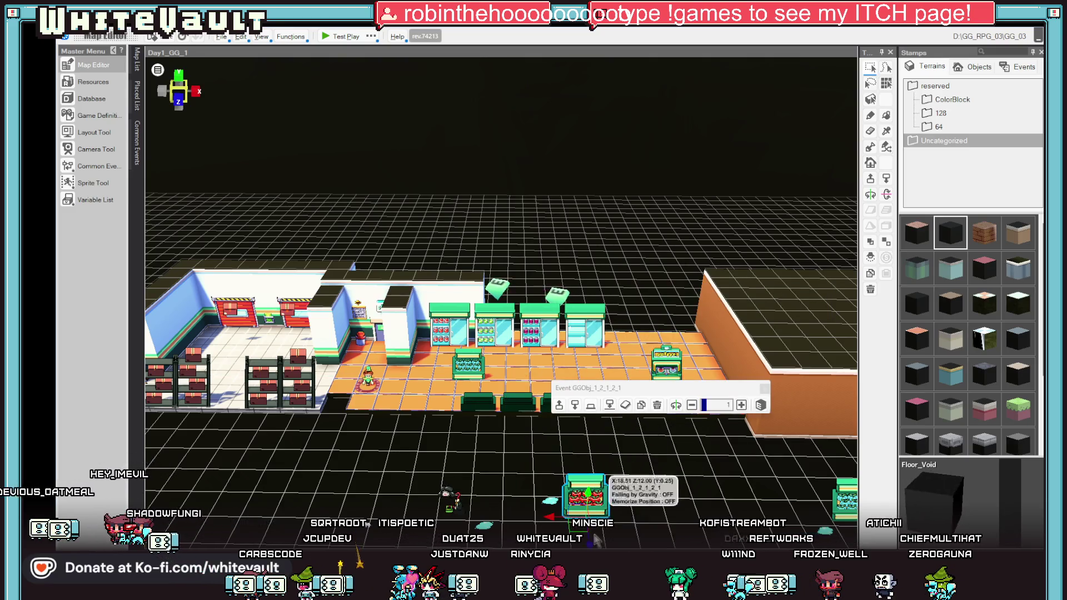
pyautogui.moveTo(585, 492)
pyautogui.mouseDown()
pyautogui.moveTo(575, 389)
pyautogui.moveTo(477, 387)
pyautogui.mouseUp()
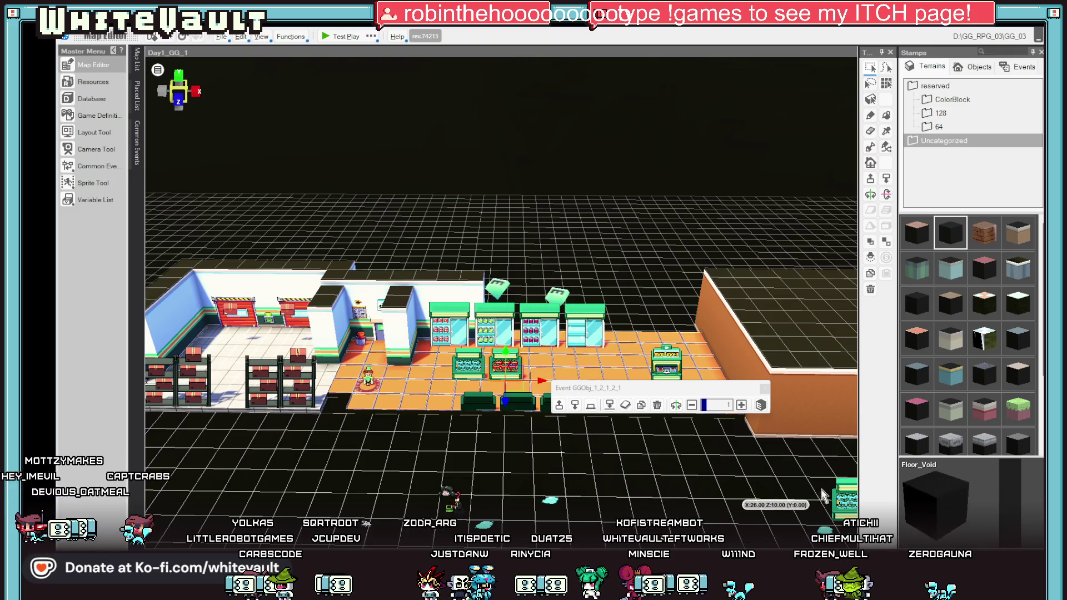
# Step: Move the green counter in from outside and line it up beside the other counters
pyautogui.click(842, 495)
pyautogui.moveTo(842, 495); pyautogui.dragTo(826, 484)
pyautogui.moveTo(761, 484); pyautogui.dragTo(550, 480)
pyautogui.scroll(-2, 705, 466)
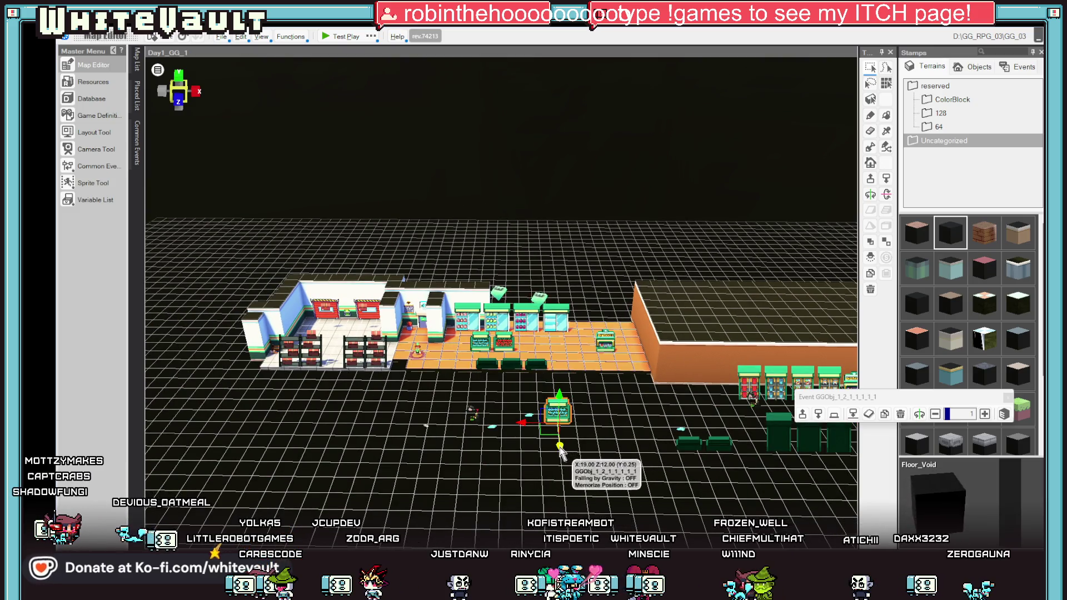
pyautogui.moveTo(557, 411); pyautogui.dragTo(562, 364)
pyautogui.scroll(3, 563, 364)
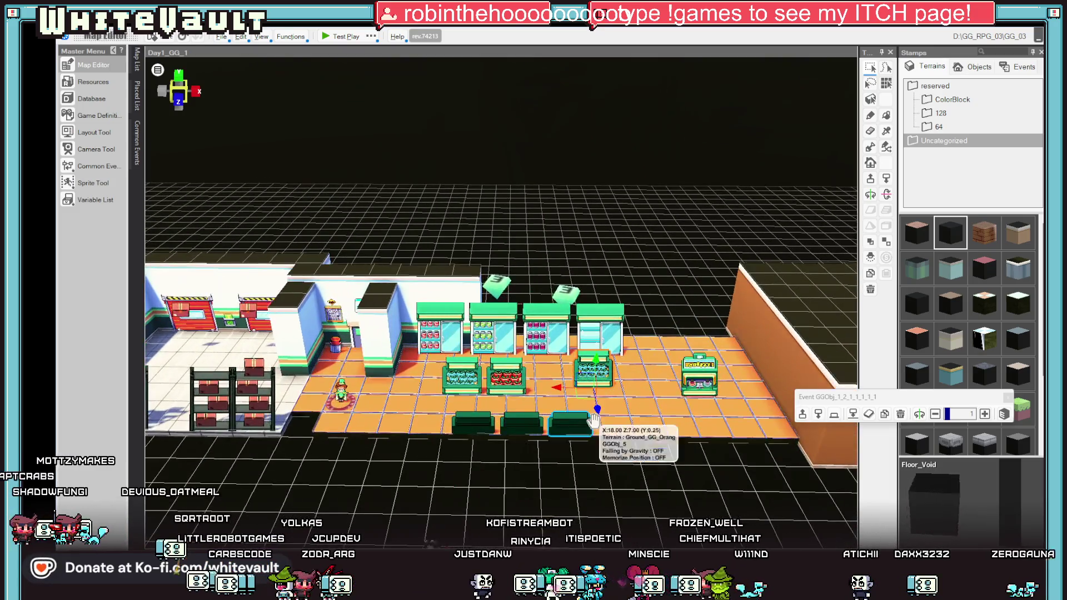
pyautogui.moveTo(601, 419); pyautogui.dragTo(516, 379)
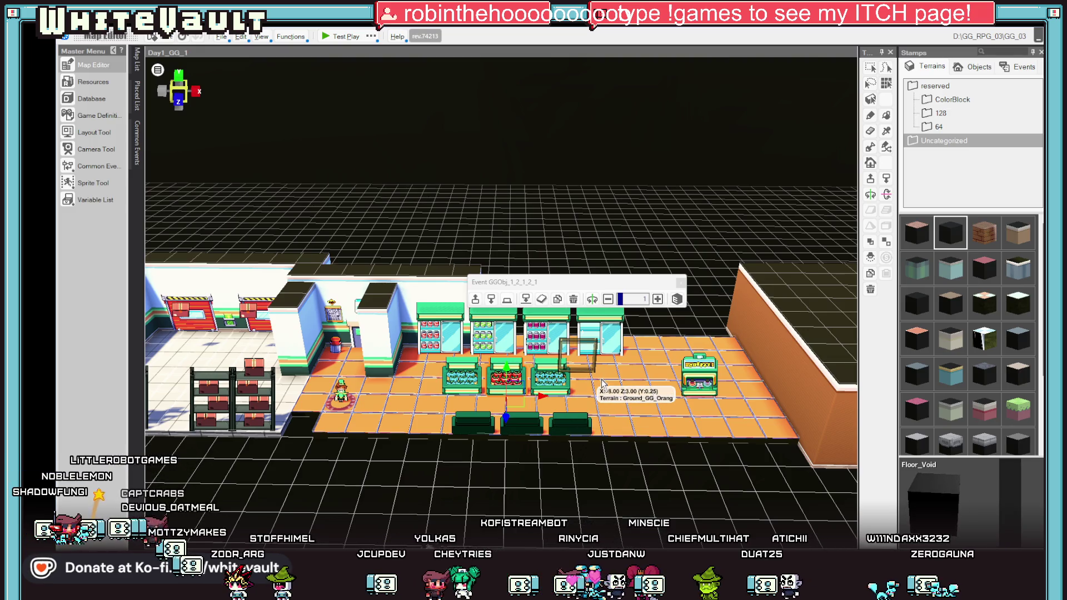
# Step: Place a copy of the red counter, save the project, and align it with the row
pyautogui.click(643, 396)
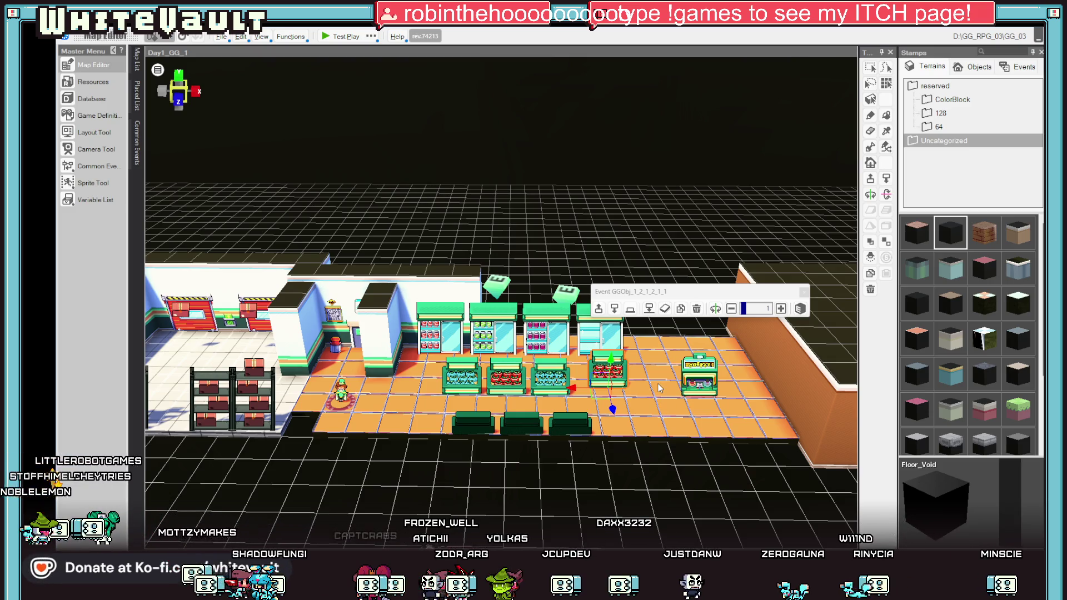
pyautogui.hotkey('ctrl', 's')
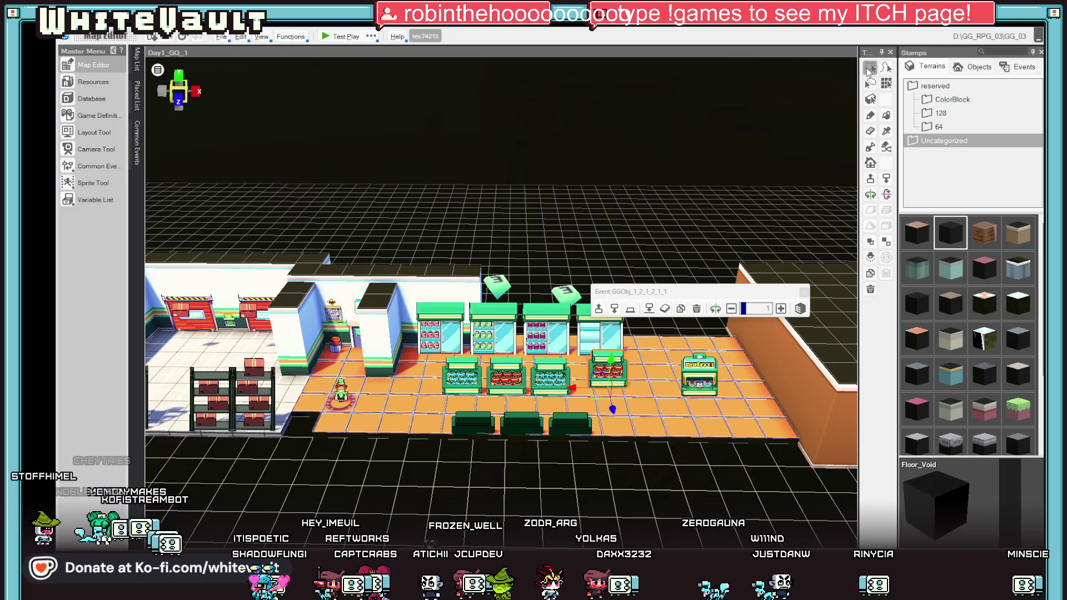
pyautogui.scroll(2, 616, 442)
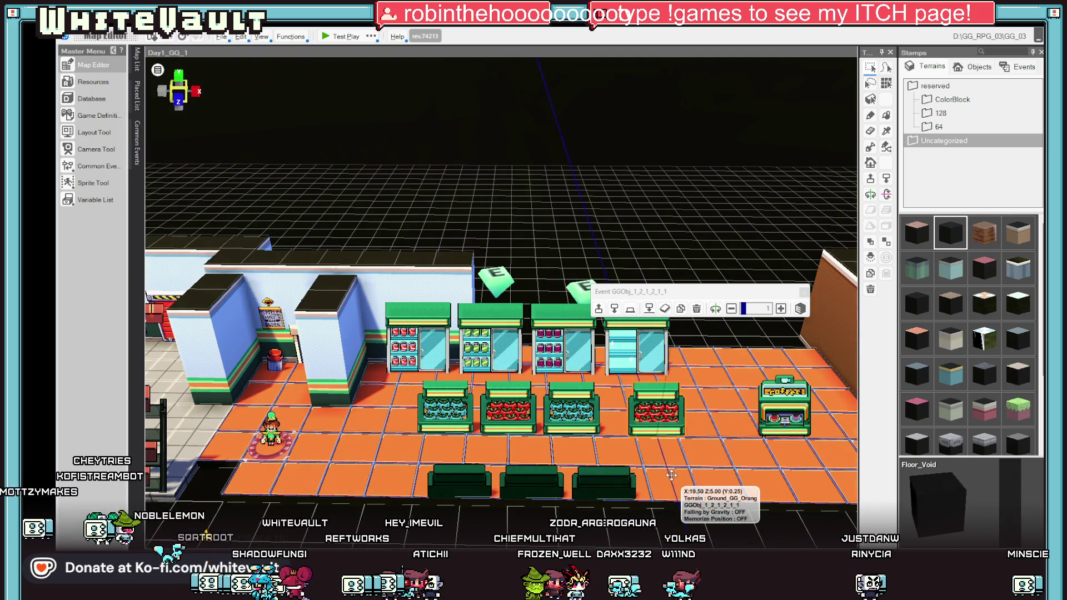
pyautogui.moveTo(659, 453); pyautogui.dragTo(610, 437)
# Step: Shift the bench row one tile left and duplicate the right bench
pyautogui.scroll(-3, 756, 423)
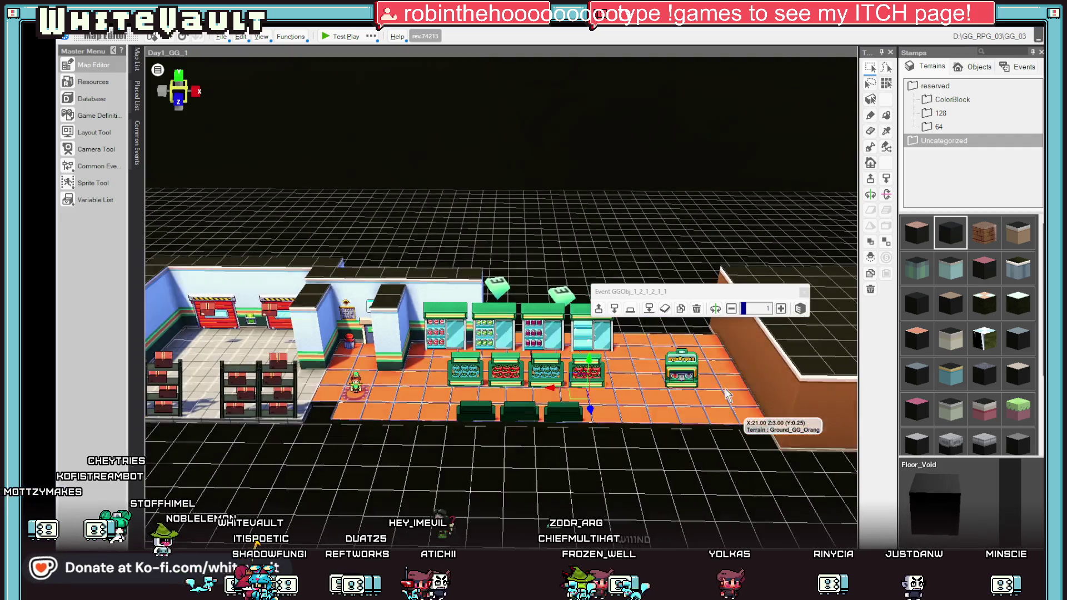
pyautogui.scroll(1, 717, 374)
pyautogui.moveTo(717, 373)
pyautogui.mouseDown()
pyautogui.moveTo(716, 342)
pyautogui.moveTo(695, 322)
pyautogui.mouseUp()
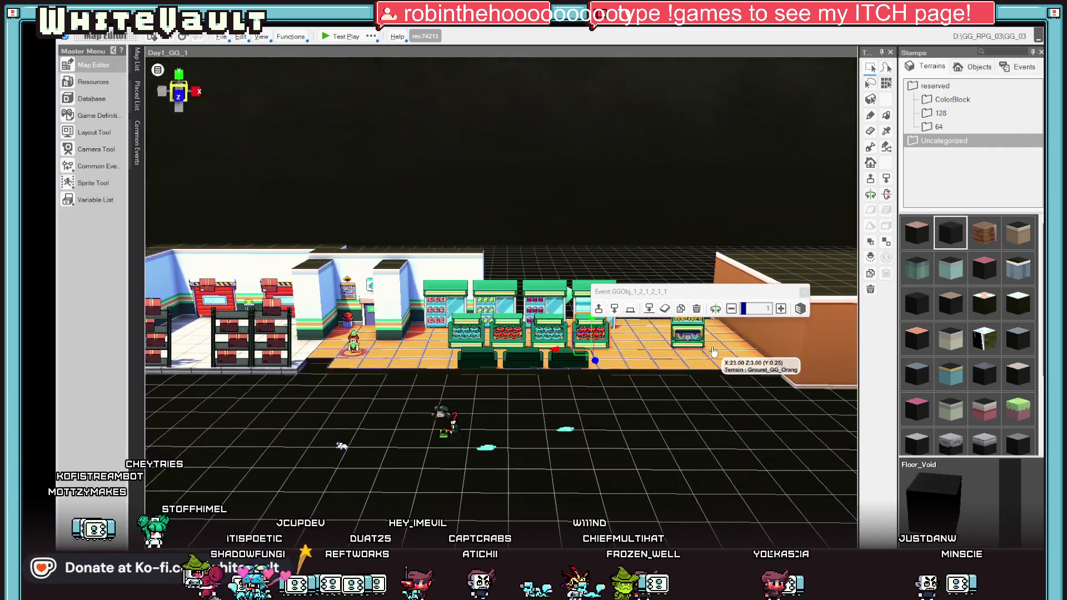
pyautogui.click(484, 360)
pyautogui.click(512, 357)
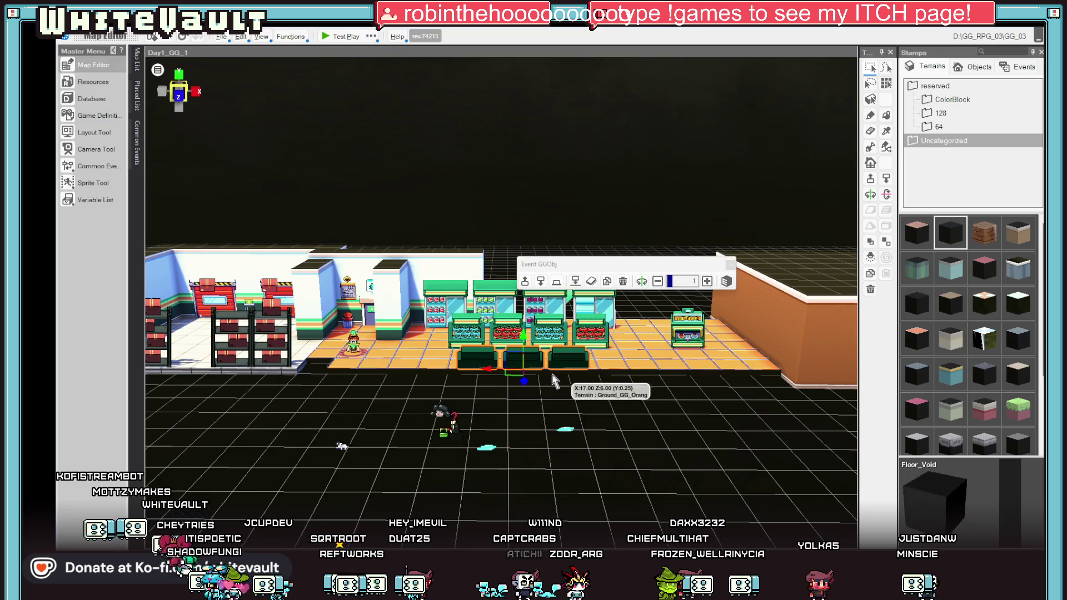
pyautogui.moveTo(473, 368); pyautogui.dragTo(443, 367)
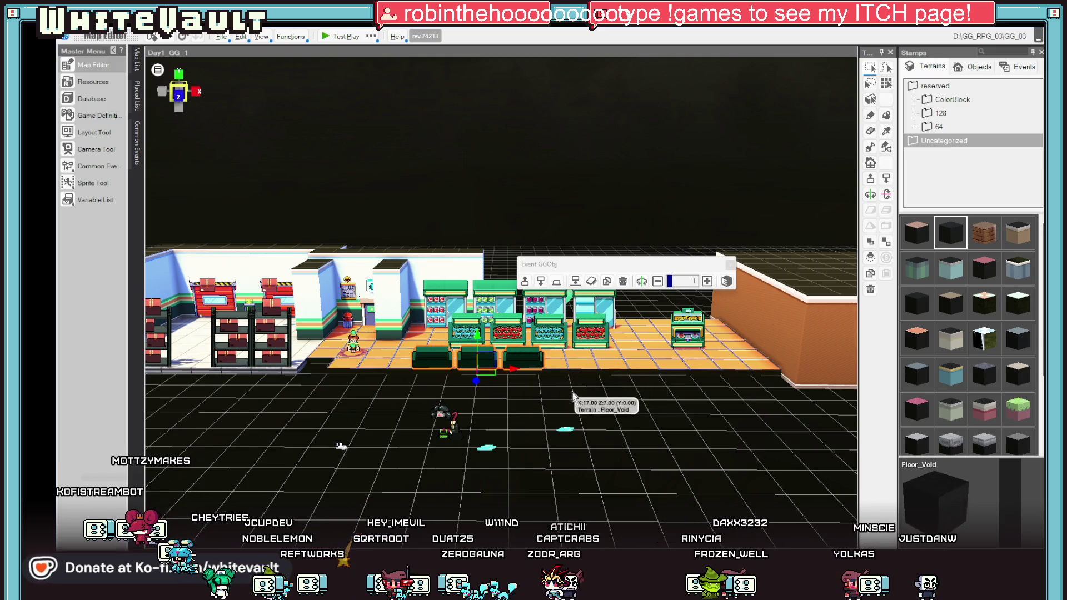
pyautogui.click(530, 379)
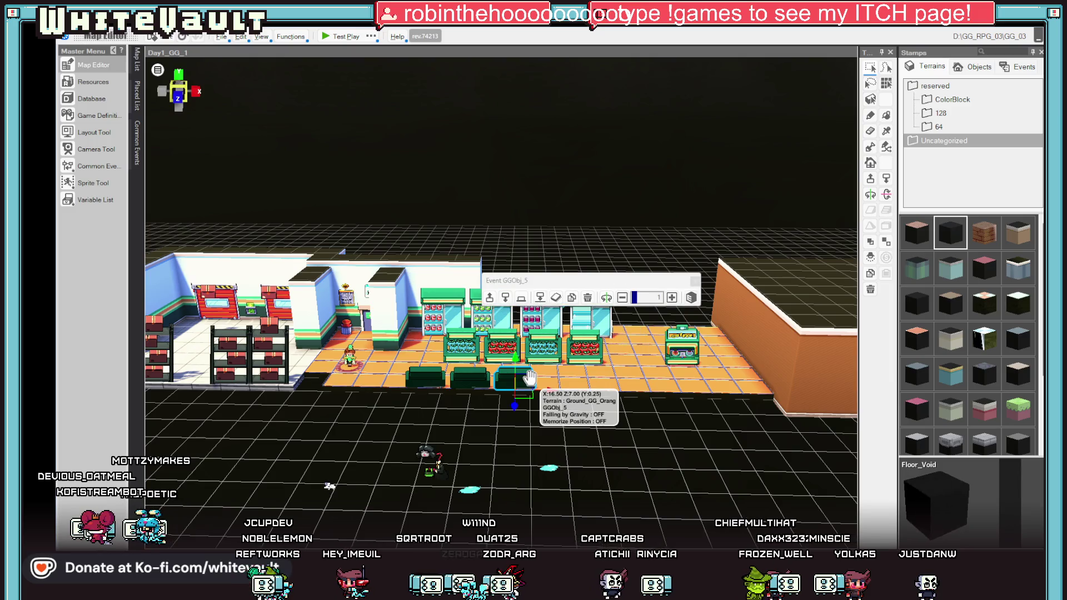
pyautogui.hotkey('ctrl', 'v')
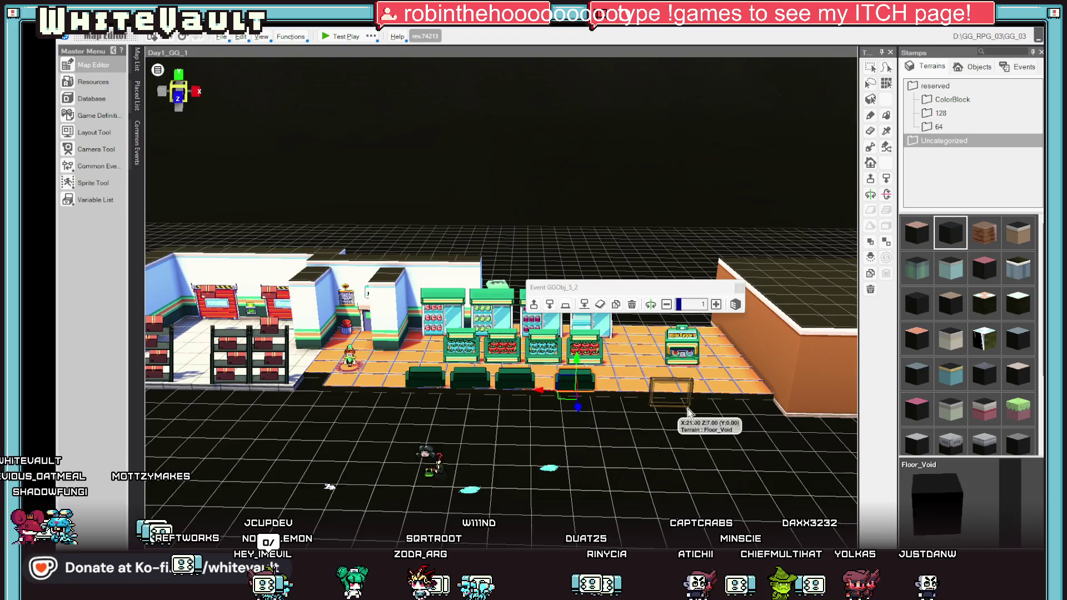
# Step: Shift the row of four couches right, in front of the display counters
pyautogui.scroll(5, 688, 411)
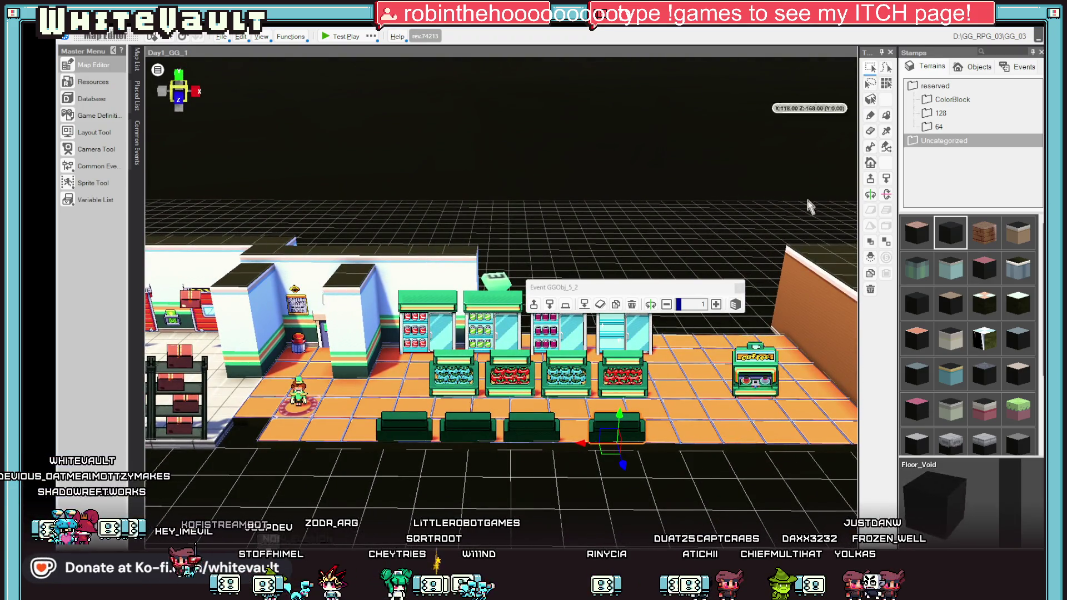
pyautogui.scroll(-2, 699, 465)
pyautogui.moveTo(699, 464)
pyautogui.mouseDown()
pyautogui.moveTo(745, 498)
pyautogui.moveTo(734, 508)
pyautogui.moveTo(617, 494)
pyautogui.mouseUp()
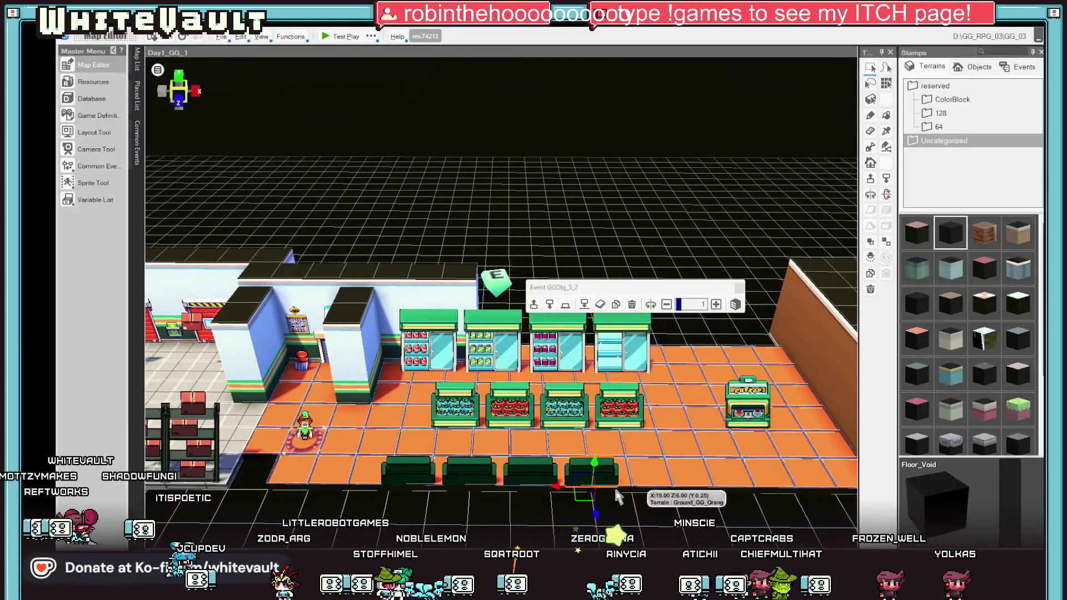
pyautogui.moveTo(421, 475); pyautogui.dragTo(572, 483)
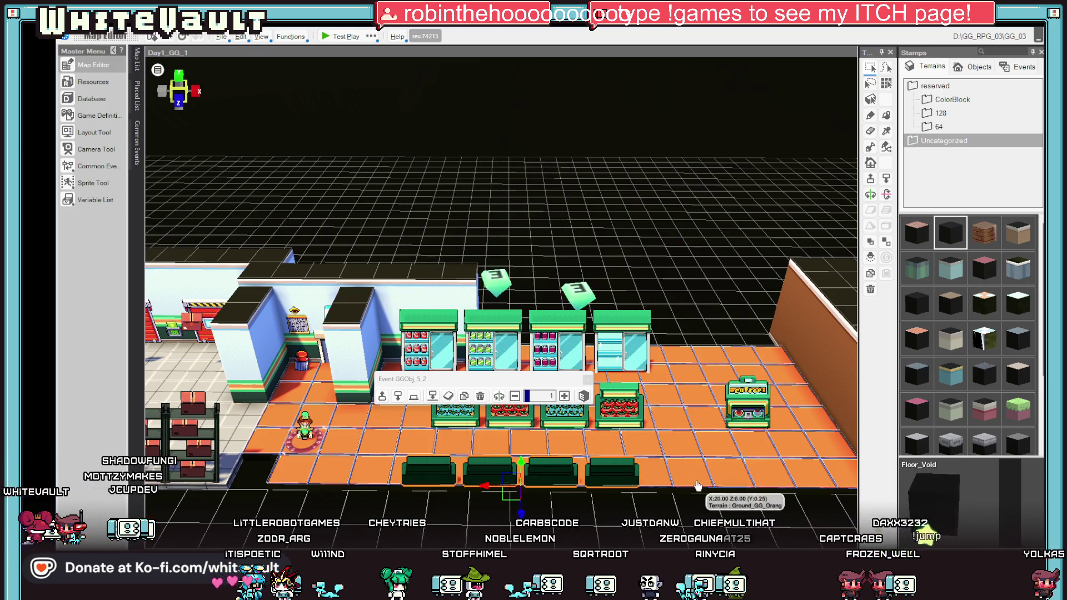
pyautogui.scroll(3, 698, 457)
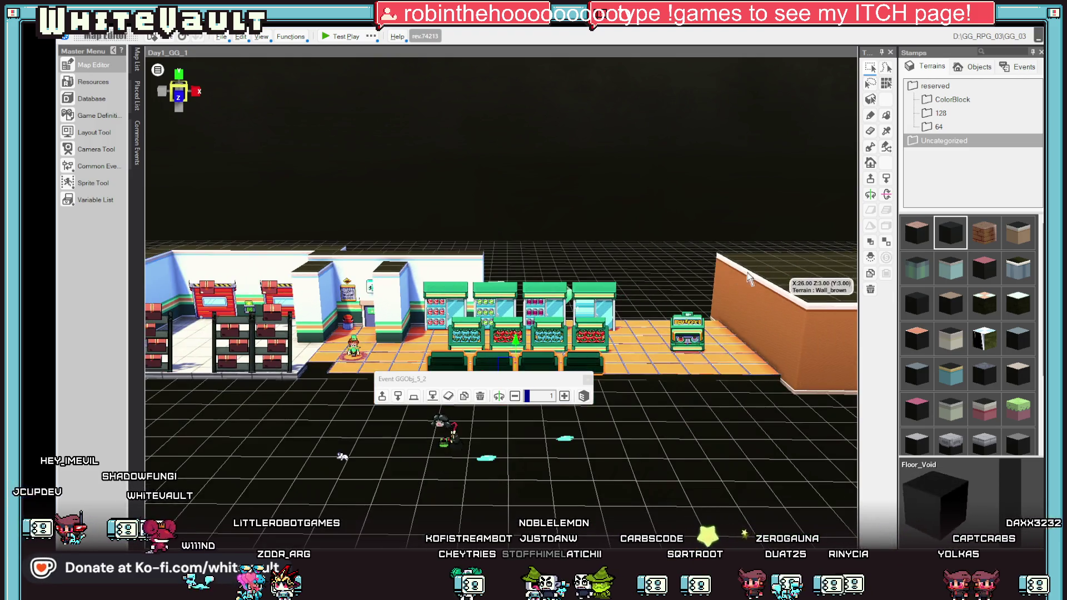
pyautogui.scroll(-3, 667, 333)
# Step: Drag the Event_1 marker one tile back along the Z axis above the store
pyautogui.click(562, 332)
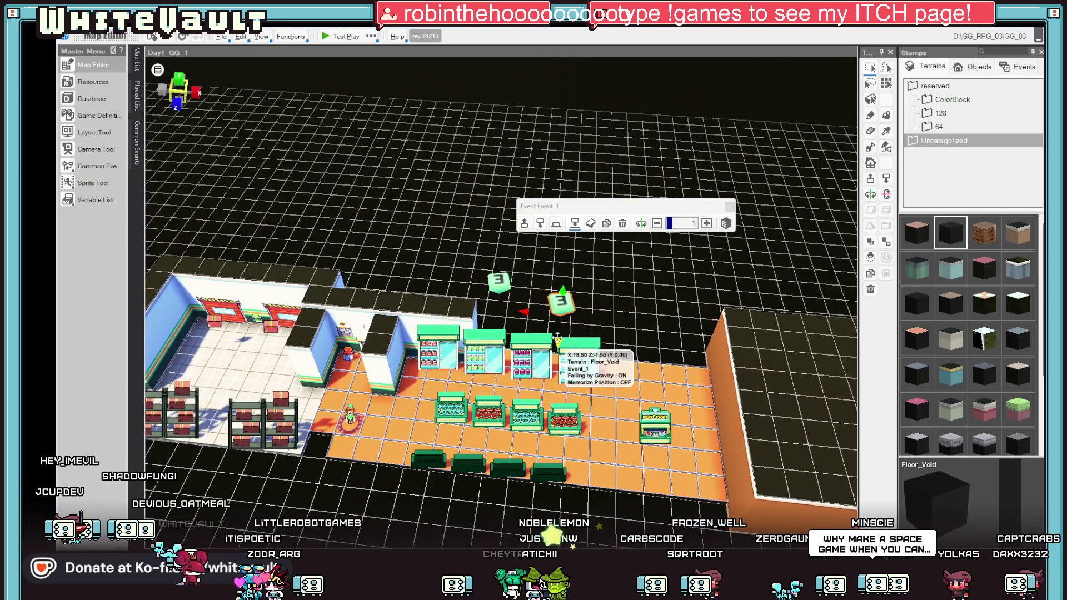
pyautogui.moveTo(561, 333); pyautogui.dragTo(545, 303)
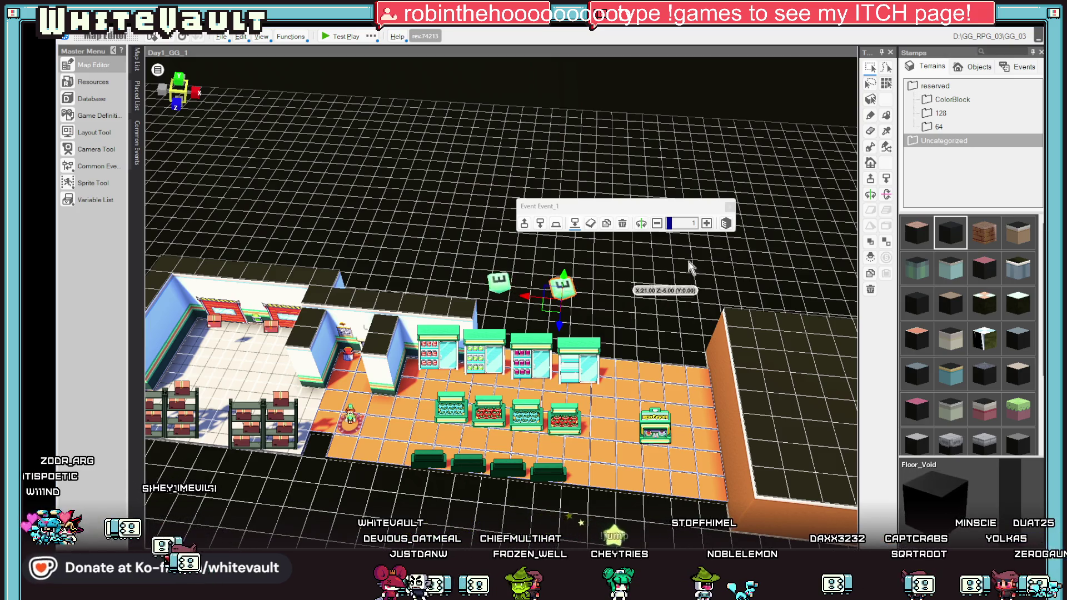
pyautogui.scroll(-5, 756, 356)
pyautogui.scroll(-3, 756, 412)
pyautogui.scroll(4, 759, 412)
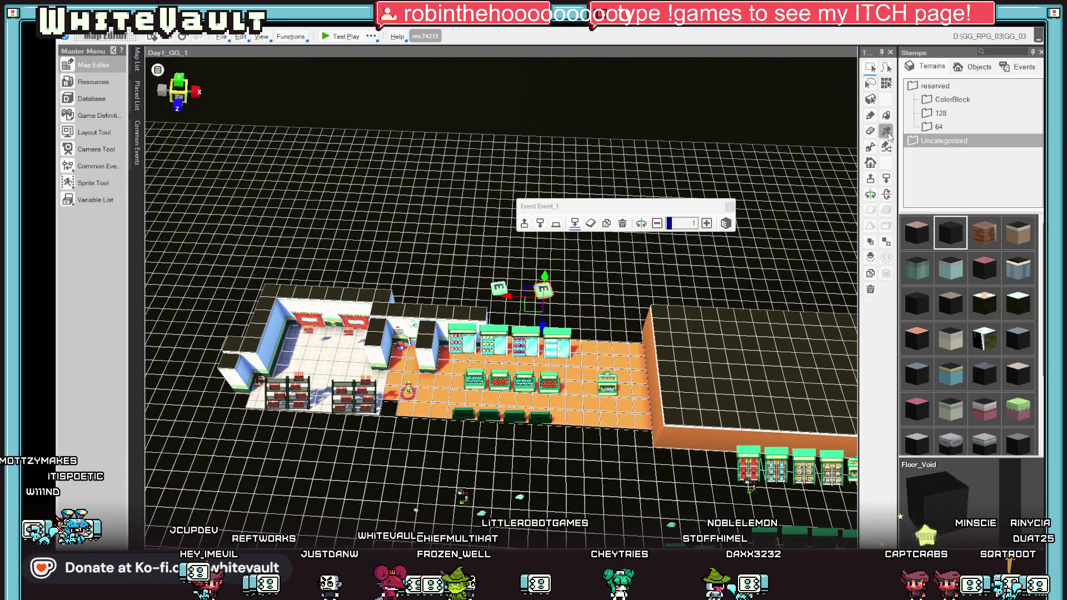
pyautogui.rightClick(640, 349)
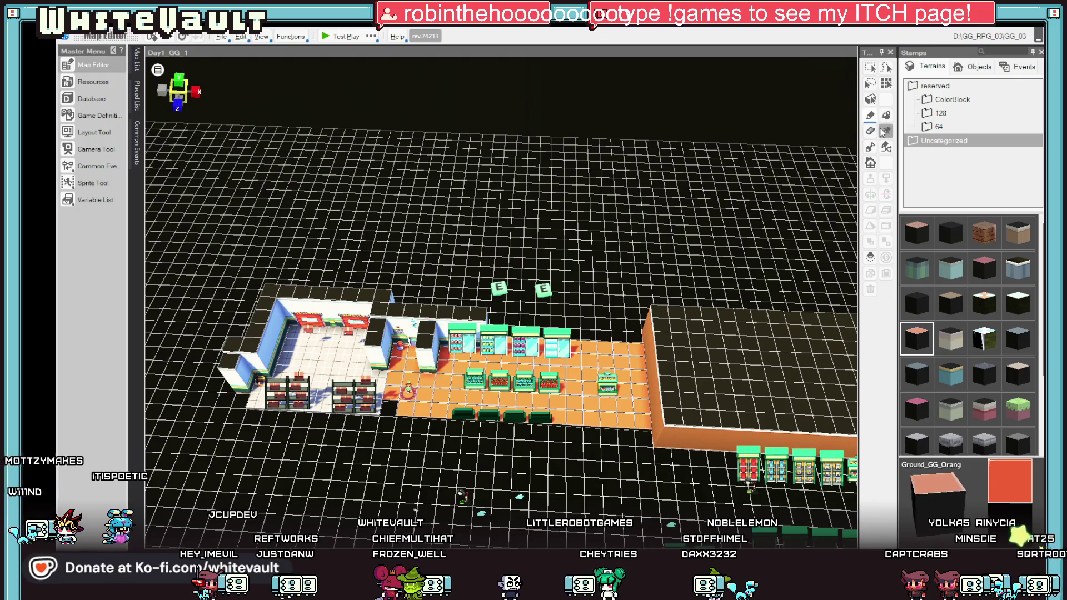
# Step: Paint a Wall_brown outline around the edge of the dark platform beside the store
pyautogui.press('d')
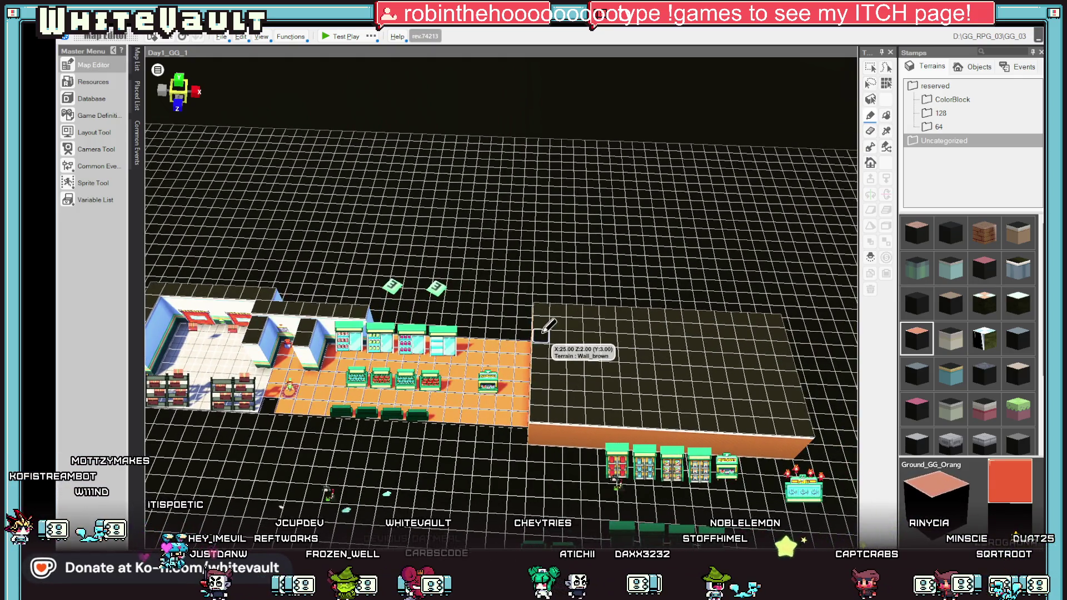
pyautogui.moveTo(544, 334)
pyautogui.mouseDown()
pyautogui.moveTo(717, 337)
pyautogui.moveTo(711, 404)
pyautogui.moveTo(550, 397)
pyautogui.mouseUp()
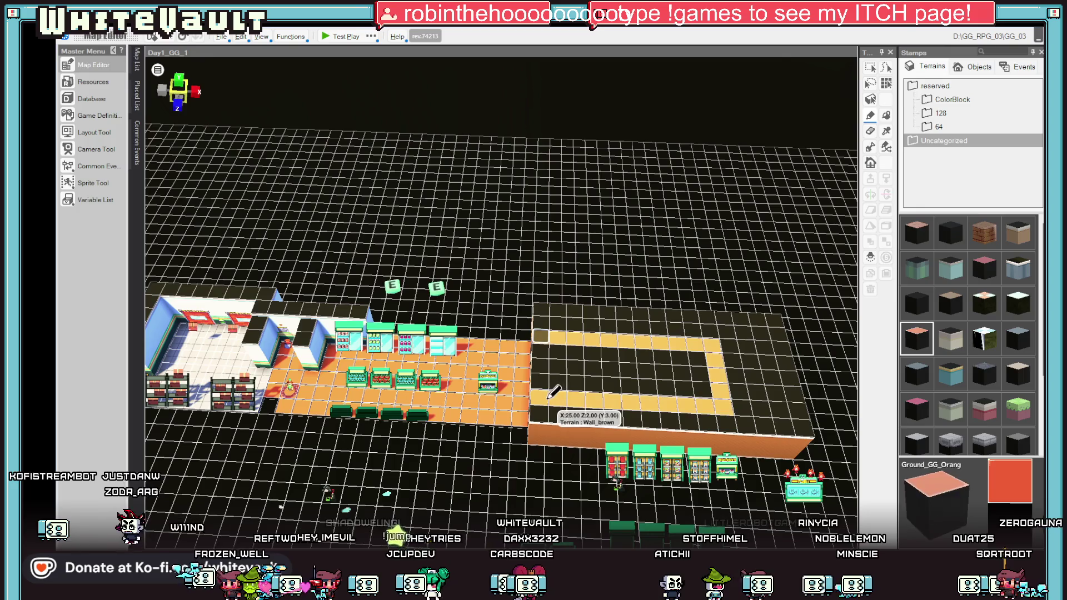
pyautogui.moveTo(585, 347)
pyautogui.mouseDown()
pyautogui.moveTo(656, 356)
pyautogui.moveTo(689, 383)
pyautogui.moveTo(667, 367)
pyautogui.moveTo(599, 369)
pyautogui.mouseUp()
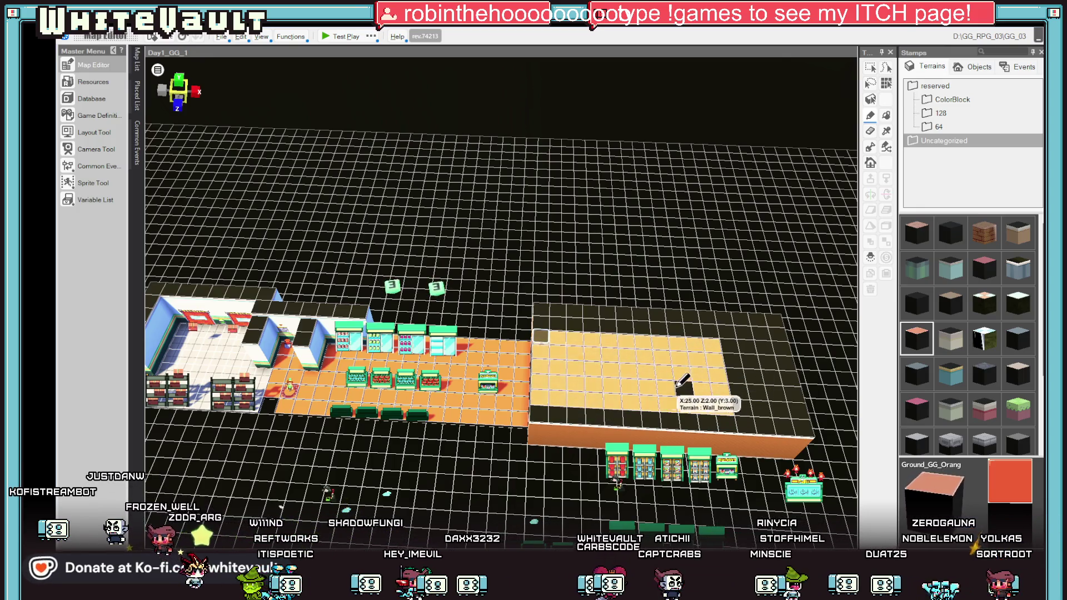
pyautogui.moveTo(680, 383); pyautogui.dragTo(692, 370)
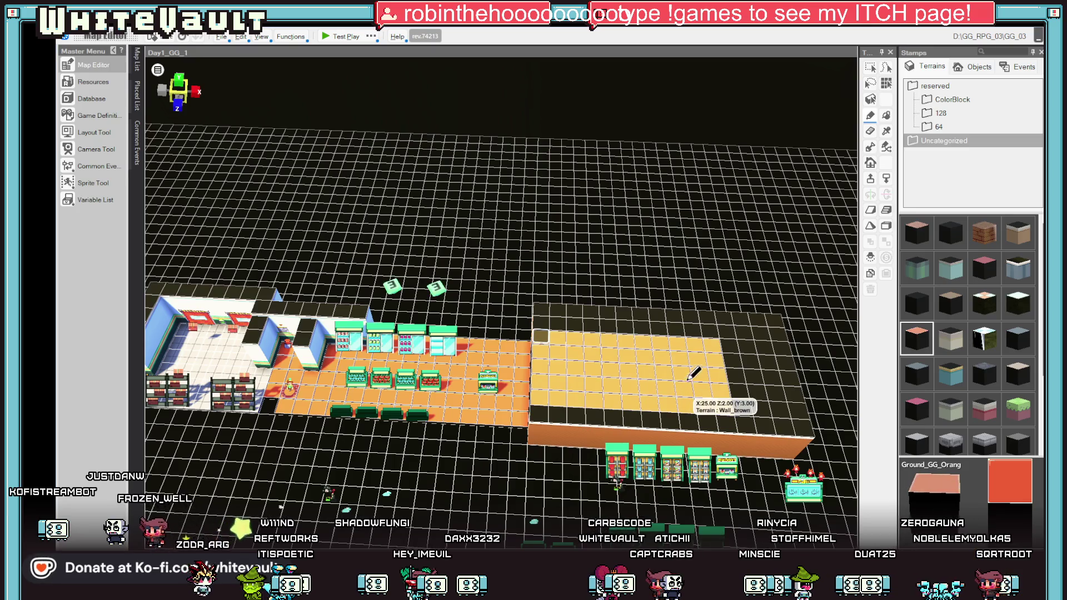
# Step: Fill the walled room's interior with Ground_GG_Orang orange floor tiles
pyautogui.click(887, 180)
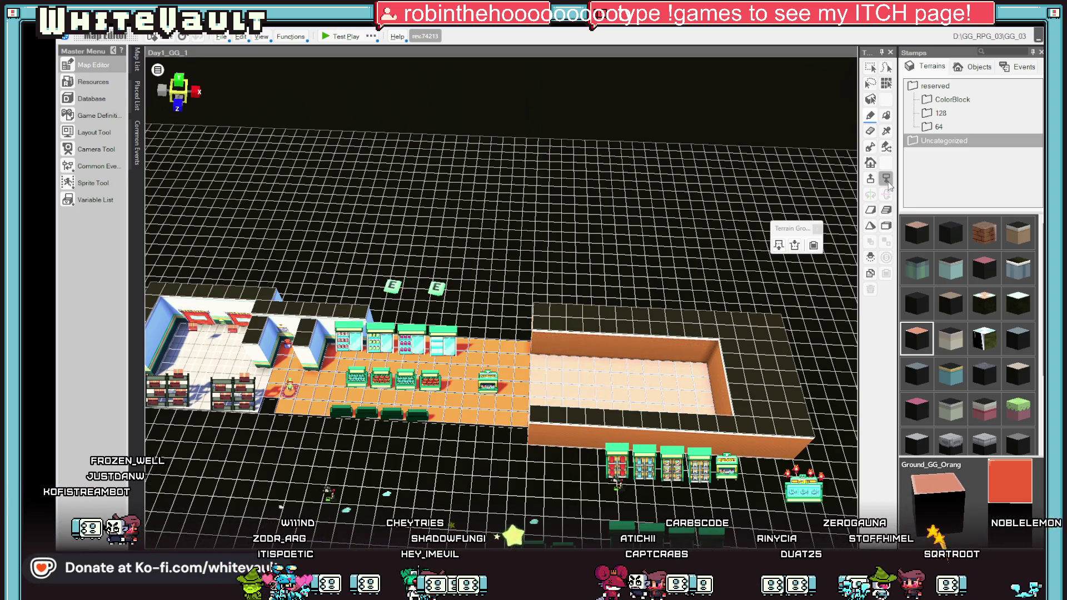
pyautogui.rightClick(775, 333)
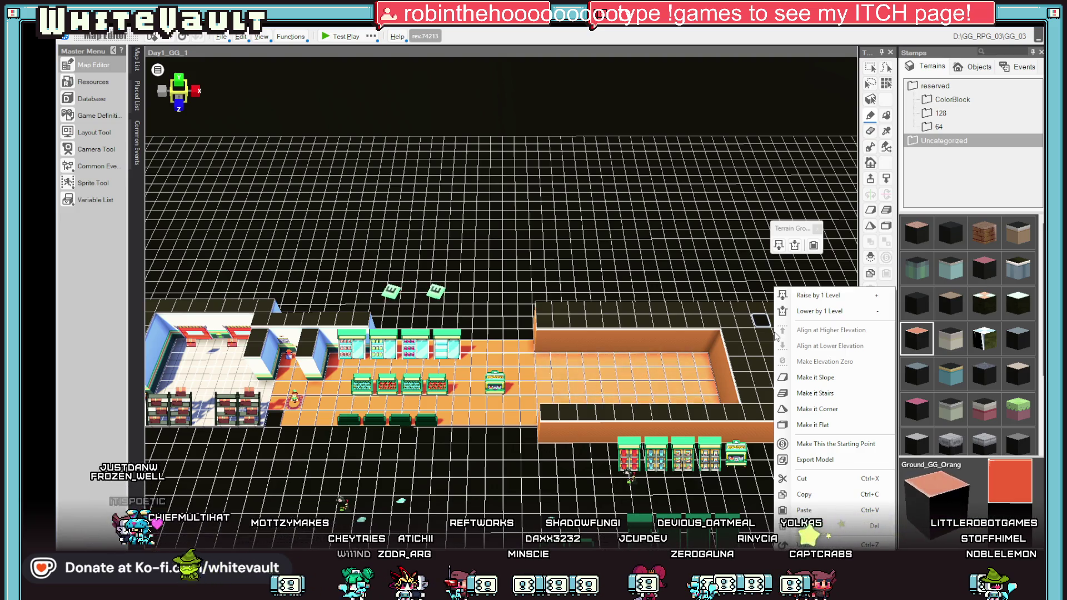
pyautogui.moveTo(610, 350)
pyautogui.mouseDown()
pyautogui.moveTo(736, 359)
pyautogui.moveTo(556, 320)
pyautogui.moveTo(614, 268)
pyautogui.moveTo(660, 303)
pyautogui.moveTo(452, 337)
pyautogui.mouseUp()
pyautogui.scroll(2, 547, 316)
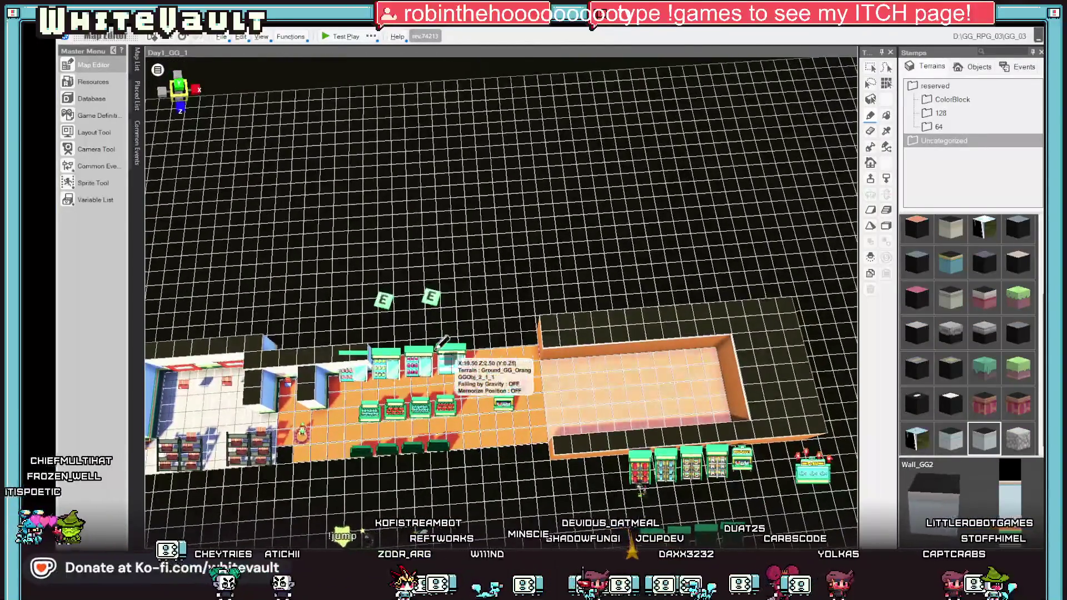
# Step: Raise a tall white Wall_GG2 block on the tiles next to the store's shelves
pyautogui.moveTo(528, 305)
pyautogui.mouseDown()
pyautogui.moveTo(676, 278)
pyautogui.moveTo(681, 300)
pyautogui.mouseUp()
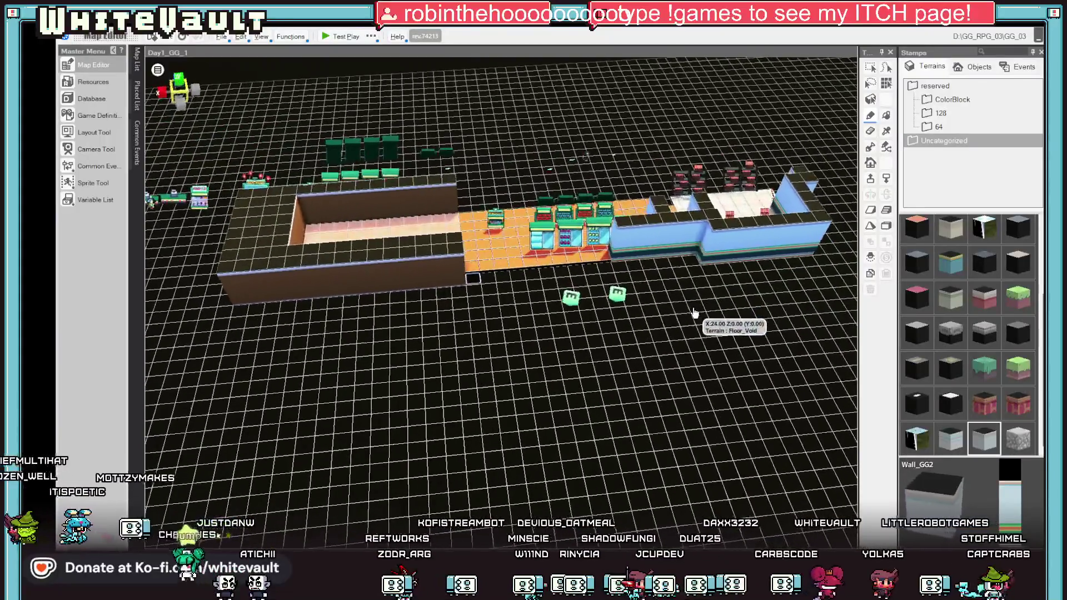
pyautogui.click(603, 259)
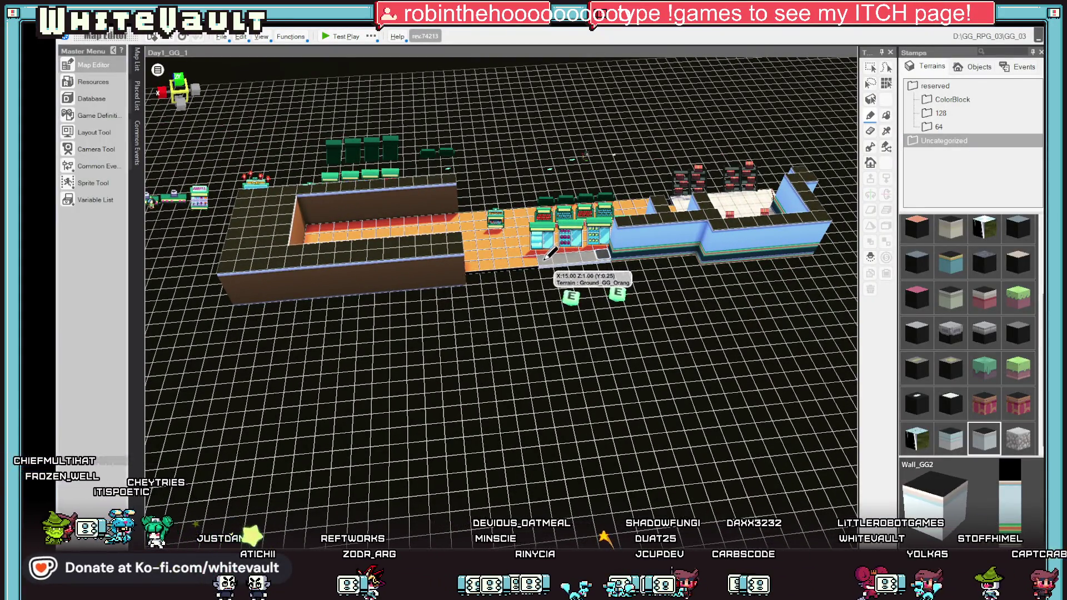
pyautogui.click(539, 253)
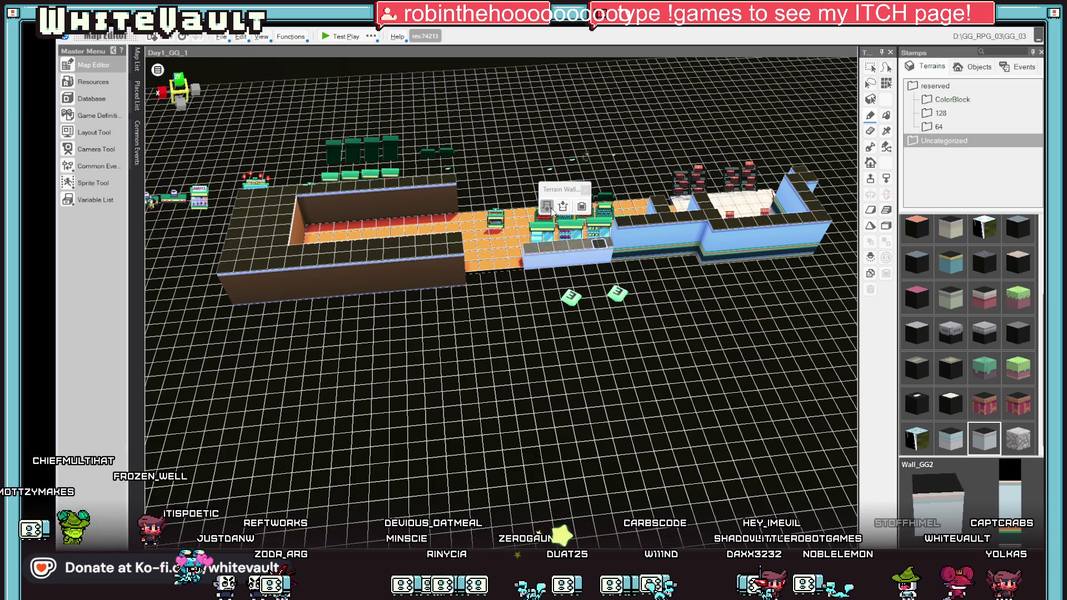
pyautogui.moveTo(721, 326)
pyautogui.mouseDown()
pyautogui.moveTo(757, 327)
pyautogui.moveTo(746, 298)
pyautogui.moveTo(753, 309)
pyautogui.moveTo(723, 303)
pyautogui.moveTo(725, 311)
pyautogui.mouseUp()
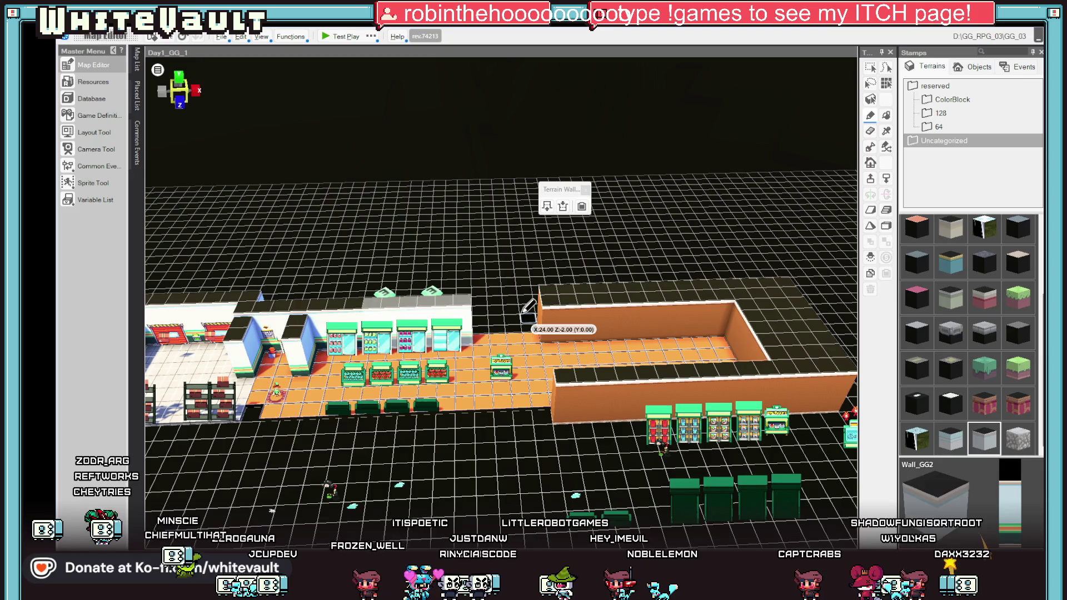
pyautogui.scroll(1, 514, 344)
pyautogui.scroll(1, 514, 344)
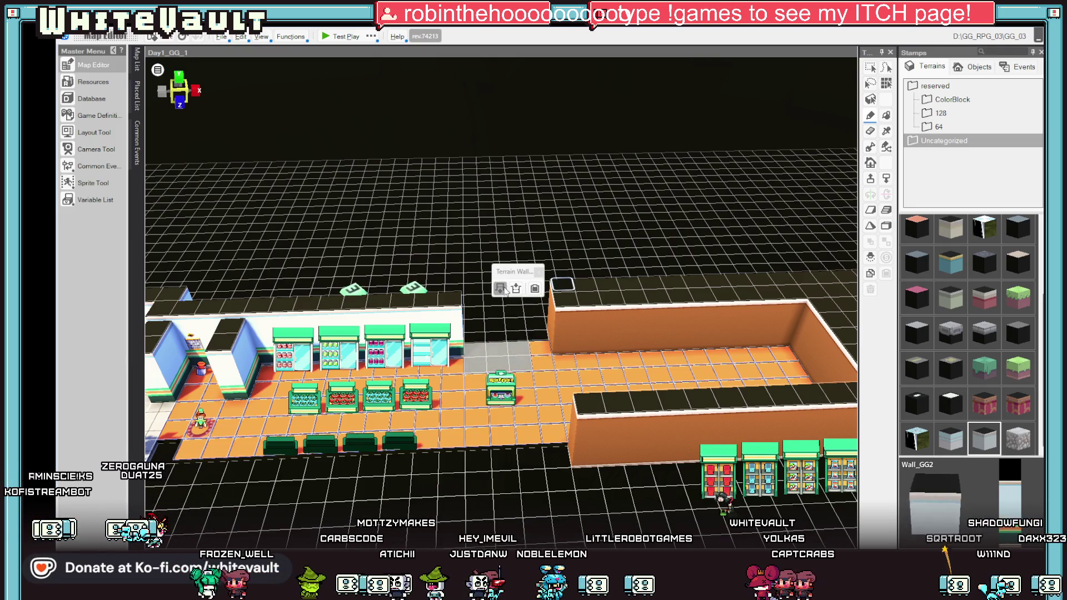
pyautogui.click(501, 288)
pyautogui.click(505, 289)
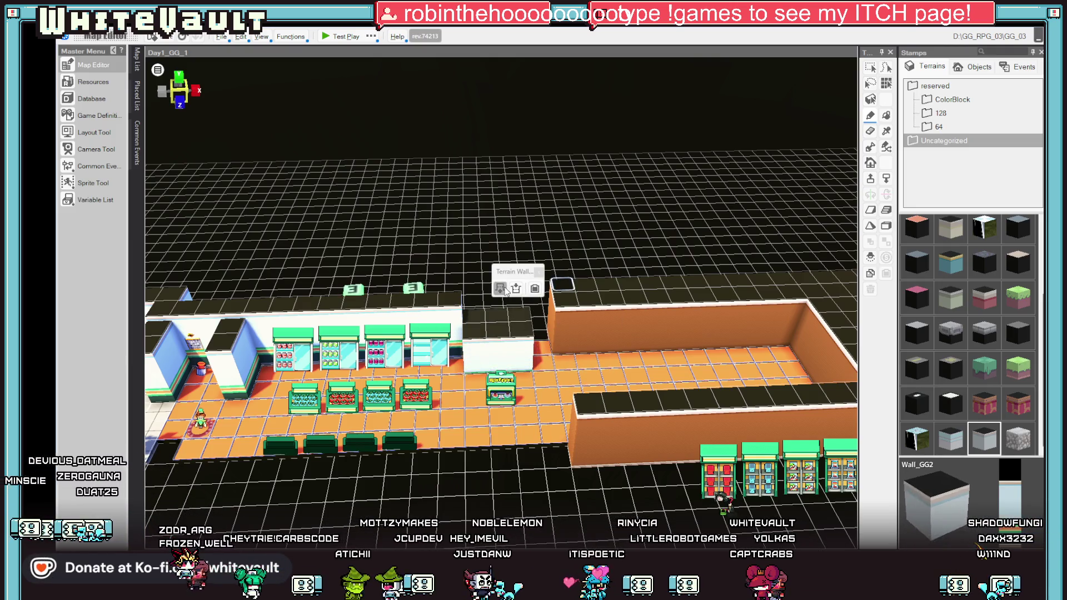
# Step: Move the GGObj event a few tiles across the store floor
pyautogui.rightClick(602, 342)
pyautogui.press('Escape')
pyautogui.click(496, 392)
pyautogui.moveTo(497, 392)
pyautogui.mouseDown()
pyautogui.moveTo(503, 420)
pyautogui.moveTo(469, 385)
pyautogui.mouseUp()
# Step: Paint two Floor_Void tiles into the store's front floor
pyautogui.press('Left')
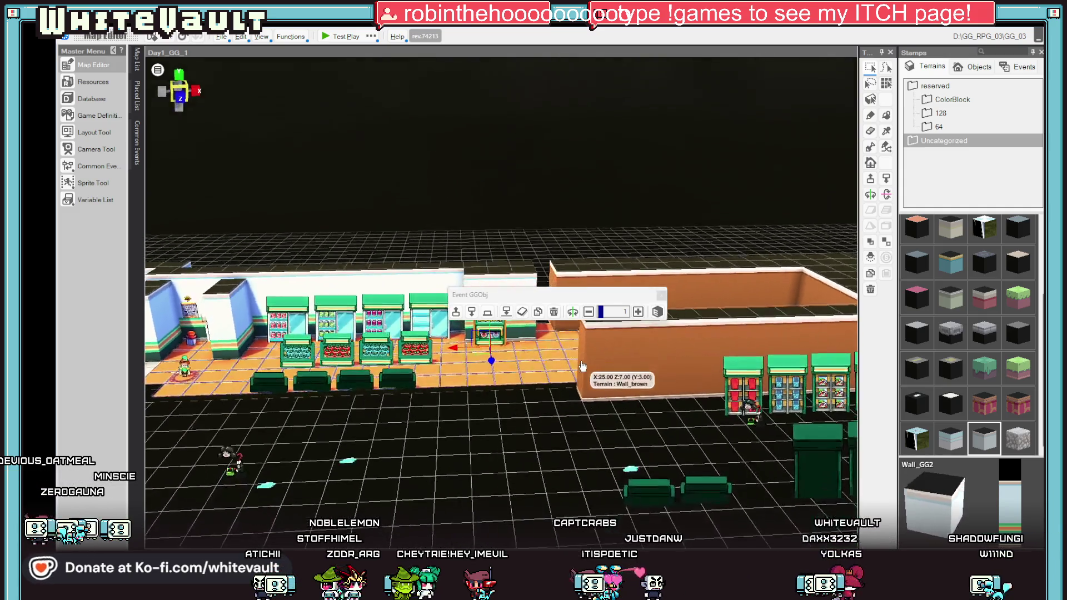
pyautogui.press('Left')
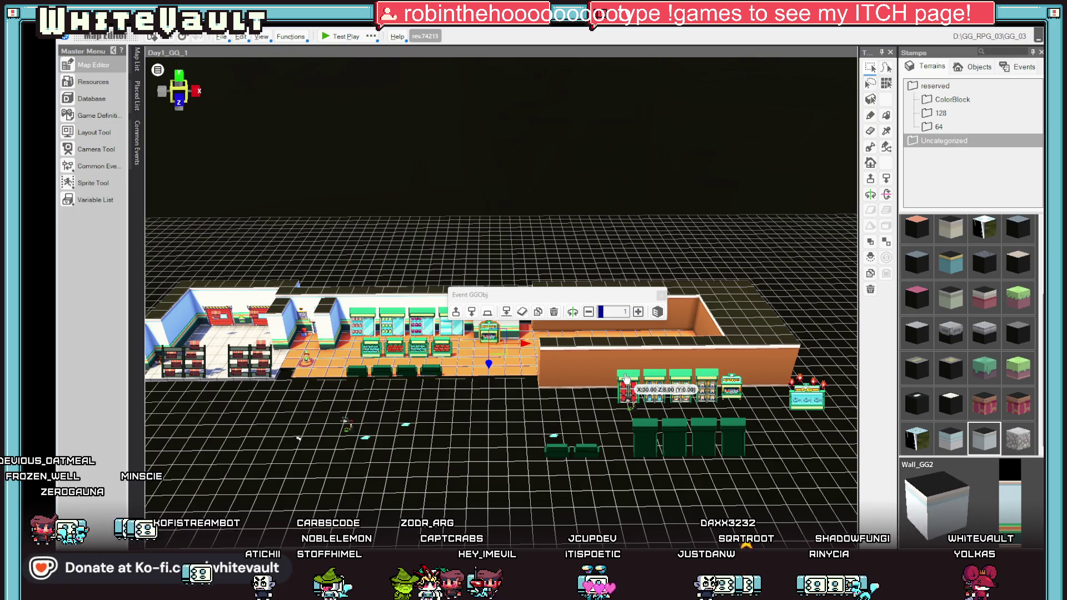
pyautogui.scroll(3, 601, 388)
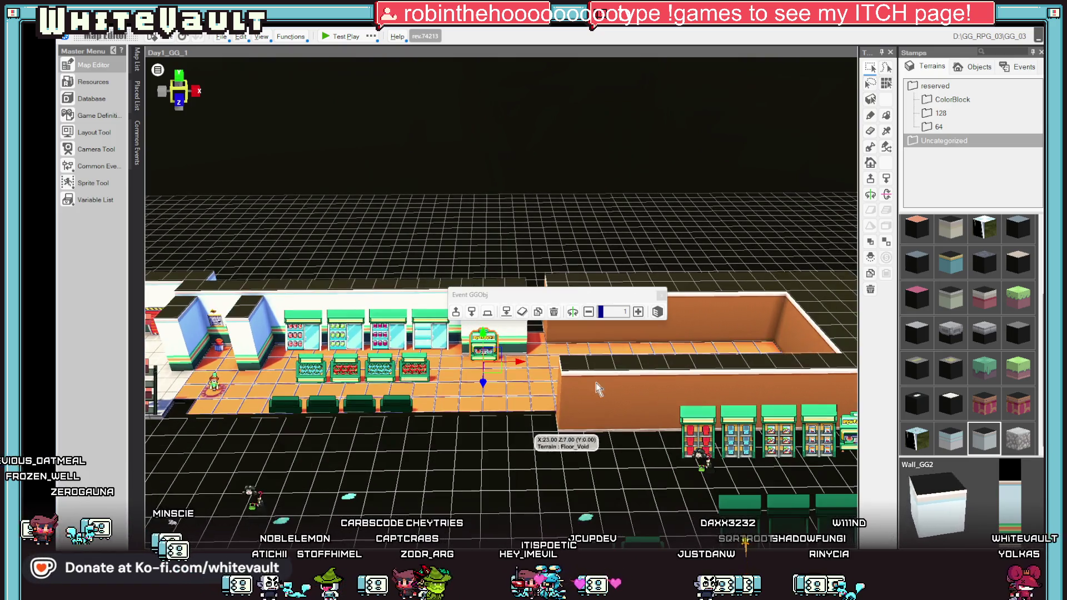
pyautogui.rightClick(477, 426)
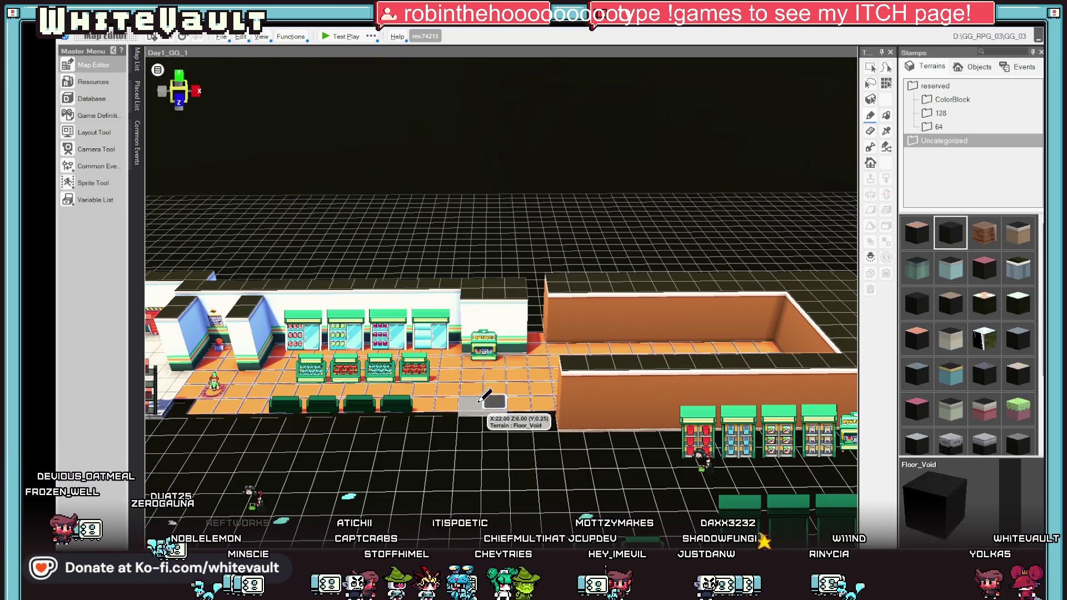
pyautogui.click(482, 398)
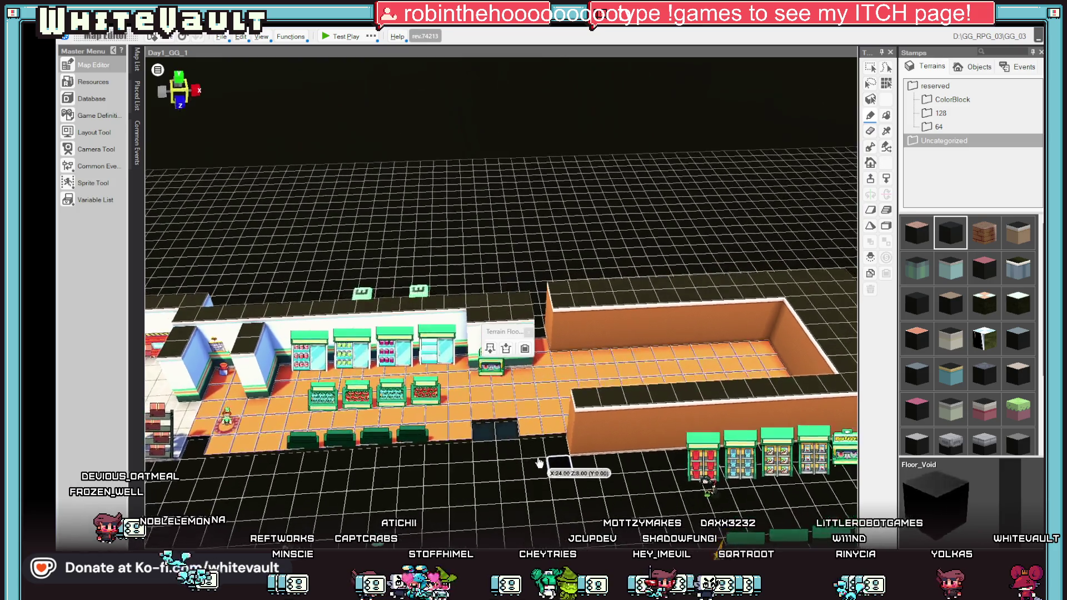
pyautogui.scroll(2, 556, 422)
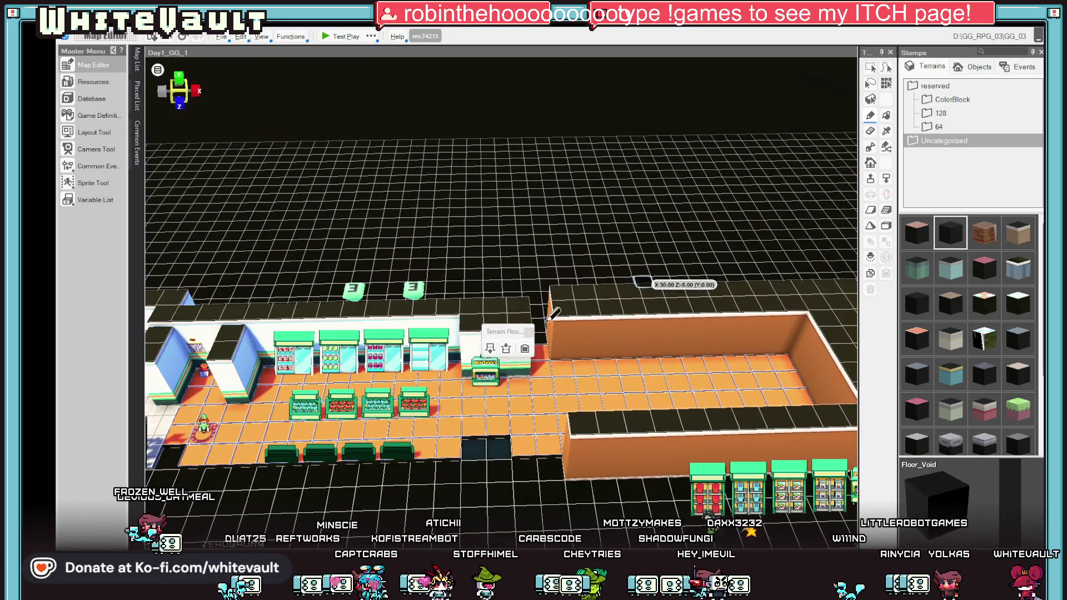
pyautogui.moveTo(501, 331); pyautogui.dragTo(666, 175)
# Step: Lower the raised Ground_GG_Orang tile to floor level, then switch to the itch.io jam page
pyautogui.scroll(2, 532, 392)
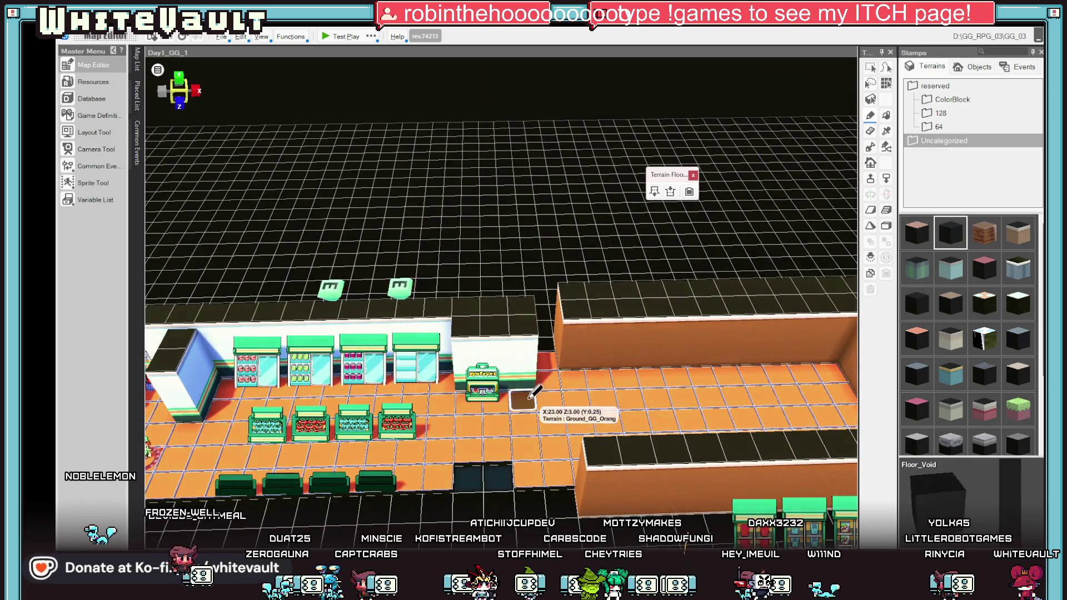
pyautogui.rightClick(532, 392)
pyautogui.click(556, 274)
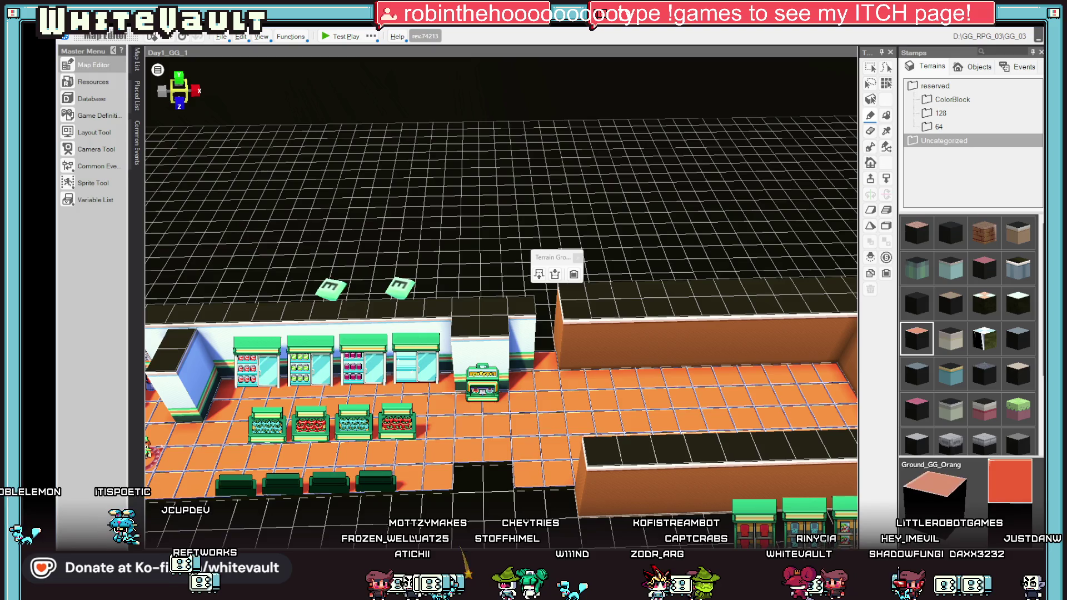
pyautogui.hotkey('alt', 'Tab')
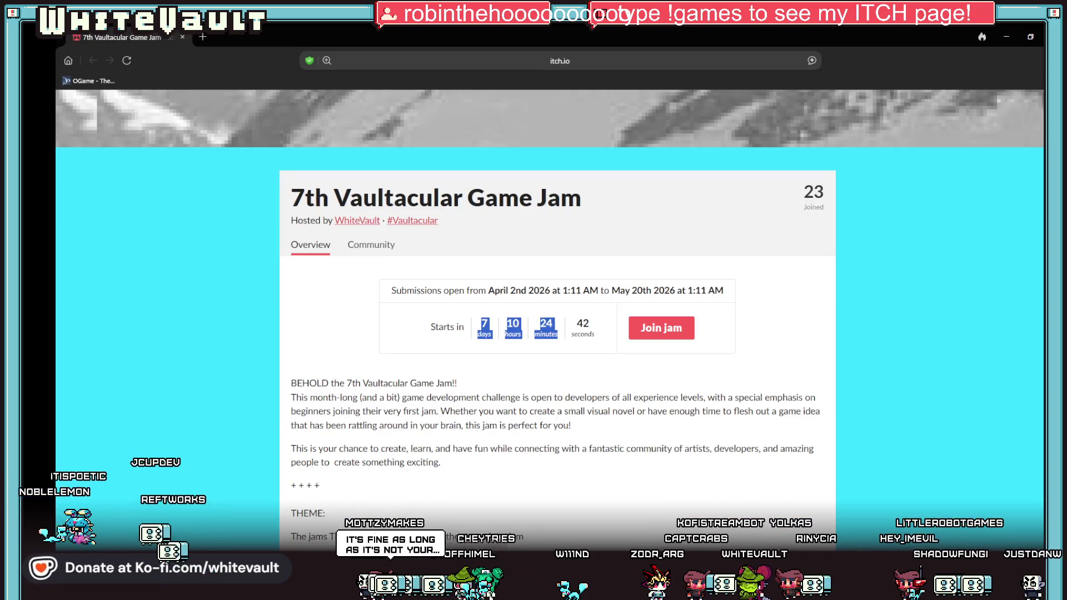
# Step: Minimize the itch.io browser window to bring back Bakin's Day1_GG_1 map editor
pyautogui.click(1007, 34)
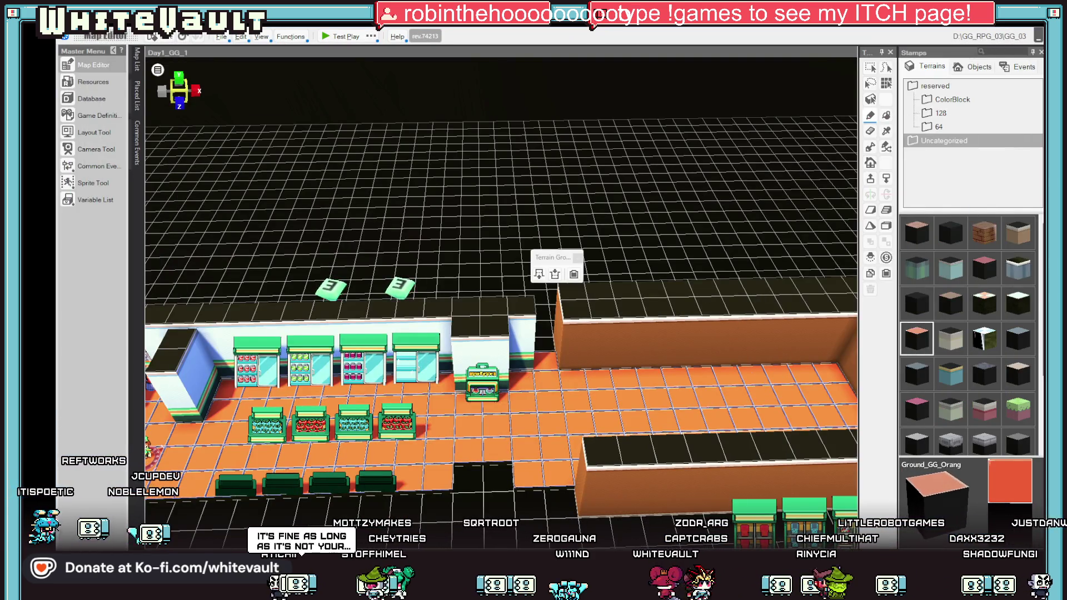
pyautogui.press('super+d')
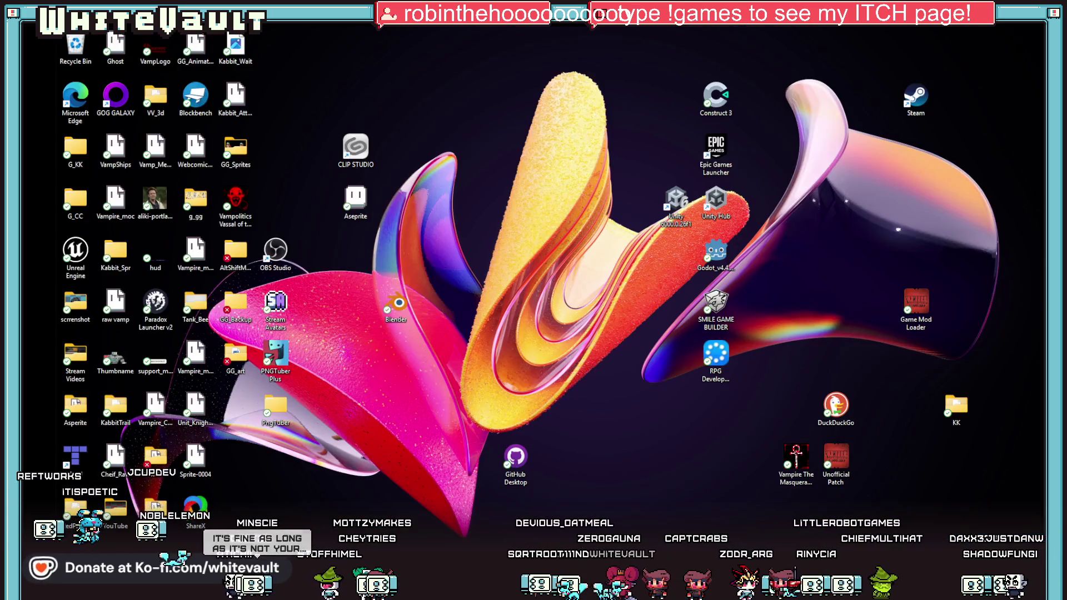
pyautogui.press('super+d')
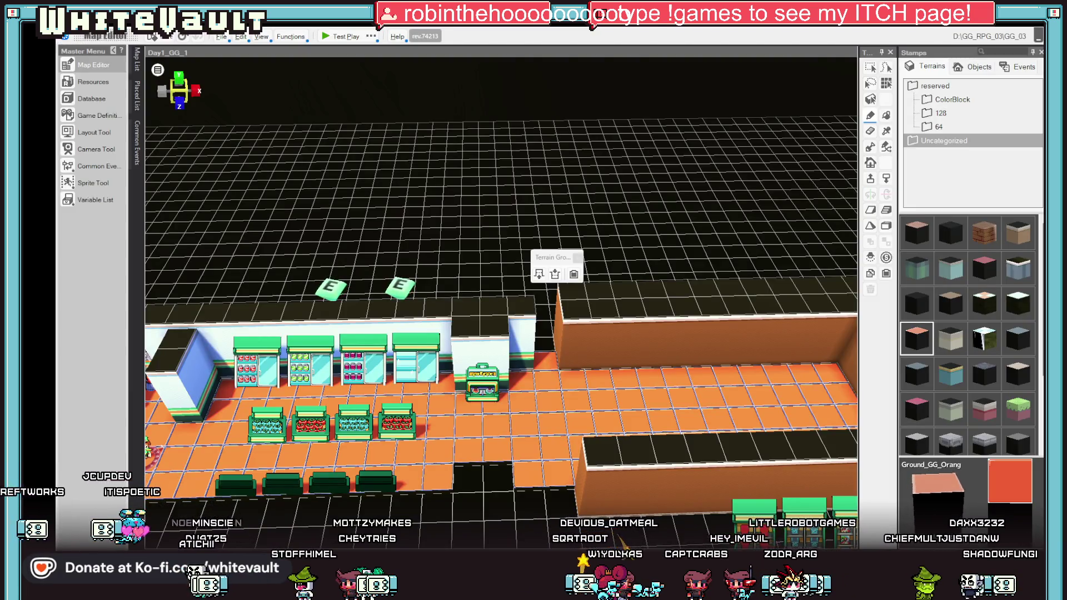
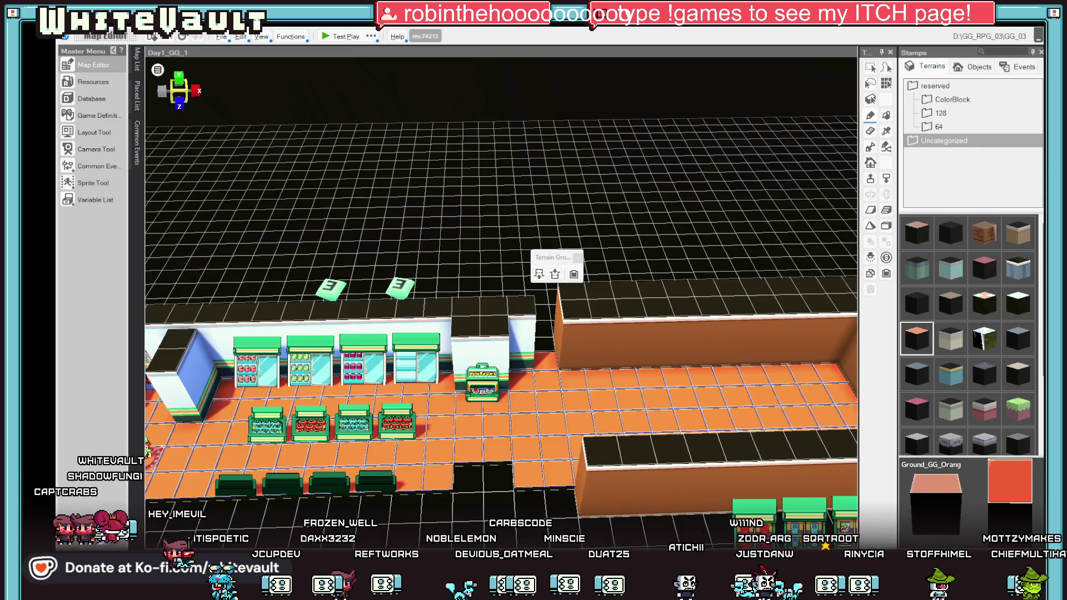
# Step: Paint Floor_Void over the brown wall strip along the front of the orange floor
pyautogui.moveTo(670, 453)
pyautogui.mouseDown()
pyautogui.moveTo(639, 403)
pyautogui.moveTo(606, 389)
pyautogui.moveTo(550, 439)
pyautogui.moveTo(549, 413)
pyautogui.mouseUp()
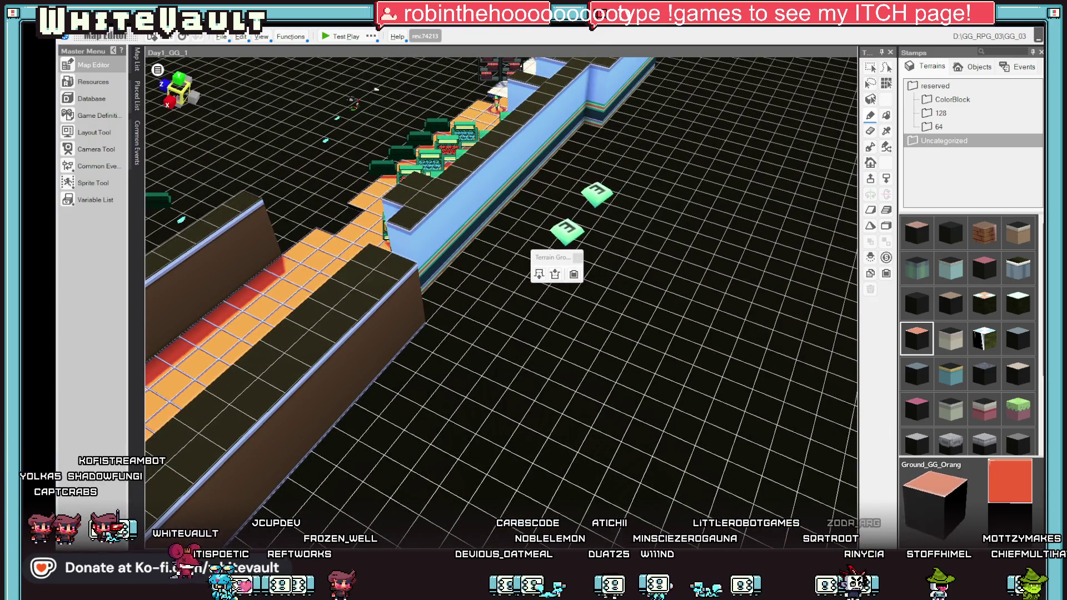
pyautogui.moveTo(648, 435)
pyautogui.mouseDown()
pyautogui.moveTo(671, 453)
pyautogui.moveTo(636, 451)
pyautogui.moveTo(645, 439)
pyautogui.mouseUp()
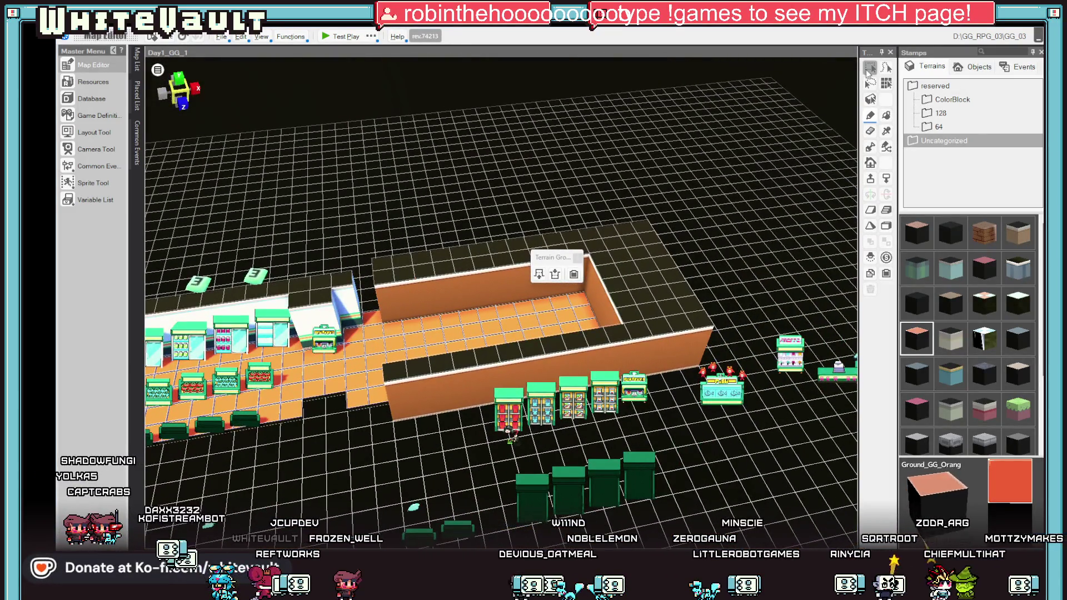
pyautogui.click(950, 233)
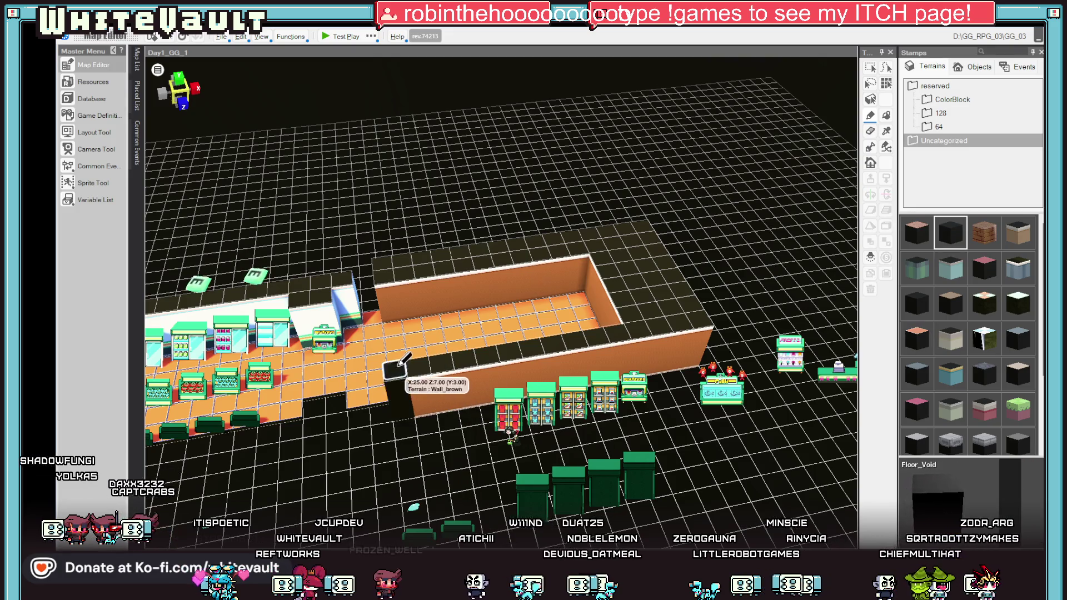
pyautogui.moveTo(538, 346)
pyautogui.mouseDown()
pyautogui.moveTo(717, 306)
pyautogui.moveTo(804, 240)
pyautogui.mouseUp()
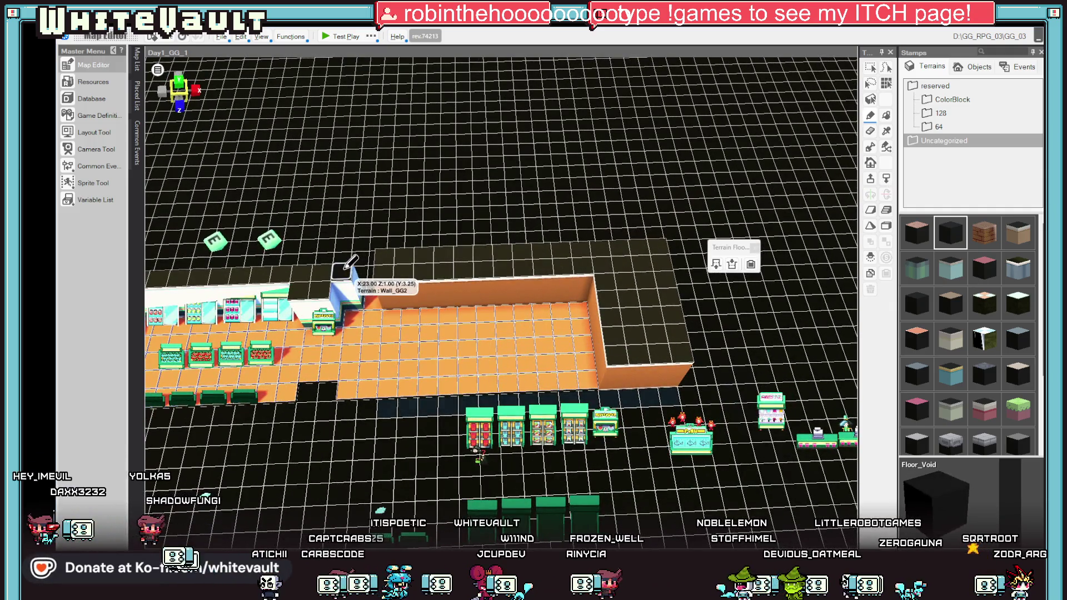
# Step: Repaint the store's brown back wall with the white Wall_GG2 terrain
pyautogui.rightClick(358, 257)
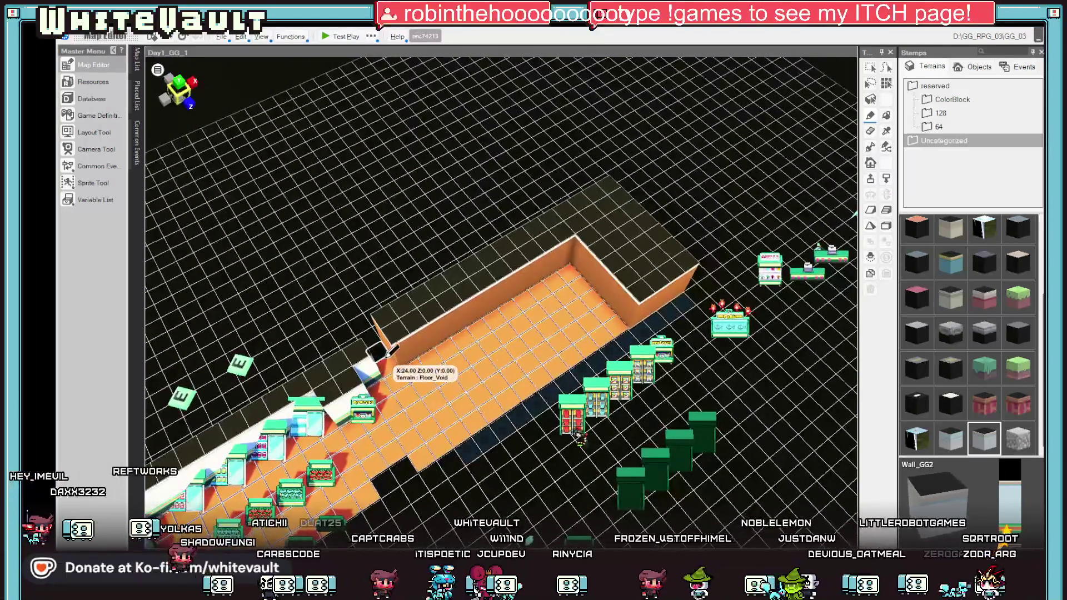
pyautogui.click(413, 320)
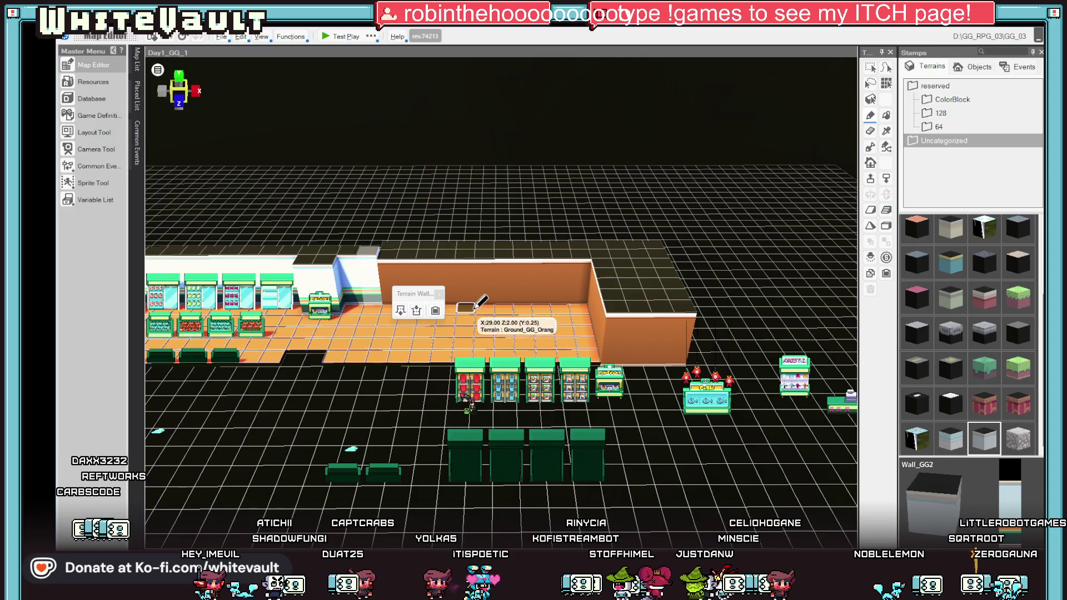
pyautogui.moveTo(389, 261); pyautogui.dragTo(586, 255)
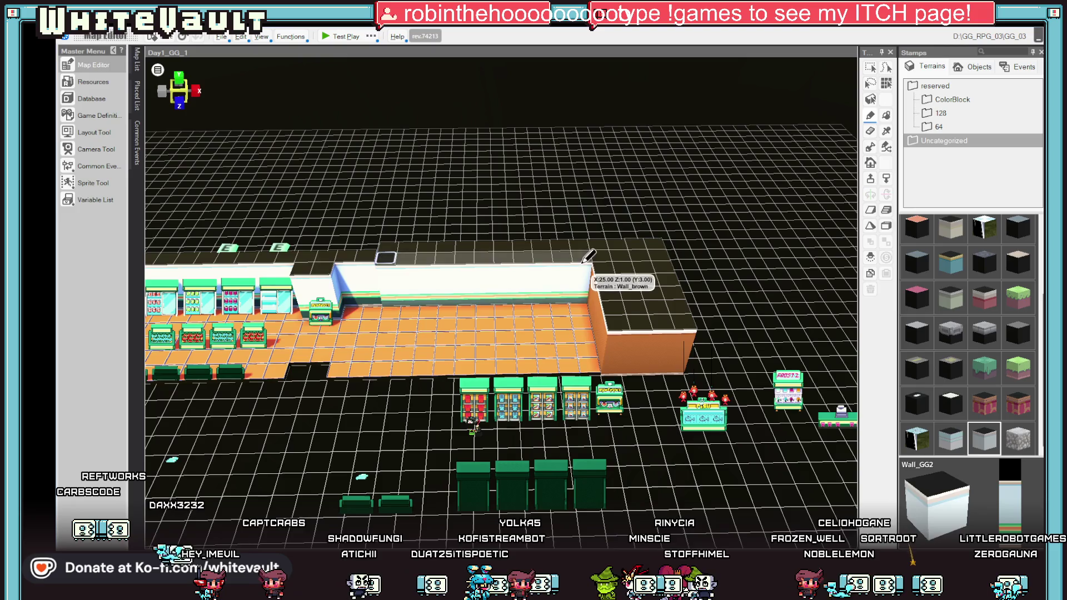
pyautogui.moveTo(591, 212)
pyautogui.mouseDown()
pyautogui.moveTo(481, 292)
pyautogui.moveTo(723, 144)
pyautogui.mouseUp()
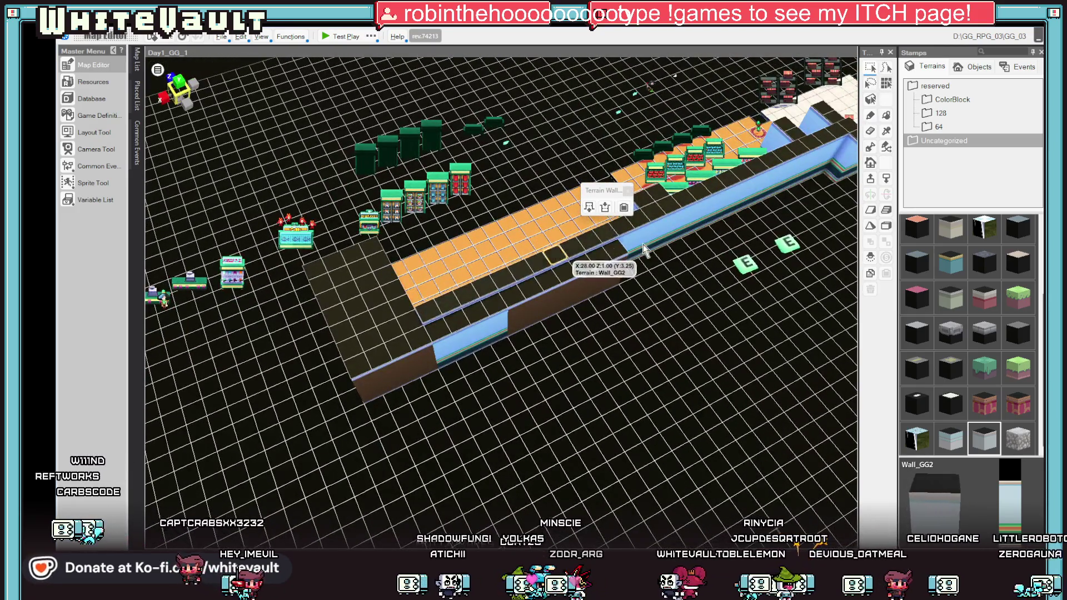
pyautogui.scroll(3, 925, 248)
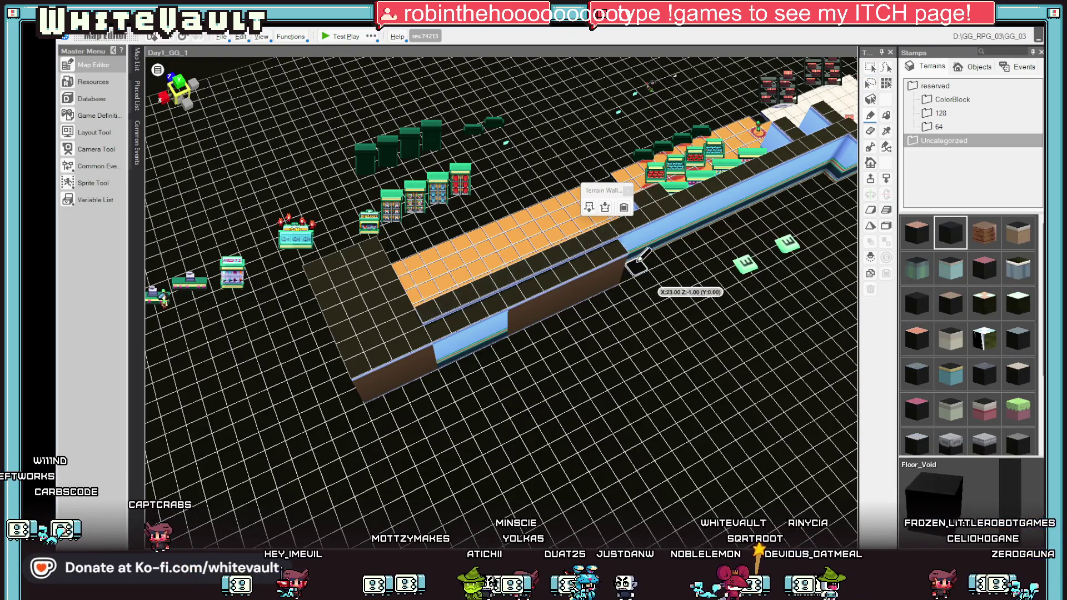
pyautogui.click(594, 255)
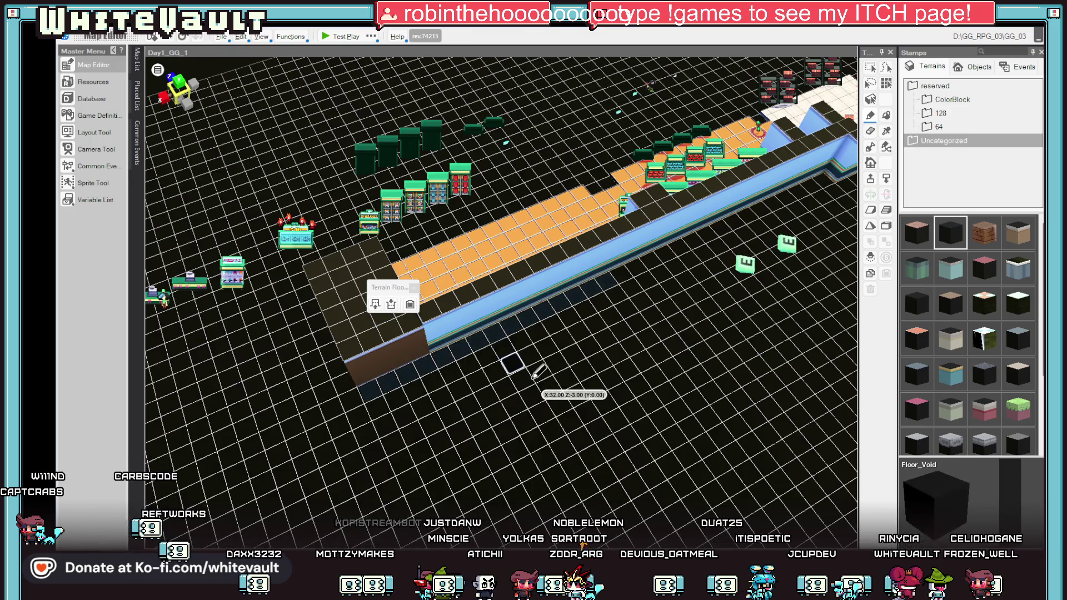
pyautogui.moveTo(547, 378)
pyautogui.mouseDown()
pyautogui.moveTo(584, 390)
pyautogui.moveTo(715, 370)
pyautogui.moveTo(678, 356)
pyautogui.moveTo(653, 400)
pyautogui.moveTo(660, 418)
pyautogui.moveTo(649, 398)
pyautogui.moveTo(678, 366)
pyautogui.moveTo(639, 394)
pyautogui.moveTo(436, 406)
pyautogui.moveTo(461, 409)
pyautogui.moveTo(506, 377)
pyautogui.moveTo(478, 386)
pyautogui.moveTo(467, 395)
pyautogui.moveTo(573, 364)
pyautogui.moveTo(522, 363)
pyautogui.mouseUp()
# Step: Extend the Wall_GG2 wall down the right column of the store's right-end block
pyautogui.moveTo(664, 357)
pyautogui.mouseDown()
pyautogui.moveTo(679, 353)
pyautogui.moveTo(600, 422)
pyautogui.moveTo(511, 361)
pyautogui.moveTo(566, 354)
pyautogui.mouseUp()
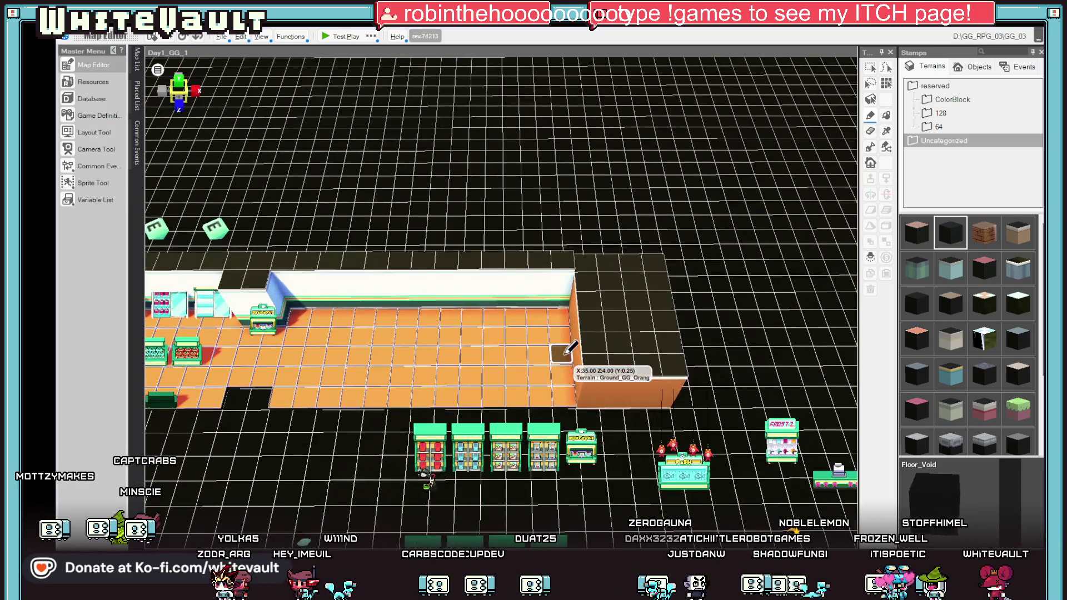
pyautogui.moveTo(638, 280); pyautogui.dragTo(639, 320)
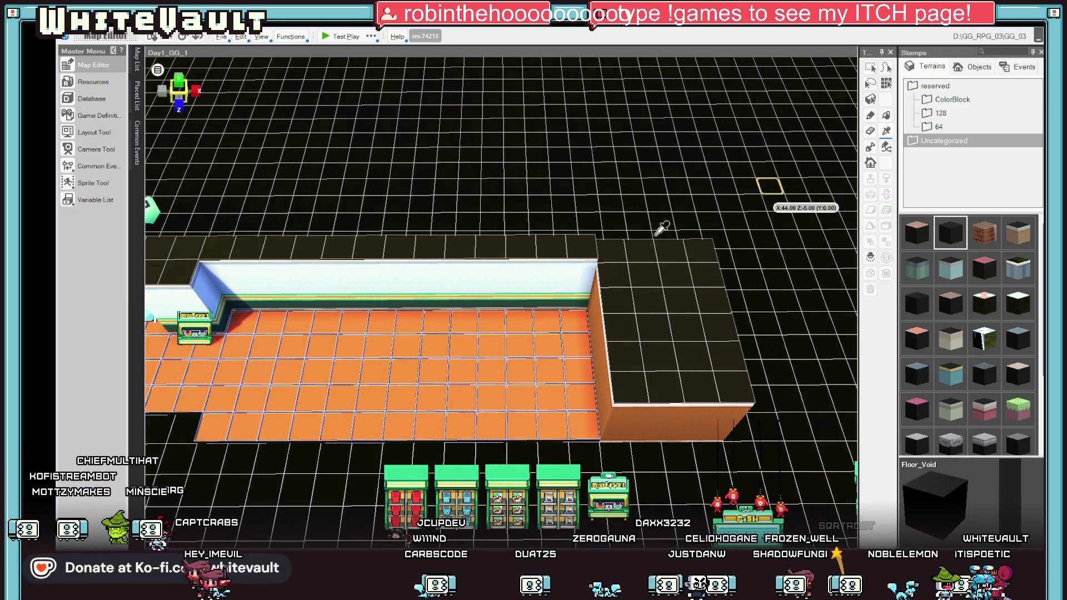
pyautogui.moveTo(650, 328)
pyautogui.mouseDown()
pyautogui.moveTo(712, 351)
pyautogui.moveTo(617, 292)
pyautogui.mouseUp()
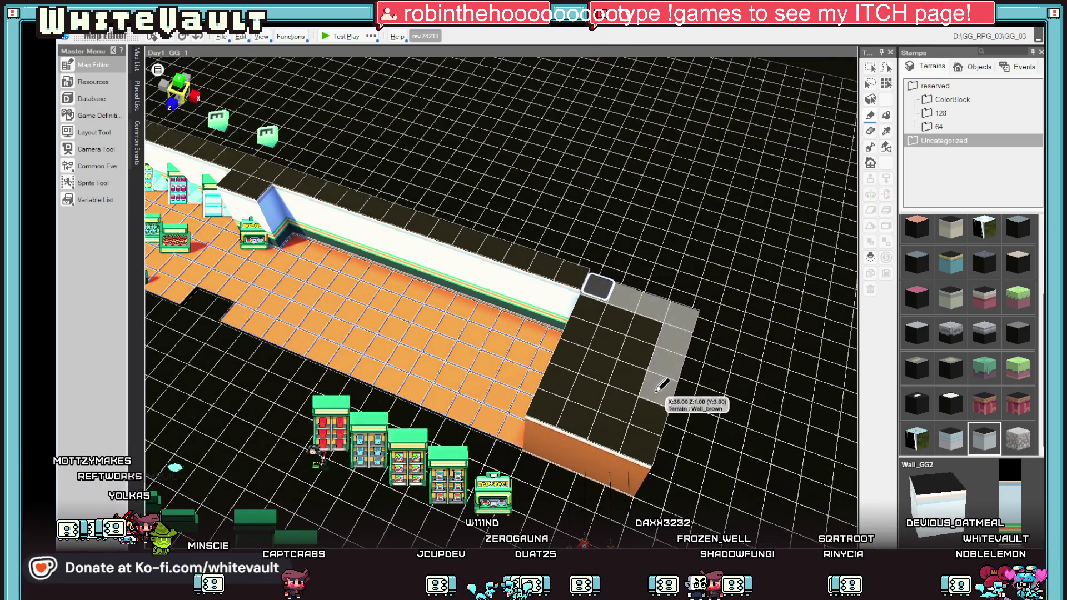
pyautogui.moveTo(661, 385); pyautogui.dragTo(643, 430)
# Step: Paint the right-end block's top with the Ground_GG_Orang orange floor
pyautogui.moveTo(653, 386)
pyautogui.mouseDown()
pyautogui.moveTo(726, 428)
pyautogui.moveTo(762, 274)
pyautogui.mouseUp()
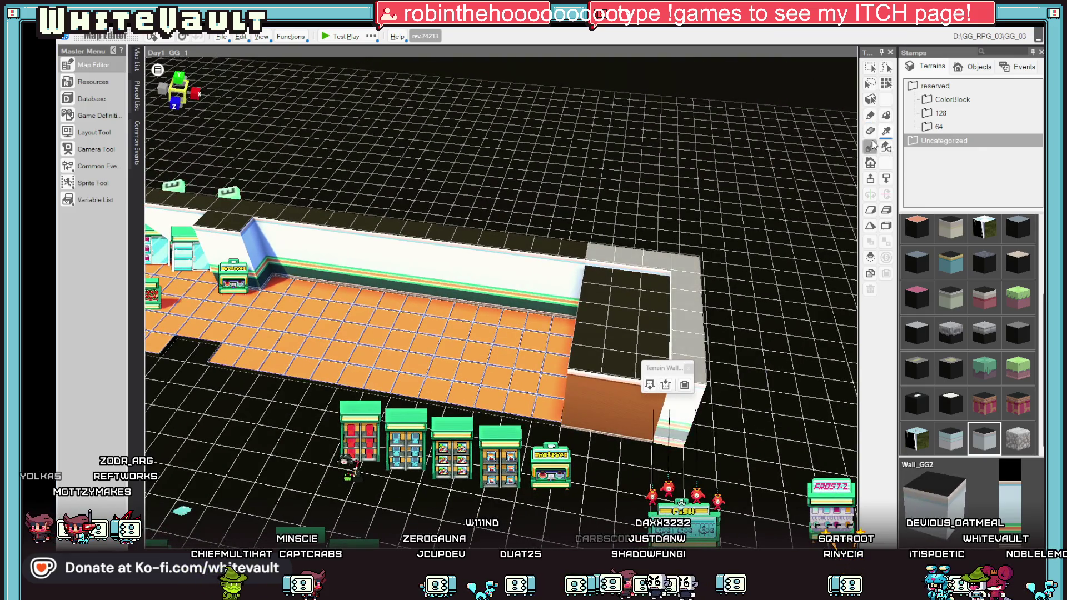
pyautogui.click(549, 327)
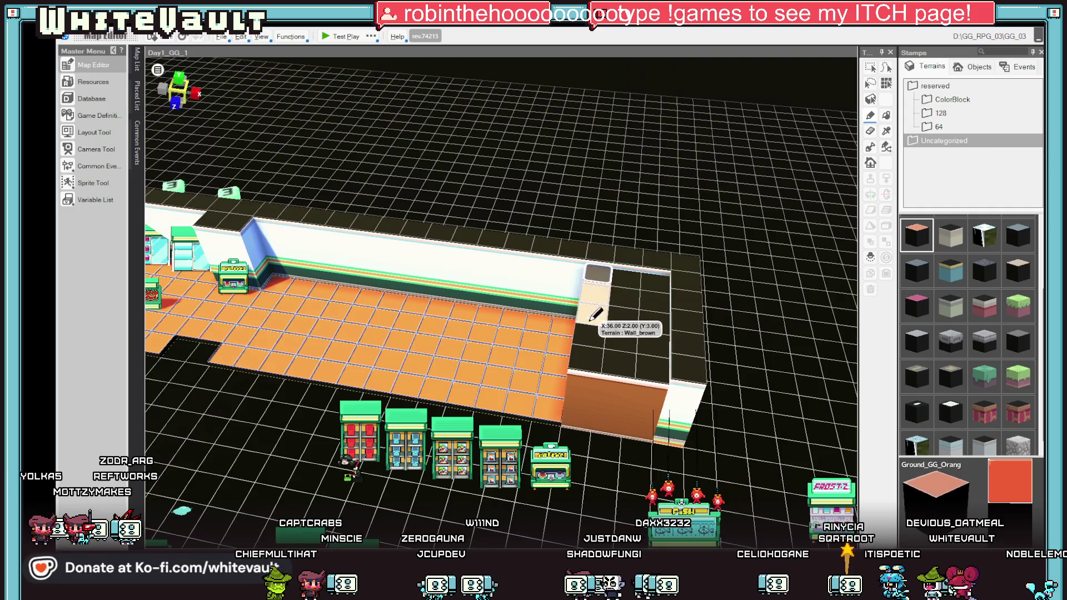
pyautogui.moveTo(597, 353)
pyautogui.mouseDown()
pyautogui.moveTo(623, 365)
pyautogui.moveTo(650, 334)
pyautogui.moveTo(655, 282)
pyautogui.mouseUp()
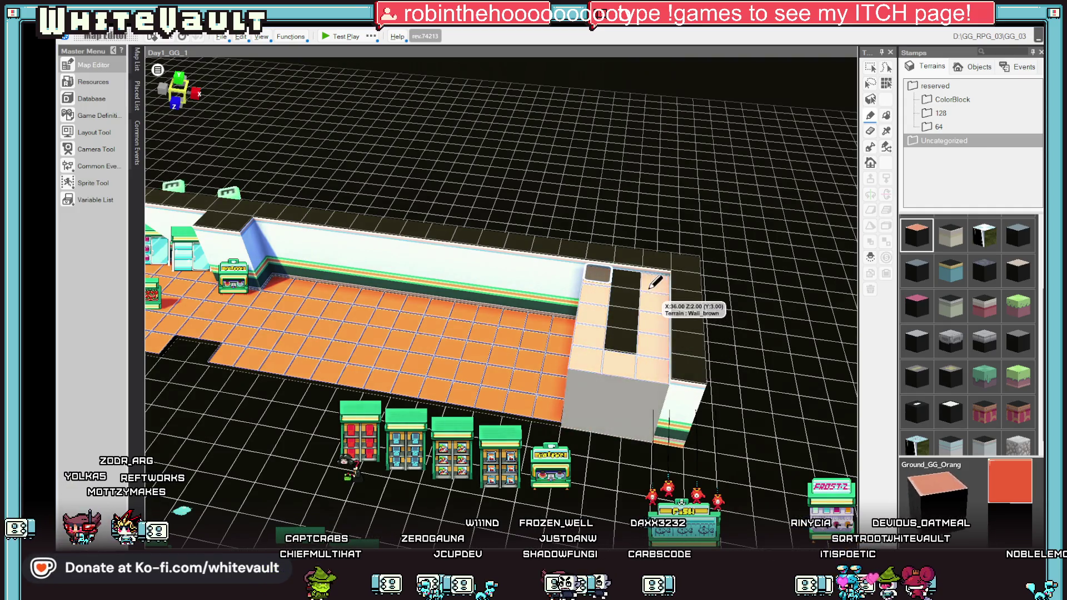
pyautogui.moveTo(630, 331); pyautogui.dragTo(599, 273)
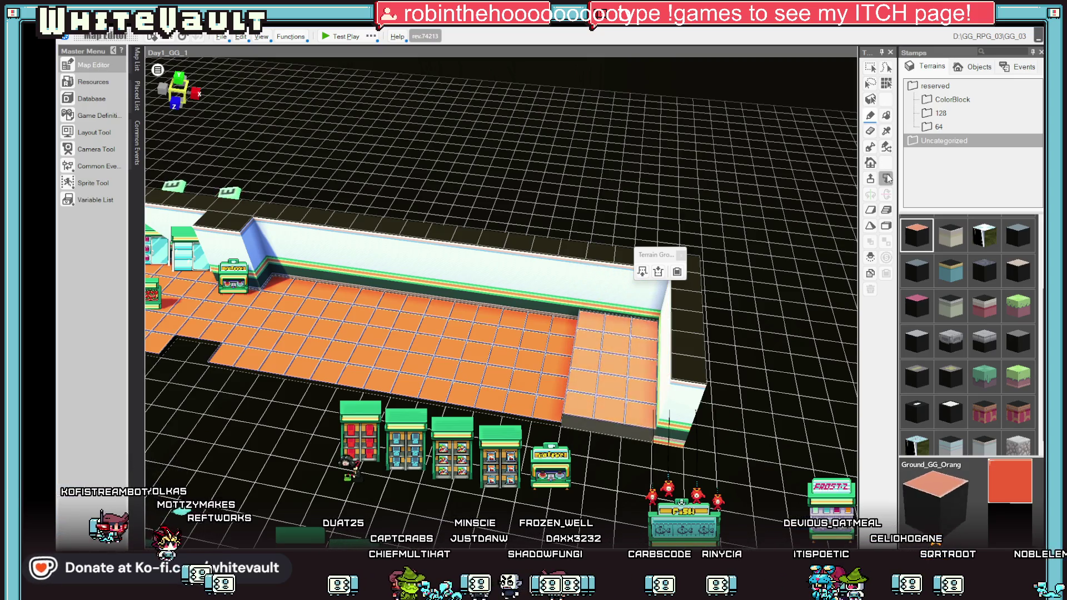
pyautogui.scroll(5, 802, 292)
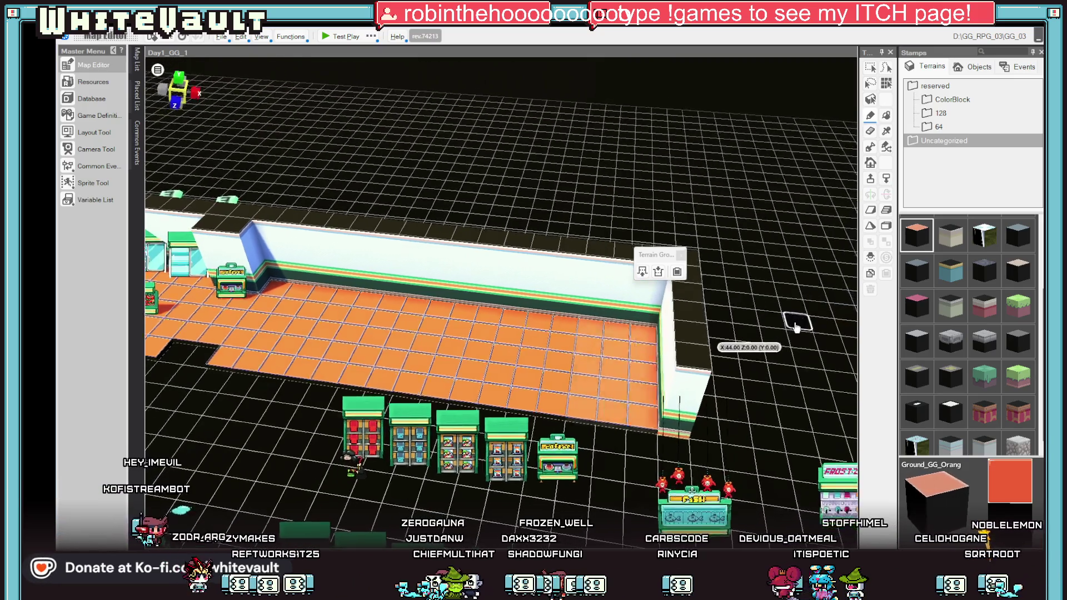
pyautogui.scroll(3, 802, 291)
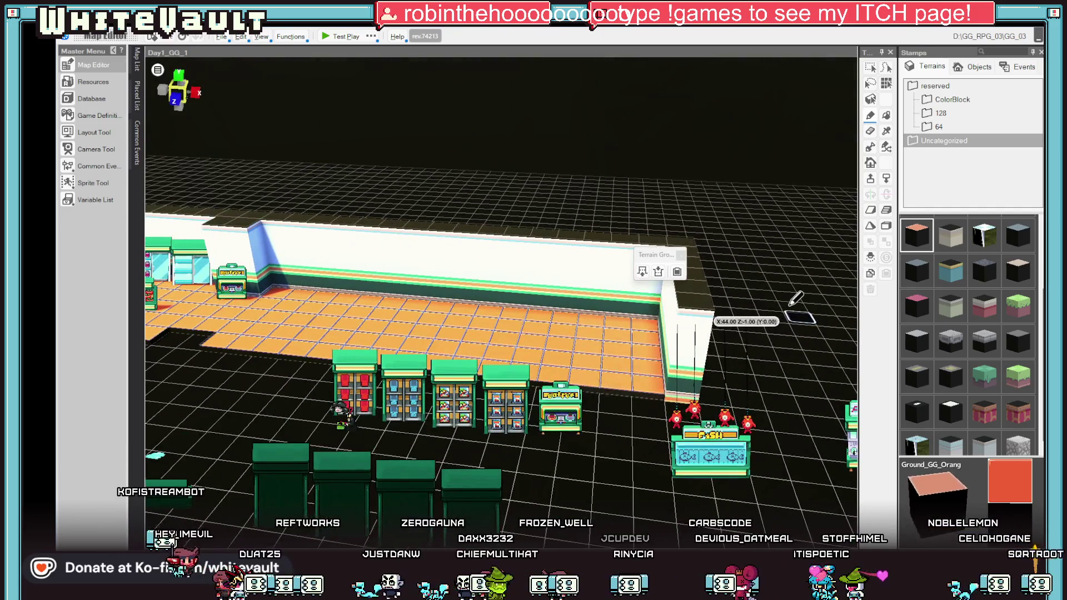
pyautogui.click(720, 302)
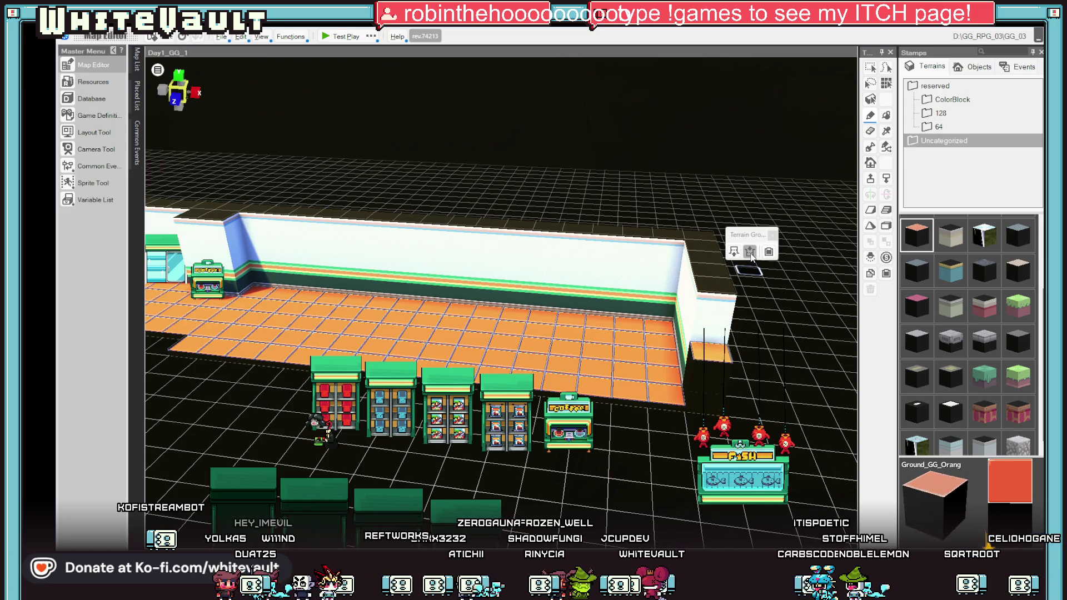
# Step: Lay Floor_Void along the column beside the store's right wall
pyautogui.scroll(-8, 722, 320)
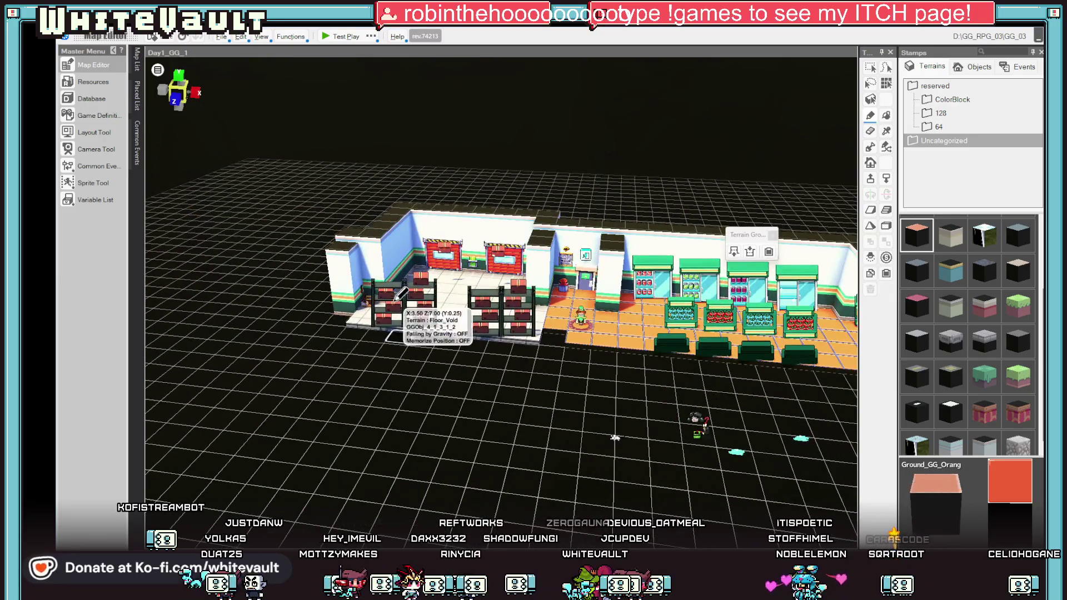
pyautogui.scroll(2, 417, 373)
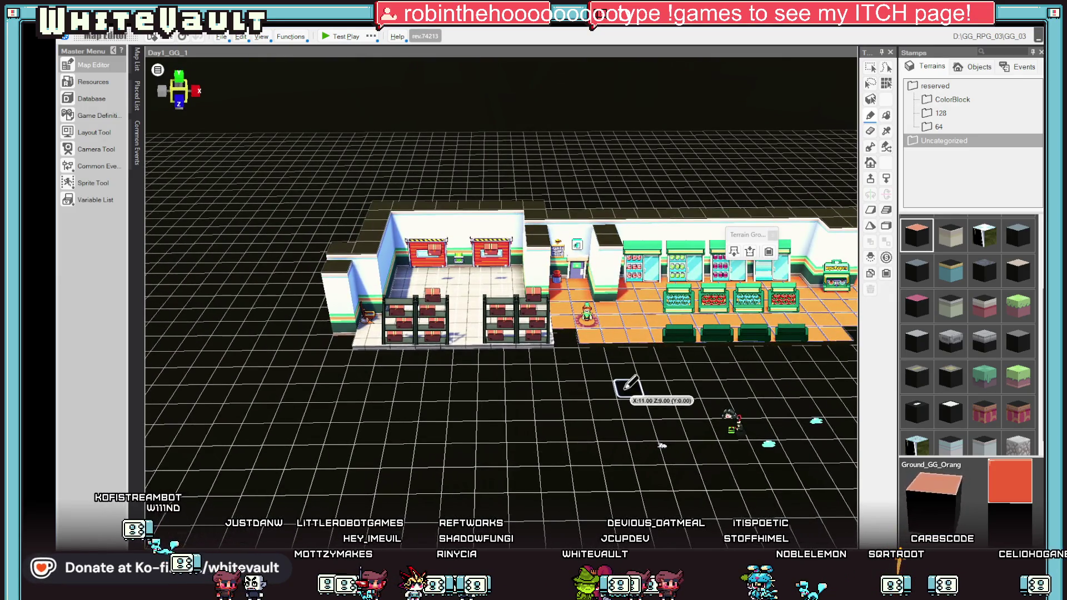
pyautogui.scroll(3, 628, 384)
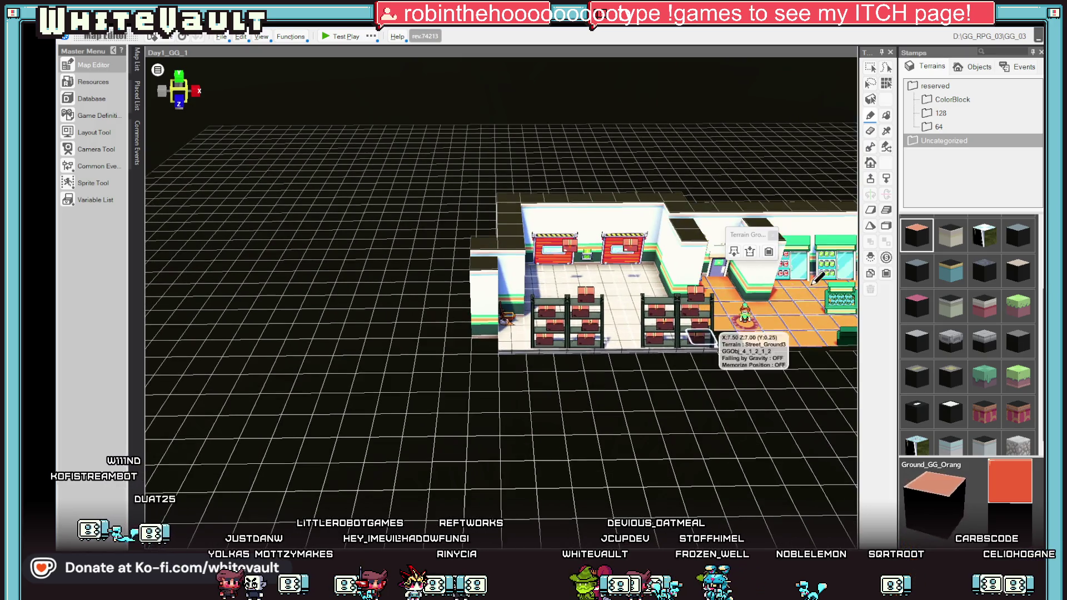
pyautogui.scroll(3, 974, 302)
pyautogui.click(954, 240)
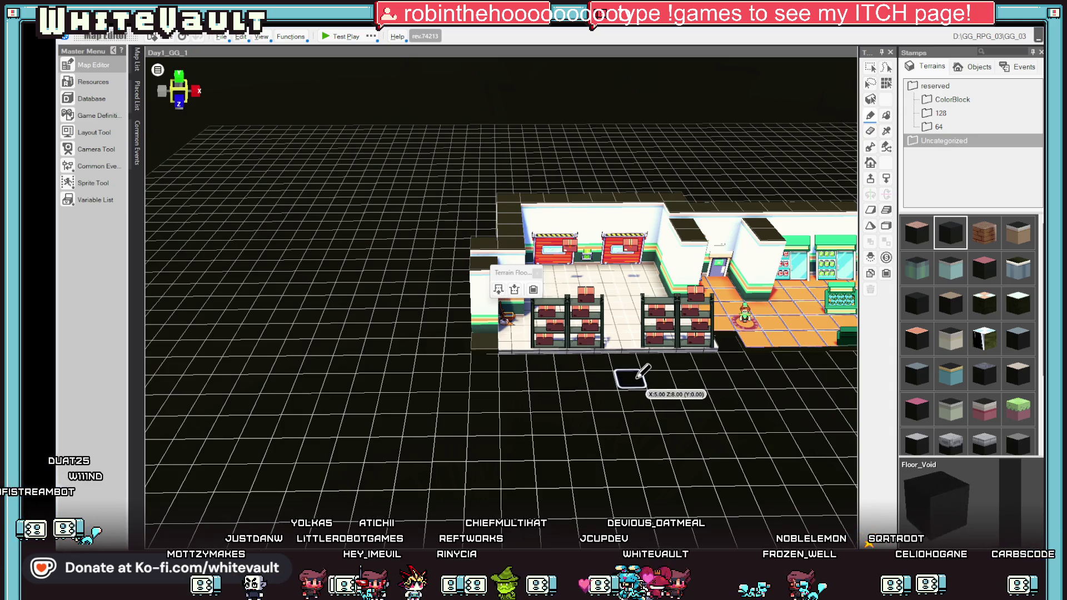
pyautogui.scroll(3, 576, 369)
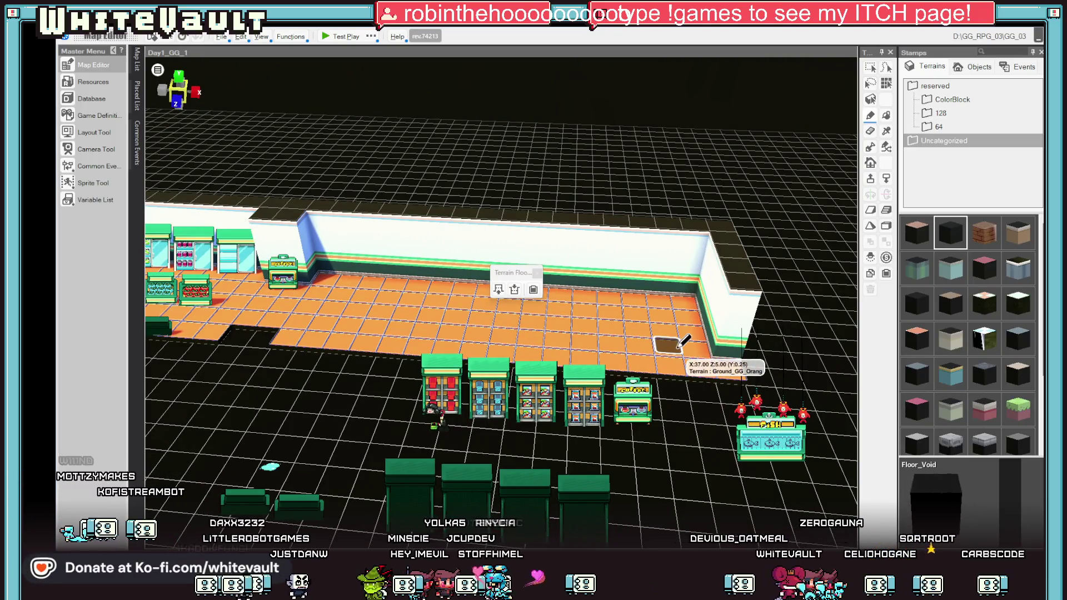
pyautogui.moveTo(698, 332); pyautogui.dragTo(724, 306)
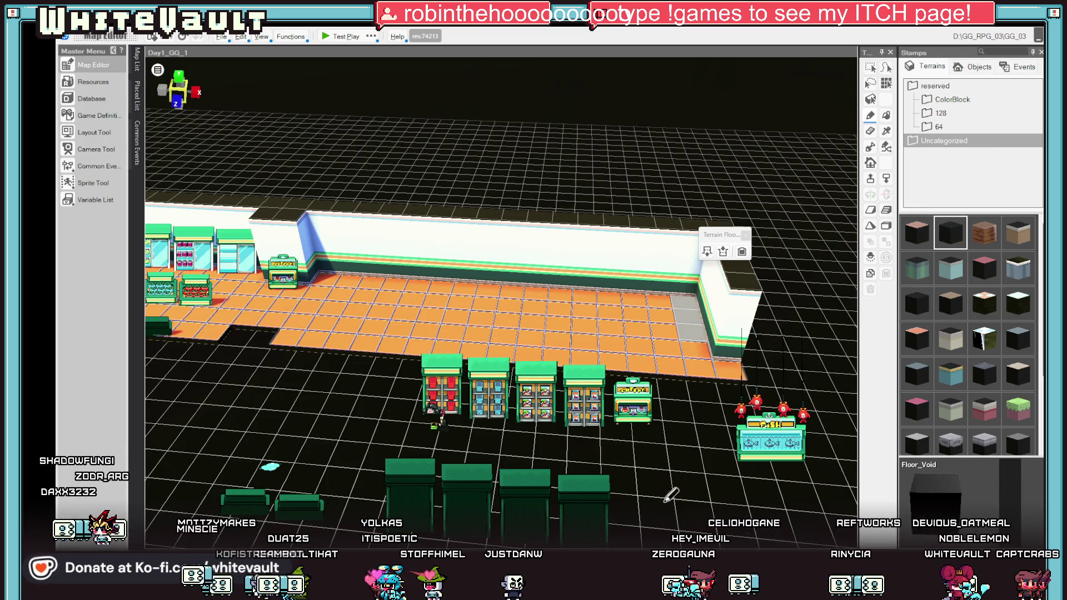
# Step: Replace the grey block with a Wall_GG2 corner block and erase two adjacent floor tiles
pyautogui.click(708, 253)
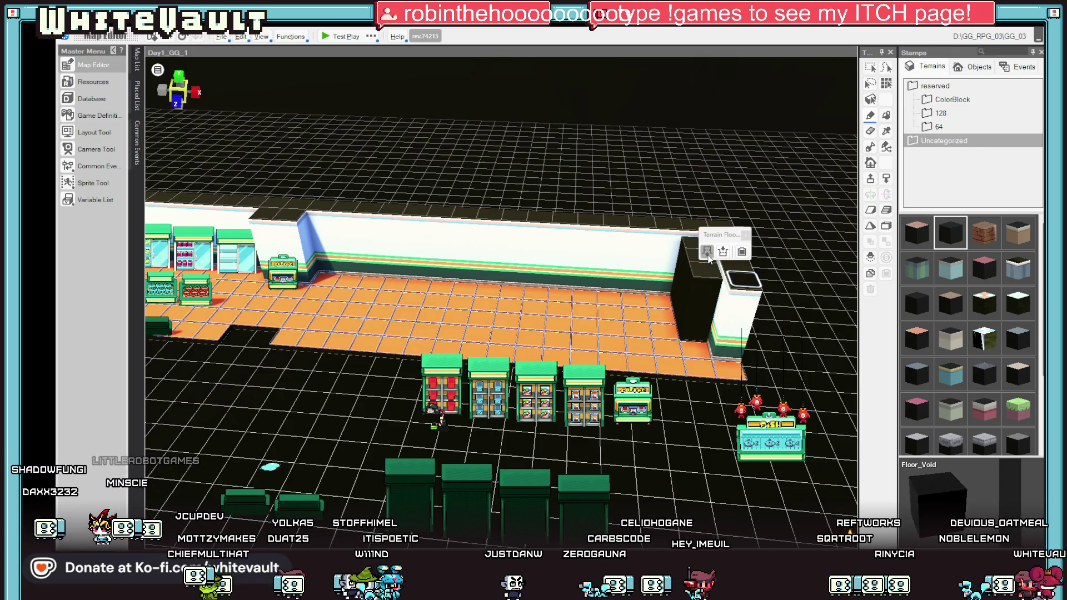
pyautogui.press('d')
pyautogui.rightClick(604, 248)
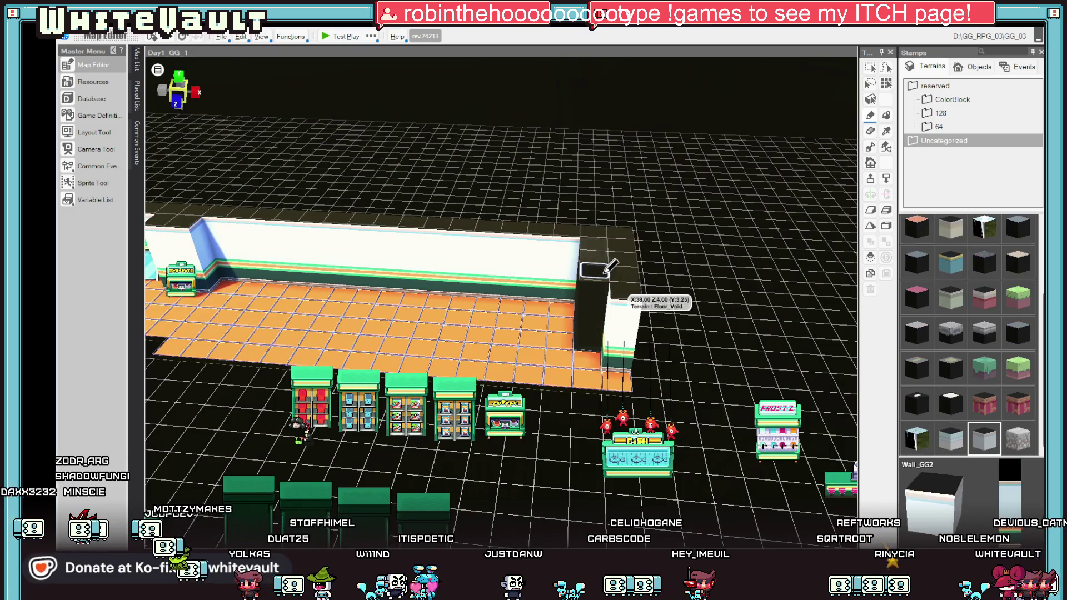
pyautogui.click(598, 253)
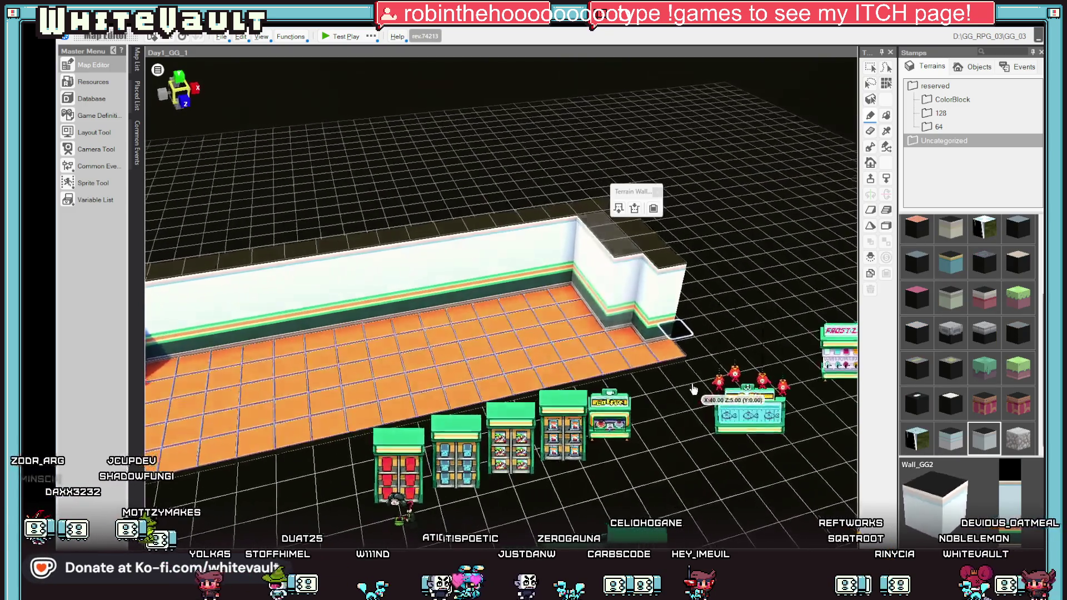
pyautogui.moveTo(603, 328); pyautogui.dragTo(534, 328)
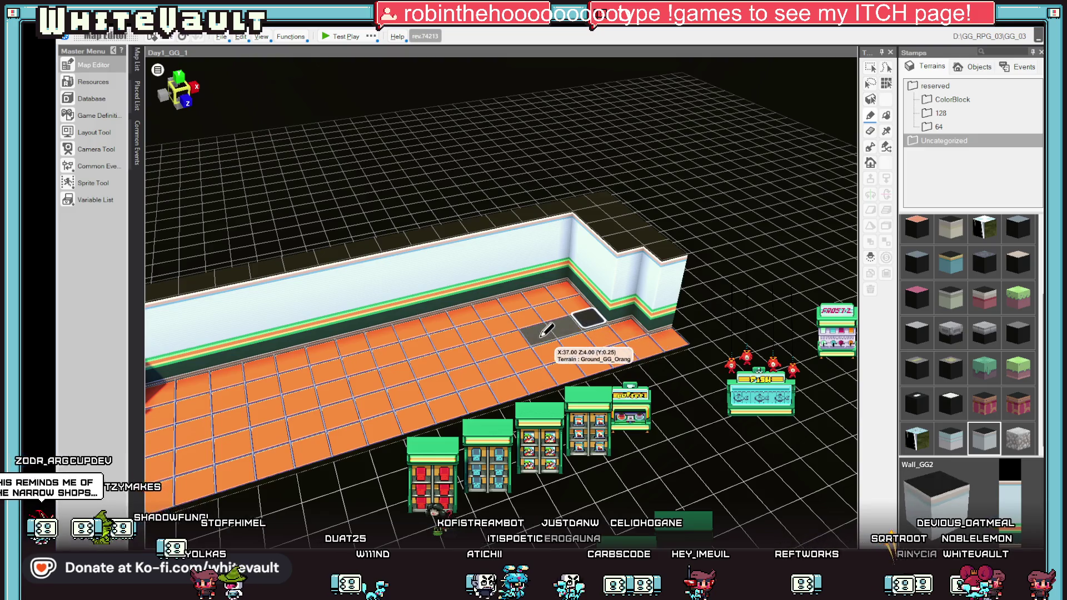
pyautogui.scroll(-5, 725, 395)
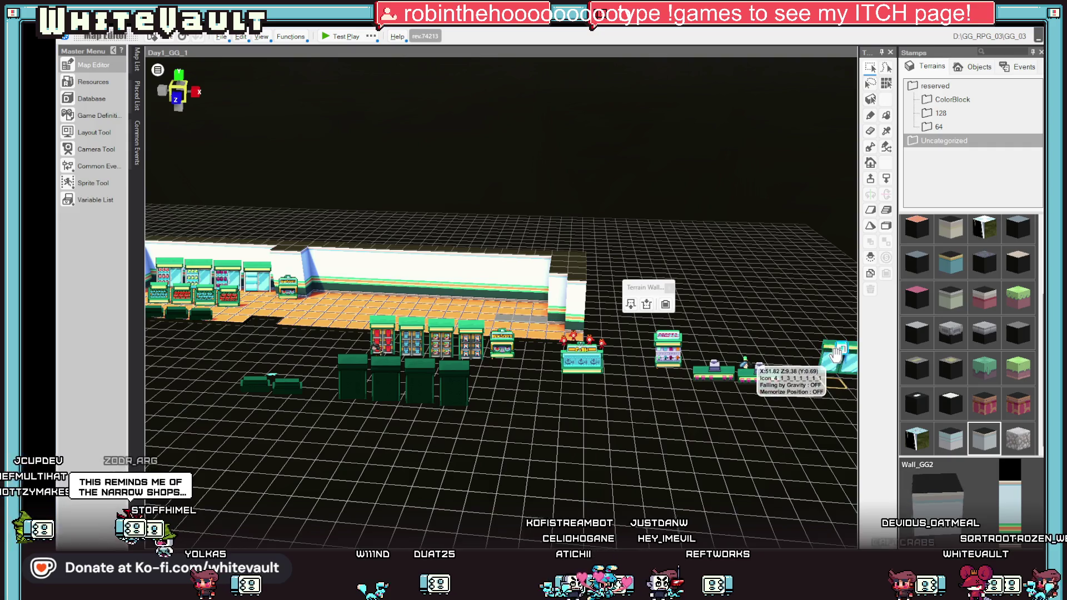
# Step: Move the glass door from outside the store into the inner wall gap
pyautogui.click(842, 347)
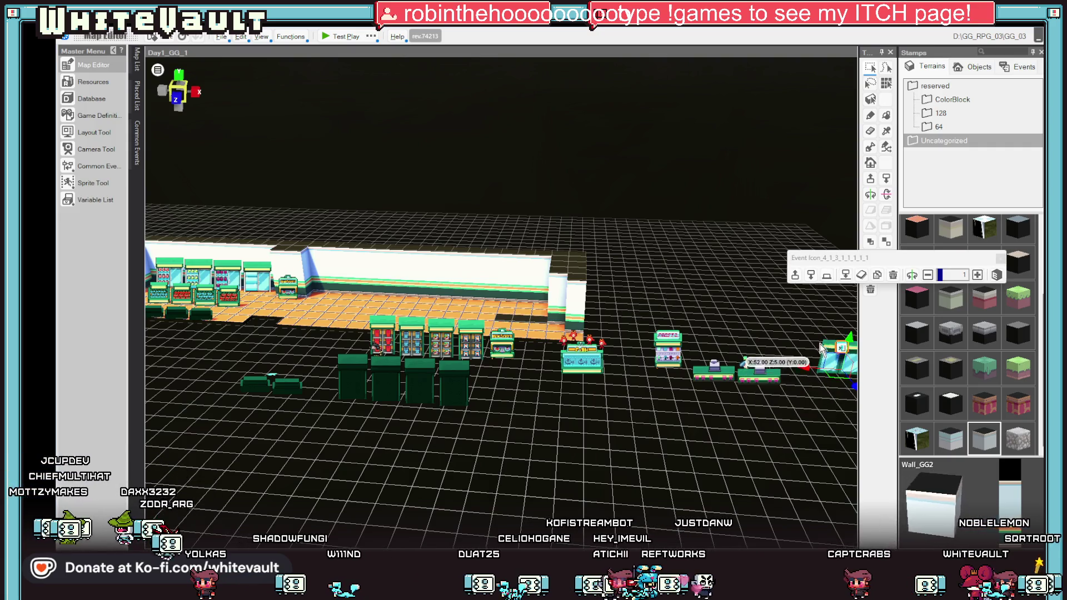
pyautogui.moveTo(816, 383); pyautogui.dragTo(499, 366)
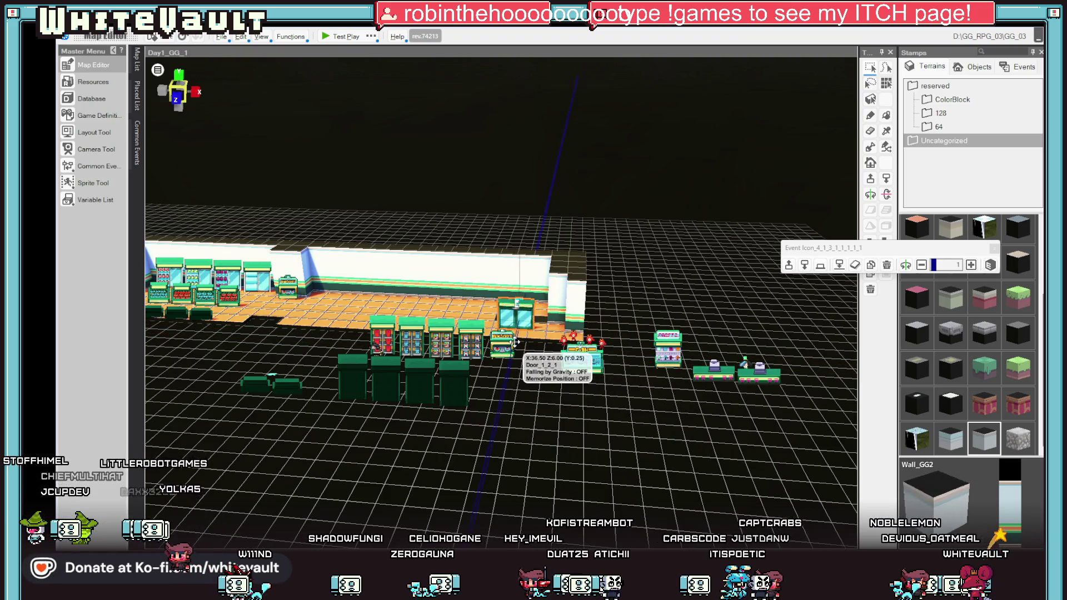
pyautogui.scroll(5, 534, 356)
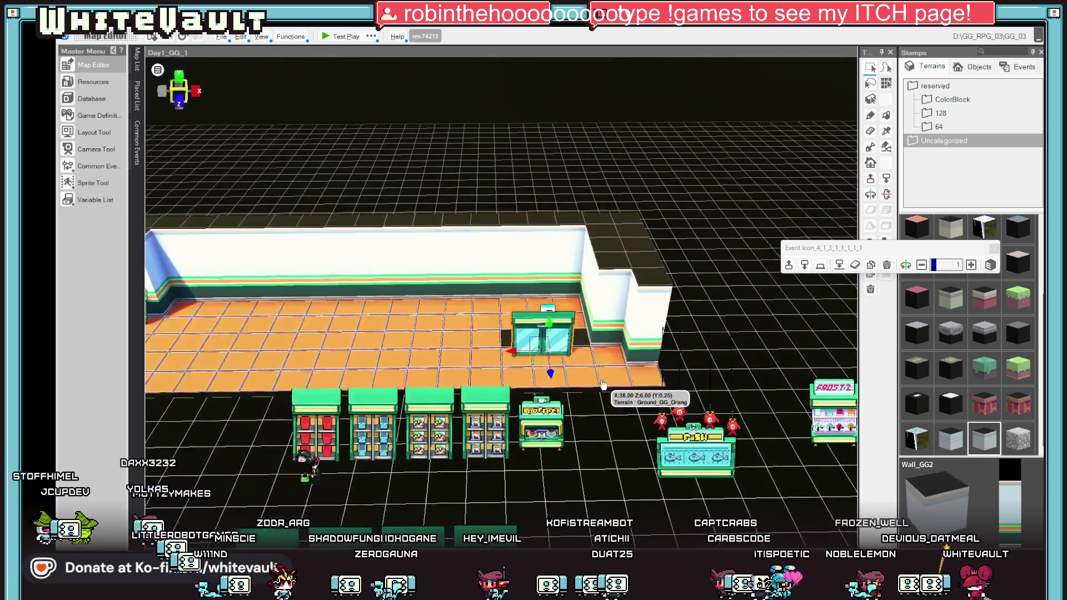
pyautogui.moveTo(519, 349); pyautogui.dragTo(552, 352)
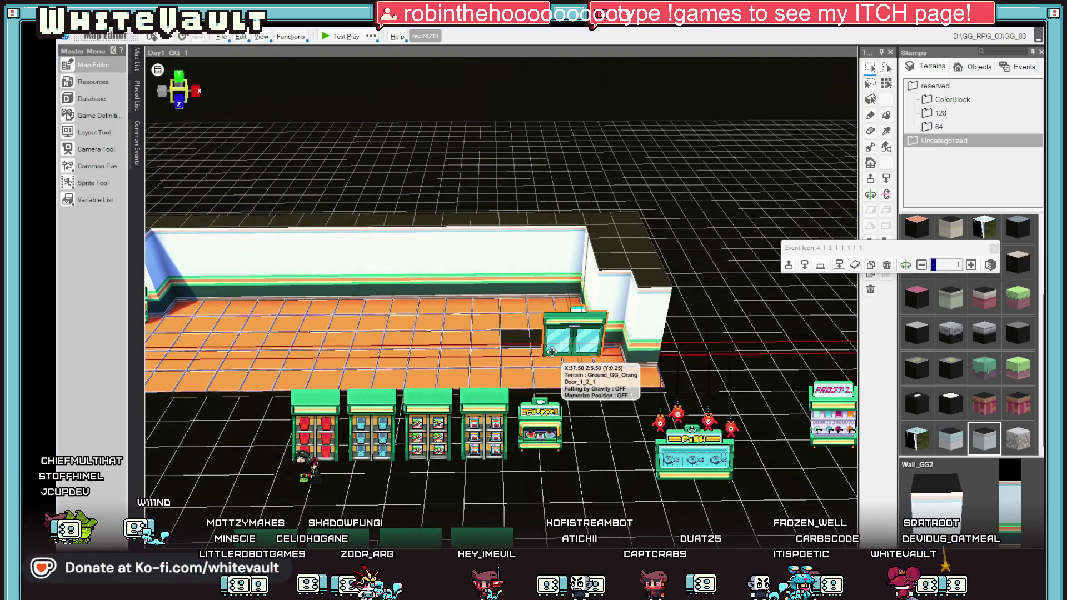
pyautogui.scroll(2, 702, 382)
pyautogui.scroll(-2, 702, 383)
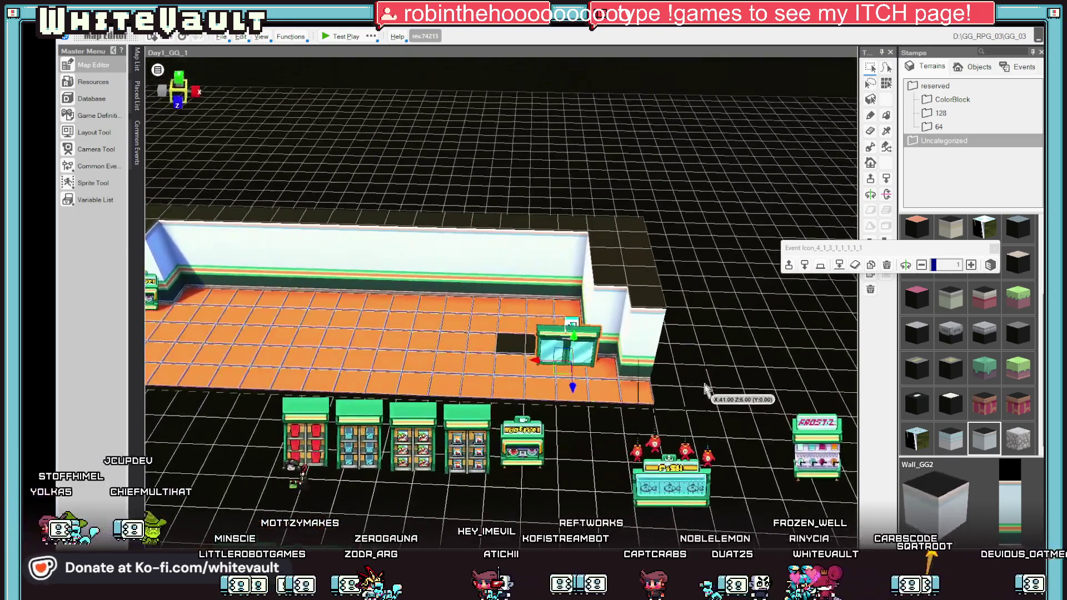
pyautogui.rightClick(699, 282)
pyautogui.click(686, 239)
# Step: Fine-tune the door's position so it sits in the wall gap
pyautogui.click(573, 319)
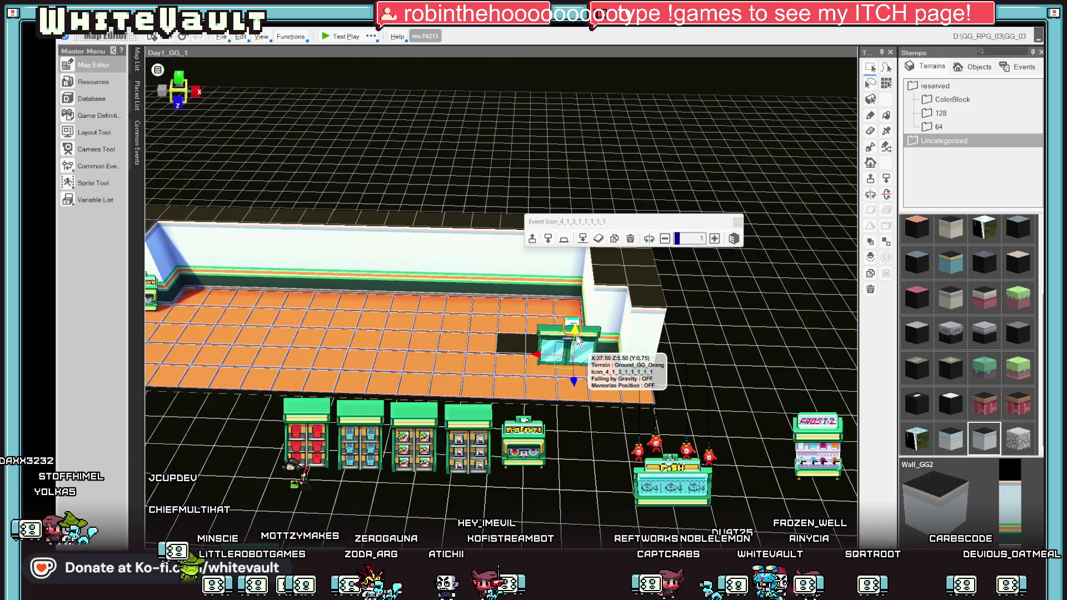
pyautogui.click(573, 319)
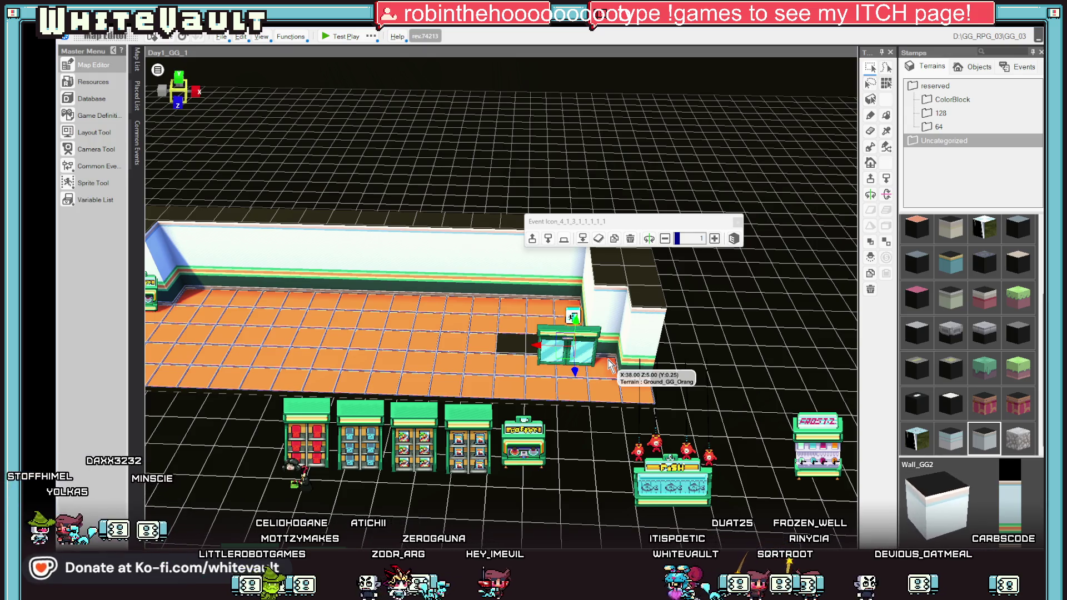
pyautogui.scroll(-4, 594, 453)
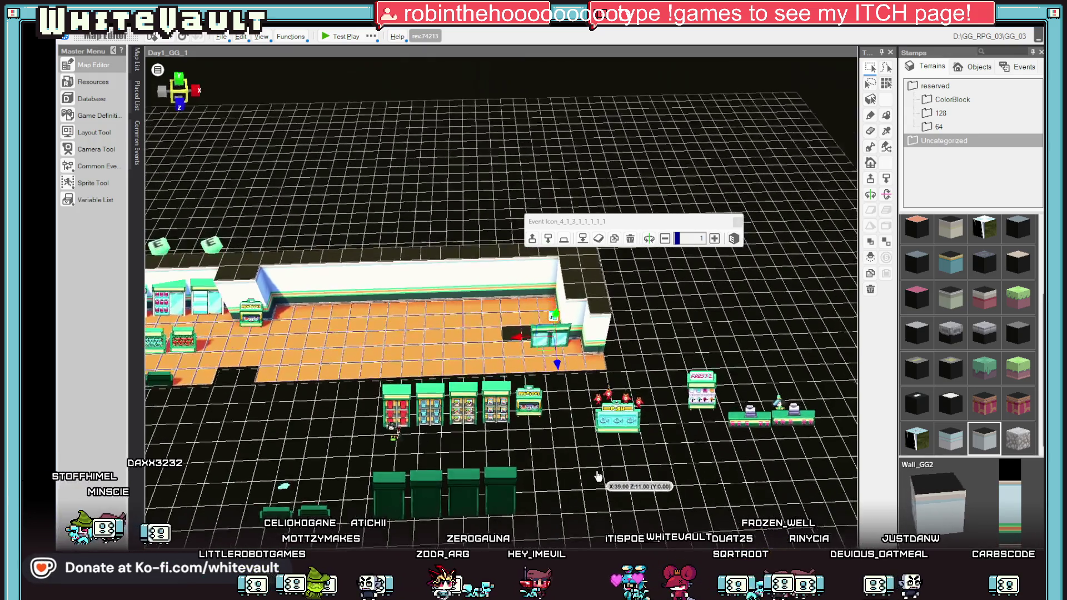
pyautogui.scroll(3, 597, 476)
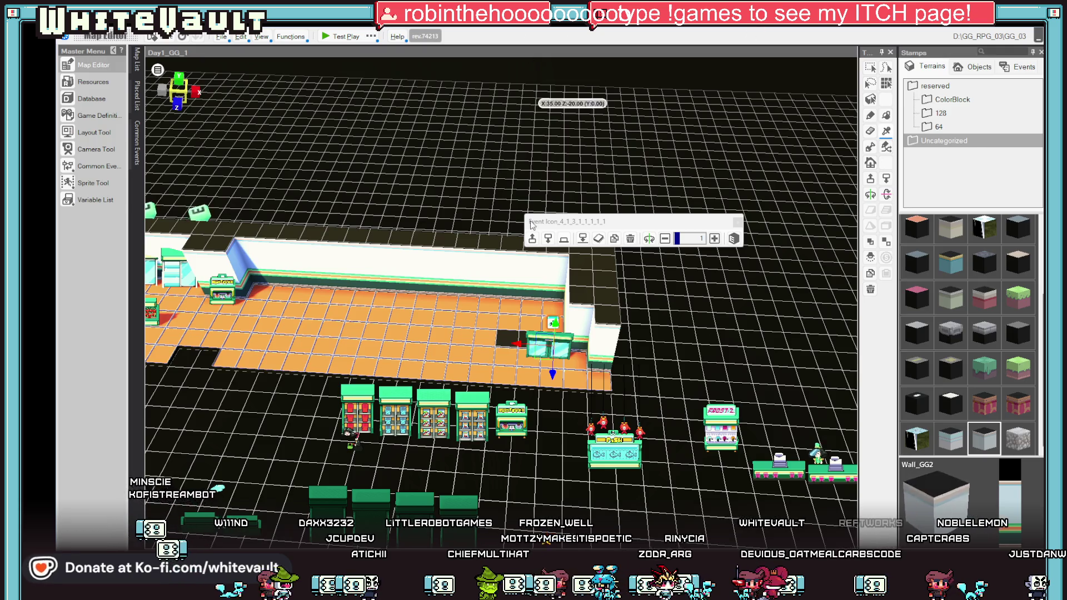
pyautogui.moveTo(667, 333); pyautogui.dragTo(745, 340)
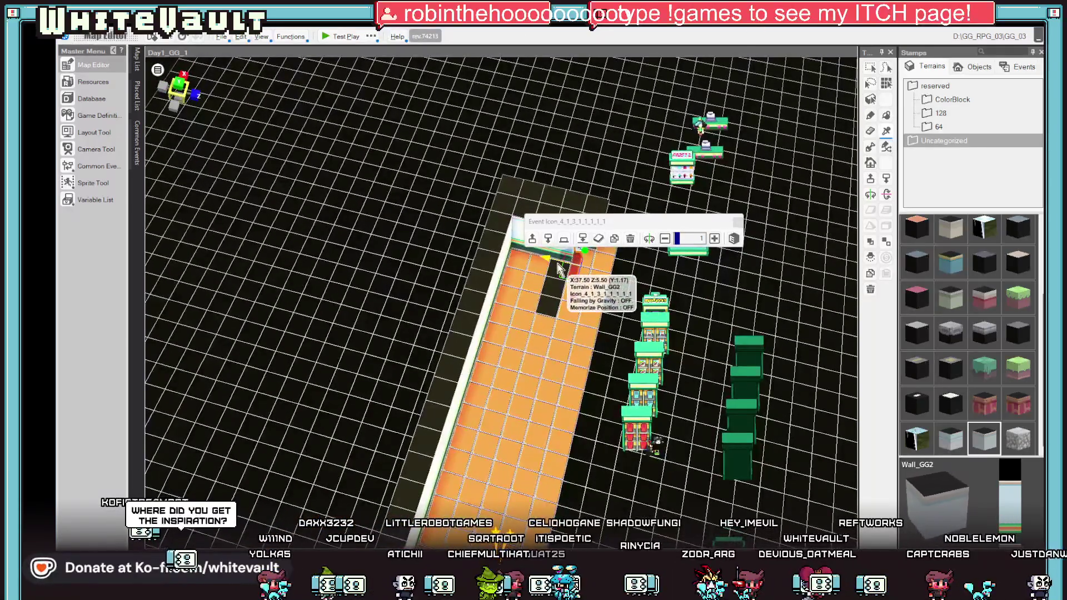
pyautogui.click(549, 322)
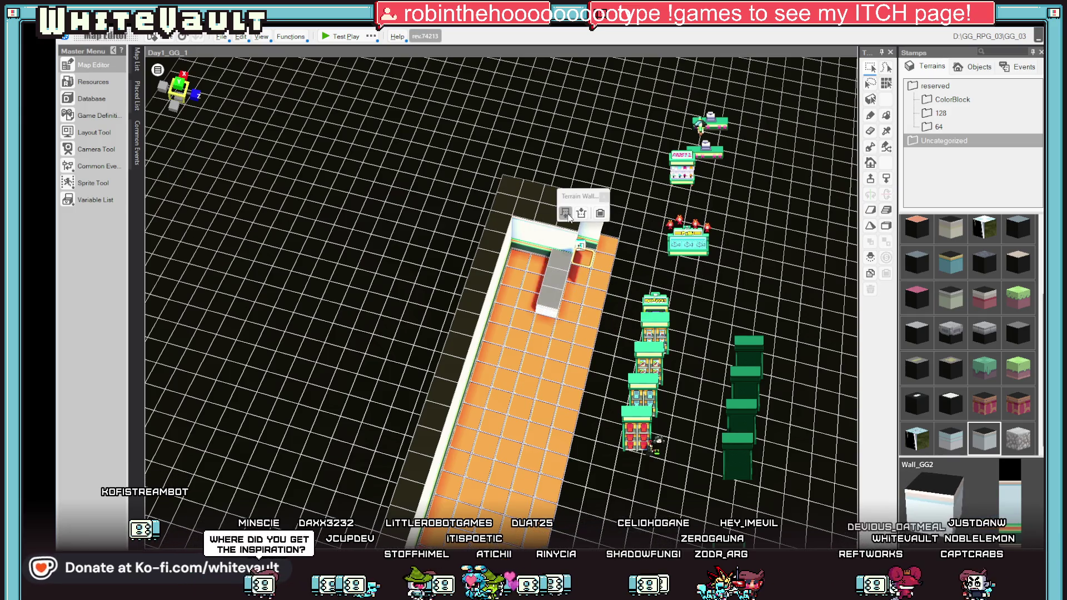
pyautogui.moveTo(567, 214)
pyautogui.mouseDown()
pyautogui.moveTo(641, 233)
pyautogui.moveTo(696, 331)
pyautogui.mouseUp()
pyautogui.click(608, 335)
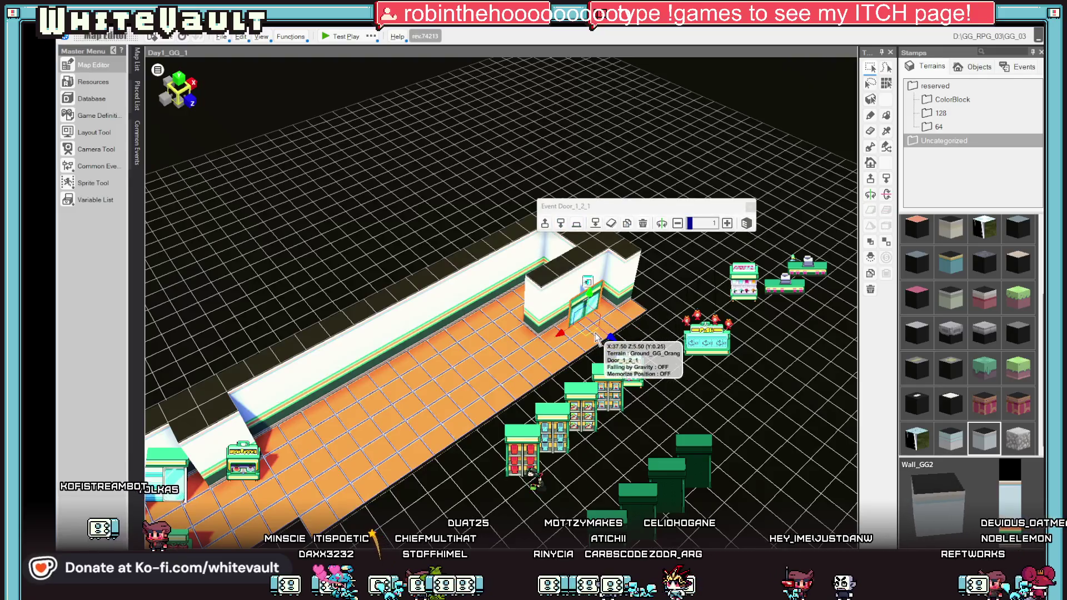
pyautogui.moveTo(597, 328); pyautogui.dragTo(596, 325)
# Step: Raise the door's icon marker higher on the Y axis above it
pyautogui.moveTo(667, 239); pyautogui.dragTo(610, 280)
pyautogui.click(544, 302)
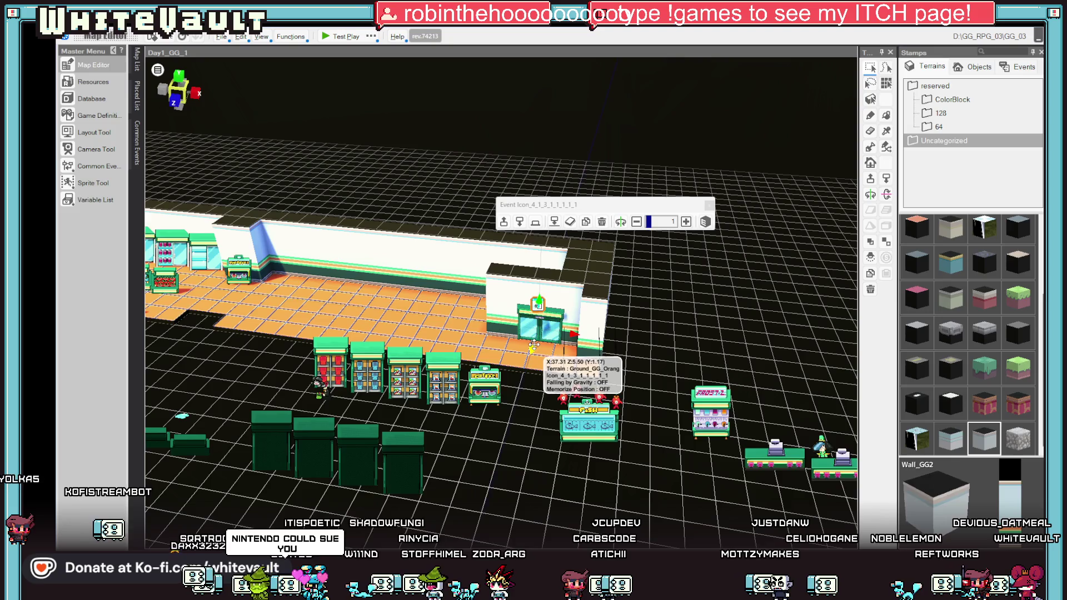
pyautogui.moveTo(537, 297); pyautogui.dragTo(539, 292)
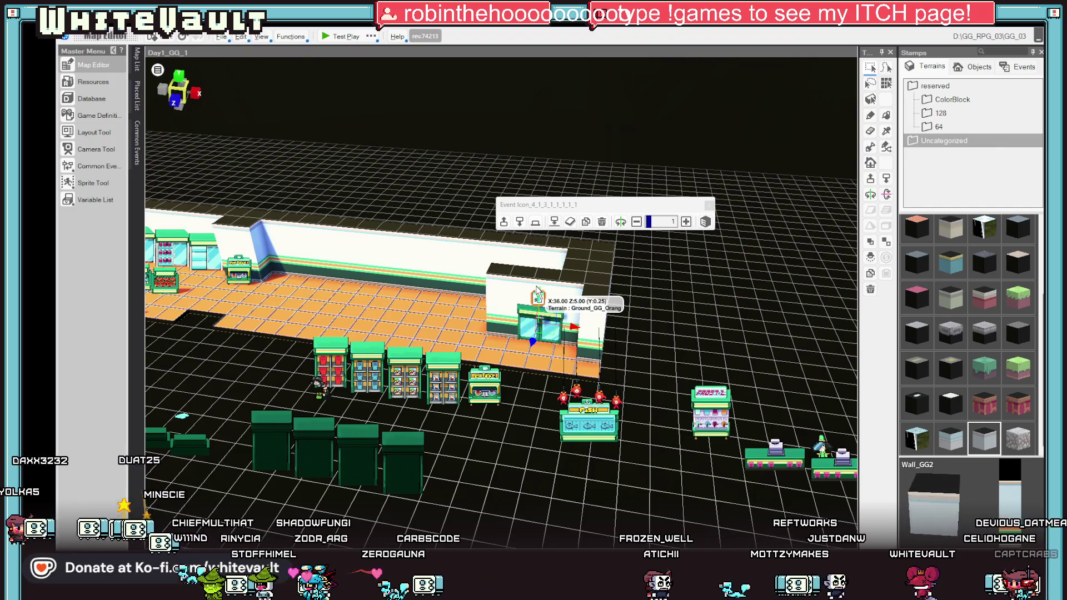
pyautogui.moveTo(517, 277)
pyautogui.mouseDown()
pyautogui.moveTo(674, 383)
pyautogui.moveTo(723, 311)
pyautogui.moveTo(876, 142)
pyautogui.mouseUp()
pyautogui.click(517, 256)
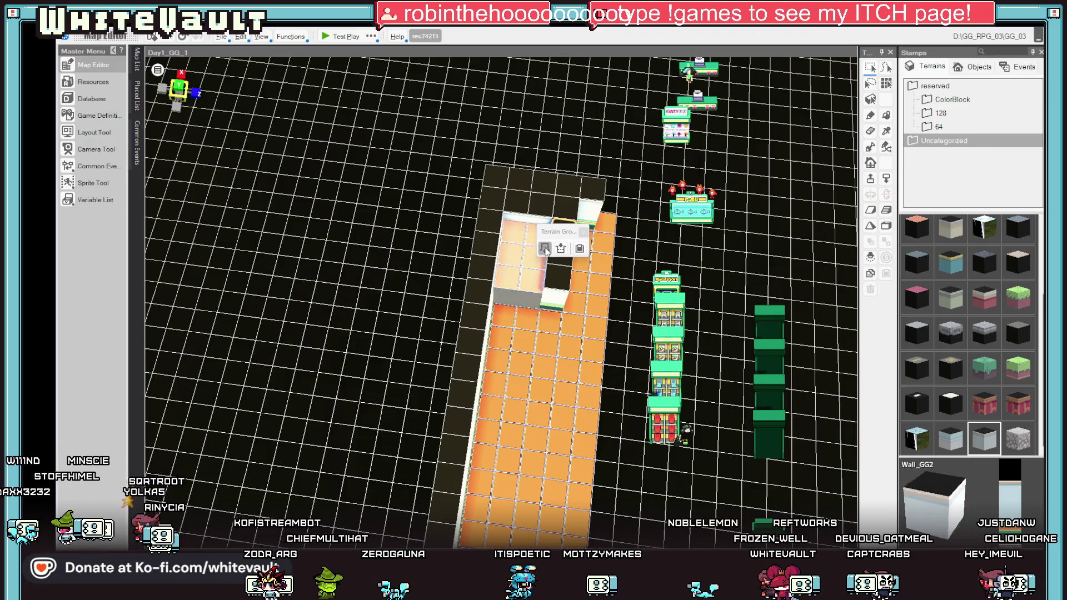
# Step: Drag the cash-register counter from the spare furniture onto the orange store floor
pyautogui.moveTo(545, 250)
pyautogui.mouseDown()
pyautogui.moveTo(615, 172)
pyautogui.moveTo(621, 215)
pyautogui.mouseUp()
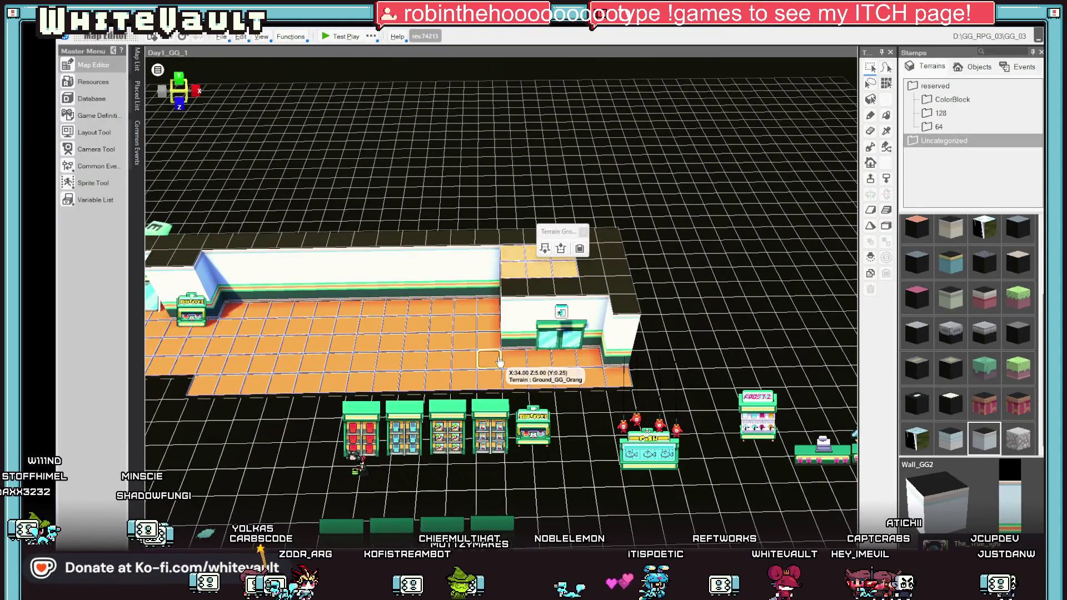
pyautogui.moveTo(499, 362); pyautogui.dragTo(520, 360)
pyautogui.moveTo(599, 383); pyautogui.dragTo(741, 376)
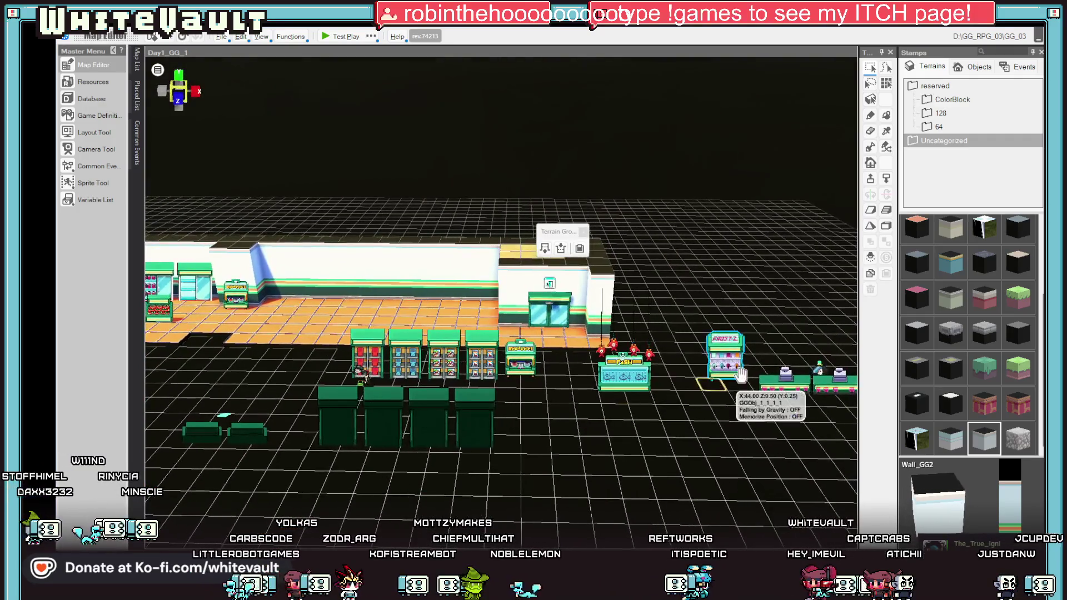
pyautogui.click(837, 371)
pyautogui.moveTo(836, 371)
pyautogui.mouseDown()
pyautogui.moveTo(453, 381)
pyautogui.moveTo(517, 409)
pyautogui.moveTo(534, 400)
pyautogui.moveTo(473, 345)
pyautogui.mouseUp()
pyautogui.scroll(2, 576, 384)
# Step: Slide the cash counter along the floor toward the door
pyautogui.scroll(4, 576, 385)
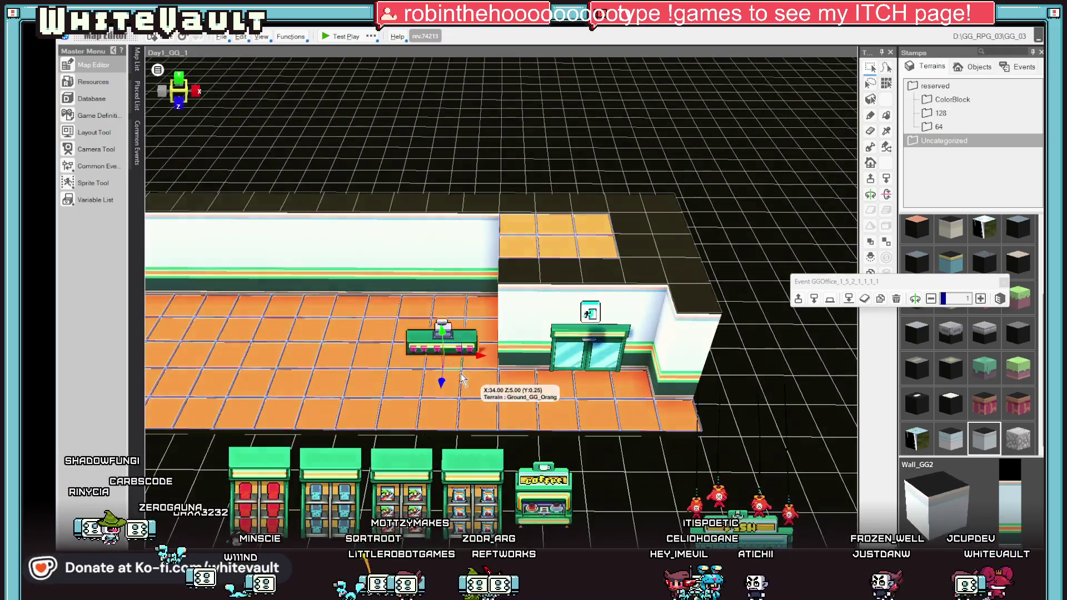
pyautogui.click(442, 417)
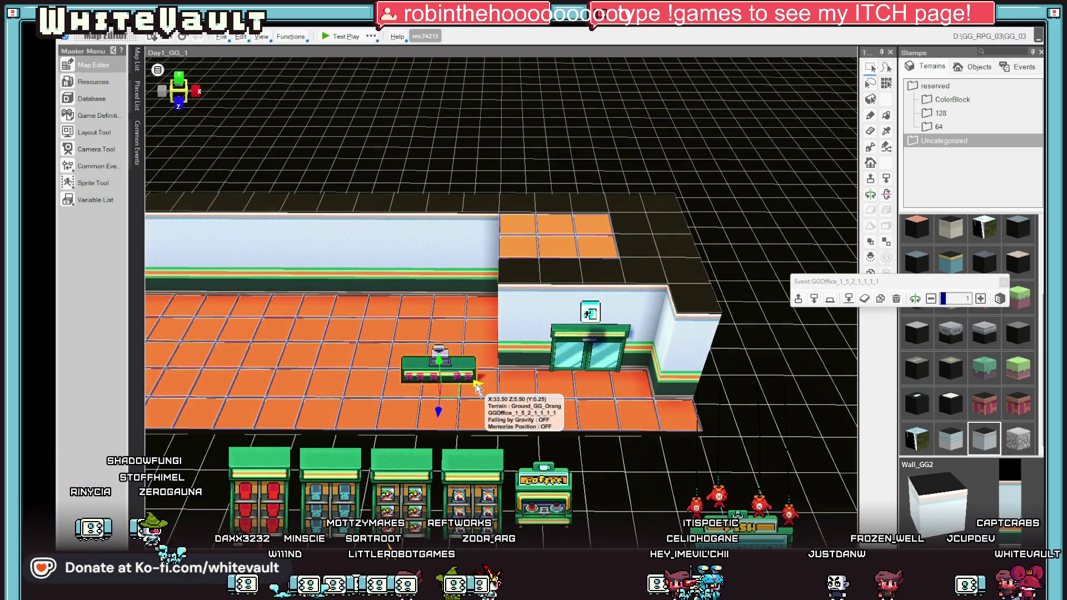
pyautogui.moveTo(492, 385); pyautogui.dragTo(461, 384)
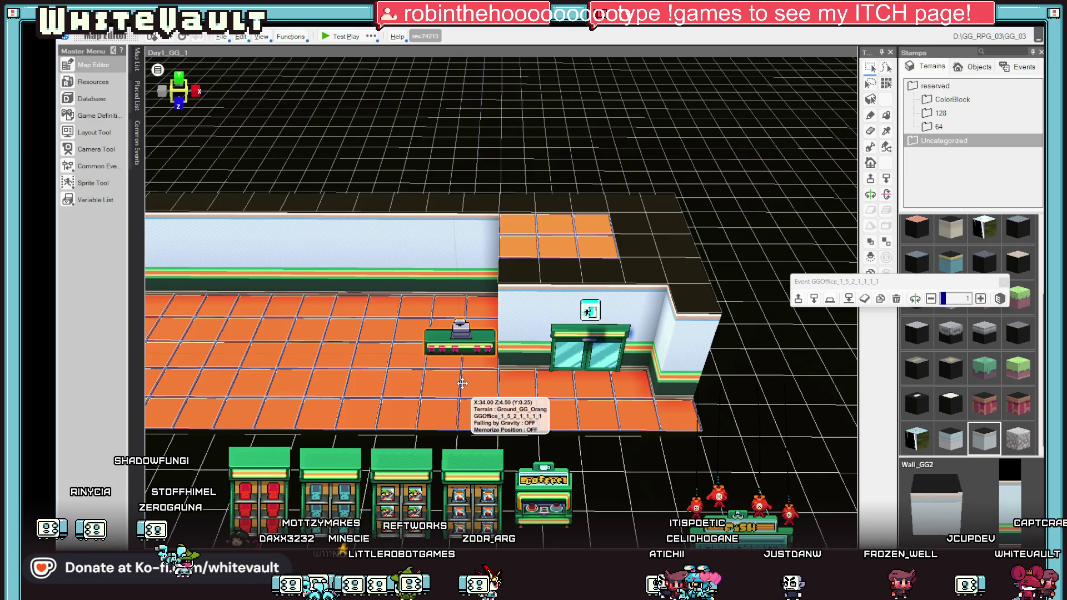
pyautogui.scroll(-5, 465, 392)
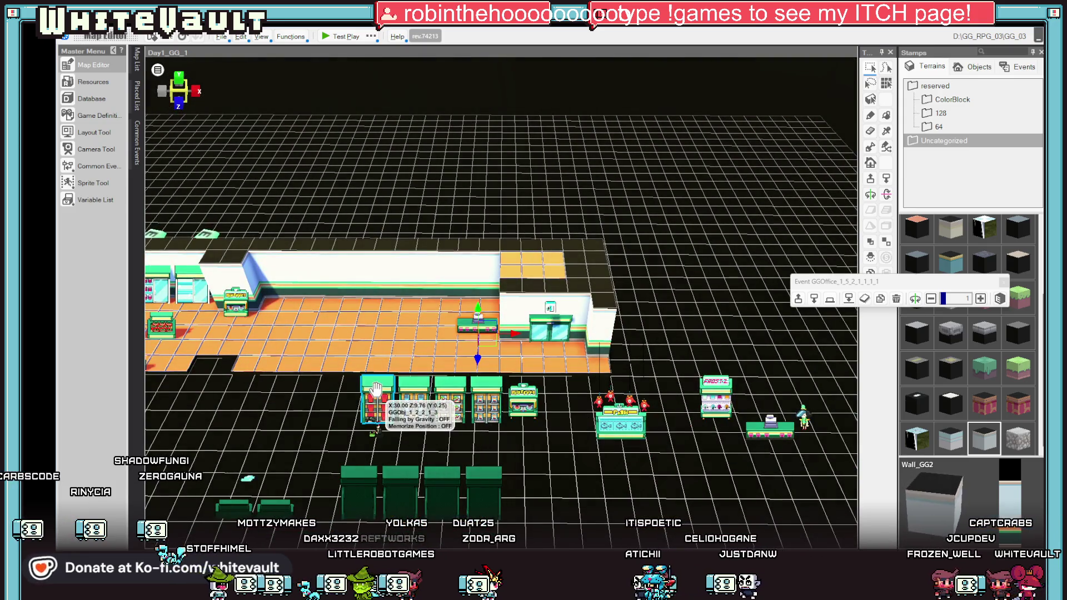
# Step: Place the red drinks fridge on the store floor against the back wall
pyautogui.click(377, 408)
pyautogui.moveTo(390, 428)
pyautogui.mouseDown()
pyautogui.moveTo(407, 433)
pyautogui.moveTo(268, 418)
pyautogui.moveTo(237, 442)
pyautogui.mouseUp()
pyautogui.moveTo(250, 396)
pyautogui.mouseDown()
pyautogui.moveTo(278, 320)
pyautogui.moveTo(316, 314)
pyautogui.mouseUp()
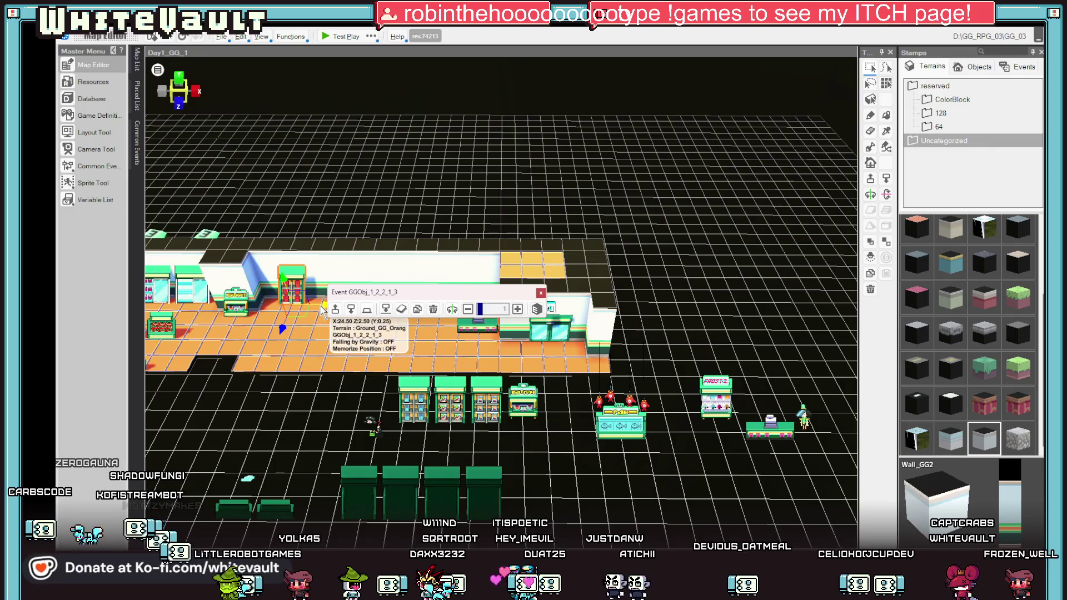
pyautogui.moveTo(323, 308); pyautogui.dragTo(306, 303)
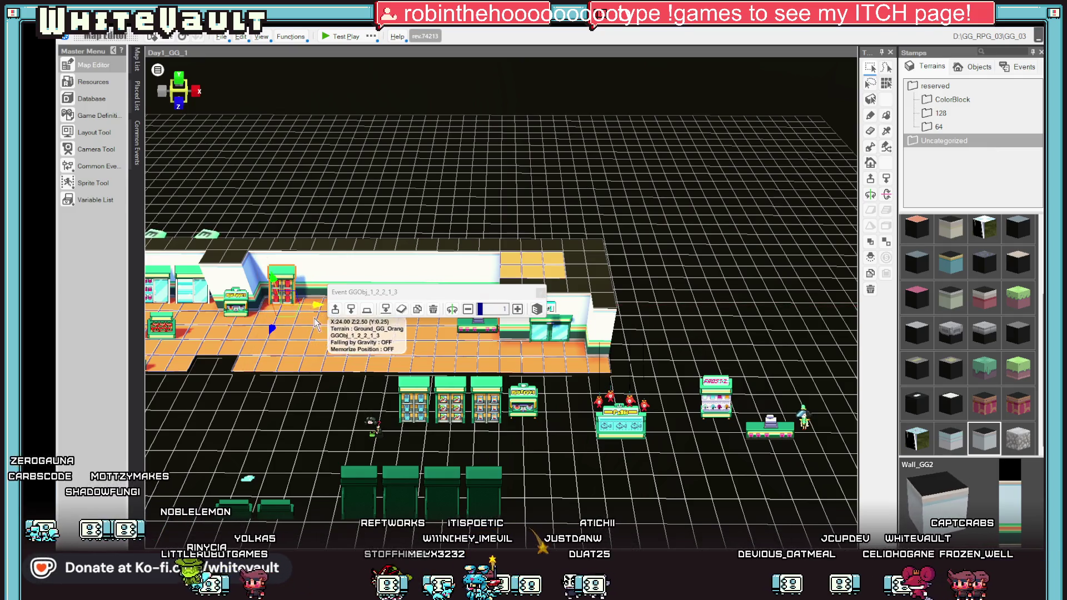
pyautogui.moveTo(383, 293)
pyautogui.mouseDown()
pyautogui.moveTo(527, 188)
pyautogui.moveTo(569, 173)
pyautogui.mouseUp()
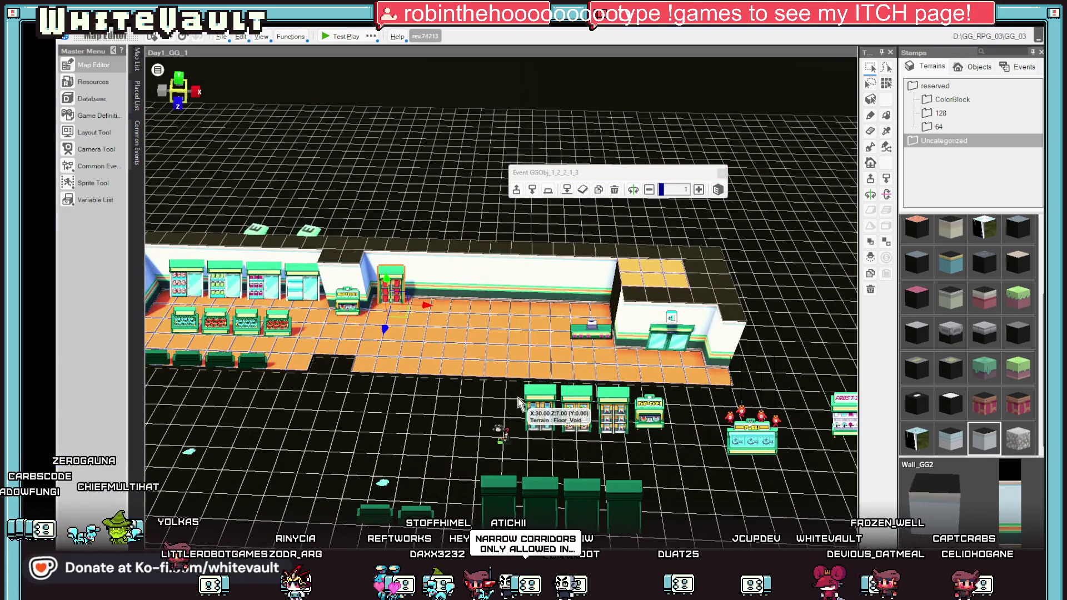
# Step: Move the three front display shelves back toward the back wall
pyautogui.click(519, 402)
pyautogui.moveTo(506, 432)
pyautogui.mouseDown()
pyautogui.moveTo(391, 428)
pyautogui.moveTo(422, 329)
pyautogui.mouseUp()
pyautogui.click(567, 399)
pyautogui.moveTo(567, 399)
pyautogui.mouseDown()
pyautogui.moveTo(538, 423)
pyautogui.moveTo(404, 417)
pyautogui.moveTo(447, 331)
pyautogui.mouseUp()
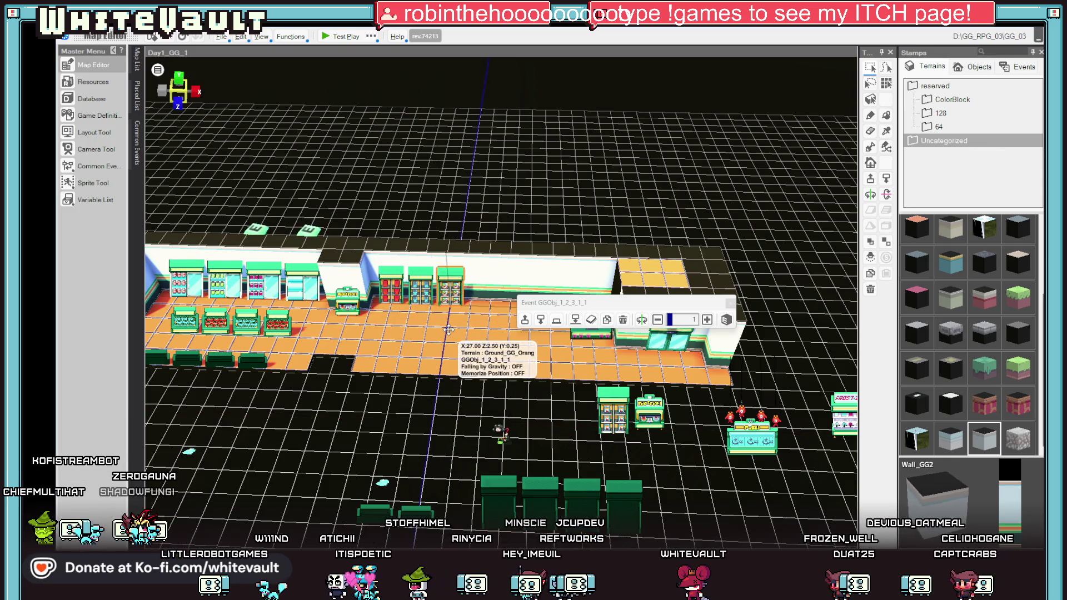
pyautogui.click(614, 406)
pyautogui.moveTo(616, 405)
pyautogui.mouseDown()
pyautogui.moveTo(589, 444)
pyautogui.moveTo(458, 437)
pyautogui.moveTo(500, 350)
pyautogui.moveTo(483, 311)
pyautogui.mouseUp()
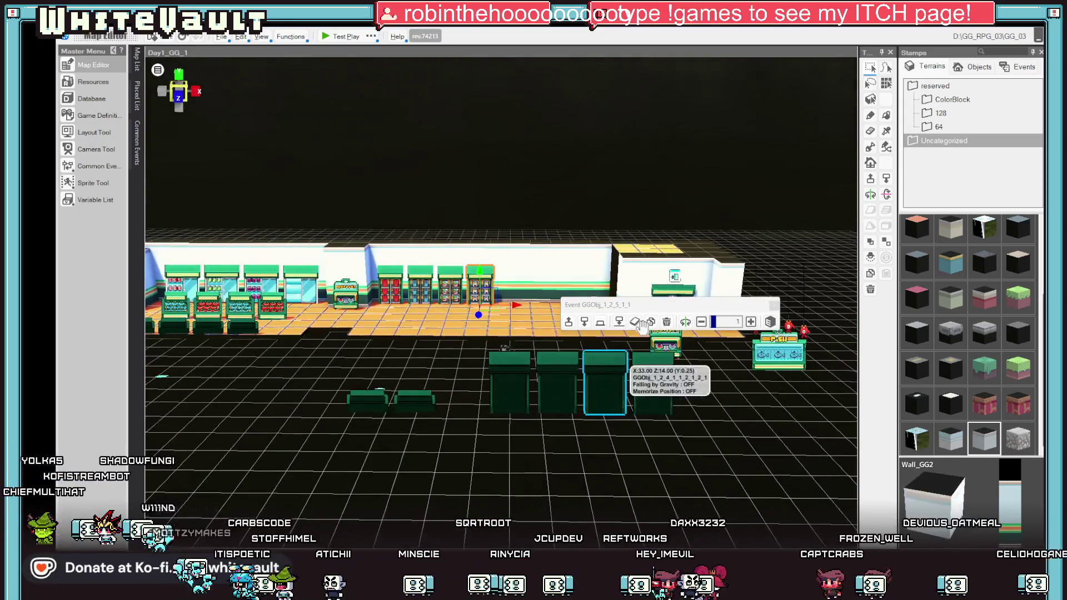
pyautogui.moveTo(738, 307)
pyautogui.mouseDown()
pyautogui.moveTo(784, 127)
pyautogui.moveTo(807, 97)
pyautogui.mouseUp()
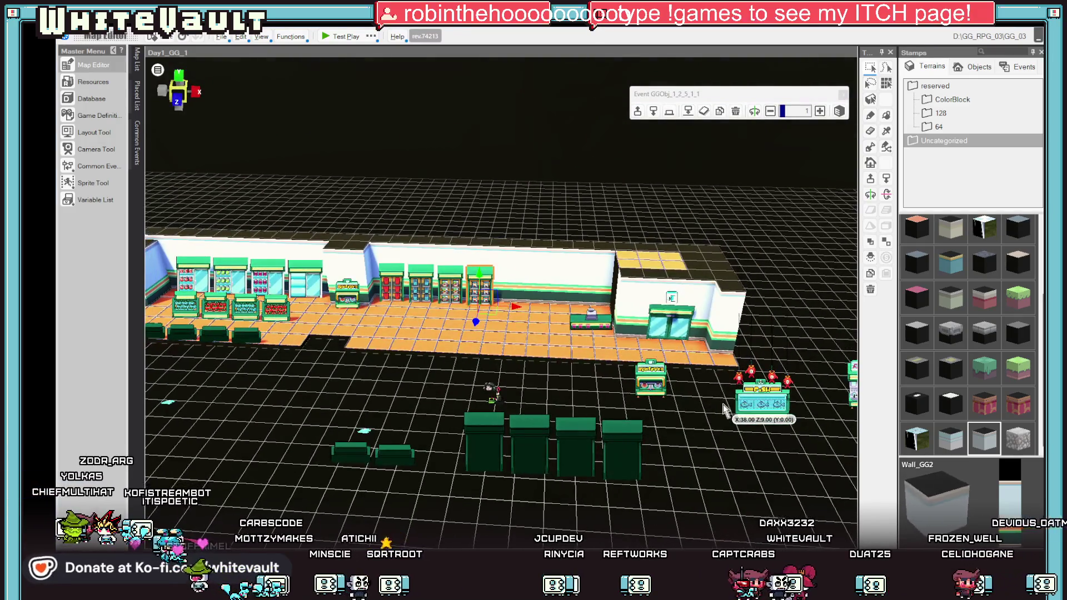
# Step: Delete the stray GGObj_2 cabinet beside the counter from the map
pyautogui.click(716, 411)
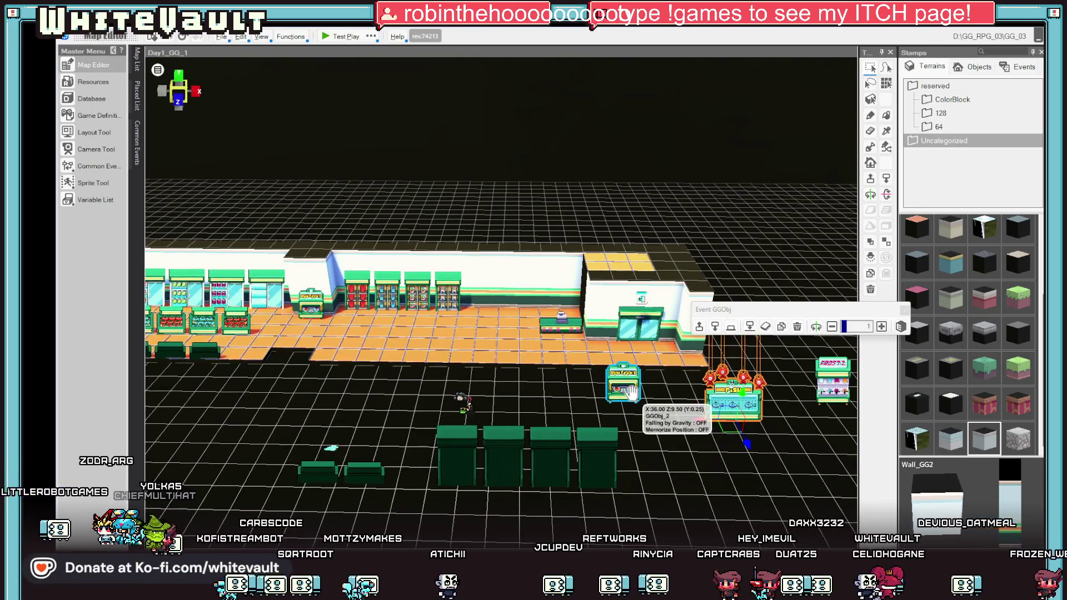
pyautogui.click(632, 392)
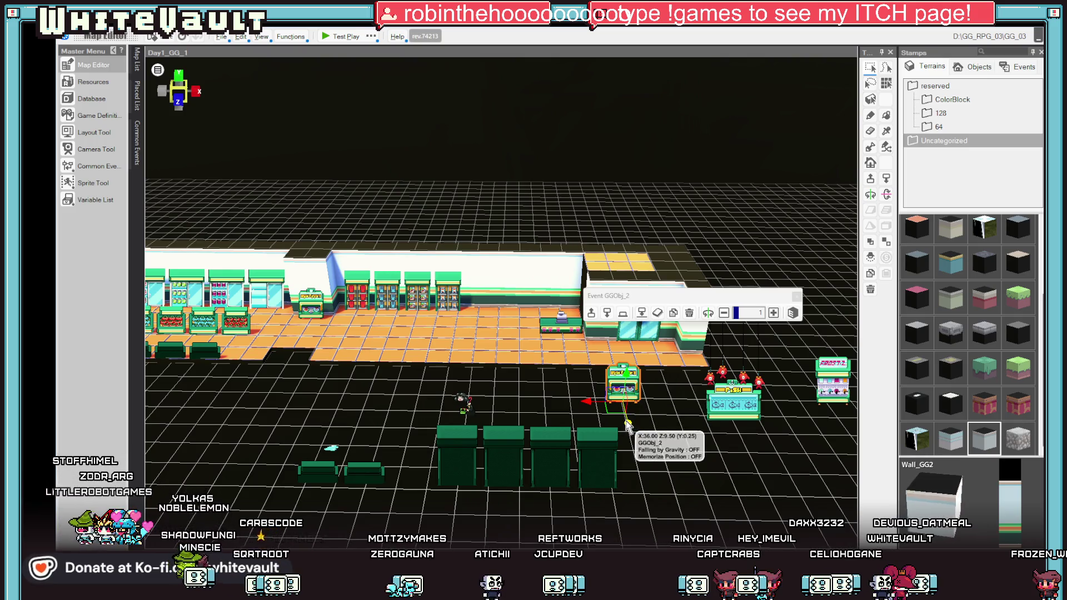
pyautogui.doubleClick(629, 394)
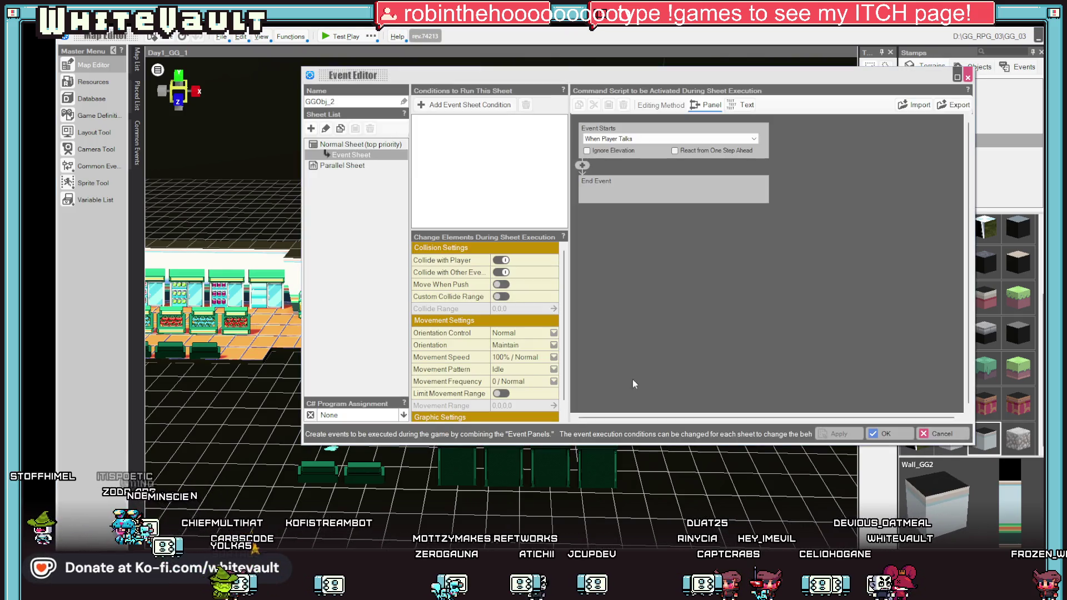
pyautogui.click(967, 77)
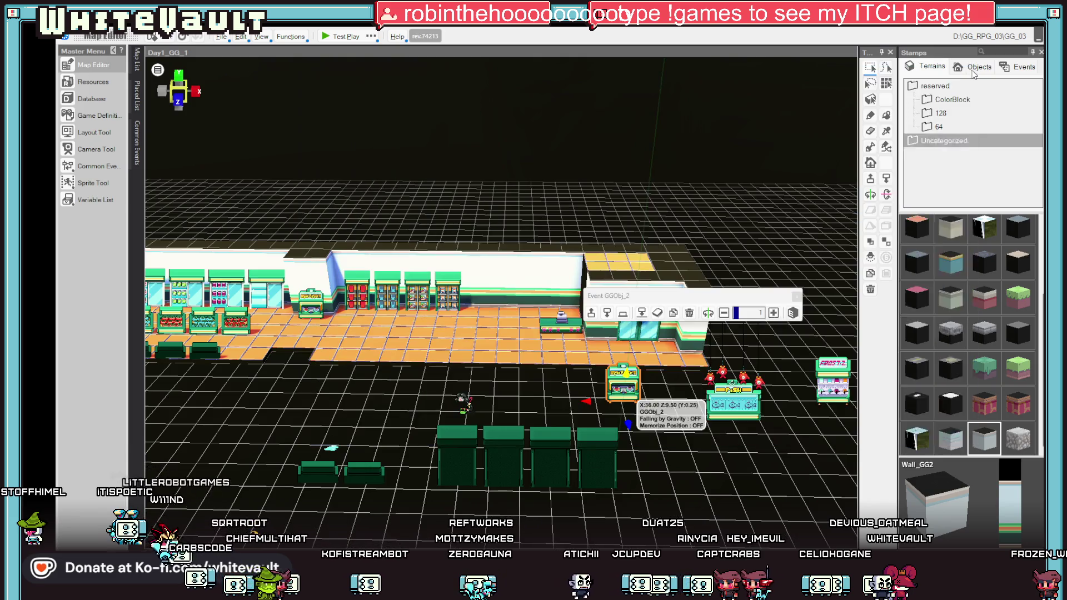
pyautogui.press('Delete')
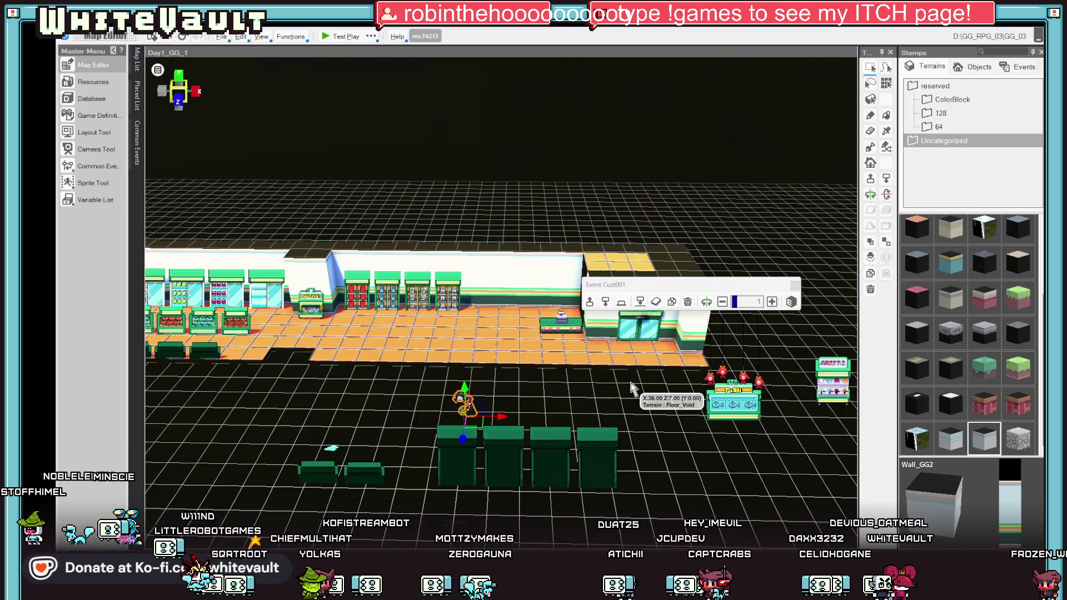
# Step: Move the FROST-Z machine from outside to beside the checkout counter
pyautogui.click(829, 408)
pyautogui.moveTo(762, 399)
pyautogui.mouseDown()
pyautogui.moveTo(614, 417)
pyautogui.moveTo(562, 353)
pyautogui.mouseUp()
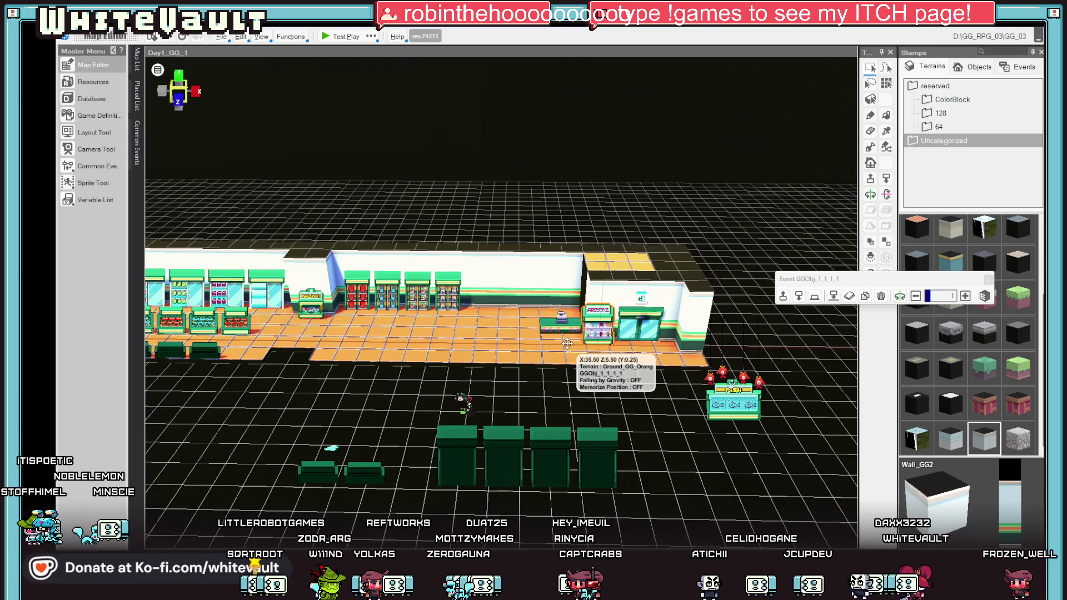
pyautogui.scroll(3, 703, 417)
pyautogui.scroll(4, 704, 417)
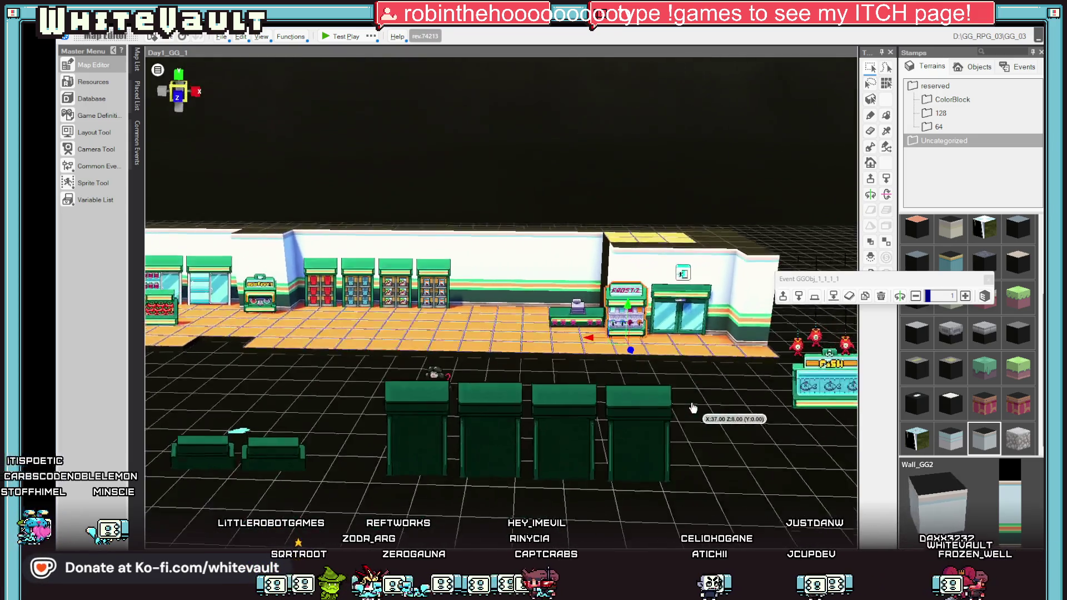
# Step: Nudge the glass door slightly right and pull the checkout counter slightly forward
pyautogui.click(687, 336)
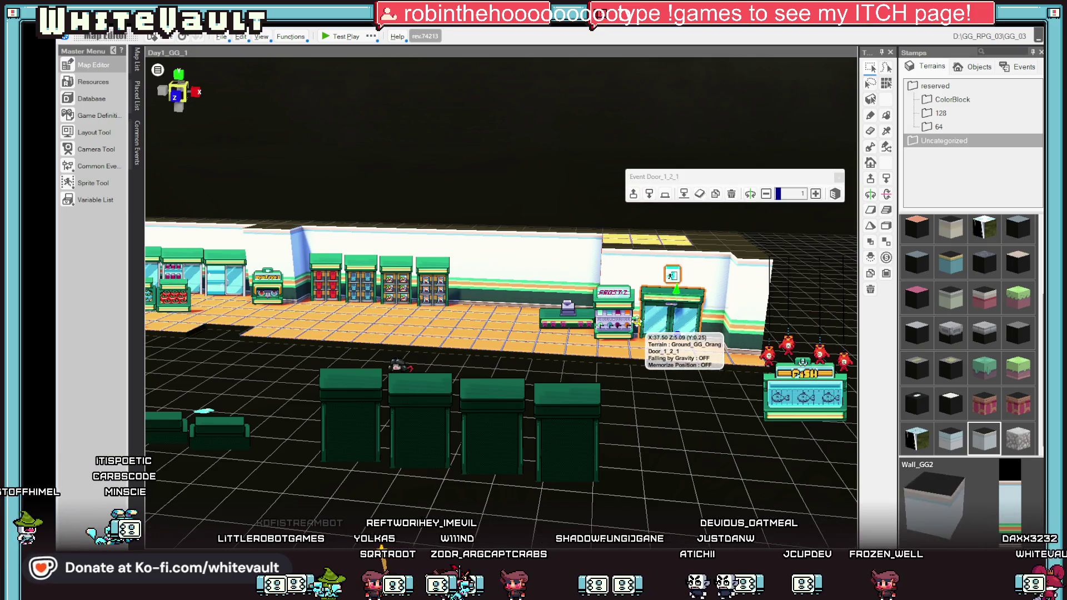
pyautogui.scroll(1, 708, 418)
pyautogui.scroll(-2, 708, 417)
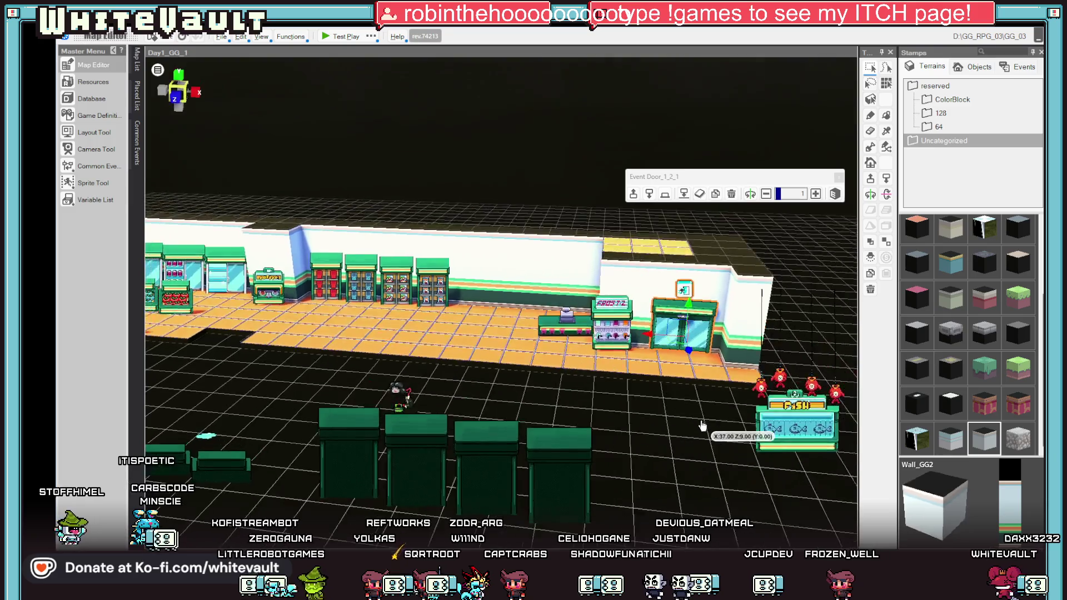
pyautogui.moveTo(646, 345); pyautogui.dragTo(652, 345)
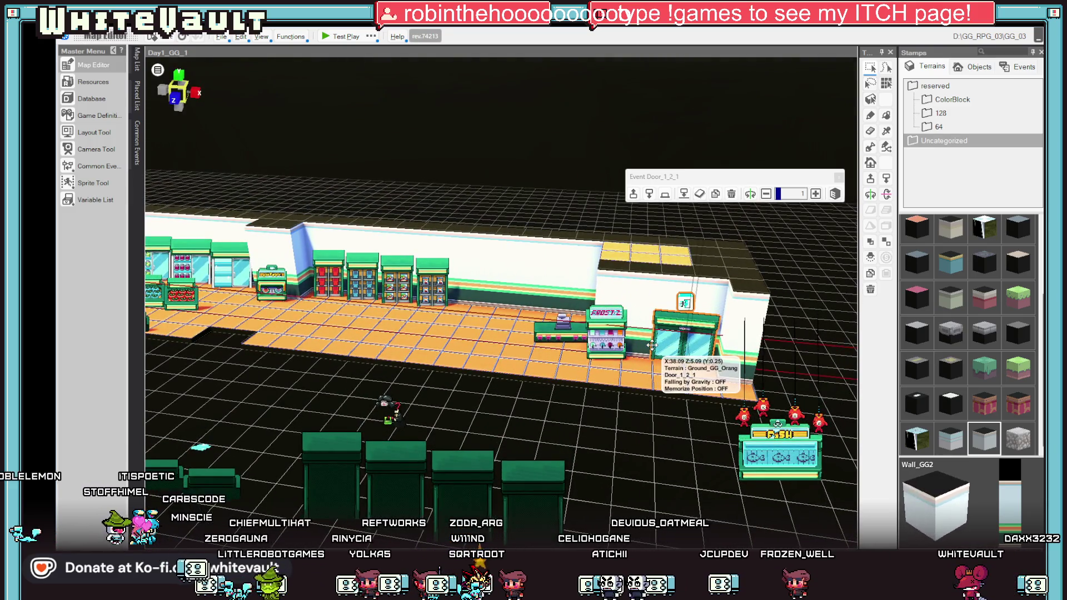
pyautogui.scroll(1, 652, 345)
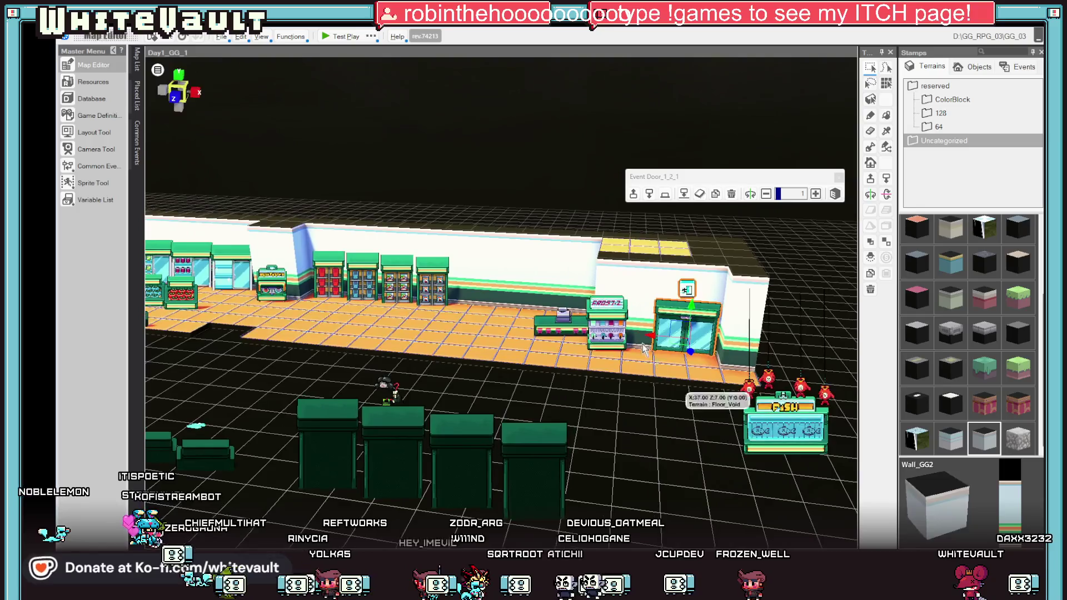
pyautogui.click(614, 336)
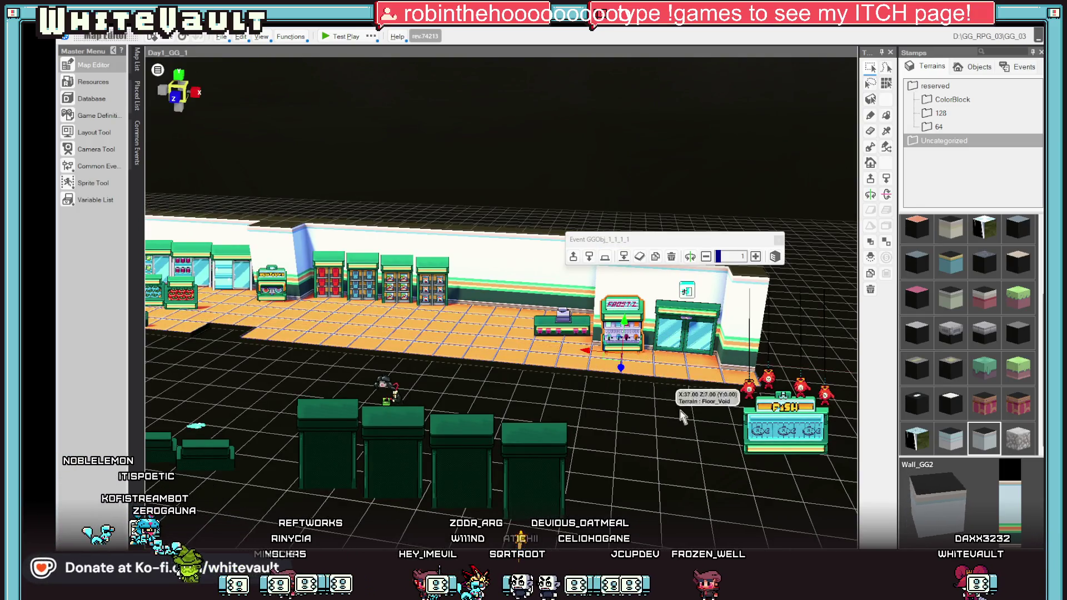
pyautogui.scroll(1, 680, 411)
pyautogui.click(619, 366)
pyautogui.scroll(2, 679, 387)
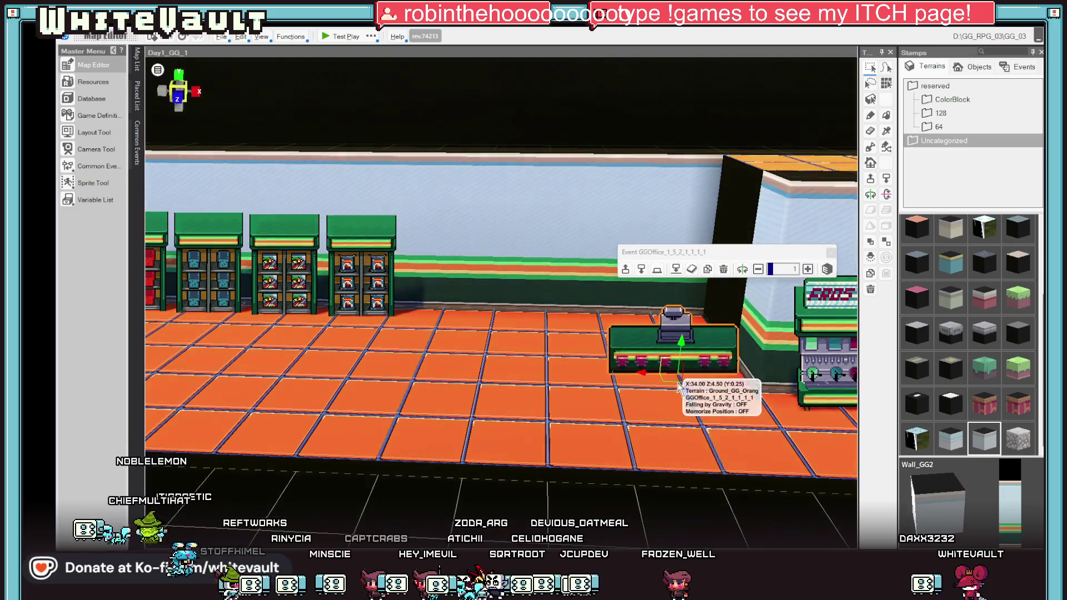
pyautogui.moveTo(678, 387); pyautogui.dragTo(697, 399)
pyautogui.scroll(-5, 701, 412)
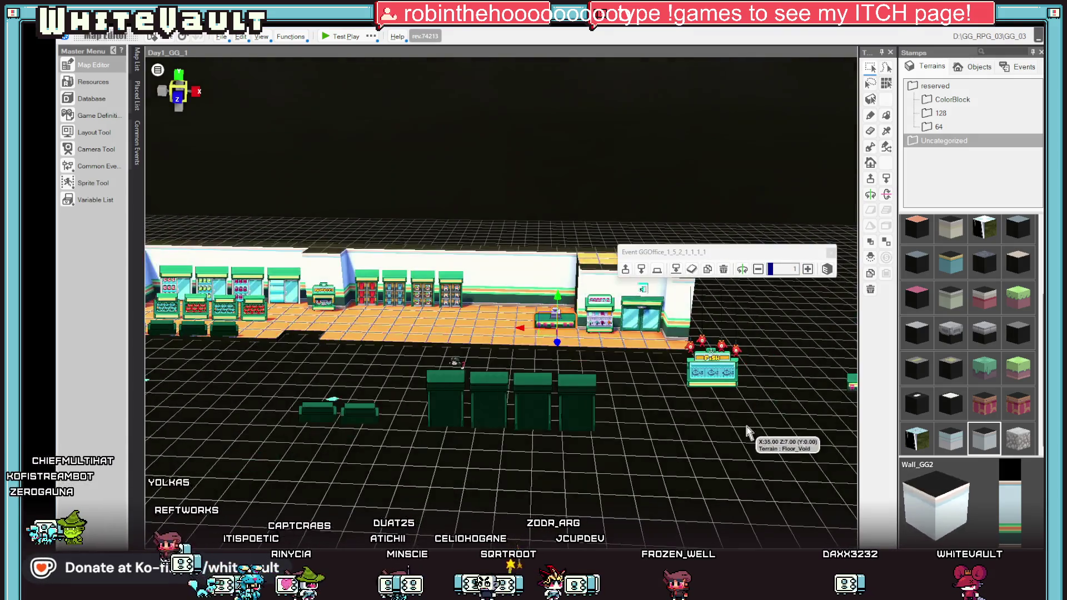
pyautogui.scroll(-3, 712, 419)
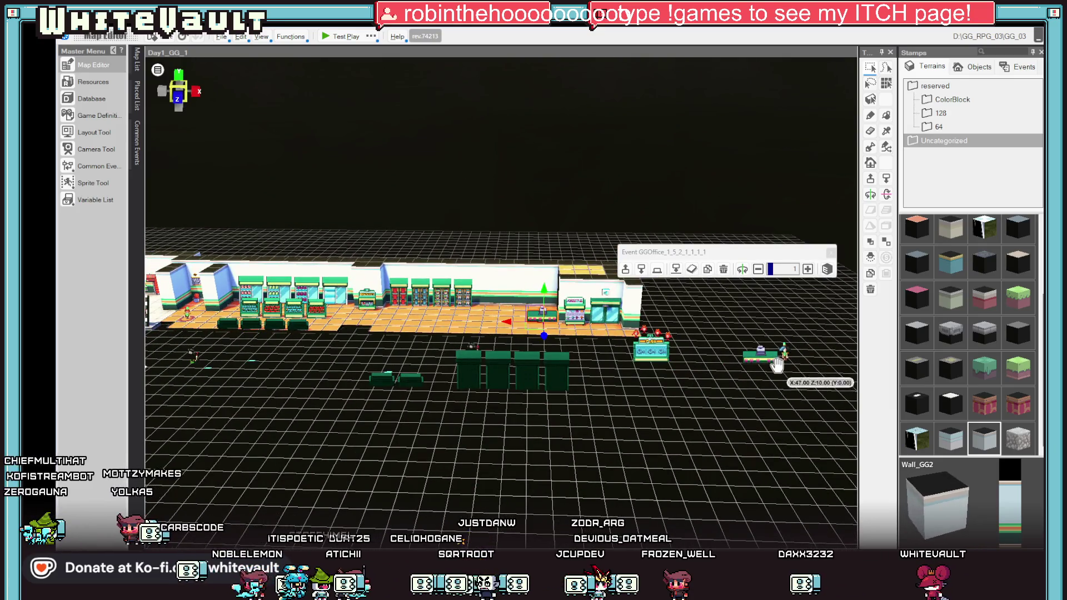
# Step: Move the shopkeeper GGYardley behind the checkout counter
pyautogui.click(777, 364)
pyautogui.moveTo(777, 364)
pyautogui.mouseDown()
pyautogui.moveTo(542, 346)
pyautogui.moveTo(561, 318)
pyautogui.mouseUp()
pyautogui.click(544, 348)
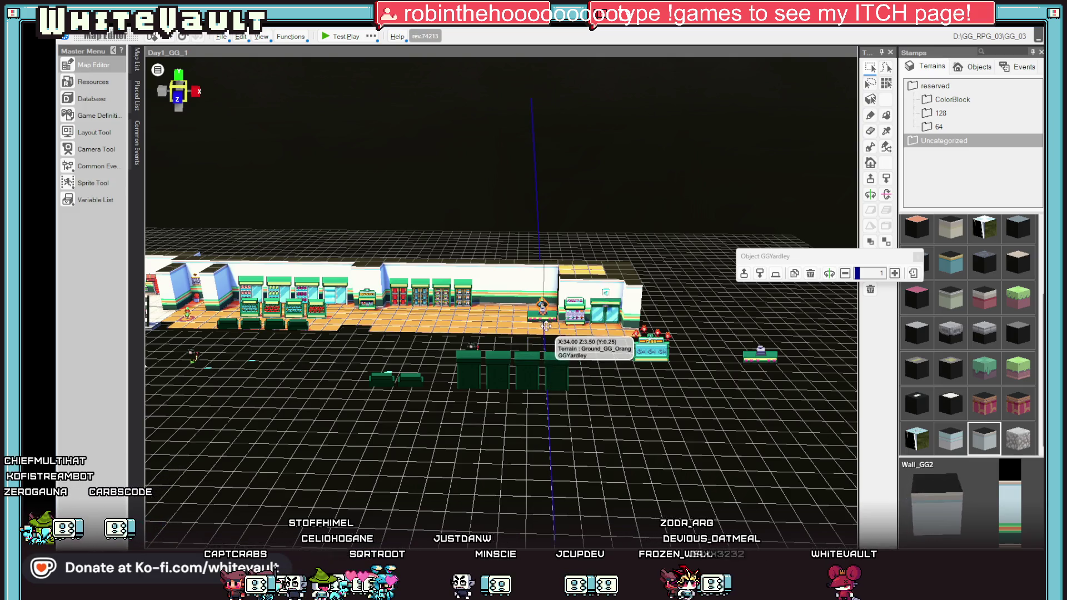
pyautogui.scroll(3, 562, 318)
pyautogui.scroll(2, 561, 318)
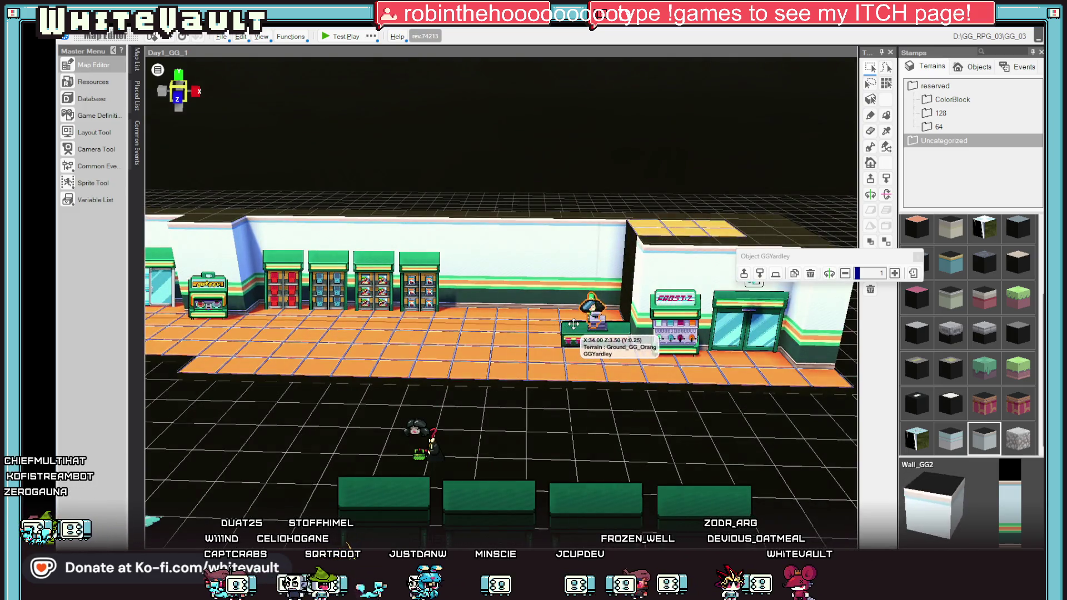
pyautogui.scroll(3, 578, 324)
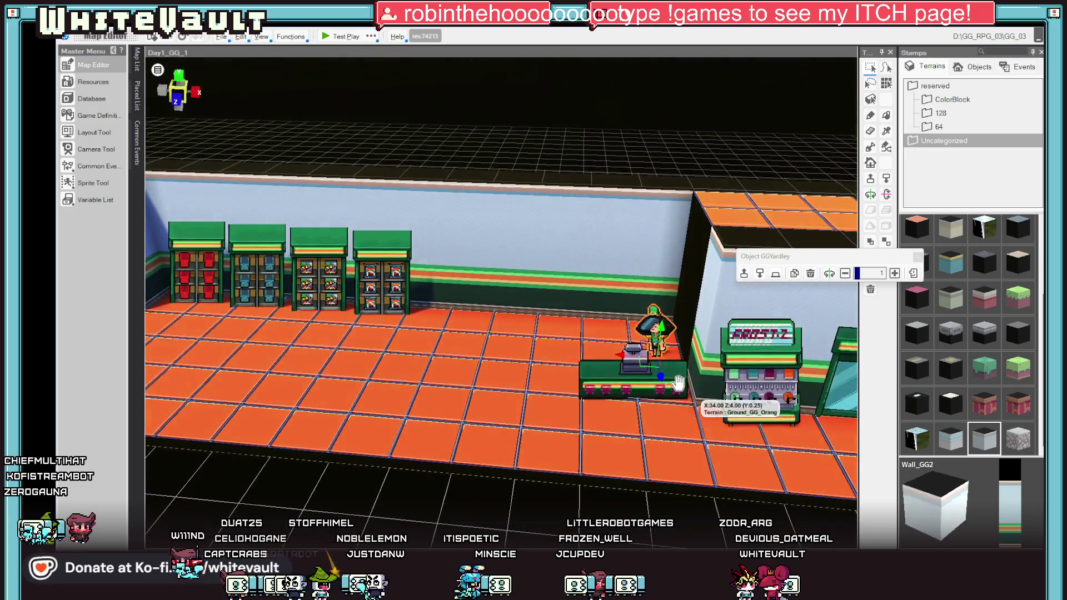
pyautogui.scroll(-3, 723, 412)
pyautogui.scroll(3, 725, 412)
pyautogui.scroll(-1, 723, 412)
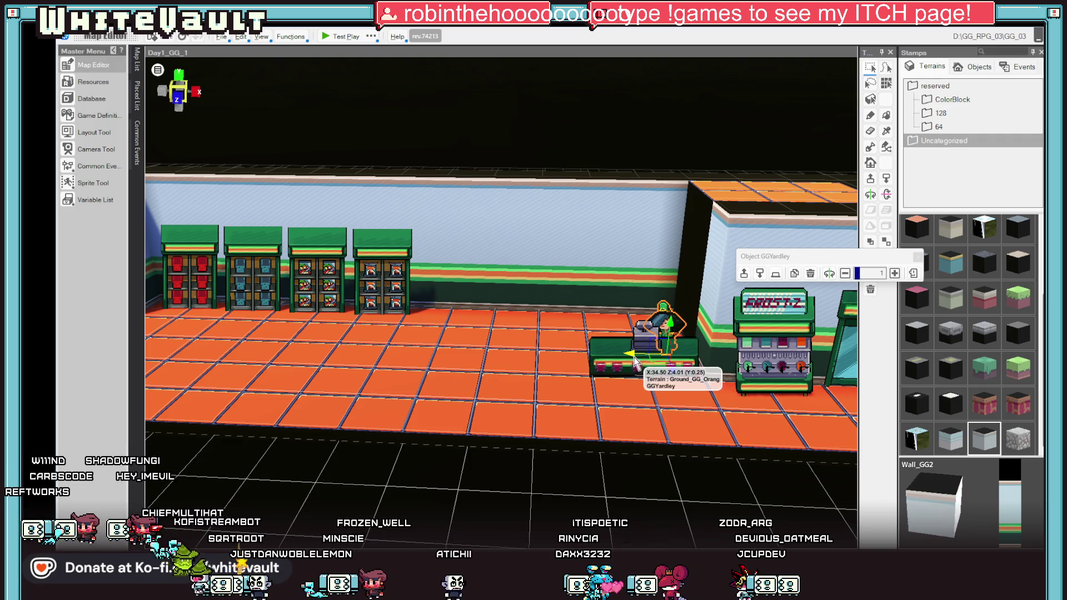
pyautogui.scroll(-1, 725, 444)
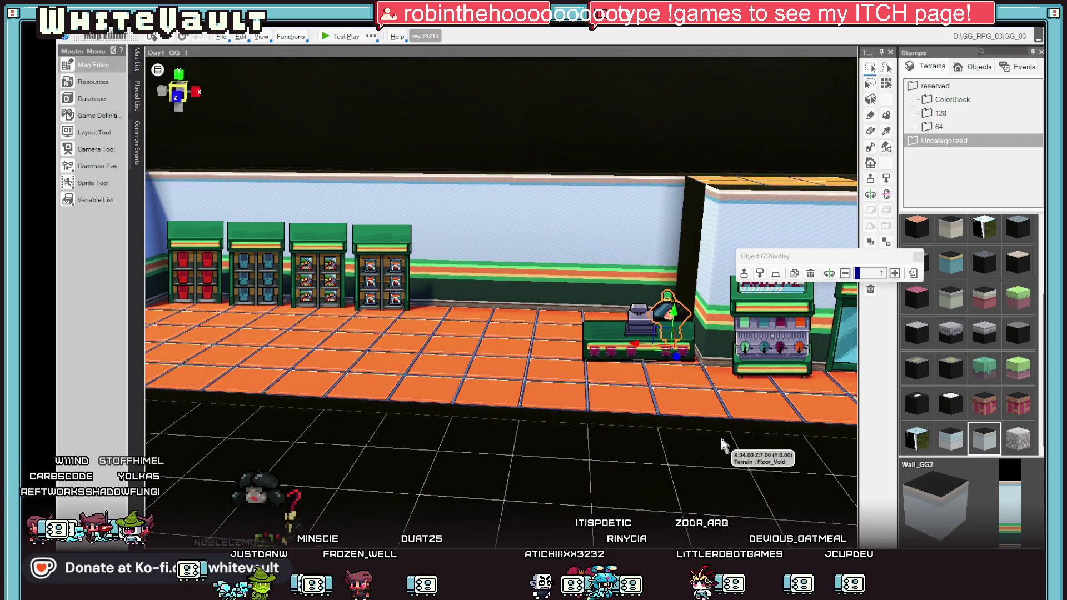
pyautogui.scroll(-3, 674, 379)
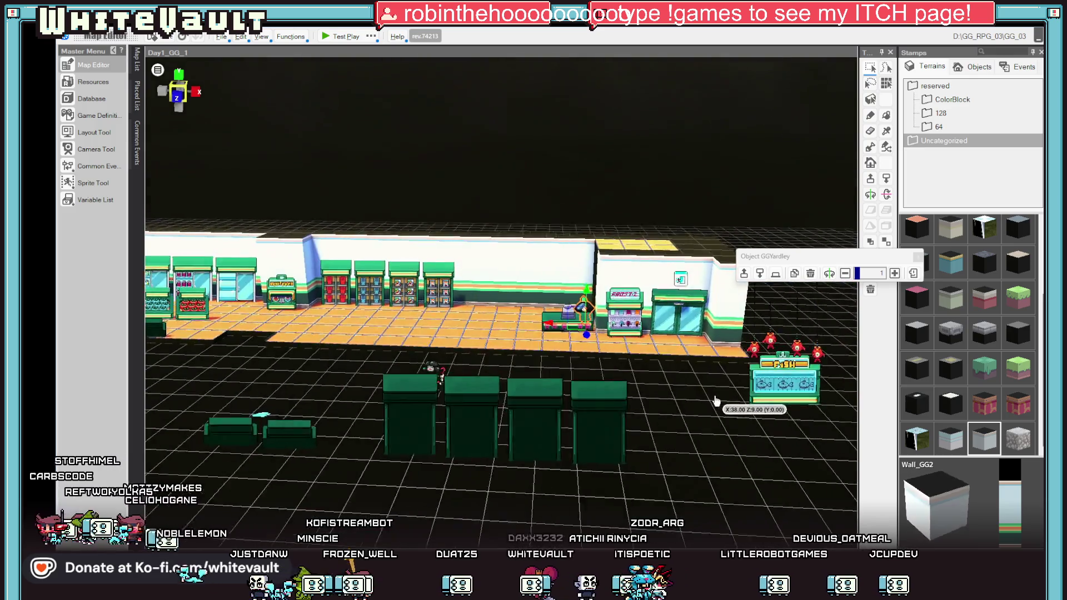
pyautogui.click(784, 383)
# Step: Drag the red-flowered fish stand from the outside grid to the back wall, left of the checkout
pyautogui.moveTo(778, 390)
pyautogui.mouseDown()
pyautogui.moveTo(540, 378)
pyautogui.moveTo(500, 383)
pyautogui.moveTo(489, 421)
pyautogui.moveTo(503, 325)
pyautogui.mouseUp()
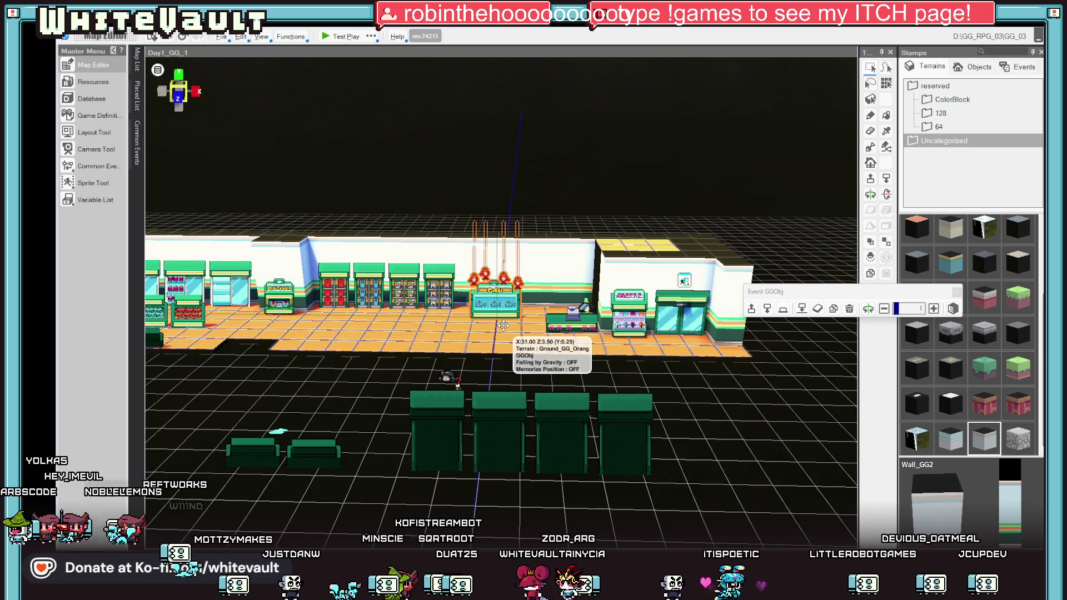
pyautogui.scroll(5, 503, 325)
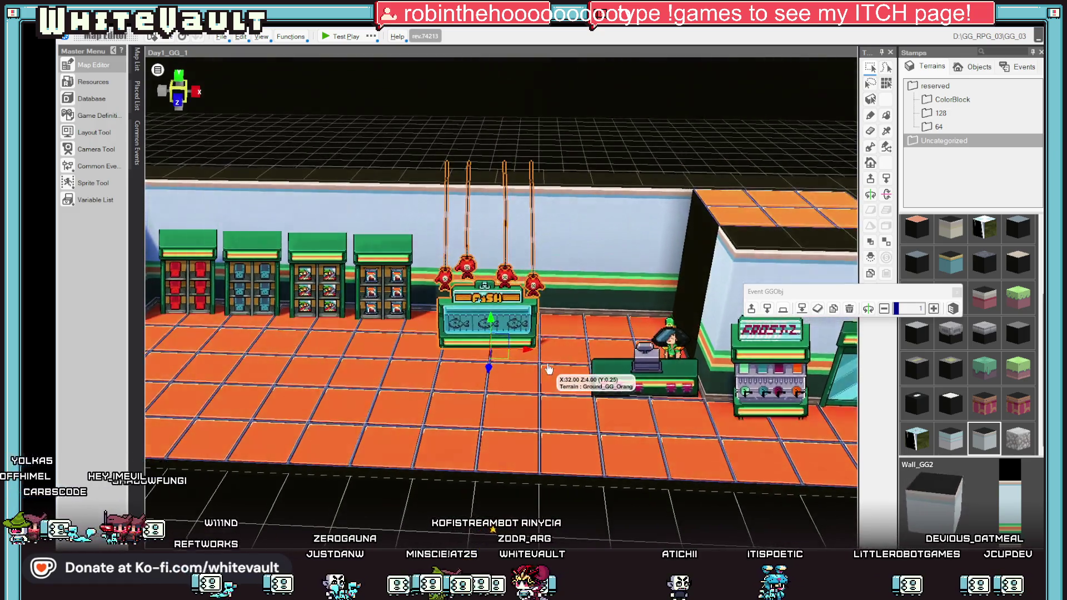
pyautogui.scroll(-5, 552, 362)
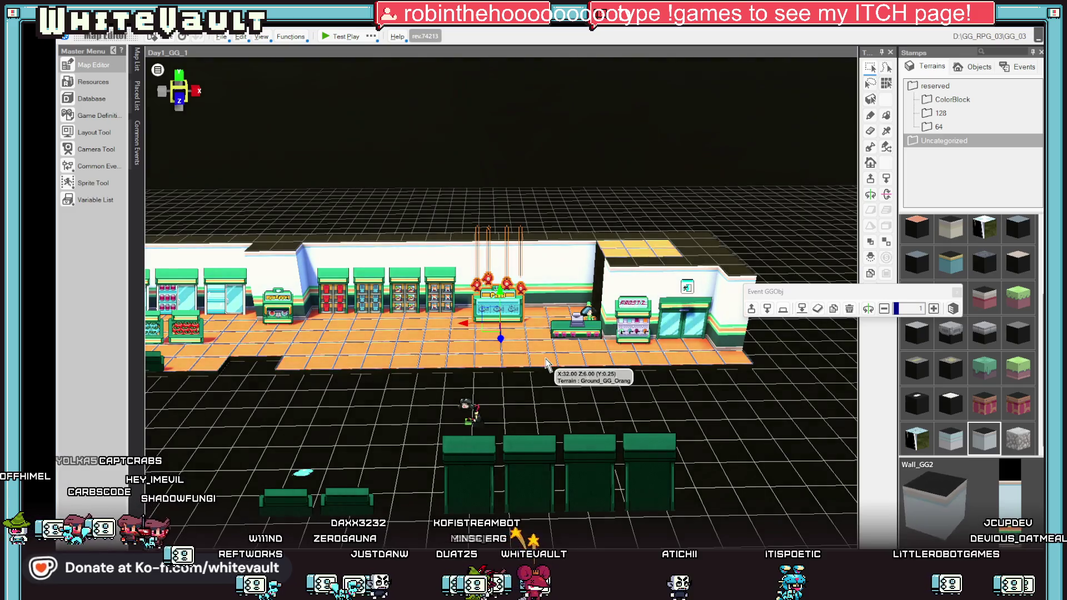
pyautogui.scroll(-4, 547, 364)
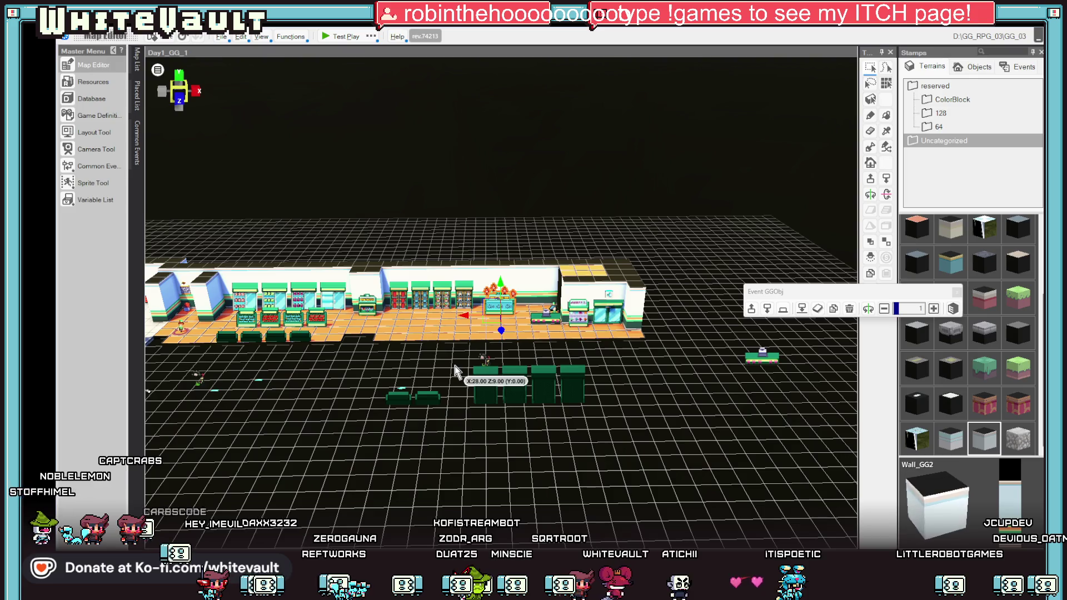
pyautogui.scroll(1, 389, 349)
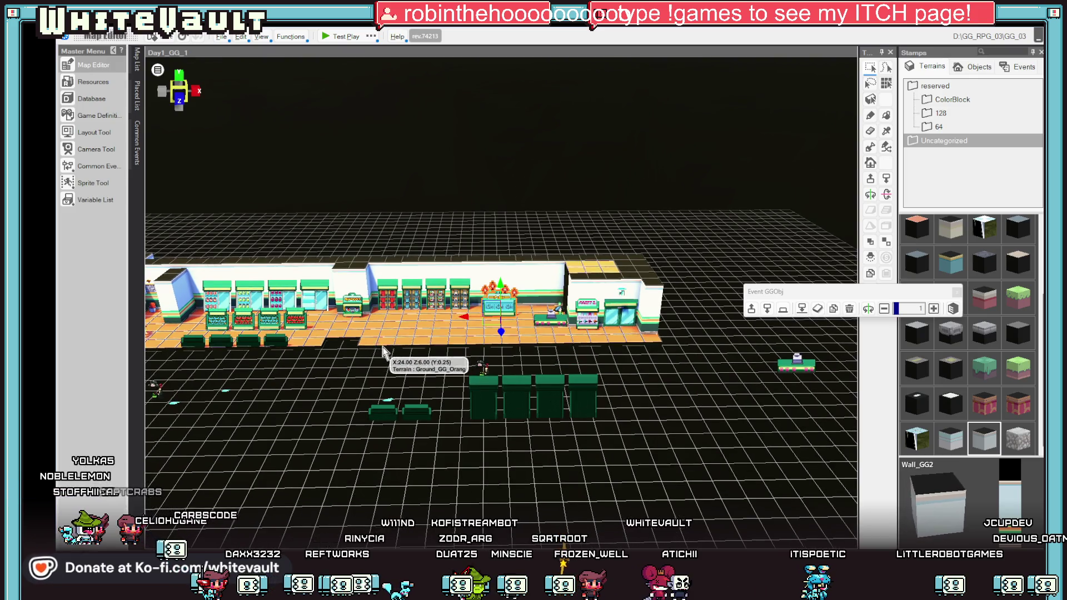
# Step: Place a wall block beside the fish counter and raise it into a tall white pillar
pyautogui.scroll(4, 422, 356)
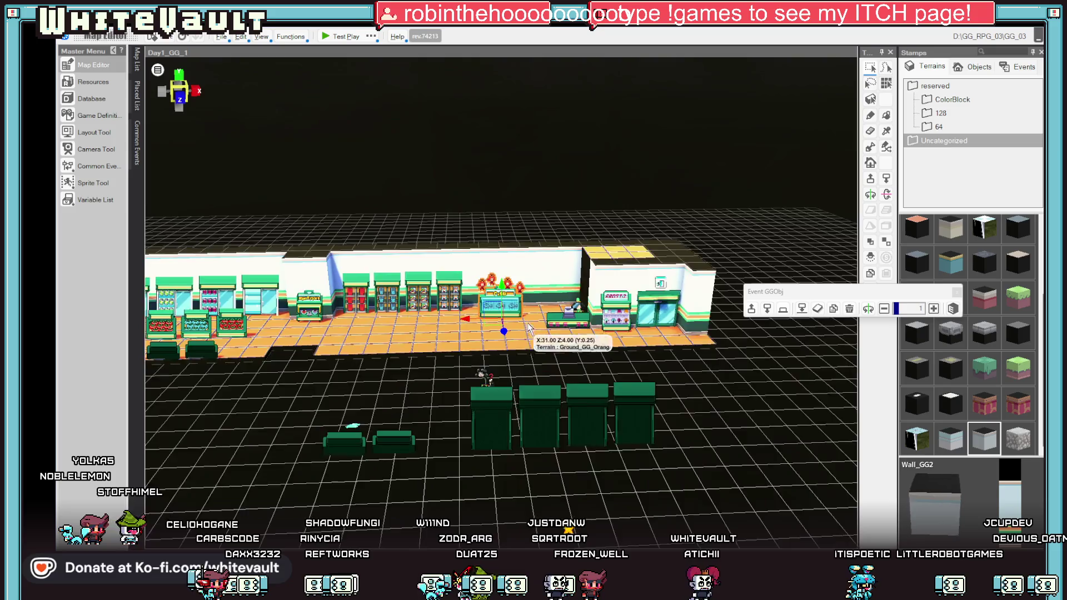
pyautogui.scroll(5, 528, 327)
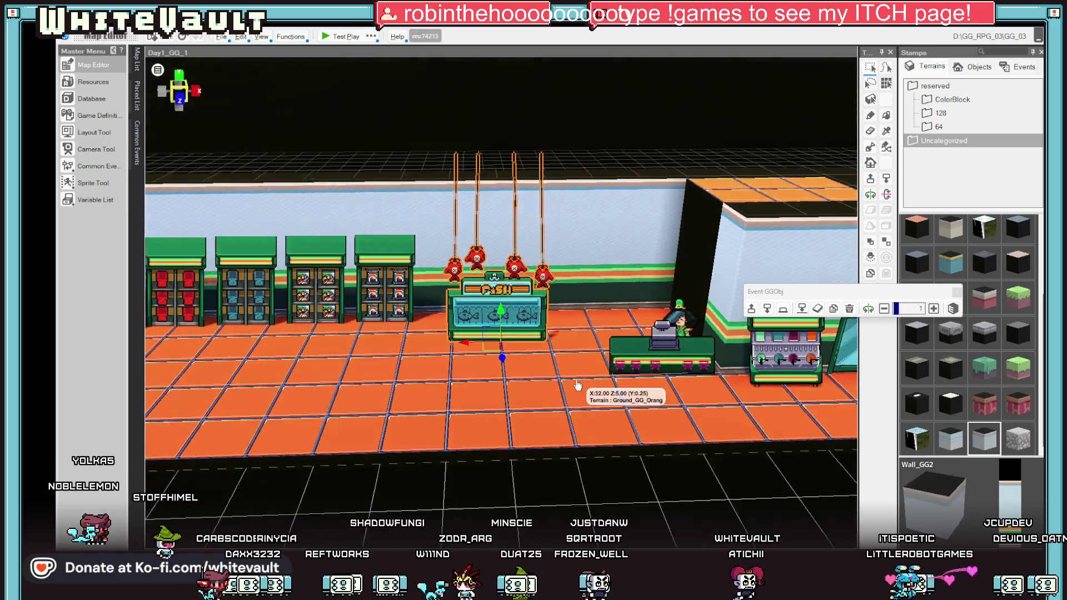
pyautogui.moveTo(577, 385); pyautogui.dragTo(574, 259)
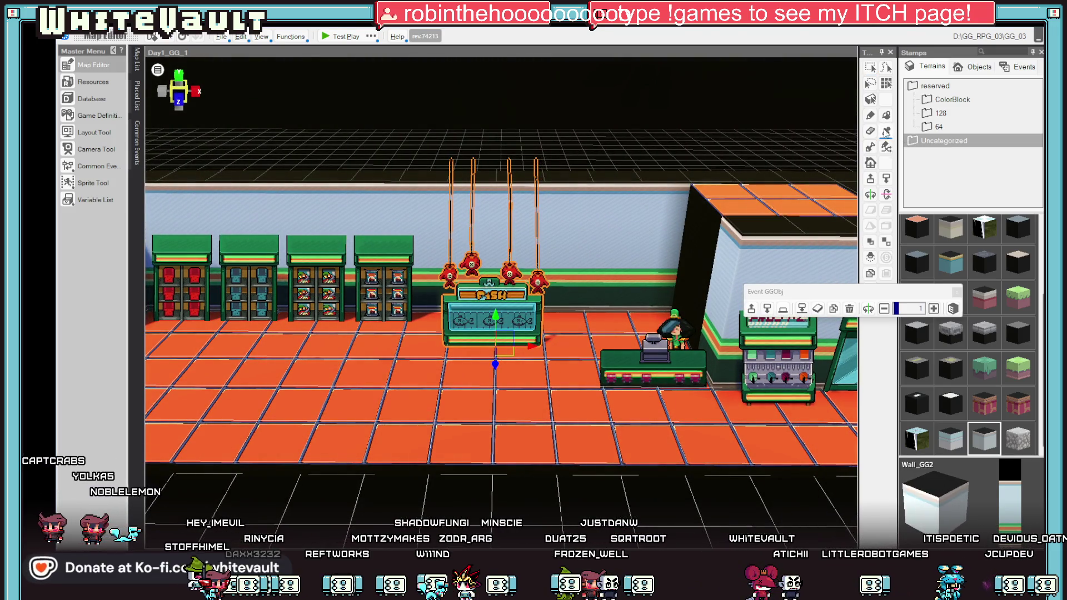
pyautogui.click(612, 168)
pyautogui.scroll(-3, 634, 267)
pyautogui.scroll(5, 639, 312)
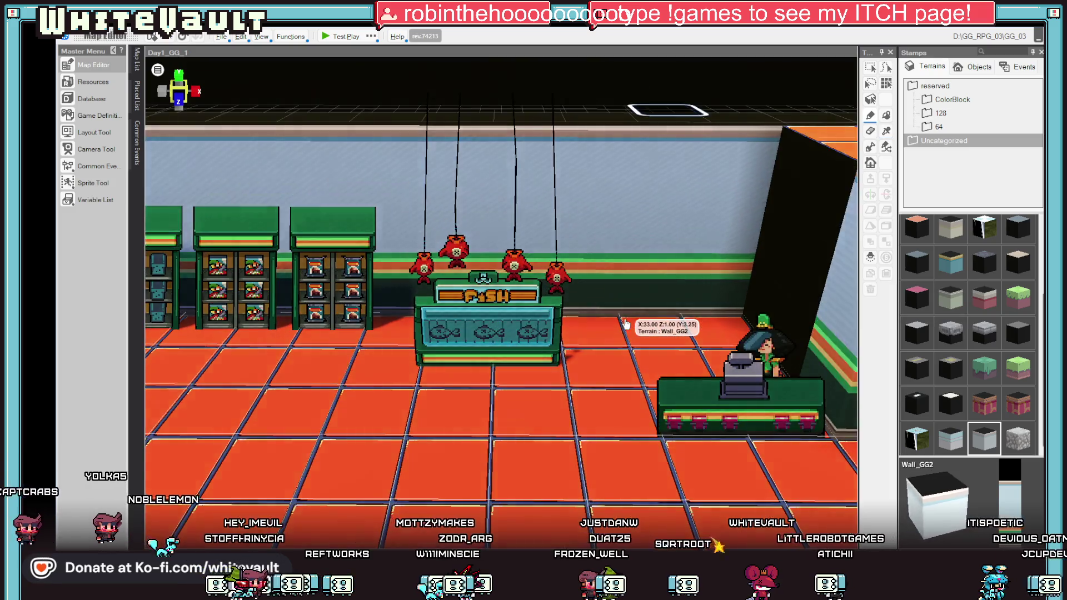
pyautogui.click(613, 343)
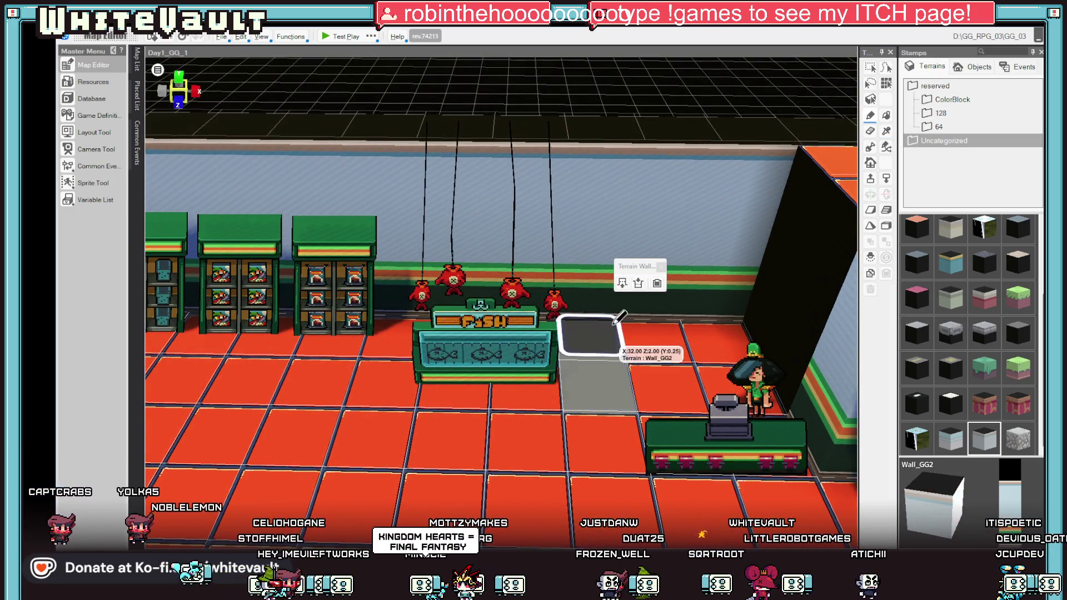
pyautogui.click(623, 285)
pyautogui.click(623, 285)
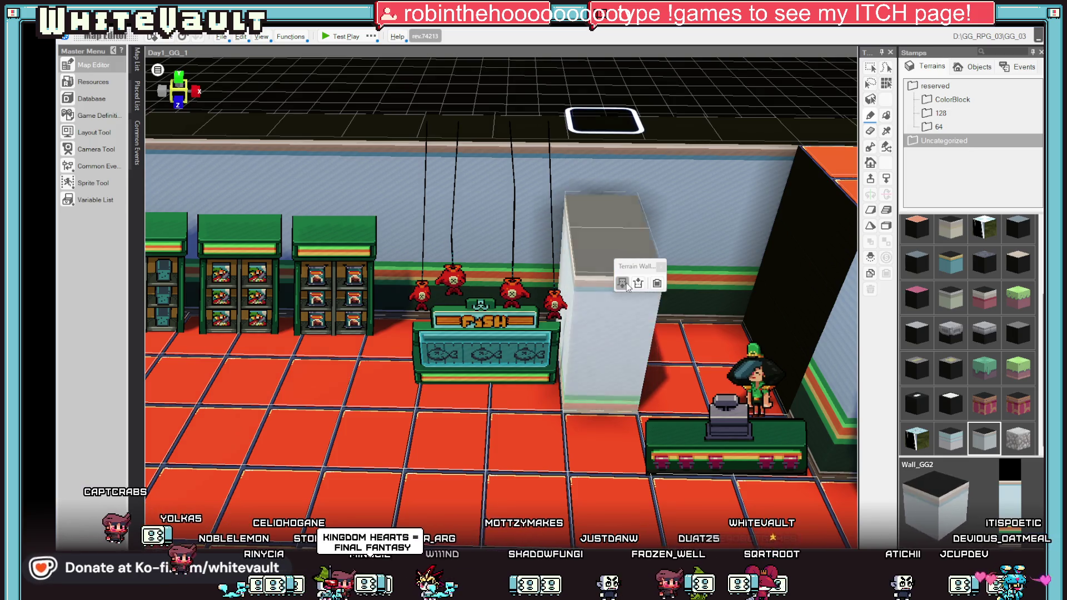
pyautogui.click(623, 285)
pyautogui.click(623, 284)
pyautogui.click(638, 283)
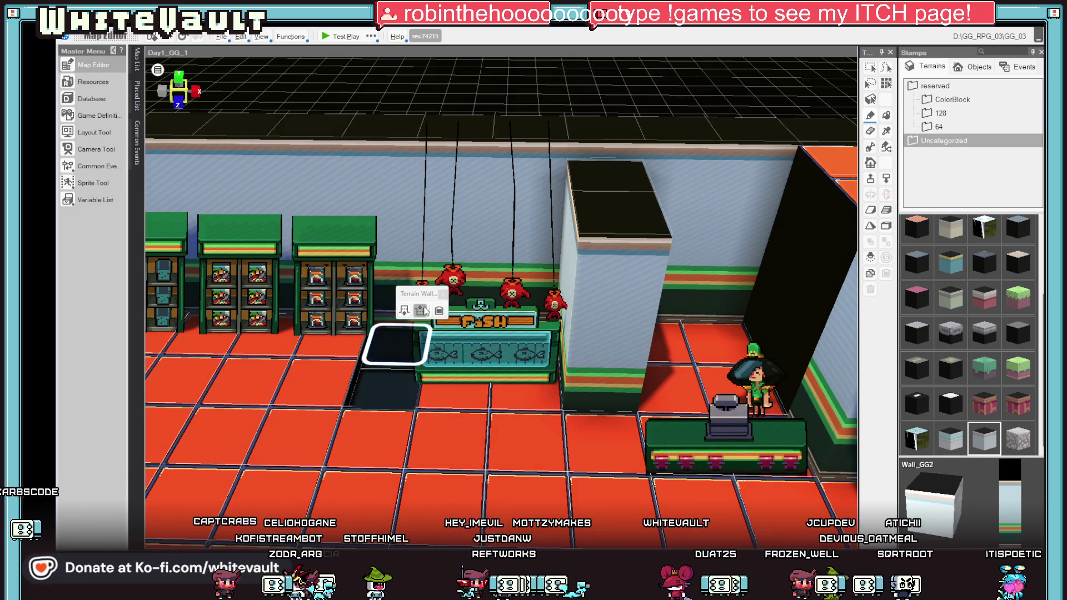
# Step: Build a second tall wall pillar on the left side of the fish counter
pyautogui.click(405, 311)
pyautogui.click(404, 310)
pyautogui.click(405, 311)
pyautogui.click(404, 310)
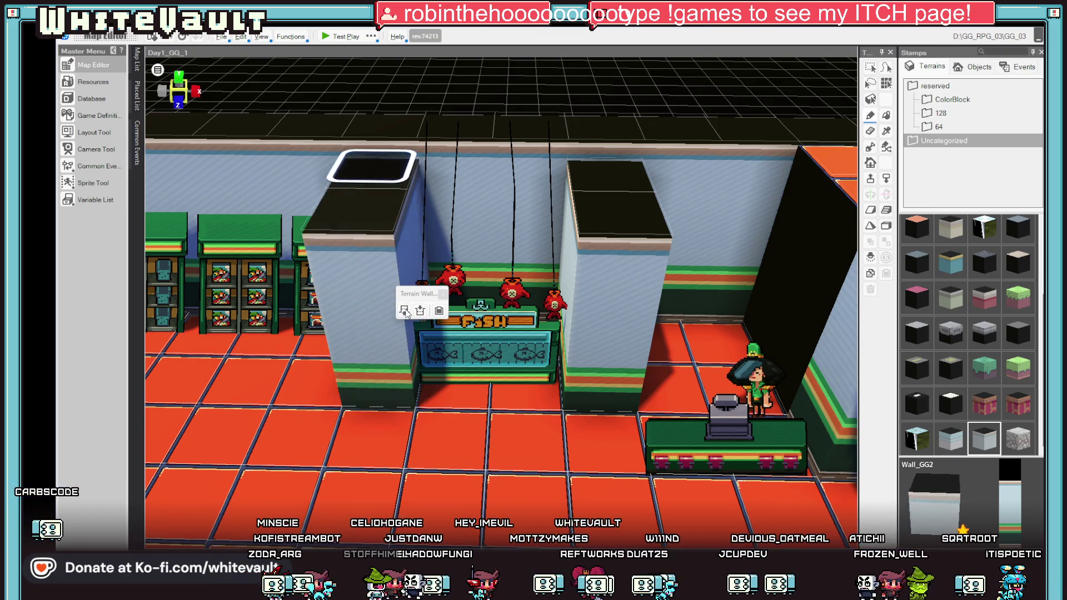
pyautogui.scroll(5, 405, 311)
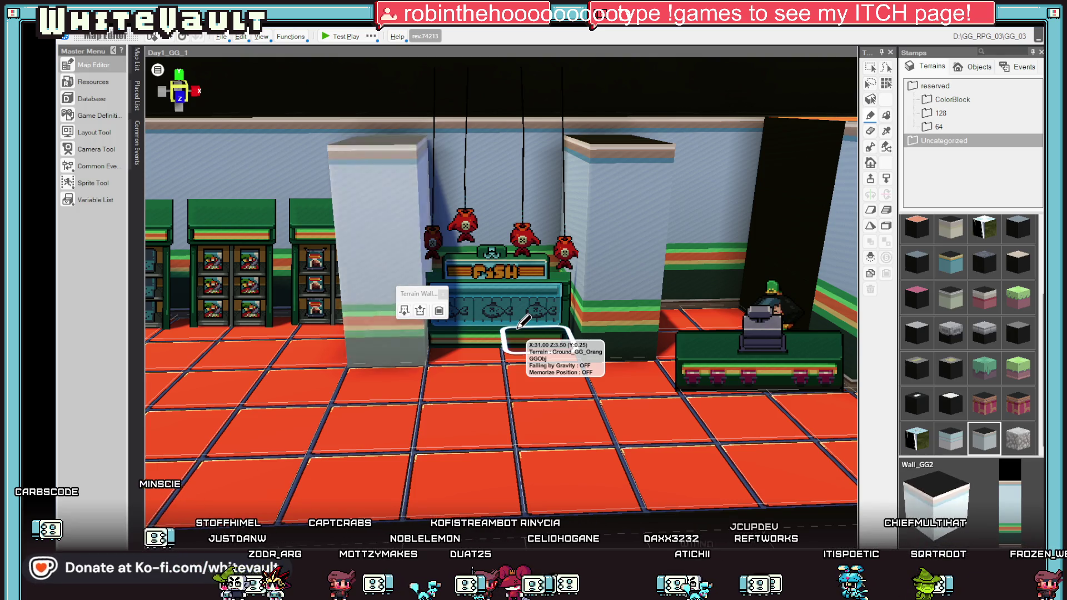
# Step: Move the first dark green cabinet from the grid onto the orange store floor
pyautogui.press('Left')
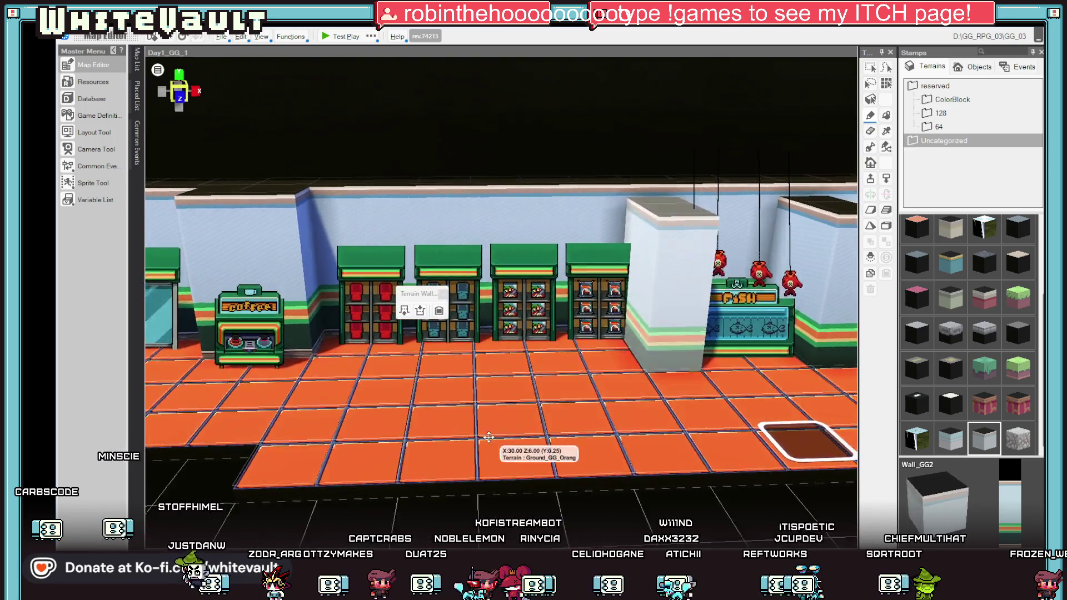
pyautogui.click(420, 271)
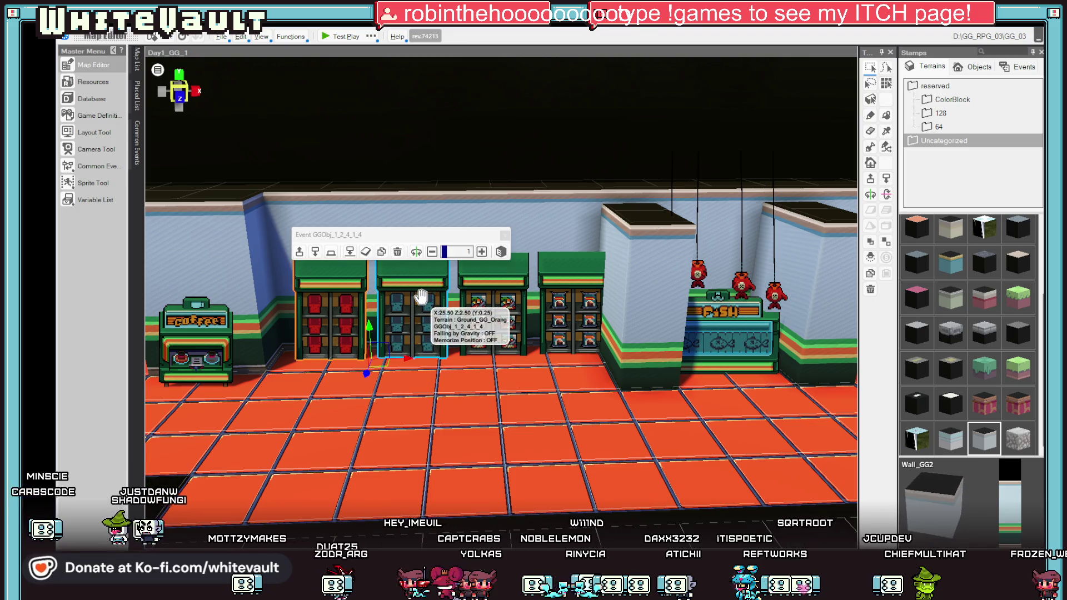
pyautogui.scroll(-5, 570, 411)
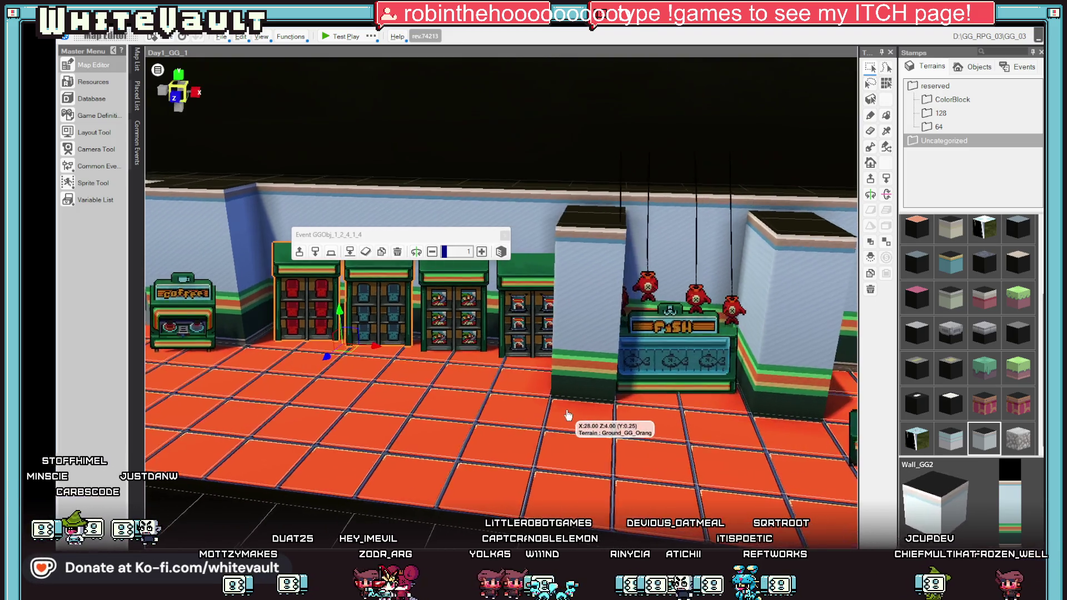
pyautogui.scroll(2, 569, 411)
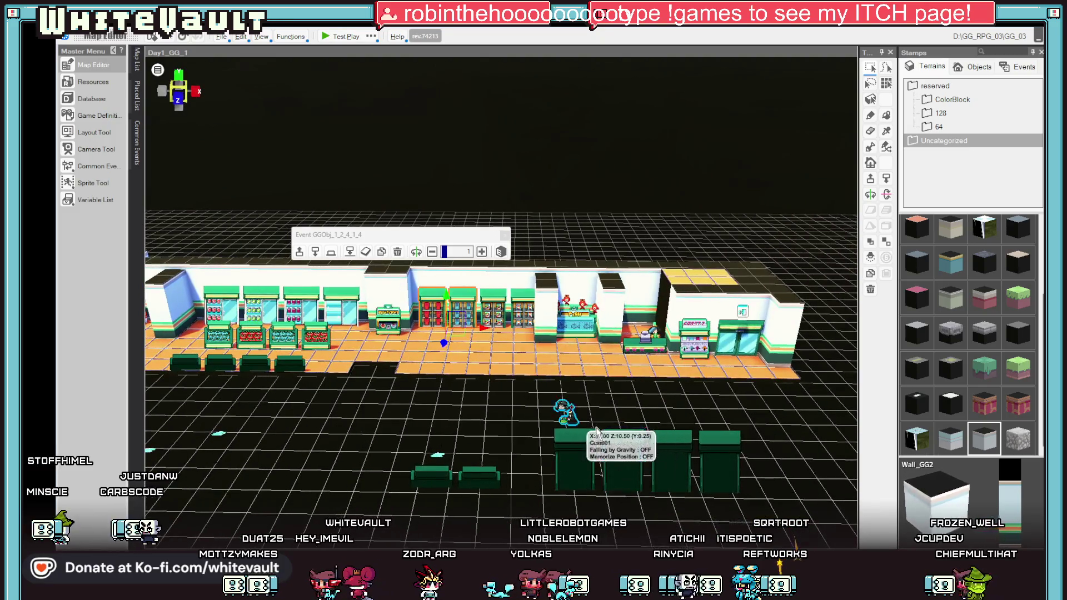
pyautogui.scroll(4, 599, 399)
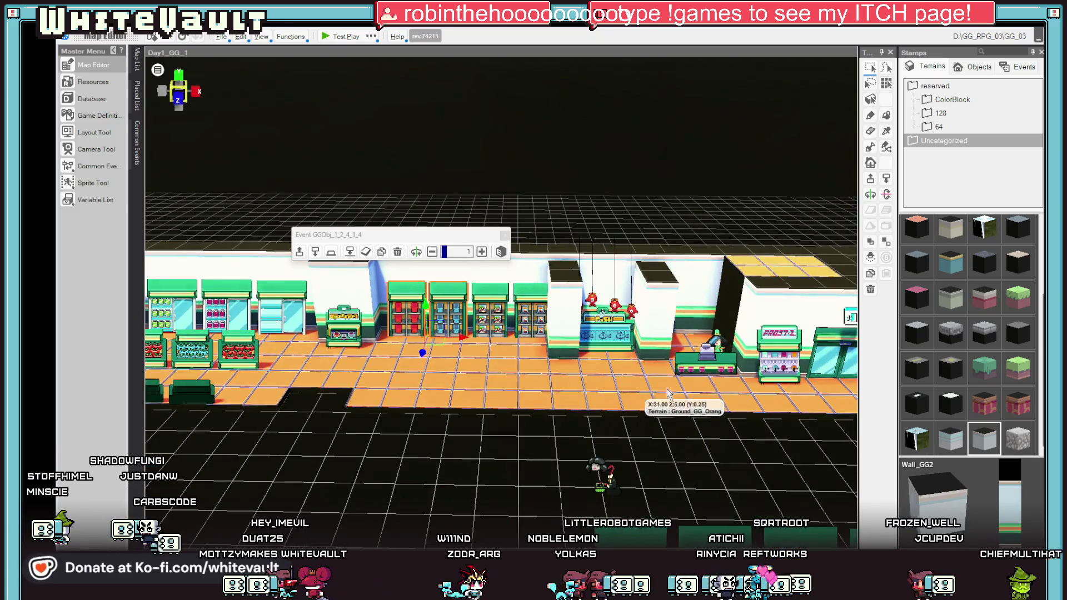
pyautogui.scroll(2, 635, 404)
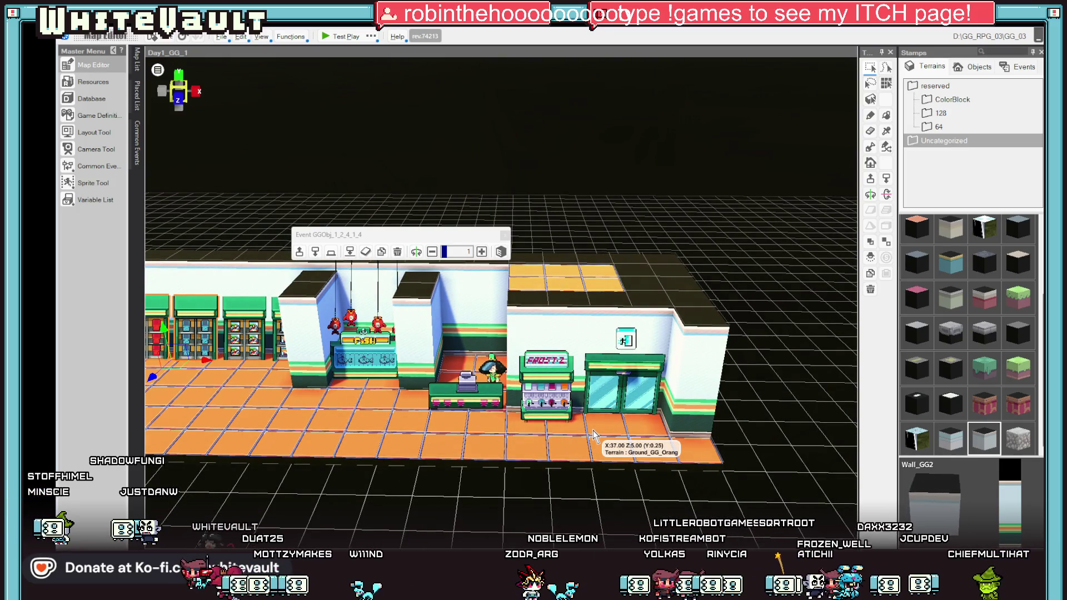
pyautogui.scroll(-6, 511, 352)
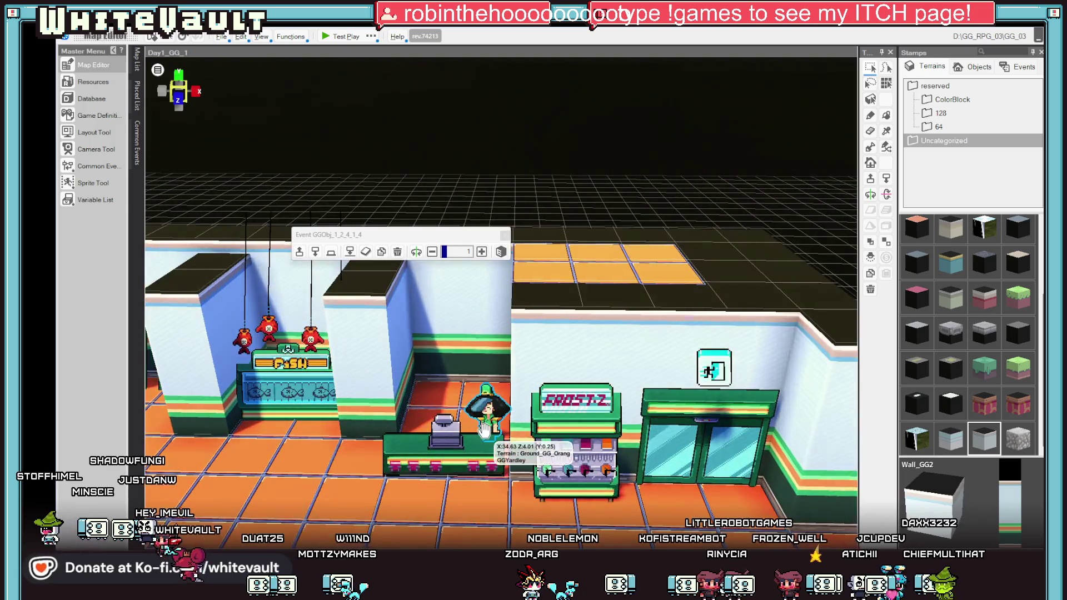
pyautogui.scroll(2, 408, 375)
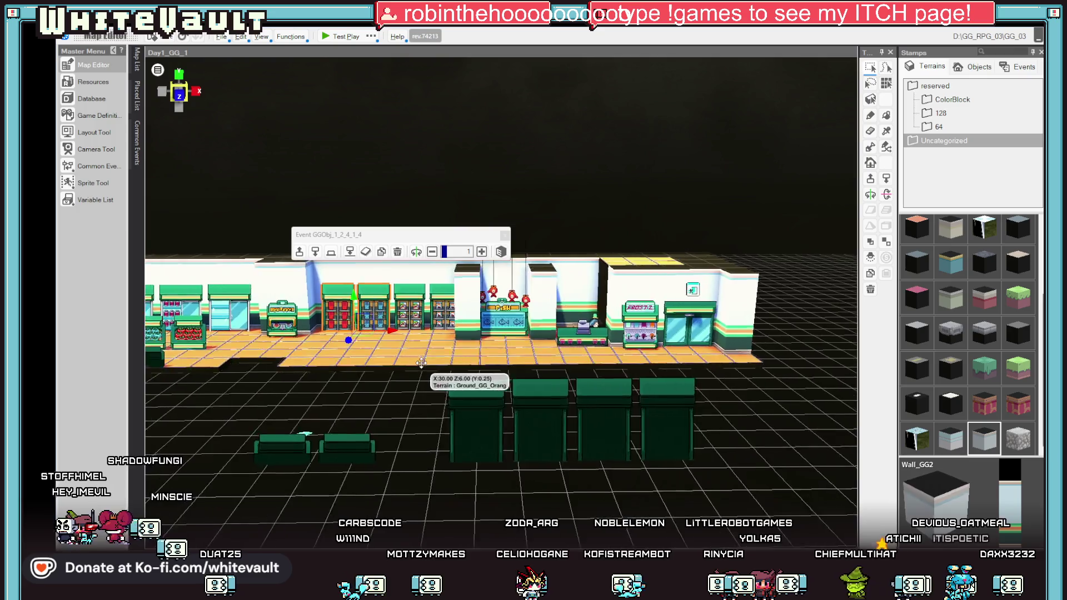
pyautogui.click(572, 455)
pyautogui.moveTo(542, 483); pyautogui.dragTo(384, 460)
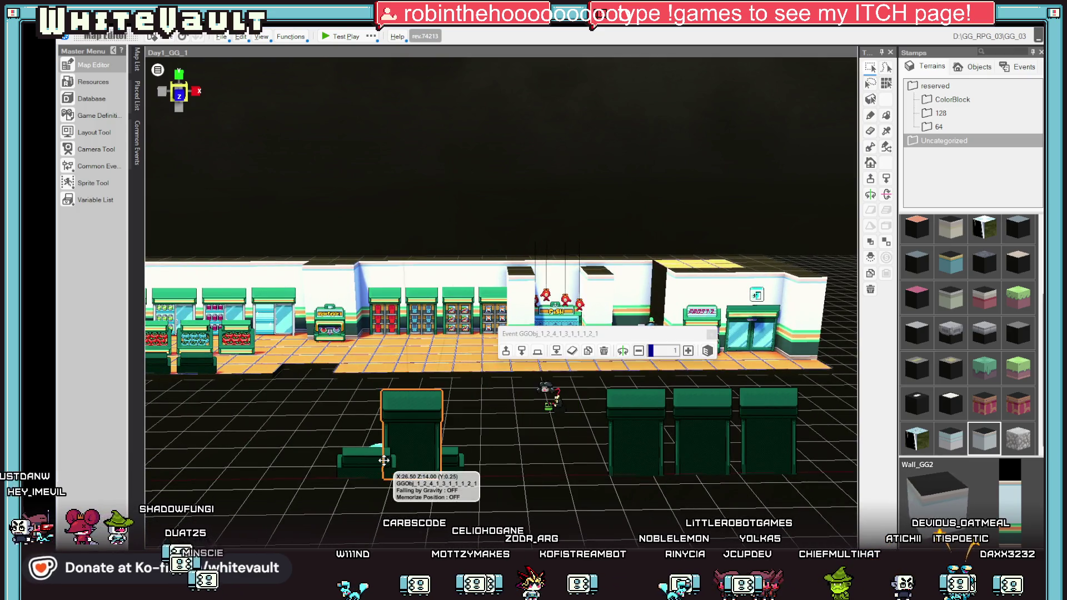
pyautogui.moveTo(409, 495)
pyautogui.mouseDown()
pyautogui.moveTo(436, 365)
pyautogui.moveTo(401, 370)
pyautogui.mouseUp()
# Step: Move the second dark green cabinet onto the orange floor near the checkout
pyautogui.click(639, 456)
pyautogui.moveTo(645, 494)
pyautogui.mouseDown()
pyautogui.moveTo(590, 392)
pyautogui.moveTo(535, 357)
pyautogui.mouseUp()
pyautogui.scroll(3, 675, 461)
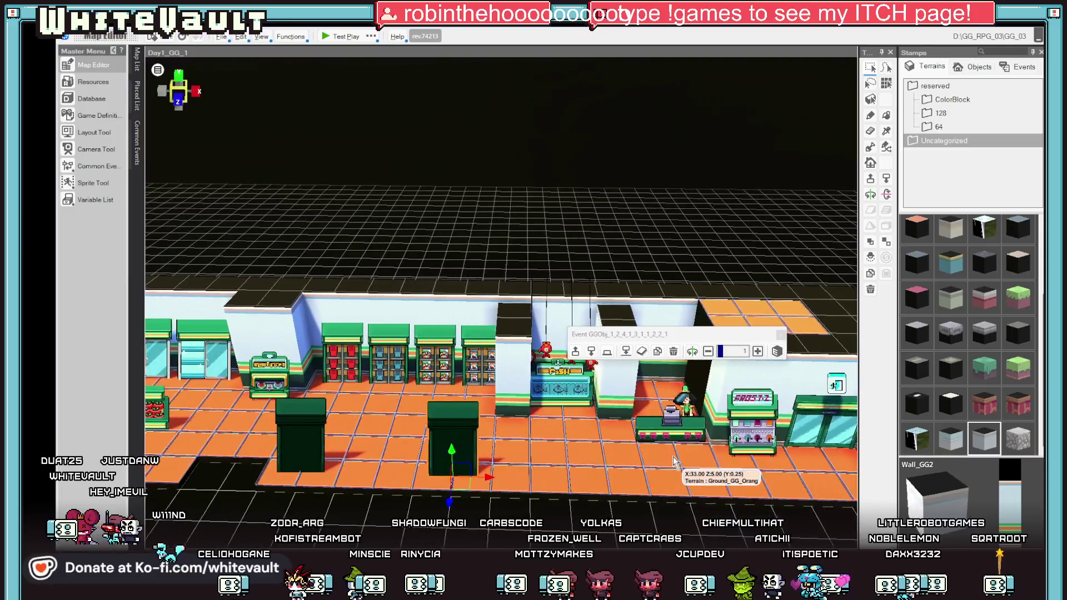
pyautogui.scroll(2, 611, 389)
pyautogui.click(556, 401)
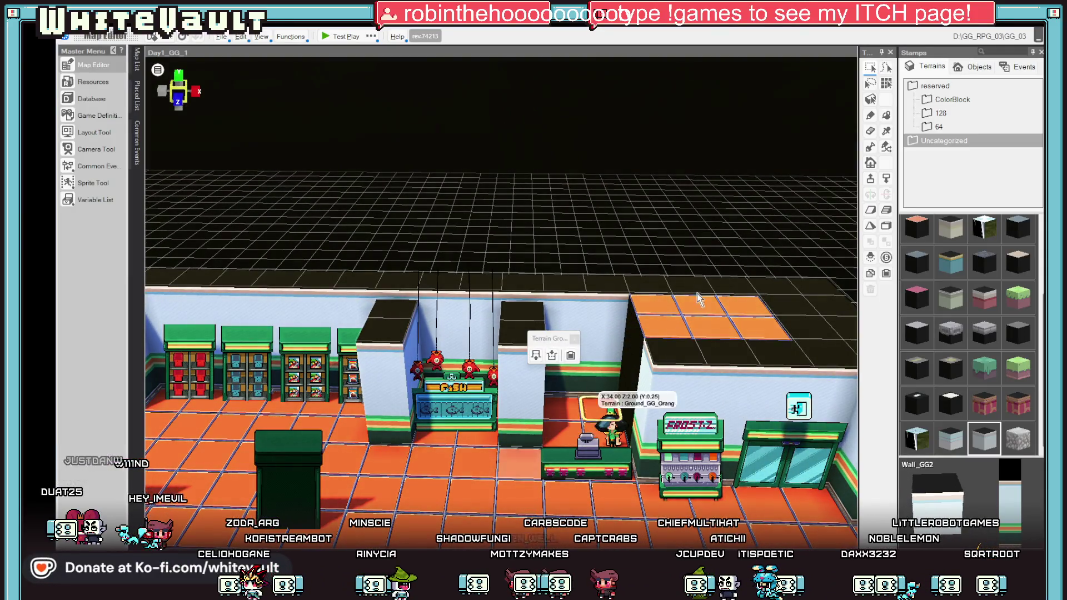
# Step: Pick Ground_GG_Orang terrain, lower the pillar beside the checkout, and erase it
pyautogui.click(870, 115)
pyautogui.rightClick(519, 464)
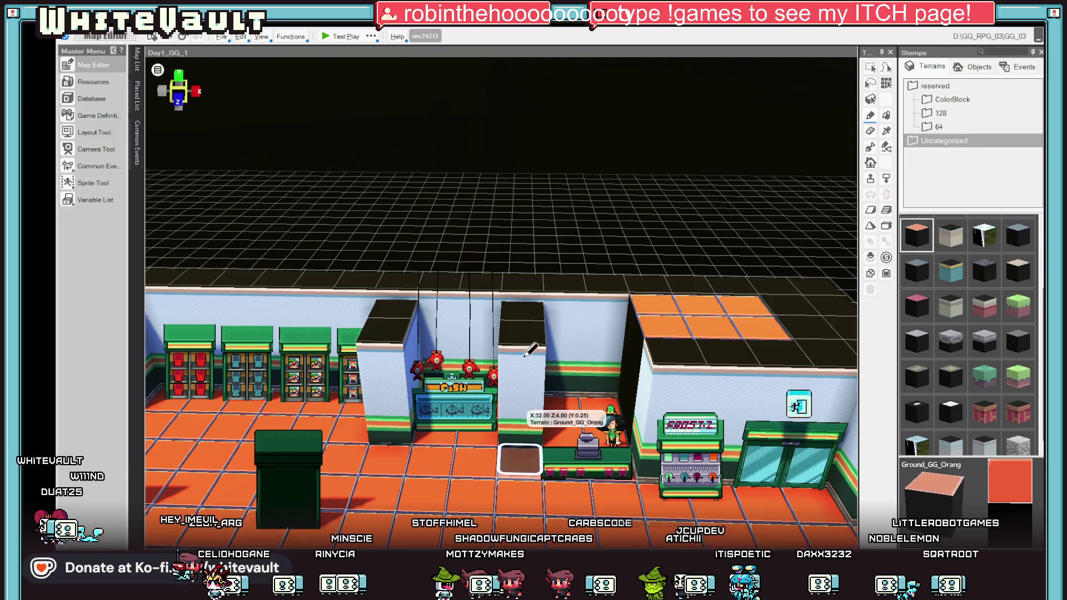
pyautogui.click(528, 323)
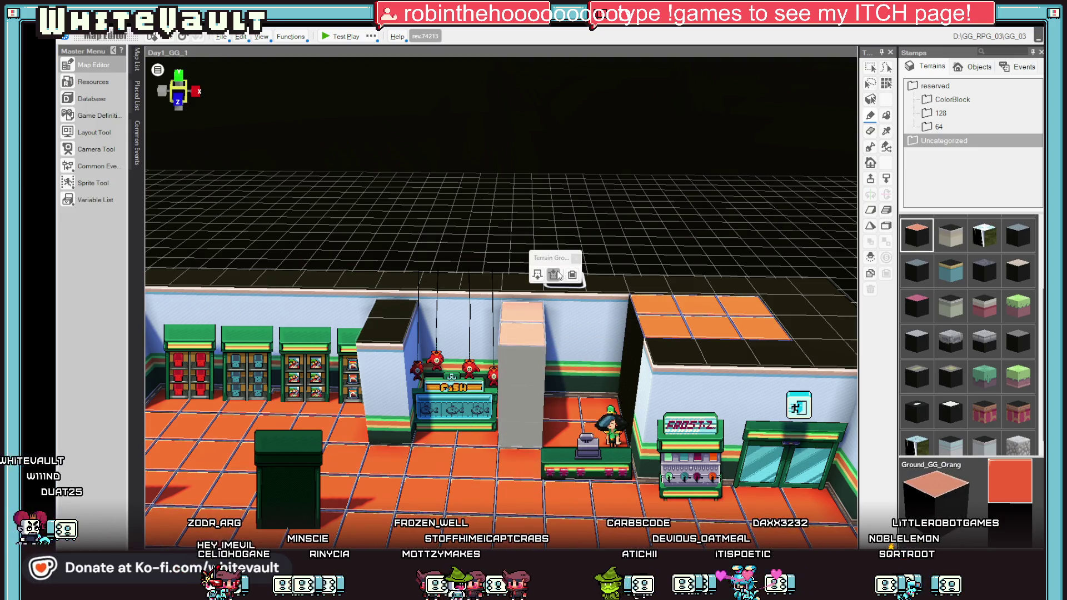
pyautogui.click(557, 276)
pyautogui.click(557, 277)
pyautogui.click(558, 277)
pyautogui.click(560, 278)
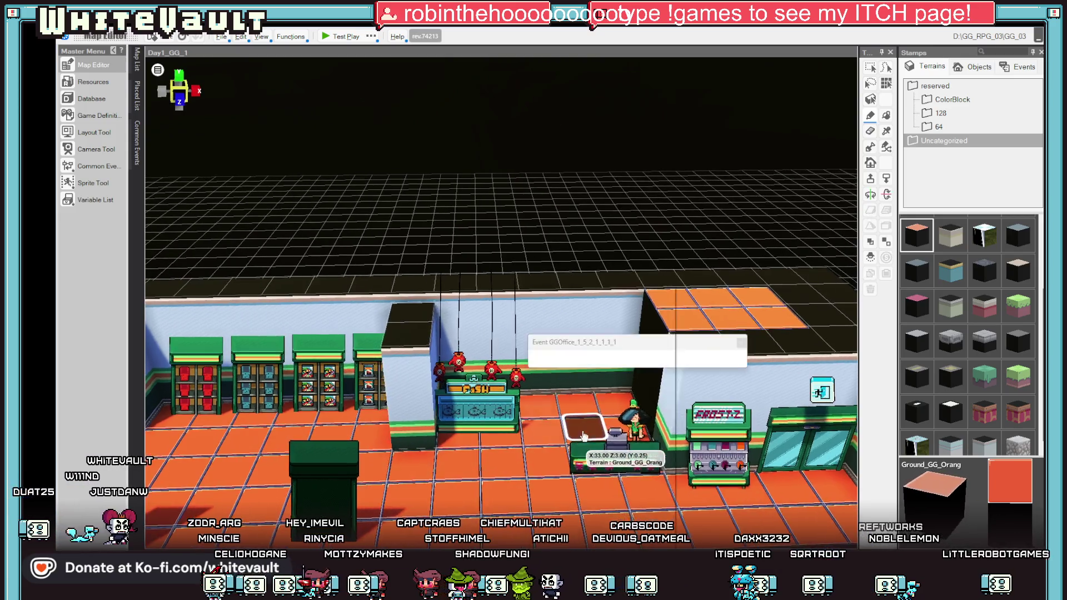
pyautogui.rightClick(578, 286)
pyautogui.press('Escape')
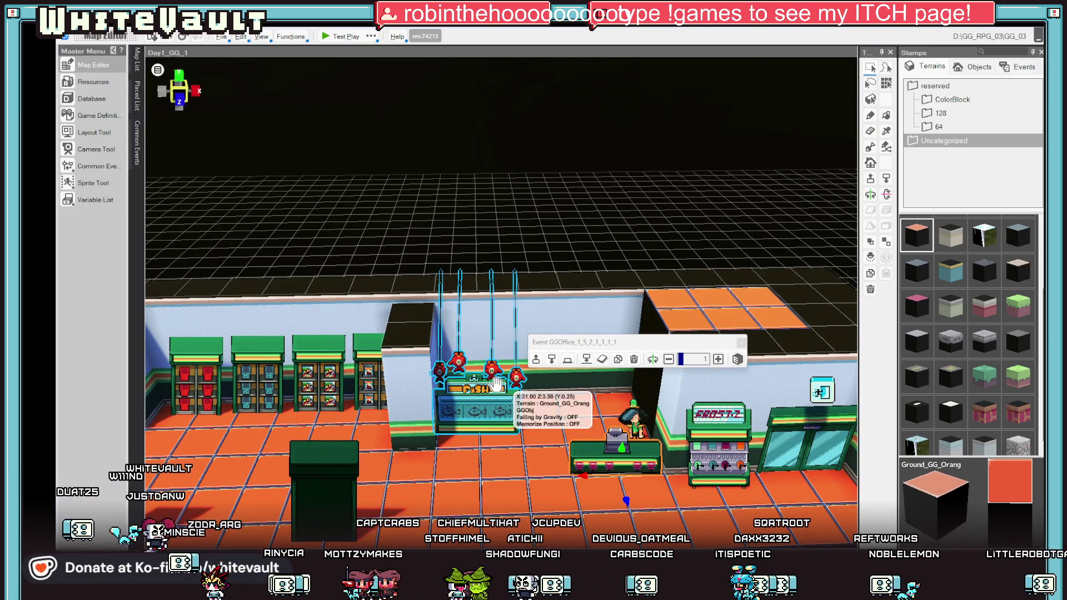
# Step: Select the fish counter and zoom in around it
pyautogui.click(512, 424)
pyautogui.scroll(-5, 551, 428)
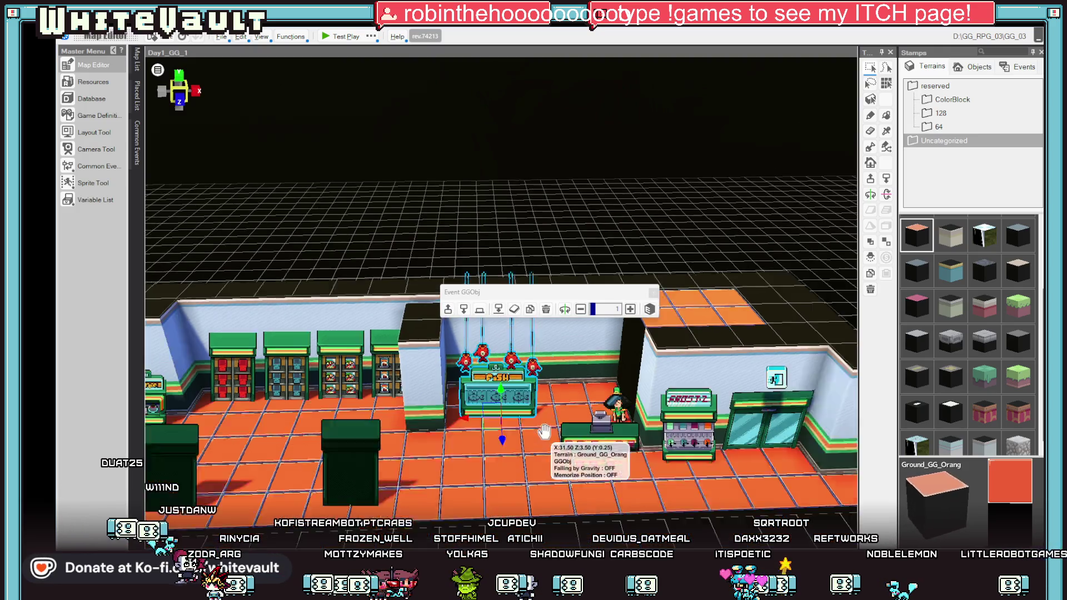
pyautogui.scroll(5, 562, 425)
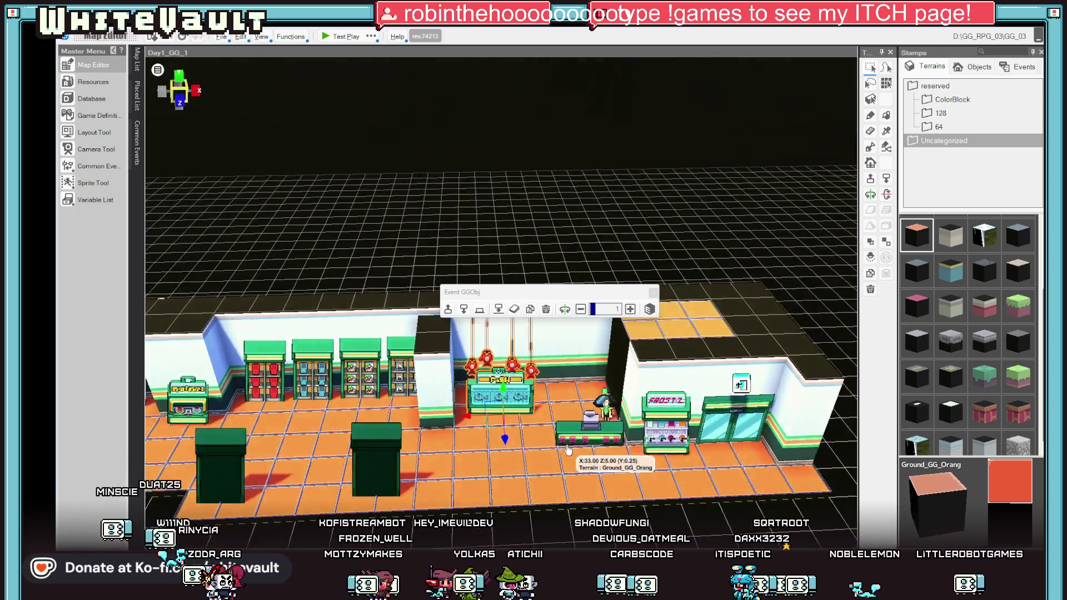
pyautogui.scroll(-5, 534, 425)
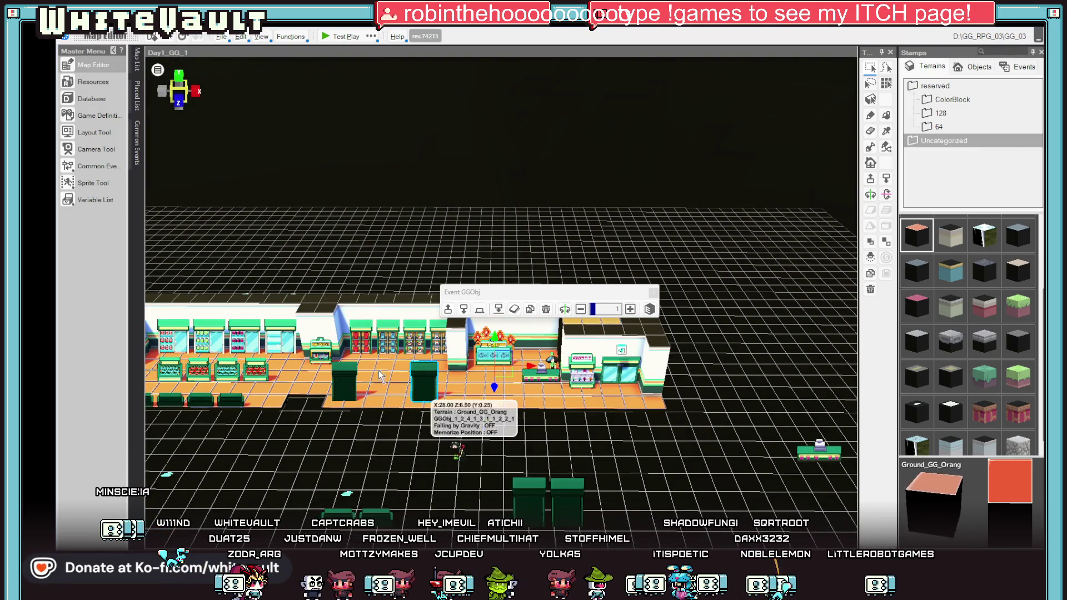
# Step: Move the fish counter left beside the produce displays and nudge it into position
pyautogui.moveTo(439, 426); pyautogui.dragTo(475, 422)
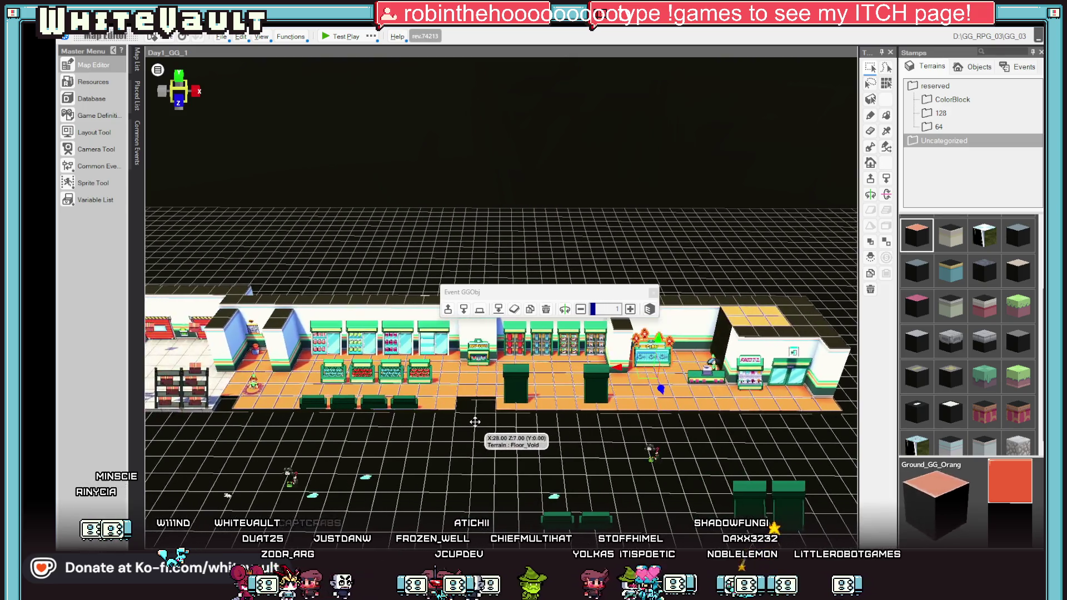
pyautogui.click(452, 350)
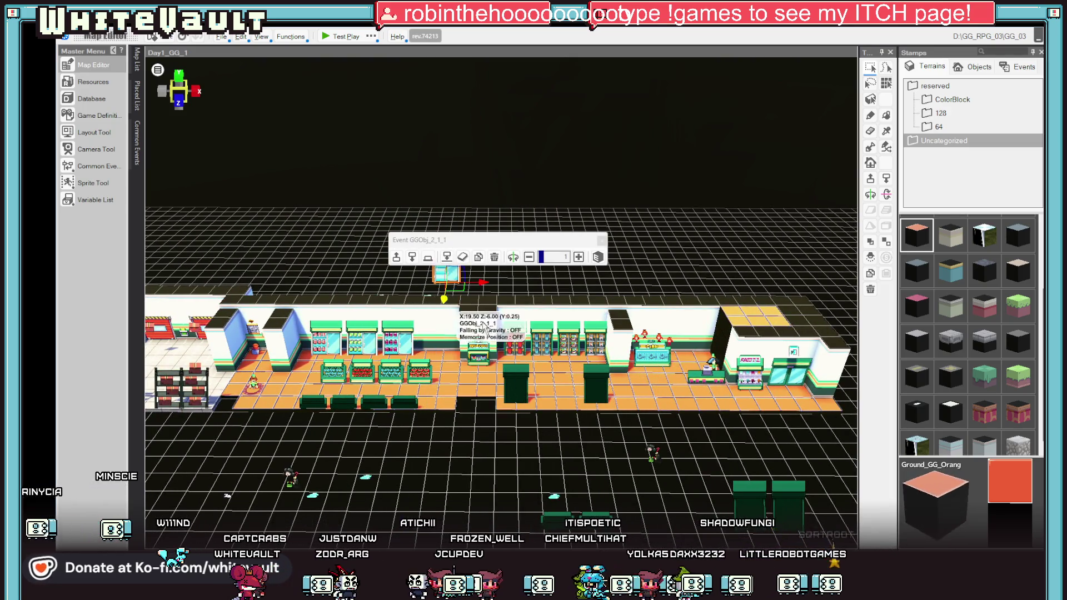
pyautogui.click(671, 391)
pyautogui.moveTo(672, 390); pyautogui.dragTo(399, 353)
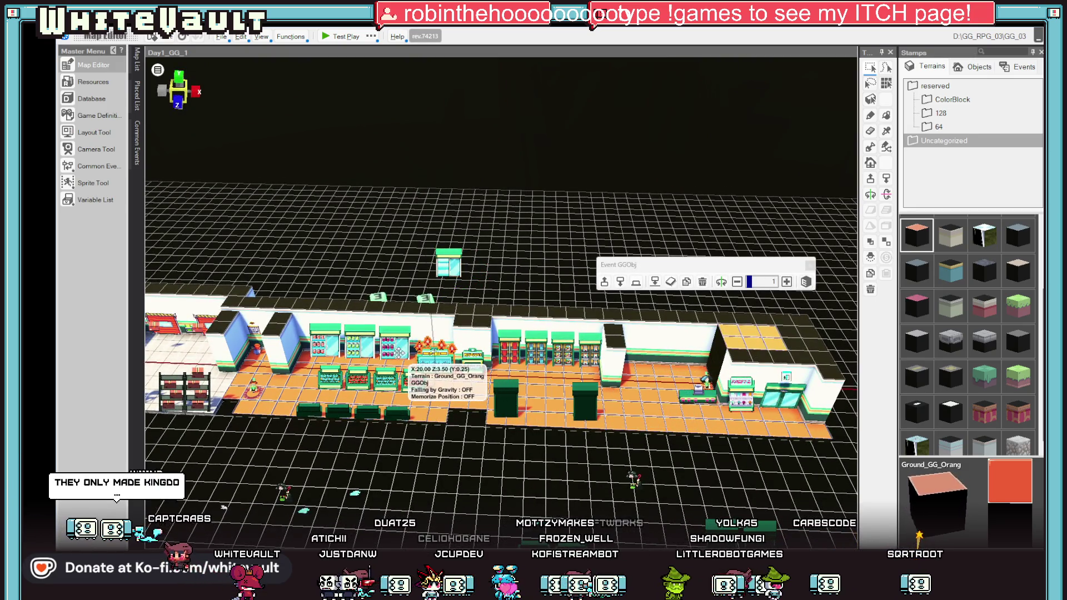
pyautogui.scroll(5, 467, 417)
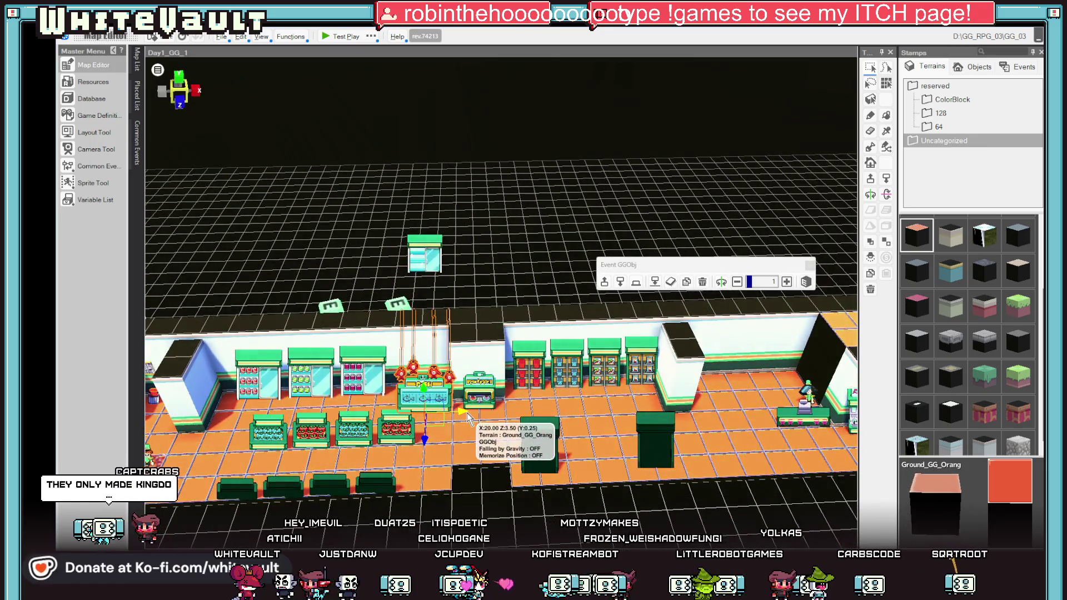
pyautogui.press('Left')
pyautogui.press('Up')
pyautogui.moveTo(518, 428); pyautogui.dragTo(478, 379)
pyautogui.press('Left')
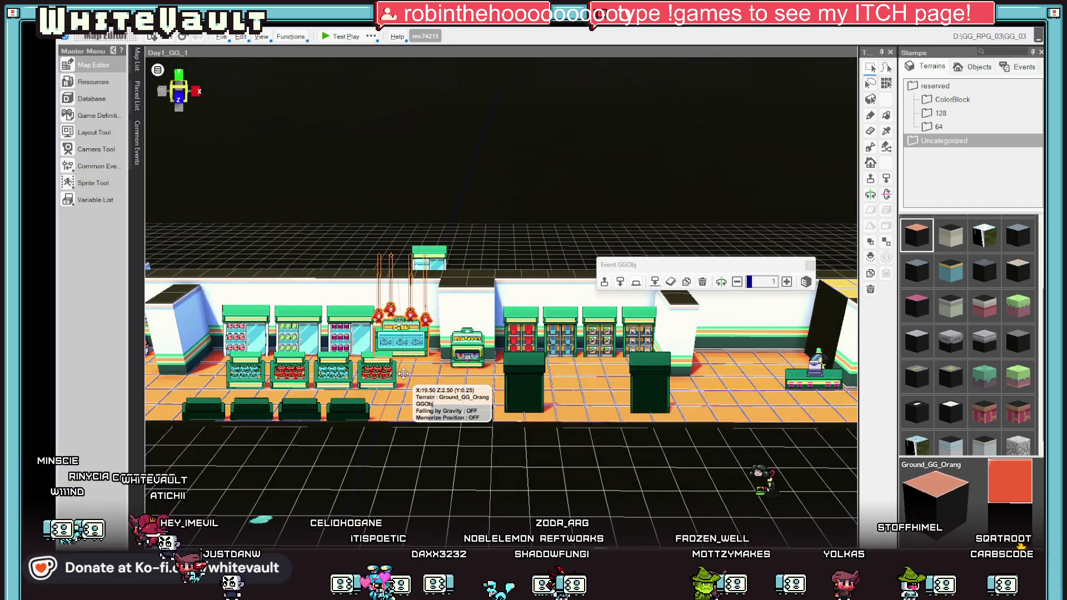
pyautogui.moveTo(403, 373); pyautogui.dragTo(406, 373)
# Step: Select the green sofa on the grid and move the floating panel aside
pyautogui.moveTo(617, 462); pyautogui.dragTo(605, 433)
pyautogui.scroll(-2, 605, 433)
pyautogui.click(638, 473)
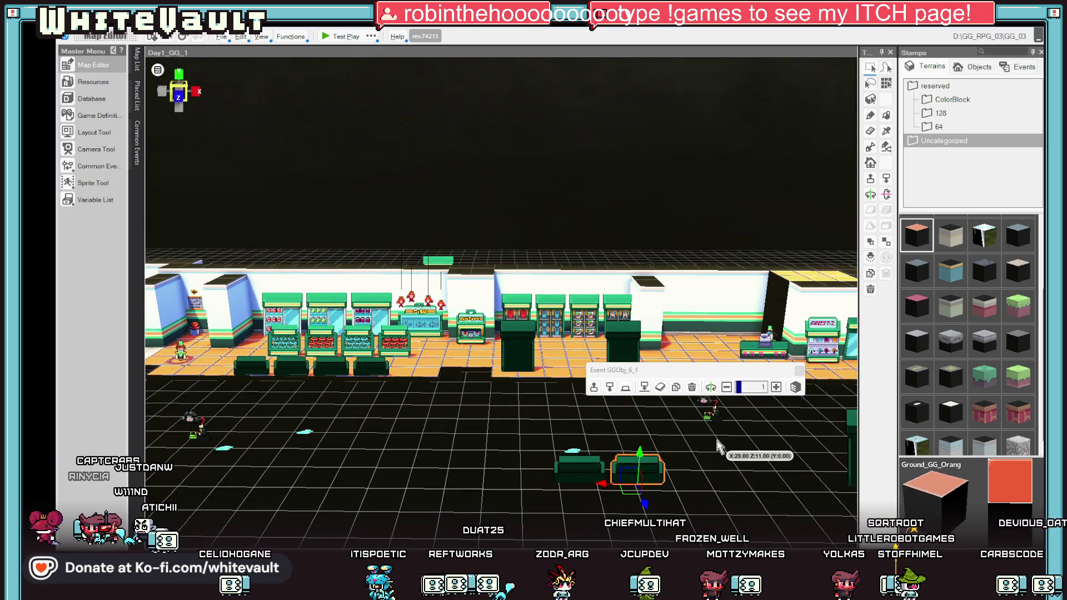
pyautogui.scroll(3, 690, 444)
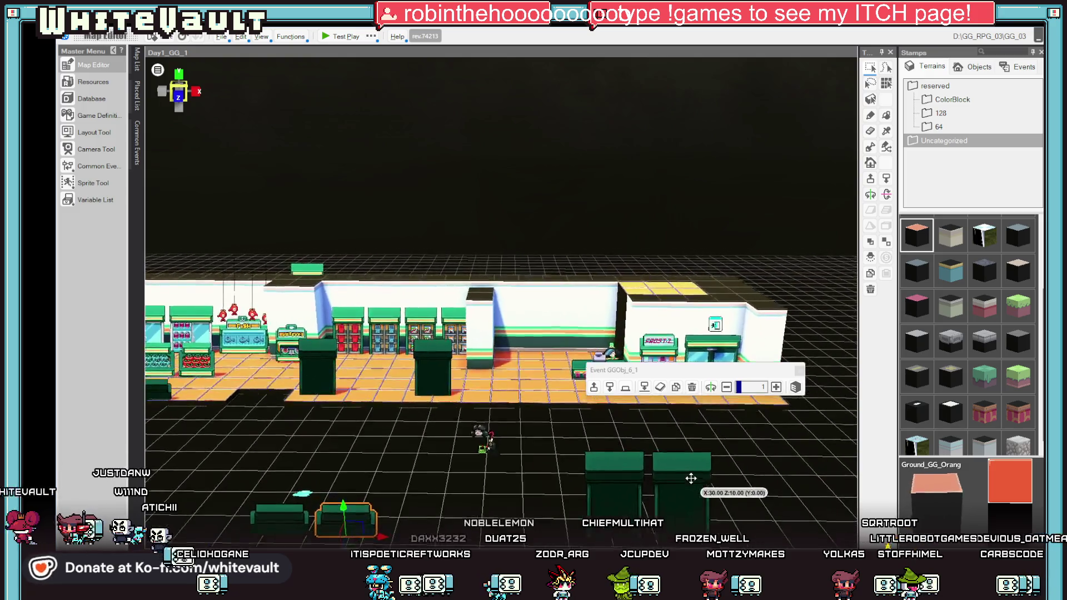
pyautogui.scroll(-1, 698, 448)
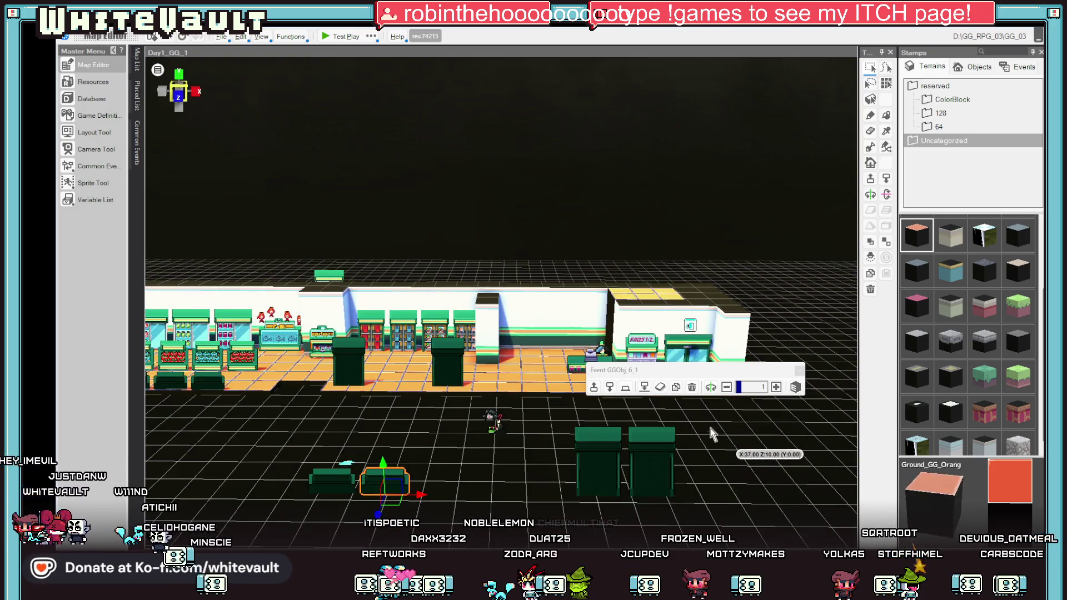
pyautogui.moveTo(726, 368); pyautogui.dragTo(756, 184)
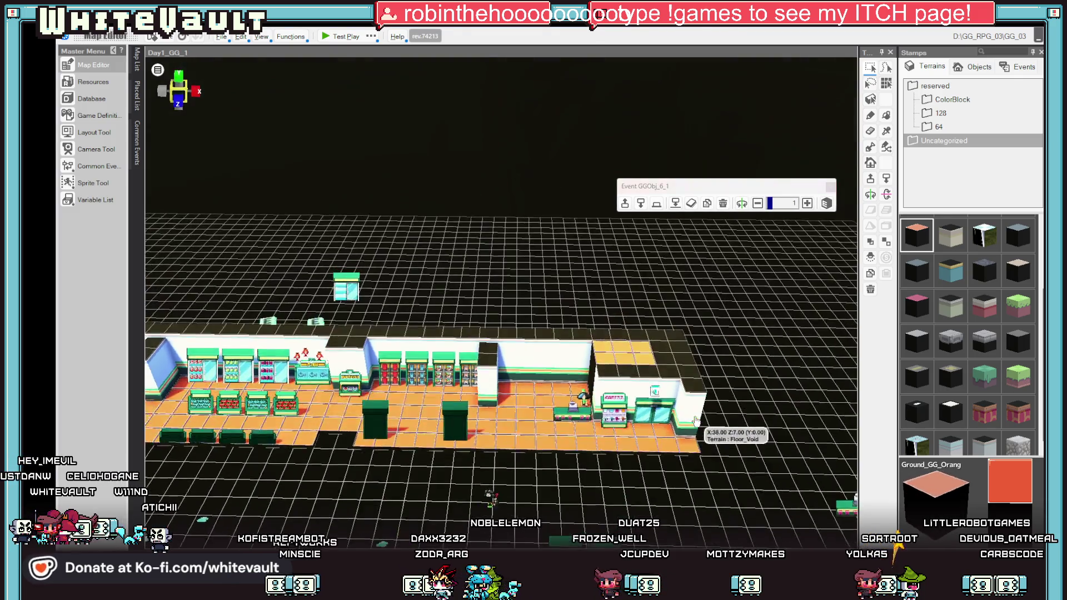
# Step: Paint the dark pillar with Ground_GG_Orang, then pick Wall_GG2 for a white column
pyautogui.rightClick(663, 404)
pyautogui.scroll(2, 662, 404)
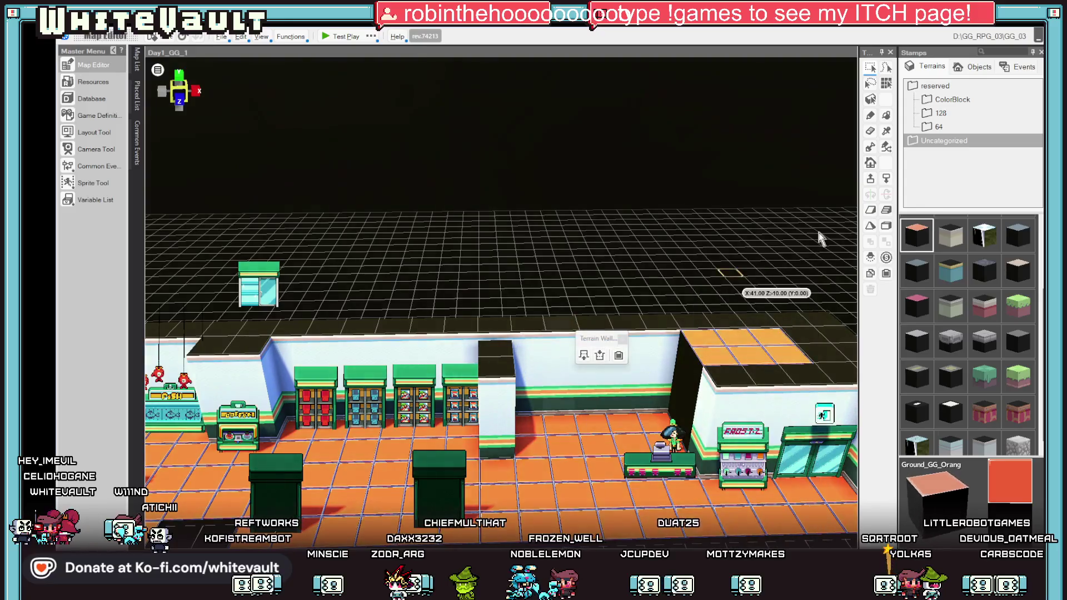
pyautogui.click(870, 115)
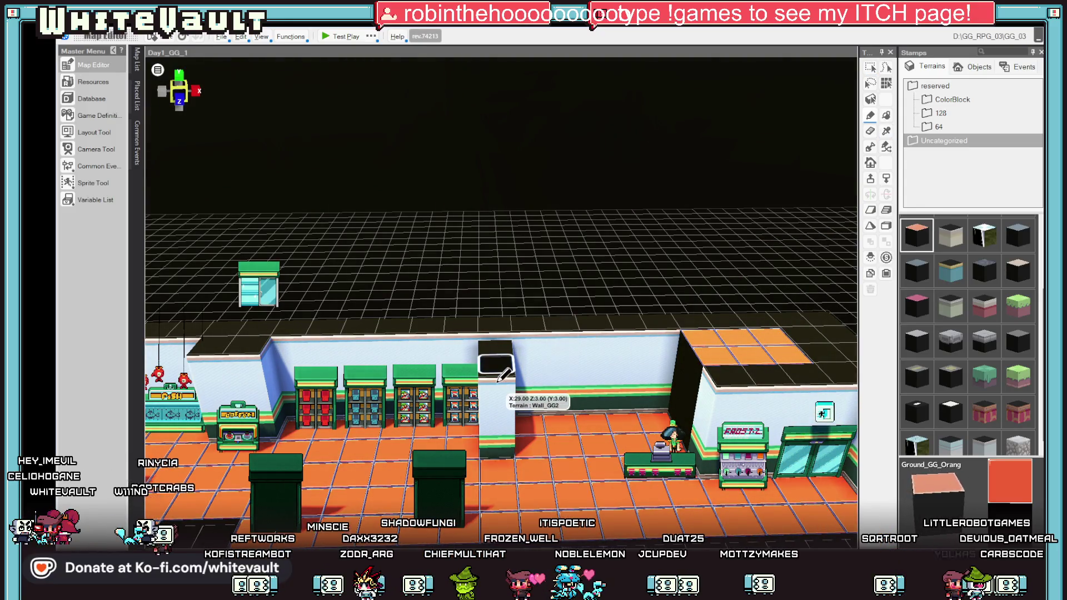
pyautogui.click(503, 356)
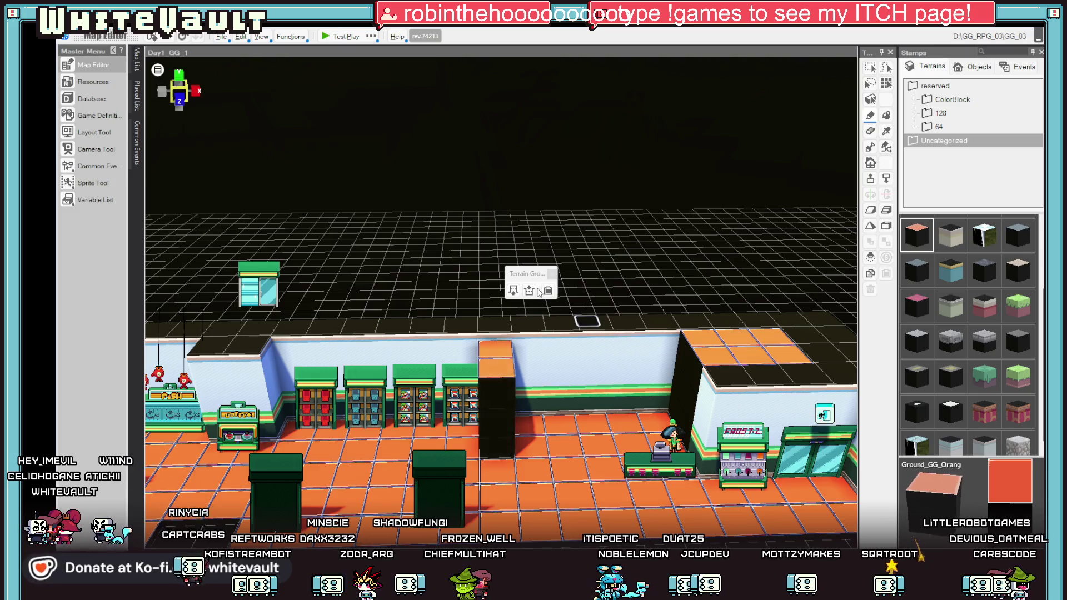
pyautogui.click(531, 291)
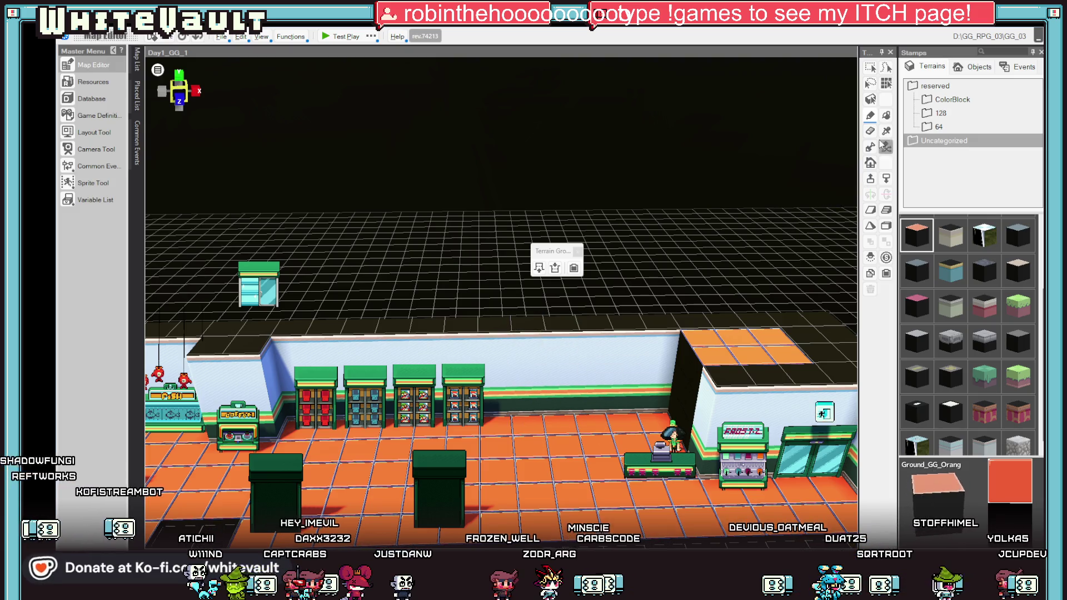
pyautogui.click(532, 332)
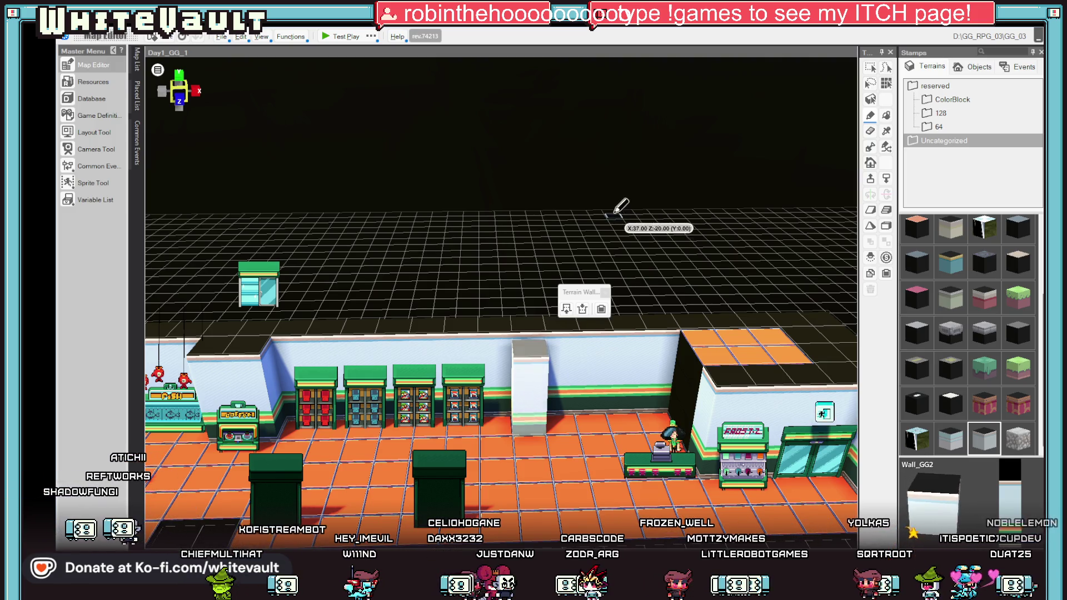
pyautogui.scroll(-3, 600, 355)
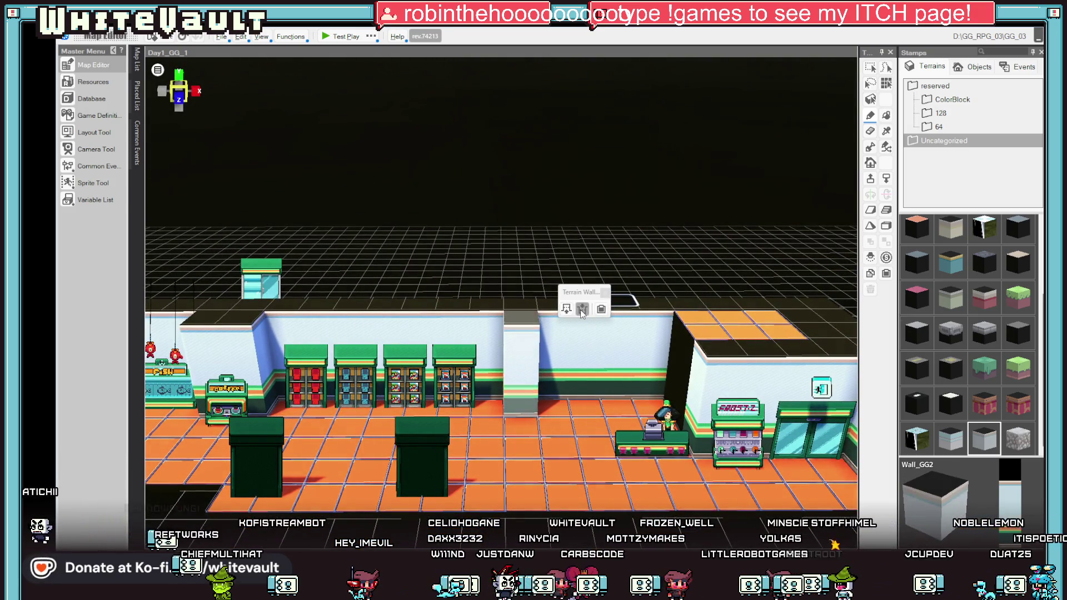
# Step: Zoom around the shelves and select the Cust001 customer event
pyautogui.click(285, 301)
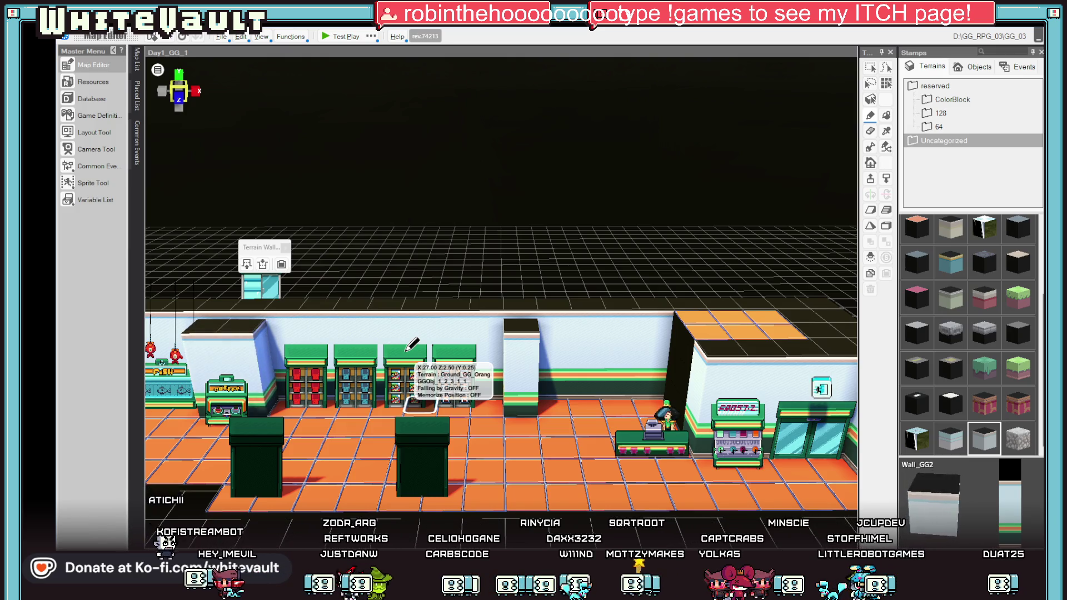
pyautogui.scroll(-3, 560, 448)
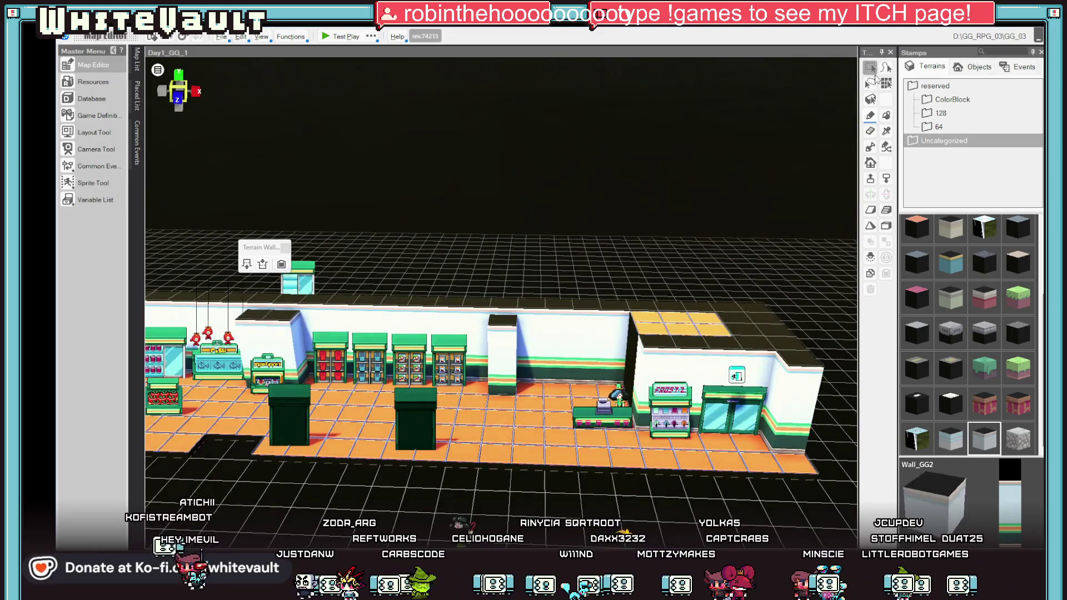
pyautogui.scroll(-5, 667, 452)
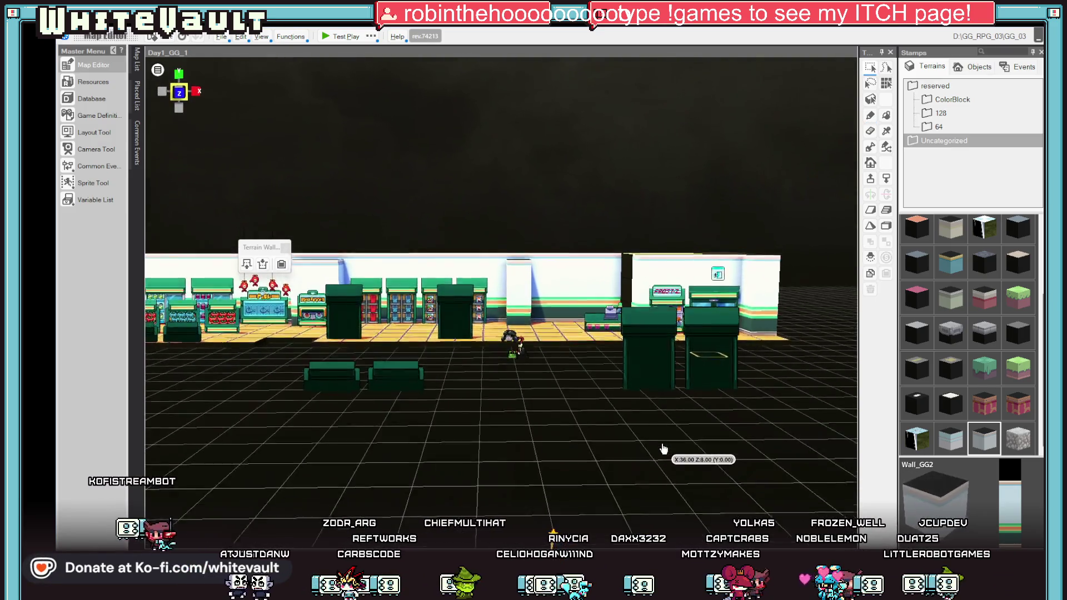
pyautogui.scroll(4, 532, 438)
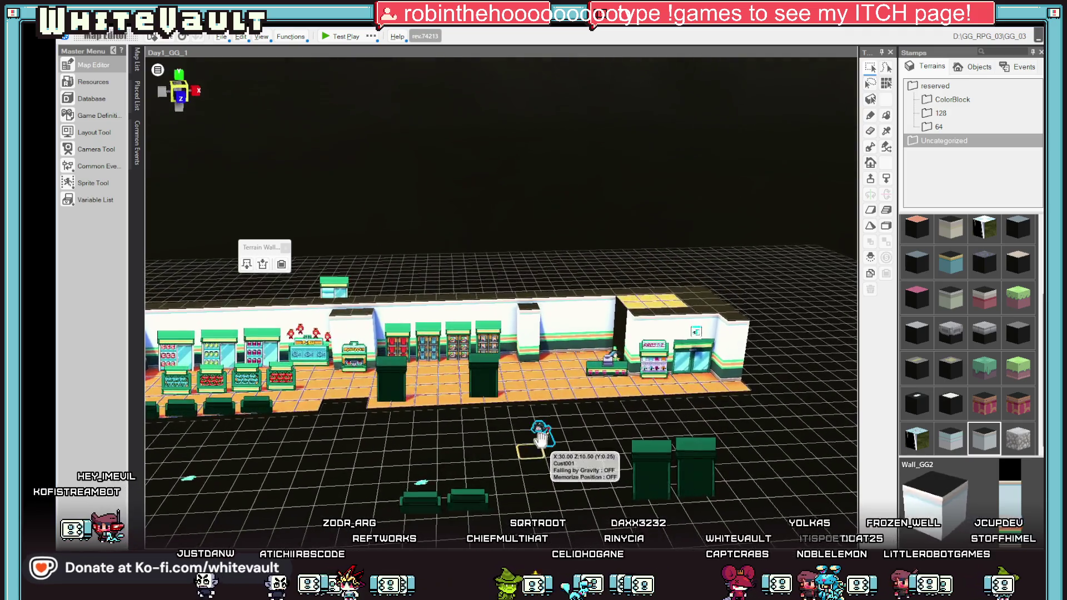
pyautogui.click(540, 439)
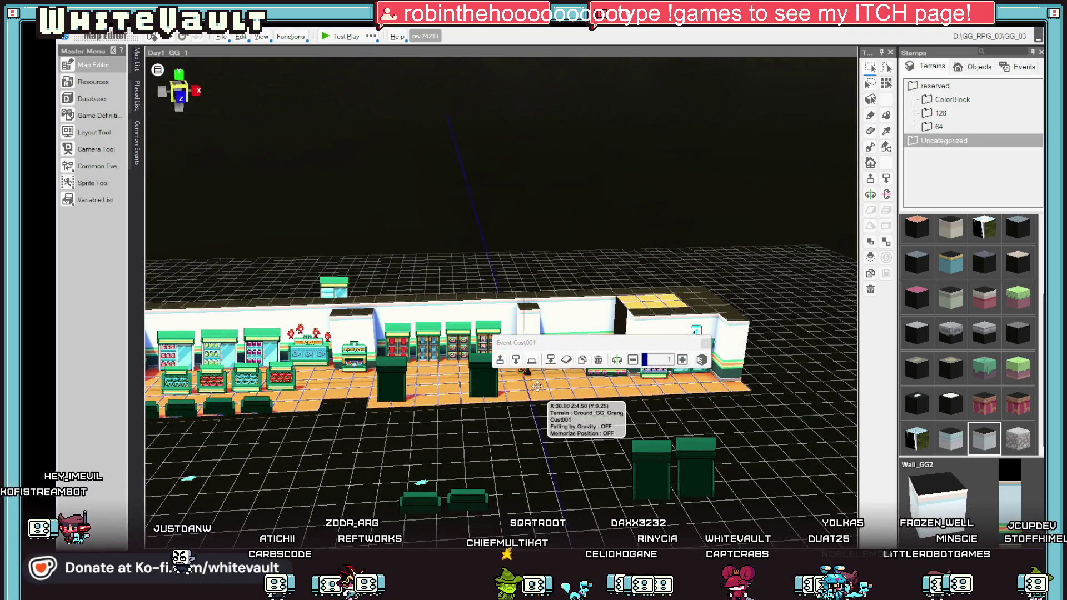
pyautogui.scroll(2, 566, 412)
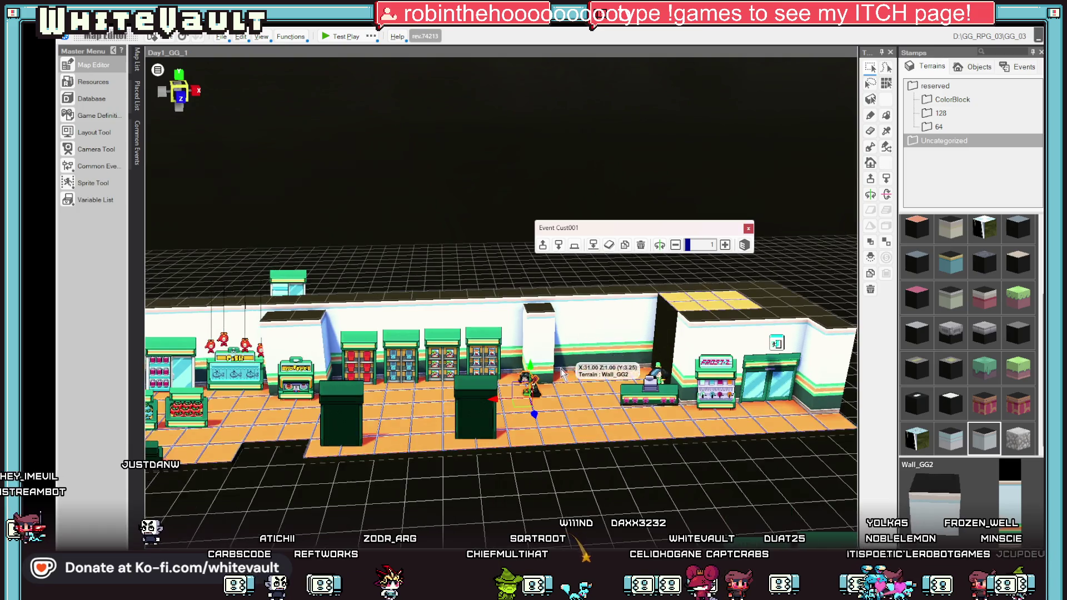
# Step: Inspect the left and right dark green block events
pyautogui.scroll(3, 534, 414)
pyautogui.click(455, 489)
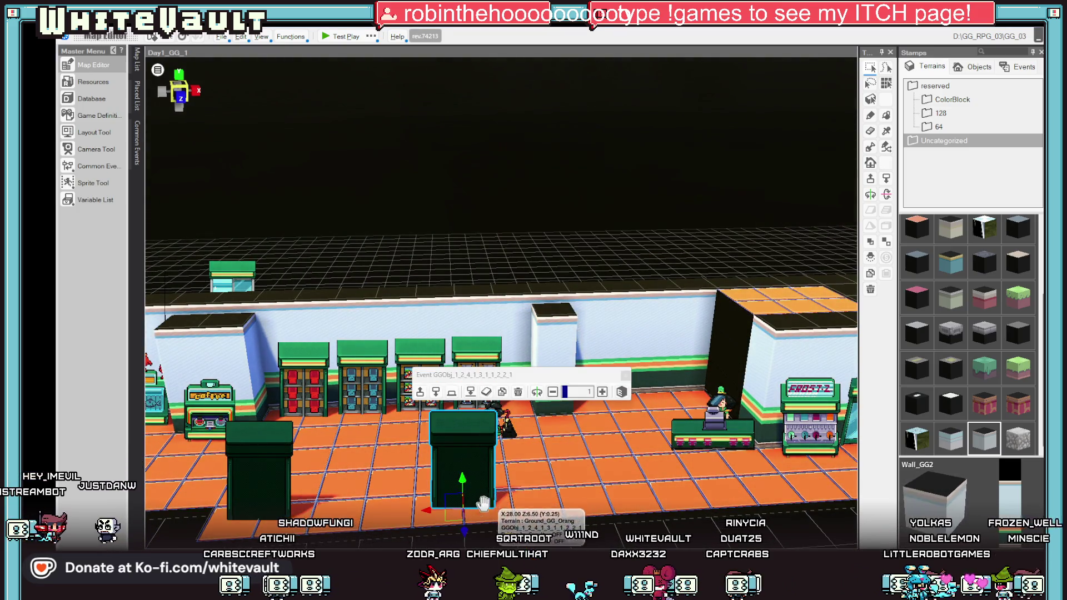
pyautogui.scroll(3, 623, 469)
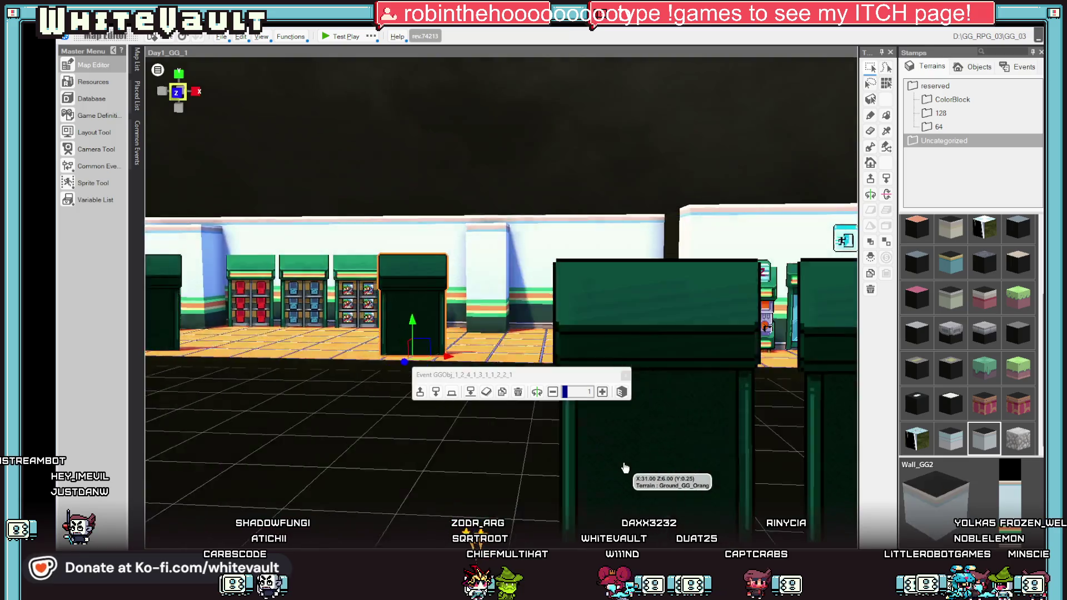
pyautogui.scroll(-3, 492, 432)
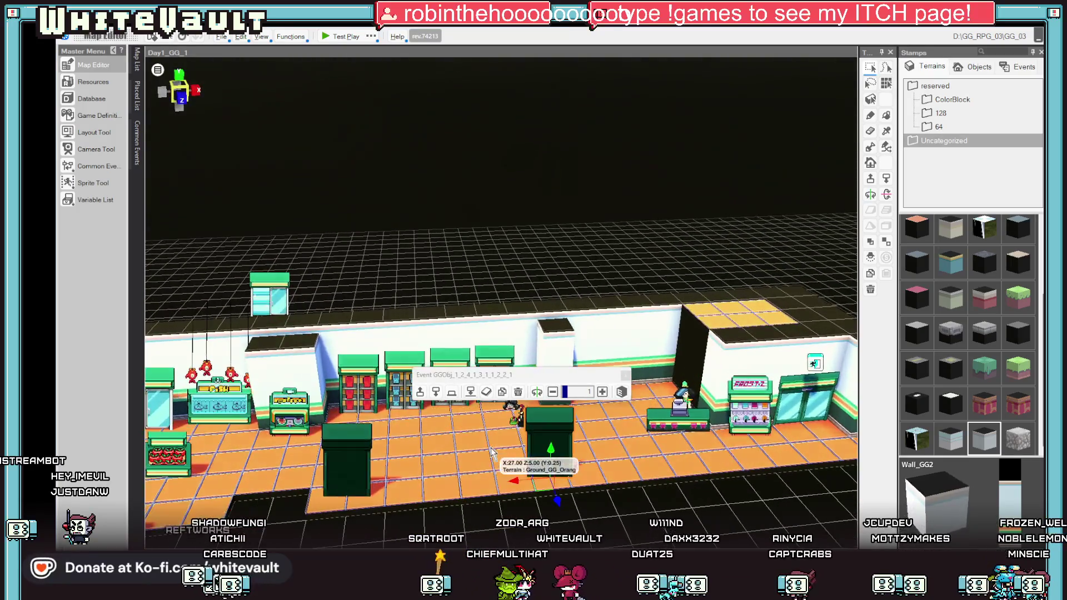
pyautogui.scroll(3, 492, 463)
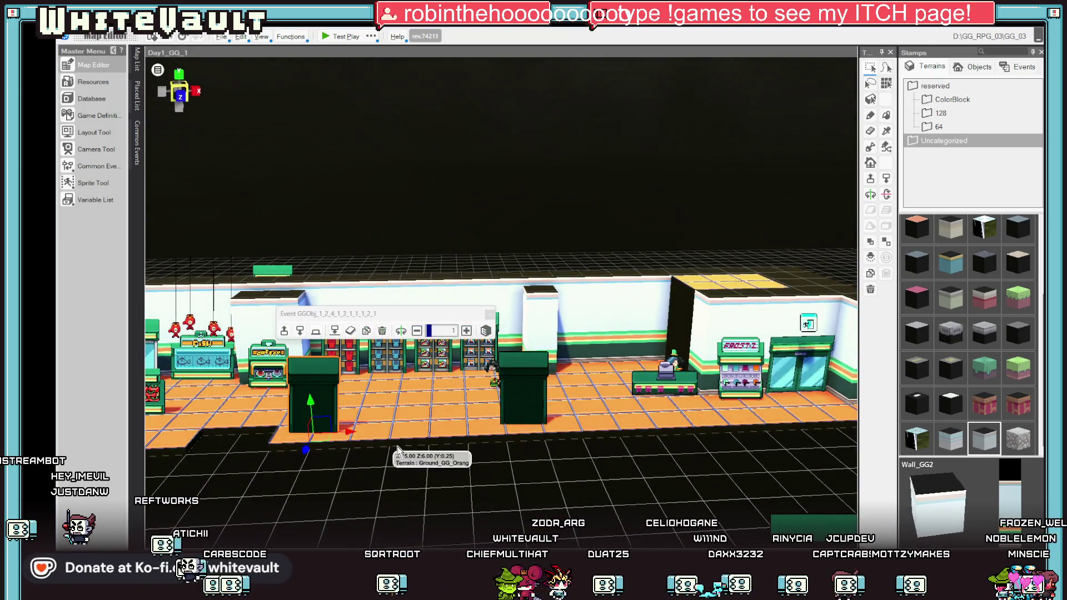
pyautogui.rightClick(399, 453)
pyautogui.click(313, 455)
pyautogui.click(309, 405)
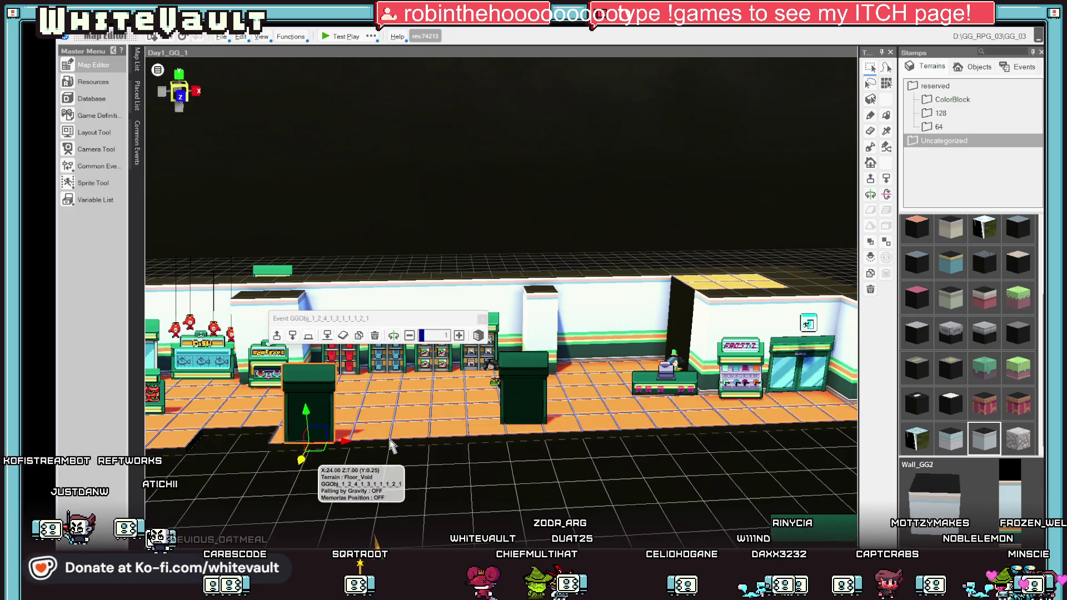
pyautogui.click(511, 401)
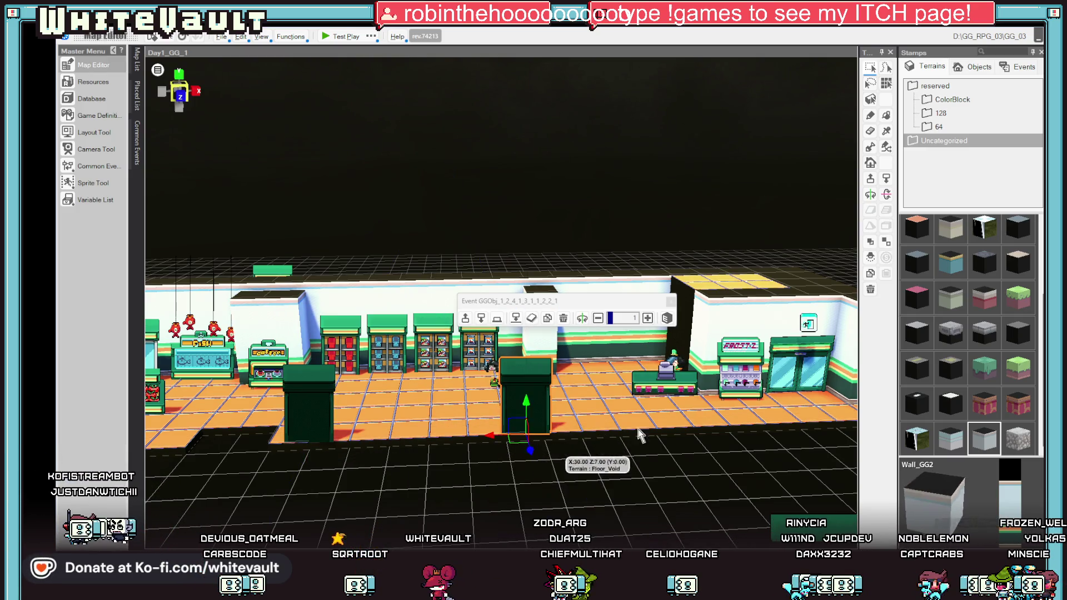
# Step: Rotate the view around the shop and launch a Test Play of the map
pyautogui.moveTo(578, 439); pyautogui.dragTo(677, 341)
pyautogui.scroll(-3, 566, 464)
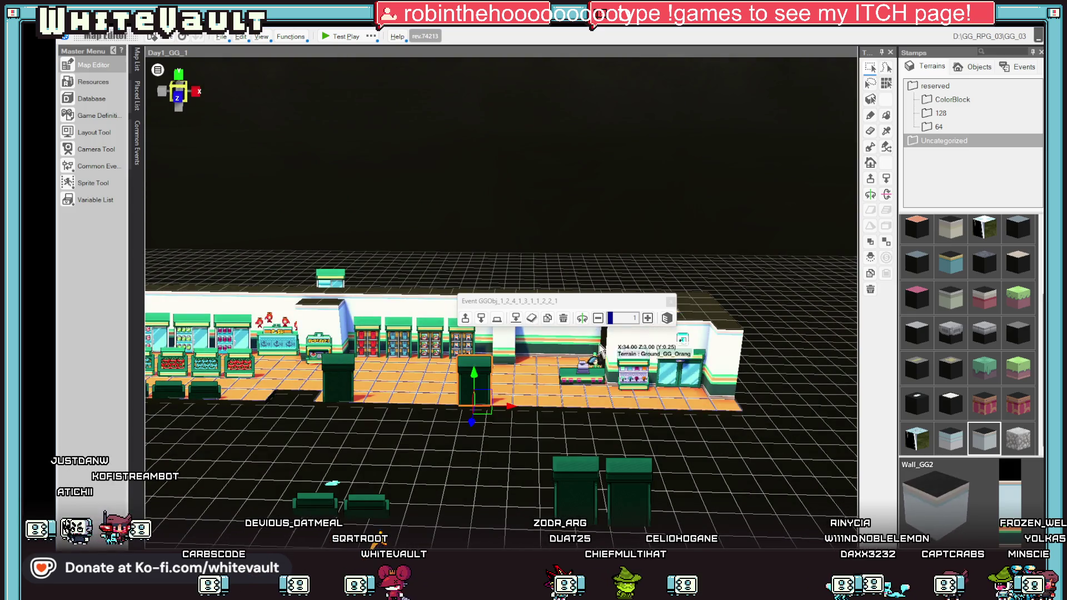
pyautogui.click(329, 37)
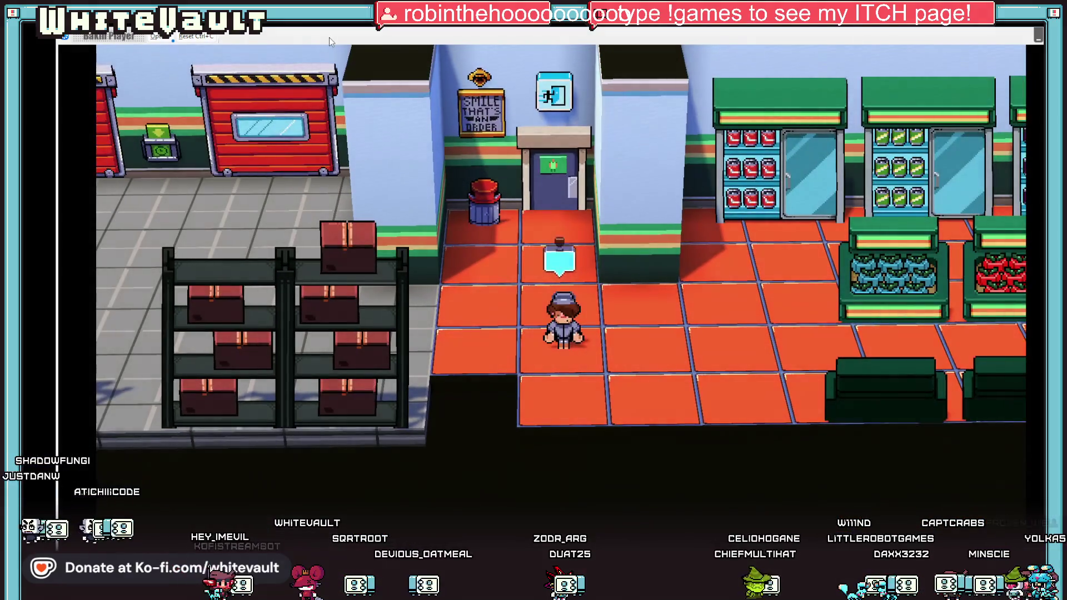
# Step: Walk the player left, up between the storage shelves, then right past the produce bins
pyautogui.press('Left')
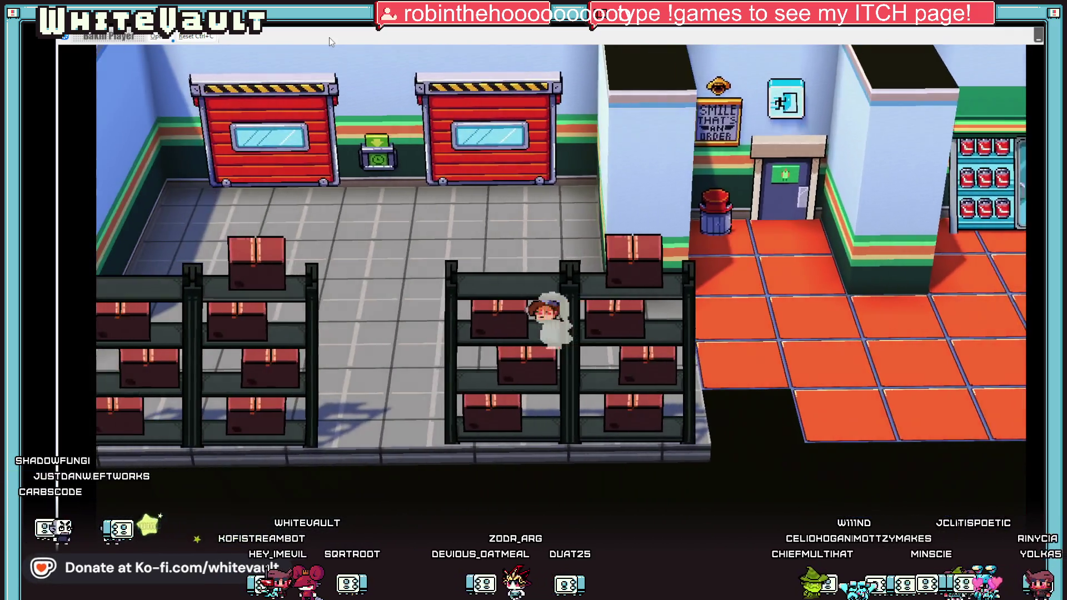
pyautogui.press('Up')
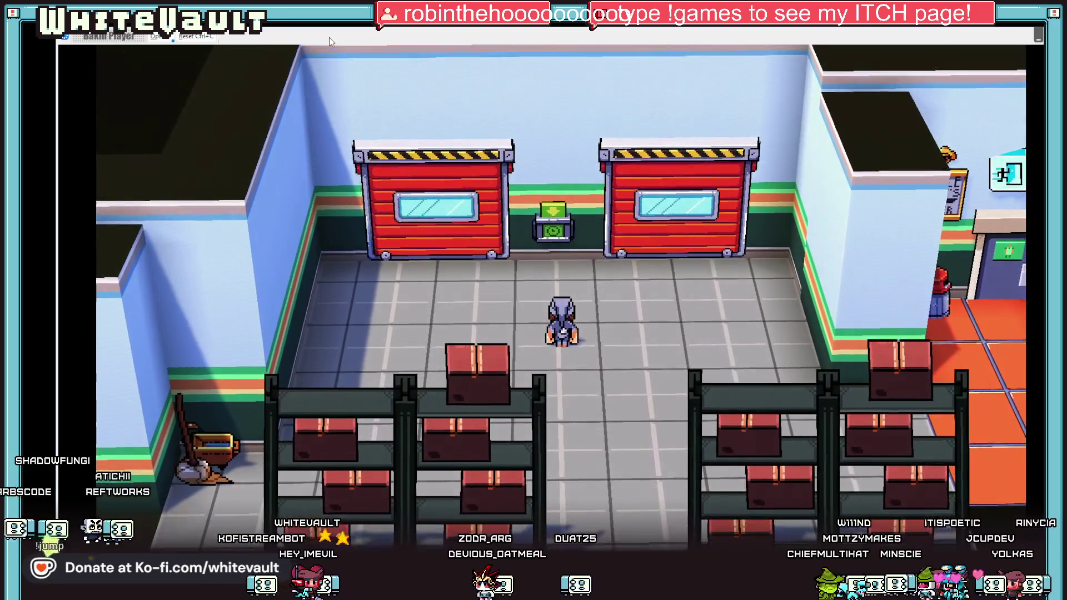
pyautogui.press('Down')
pyautogui.press('Right')
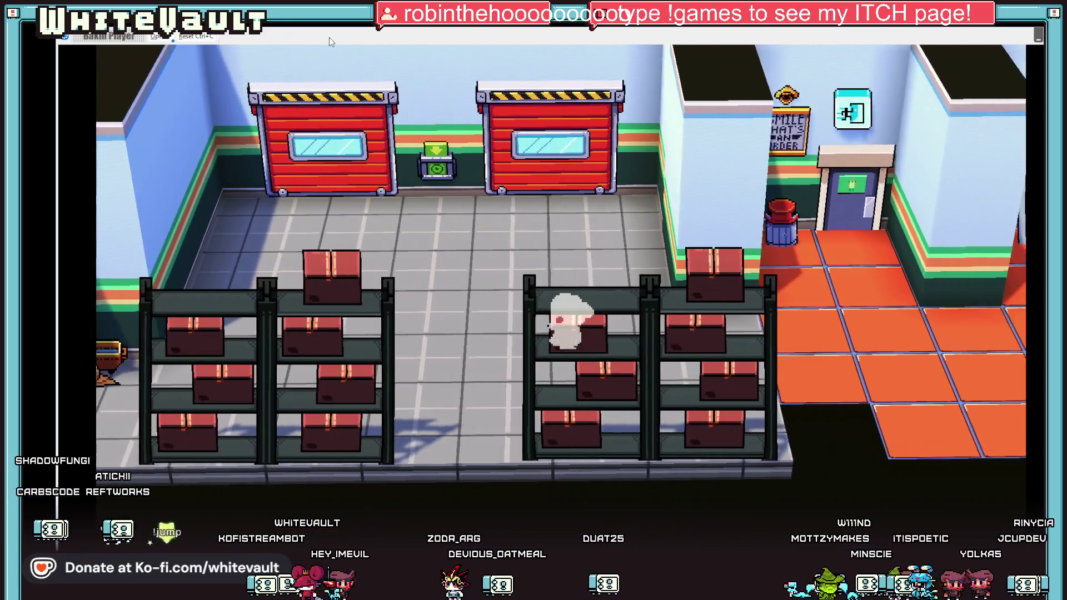
pyautogui.press('Right')
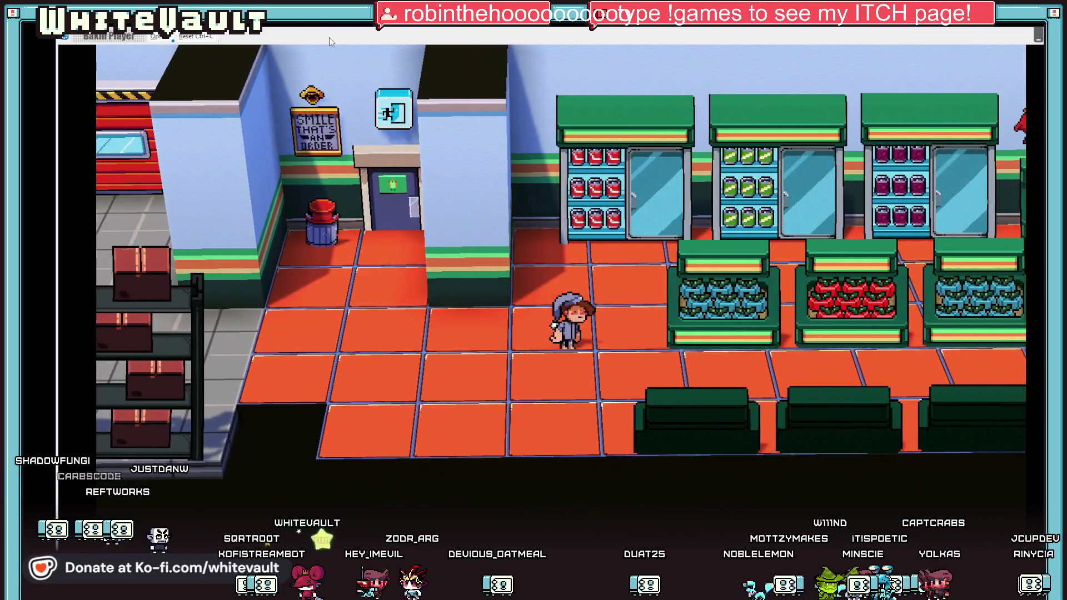
pyautogui.press('Right')
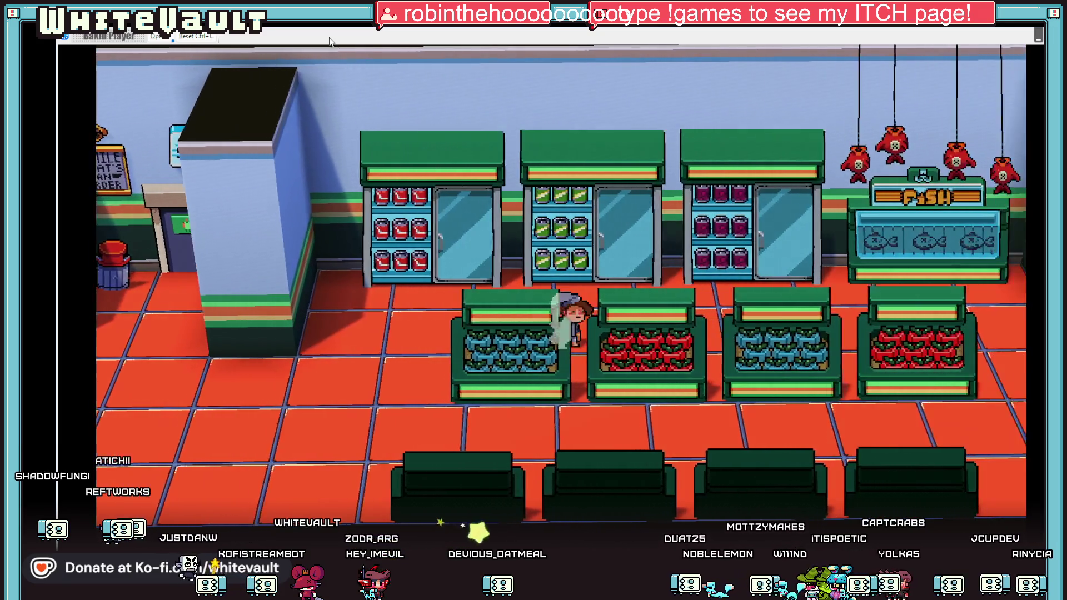
pyautogui.press('Right')
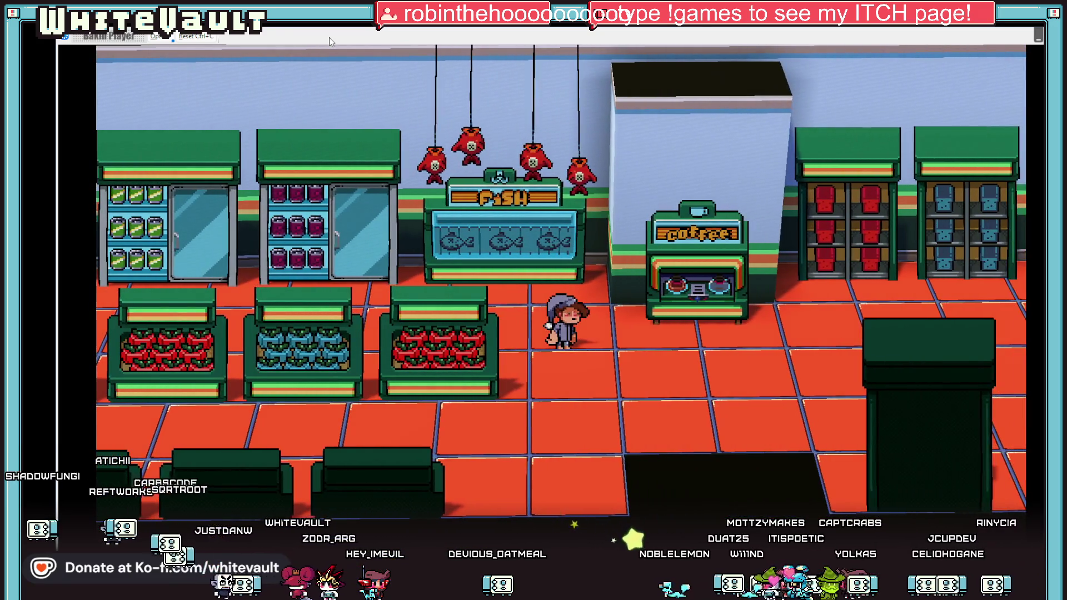
# Step: Walk back and forth past the fish counter and coffee stand toward the checkout
pyautogui.press('Left')
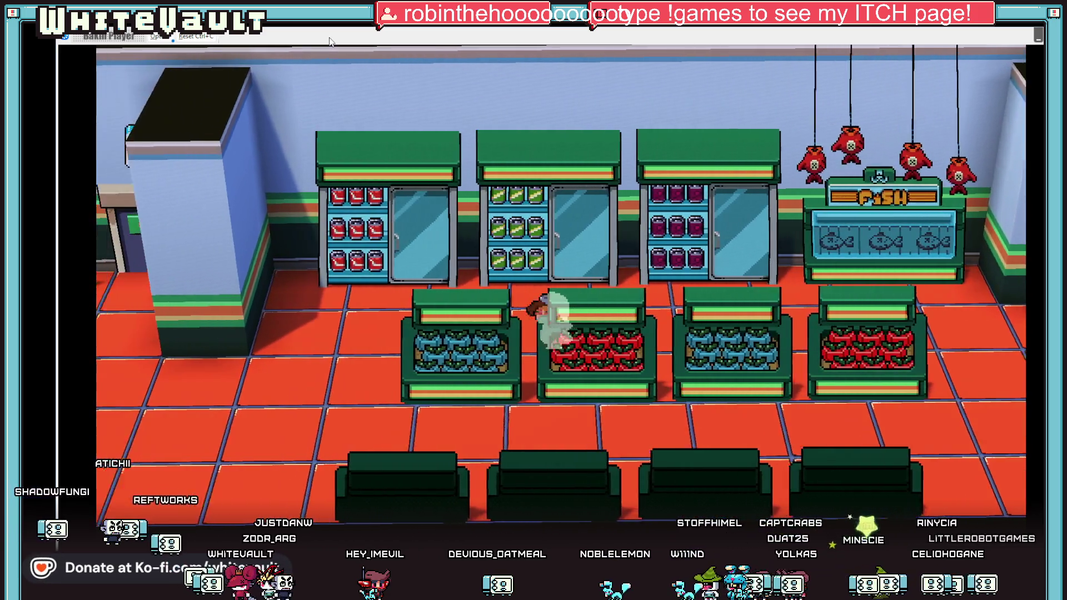
pyautogui.press('Right')
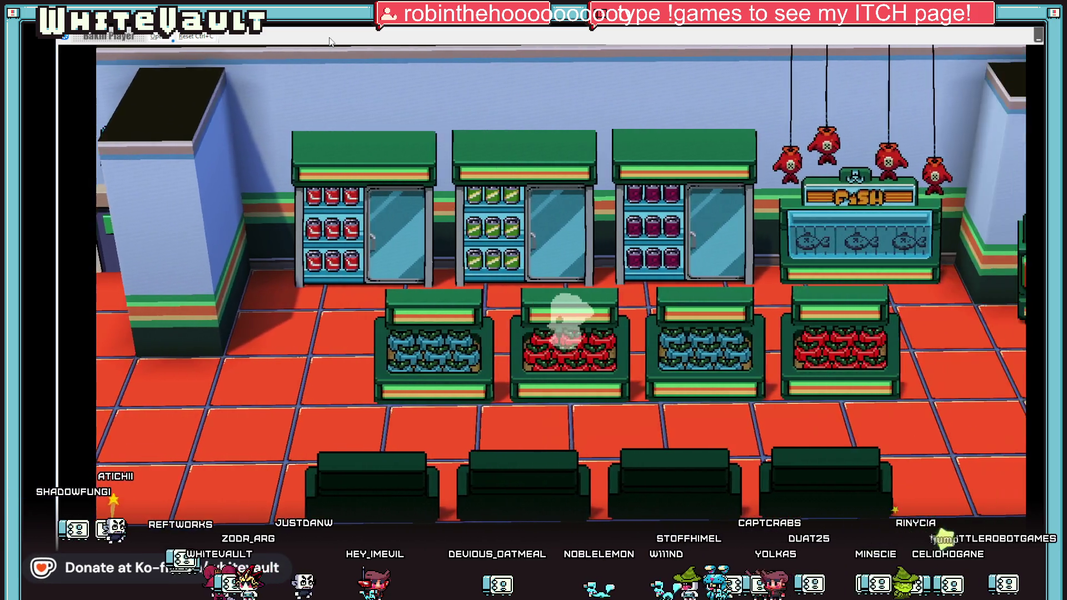
pyautogui.press('Right')
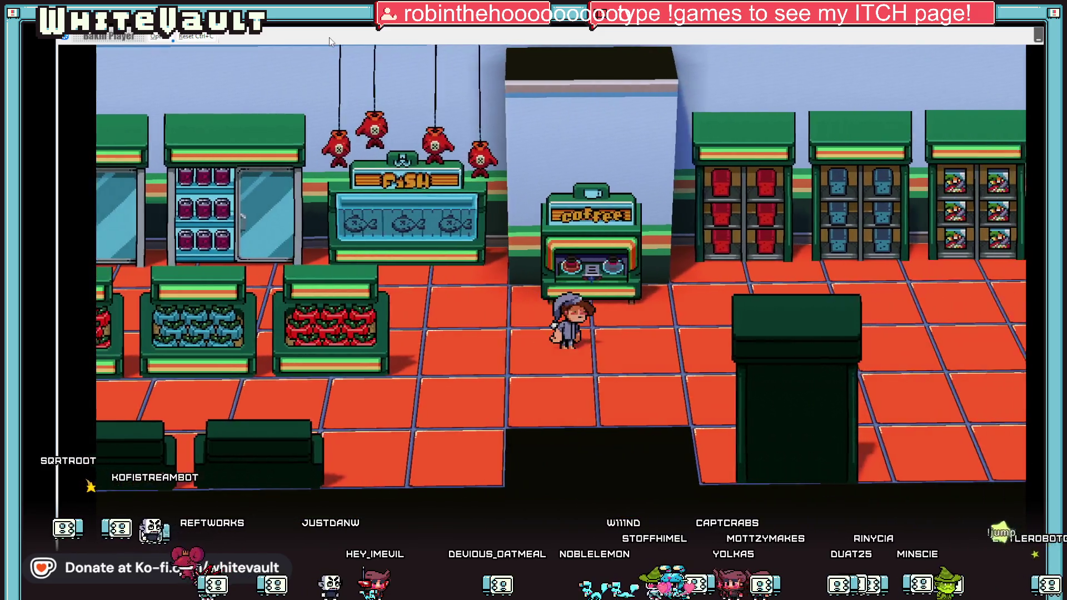
pyautogui.press('Left')
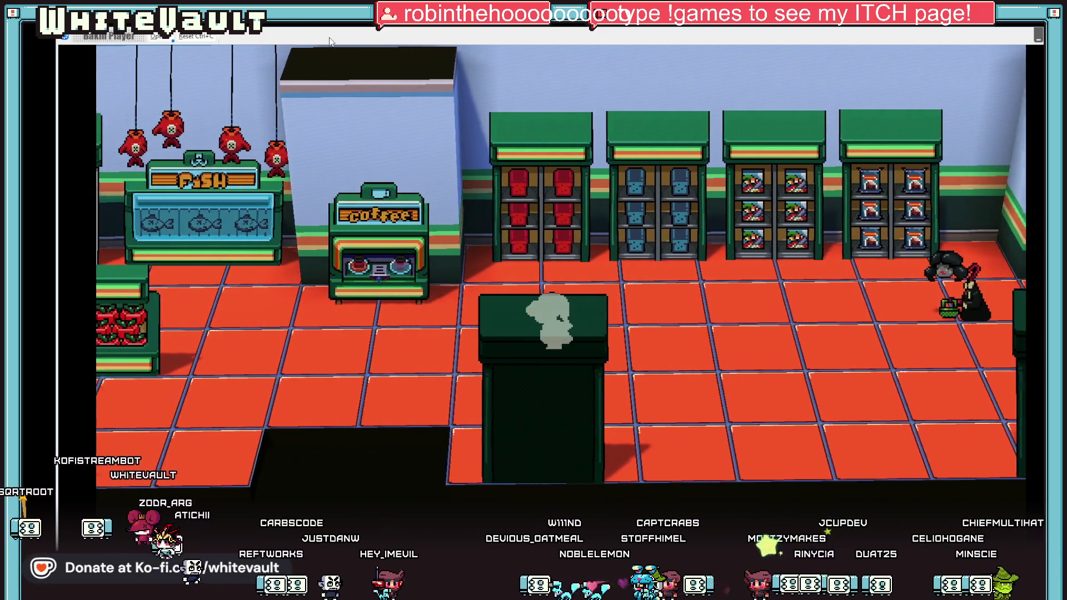
pyautogui.press('Left')
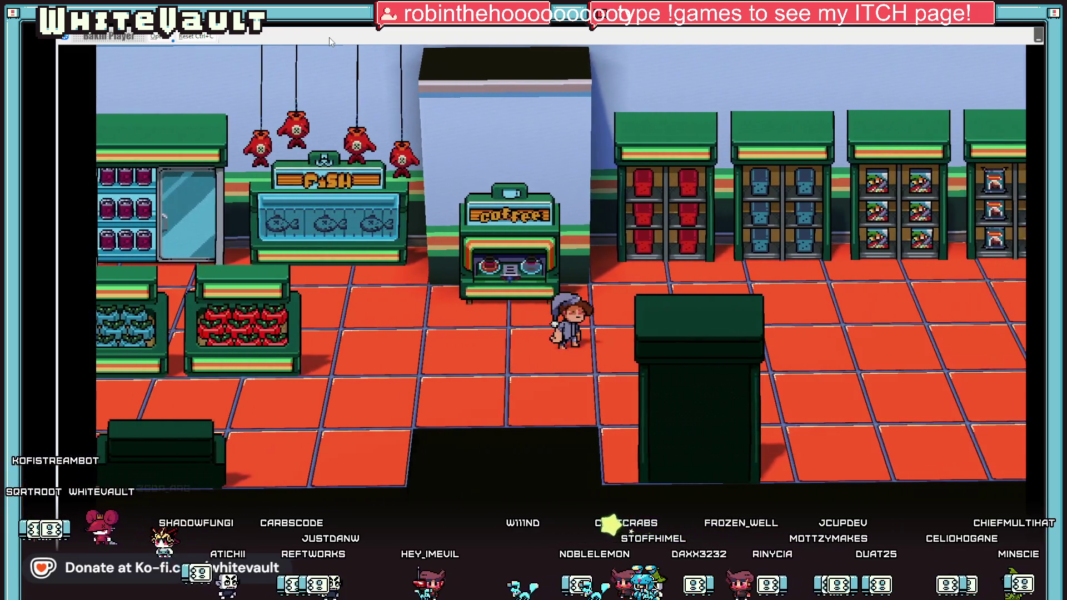
pyautogui.press('Right')
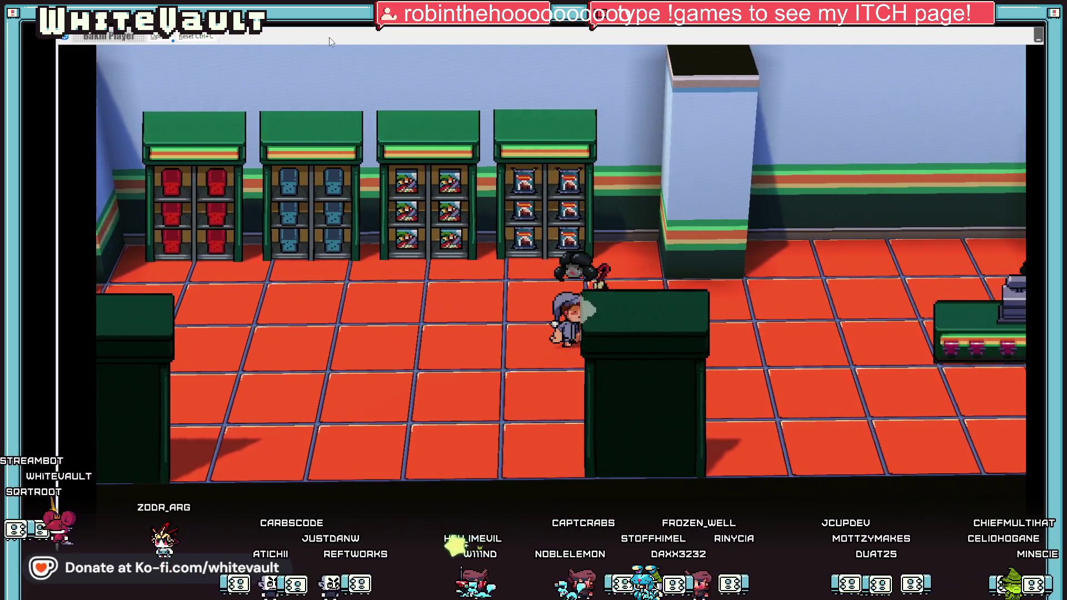
pyautogui.press('Right')
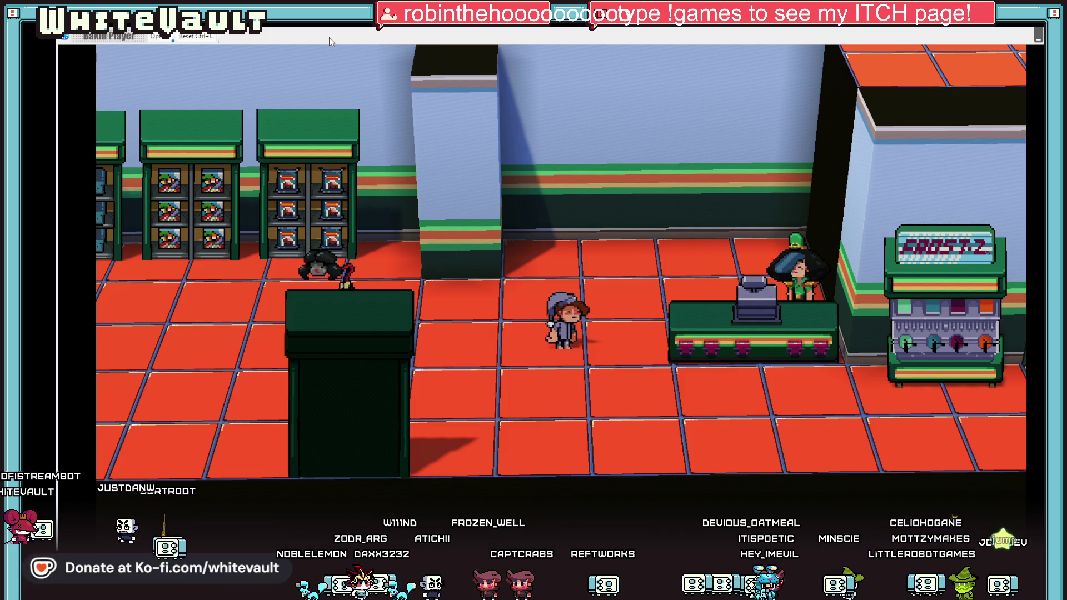
# Step: Walk once more from the fish counter to the checkout, then end the test play with Alt+F4
pyautogui.press('Left')
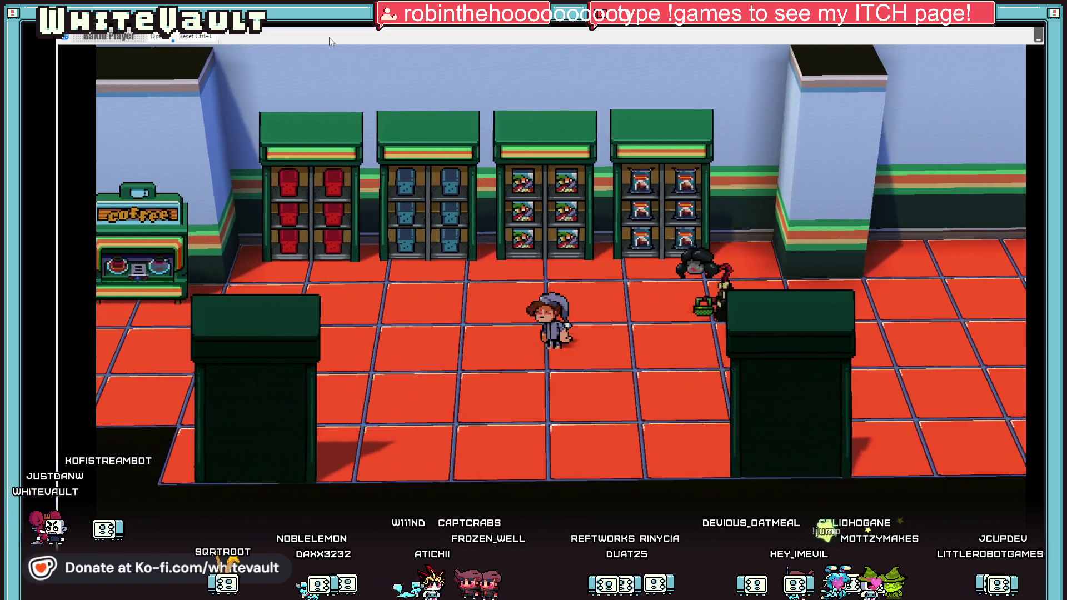
pyautogui.press('Left')
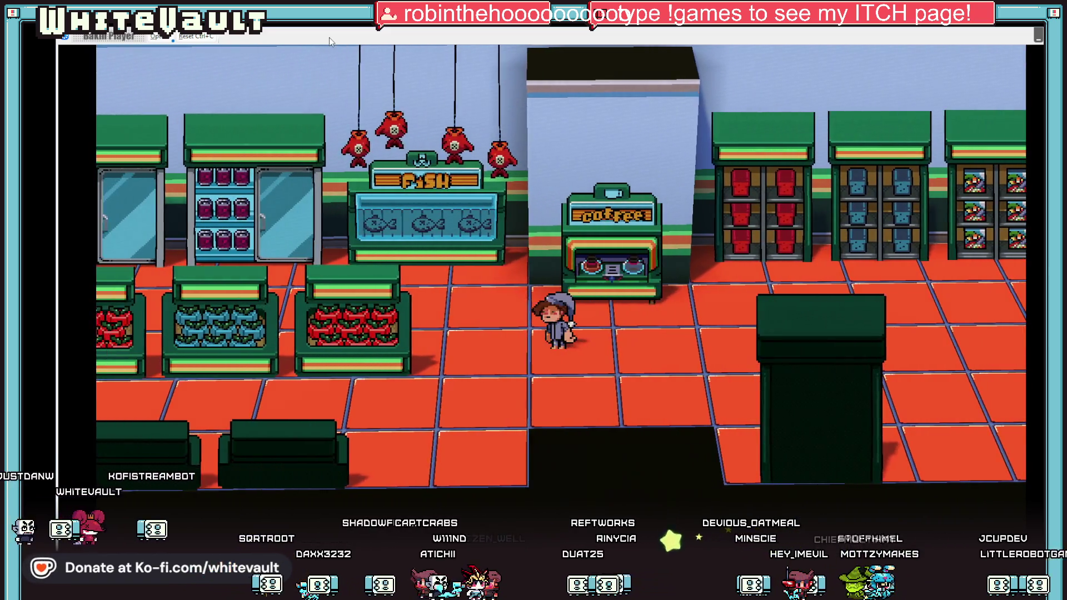
pyautogui.press('Right')
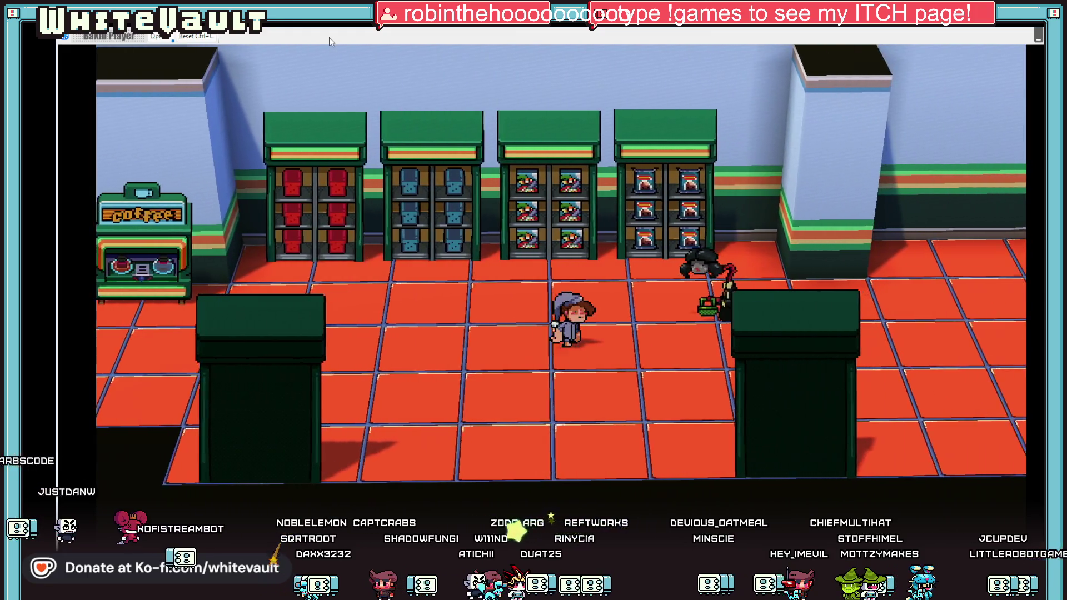
pyautogui.press('Right')
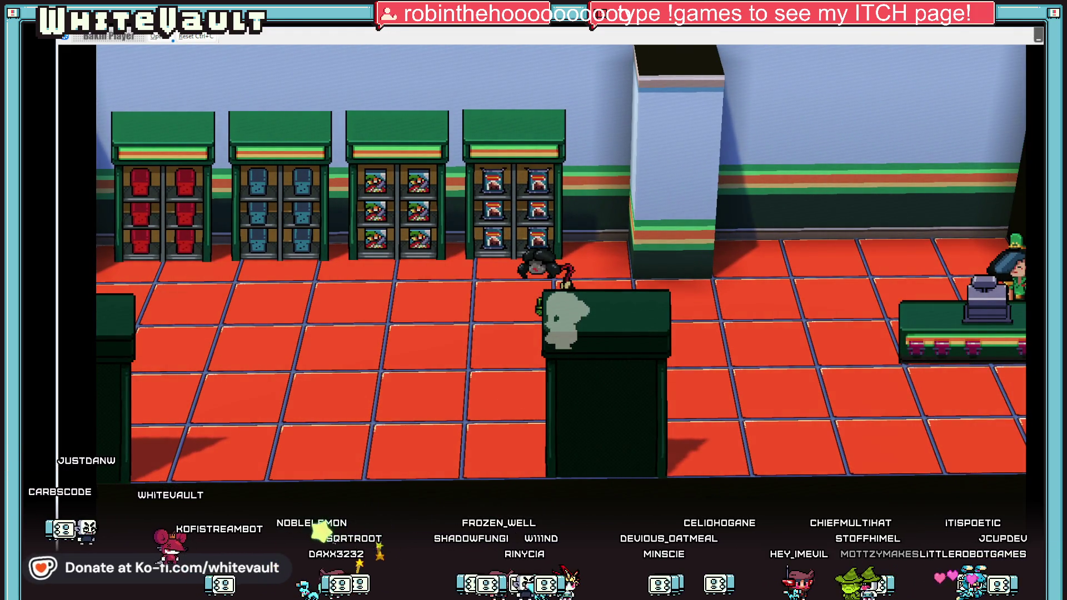
pyautogui.hotkey('alt', 'F4')
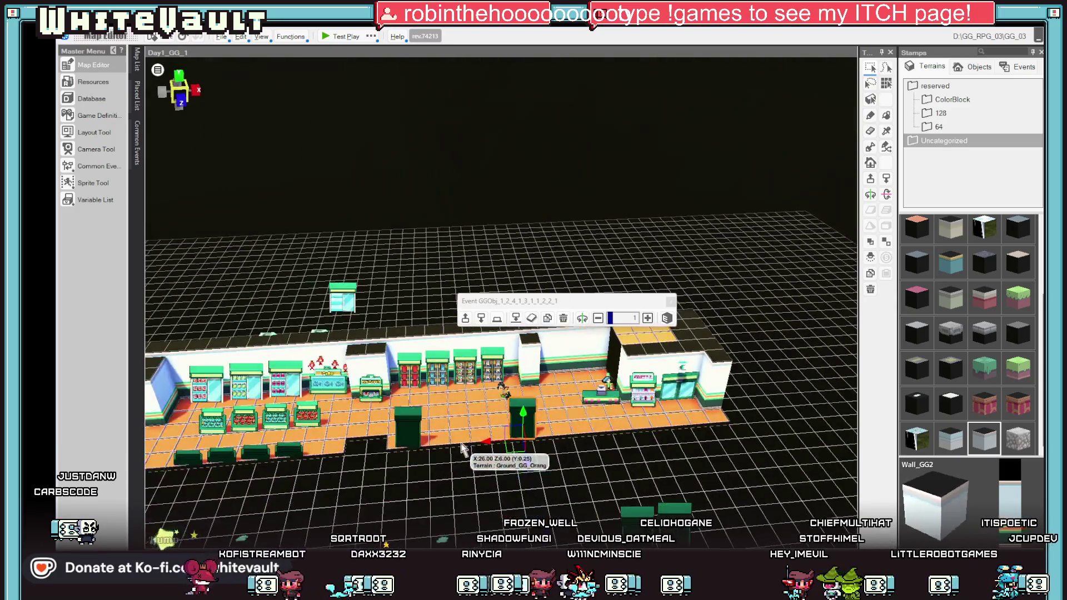
# Step: Select GGObj_6_1 and move the small green object outside the store farther right
pyautogui.click(484, 518)
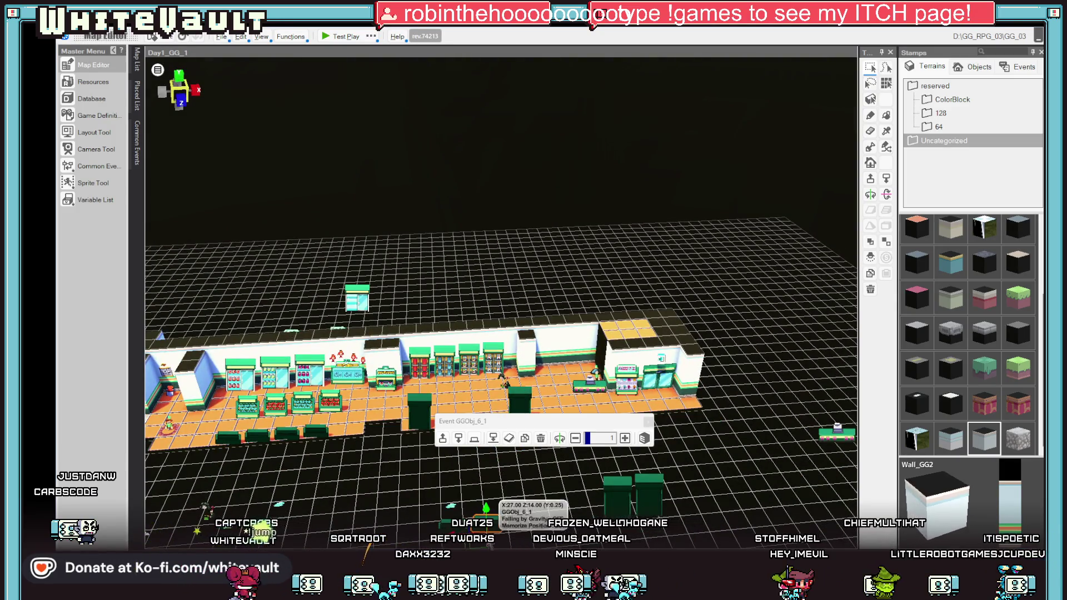
pyautogui.scroll(-2, 493, 511)
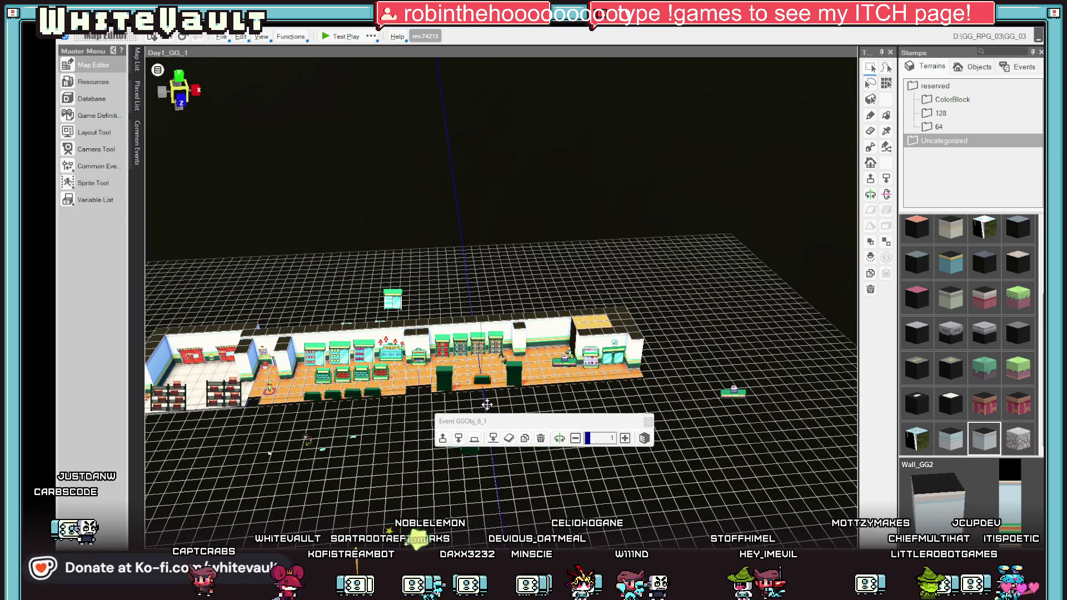
pyautogui.scroll(3, 517, 394)
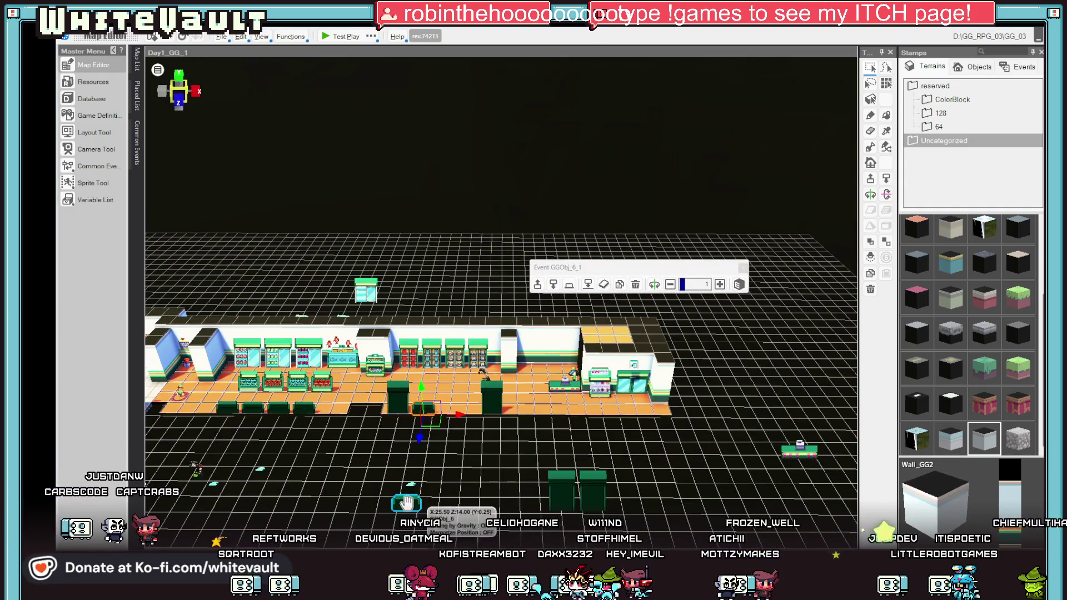
pyautogui.click(406, 500)
pyautogui.moveTo(405, 500)
pyautogui.mouseDown()
pyautogui.moveTo(477, 490)
pyautogui.moveTo(499, 507)
pyautogui.moveTo(461, 444)
pyautogui.moveTo(467, 415)
pyautogui.moveTo(656, 195)
pyautogui.mouseUp()
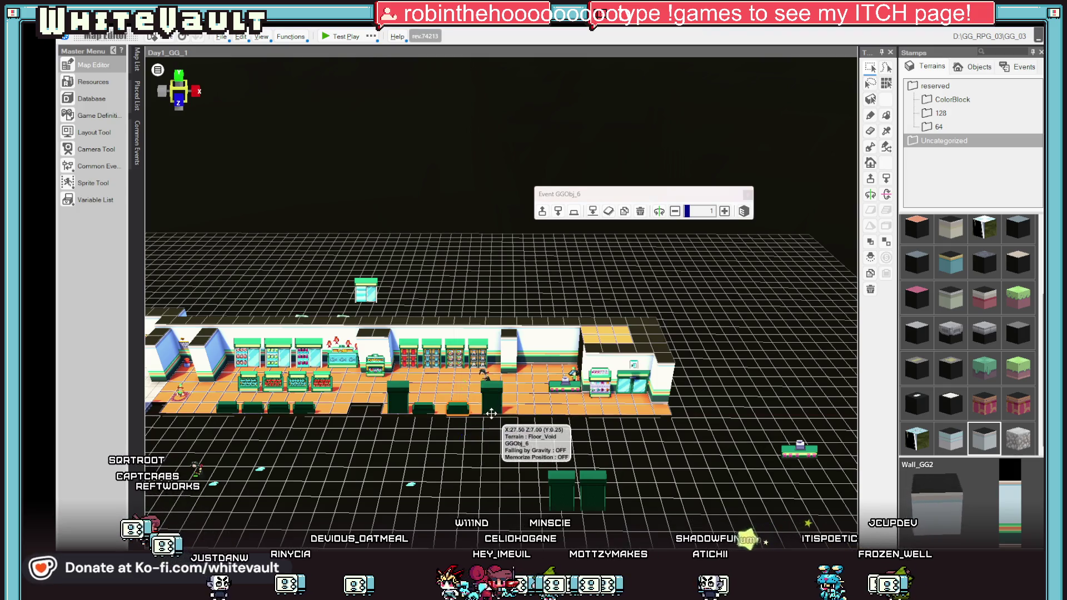
# Step: Inspect the left dark-green box and the Task_3 event, moving its panel aside
pyautogui.click(561, 489)
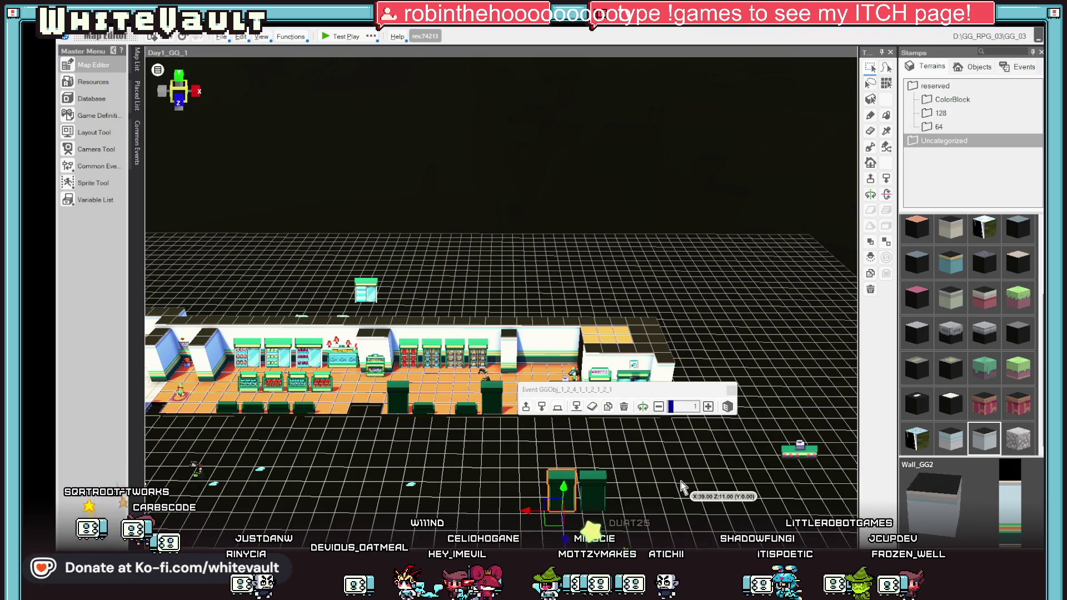
pyautogui.scroll(-3, 438, 478)
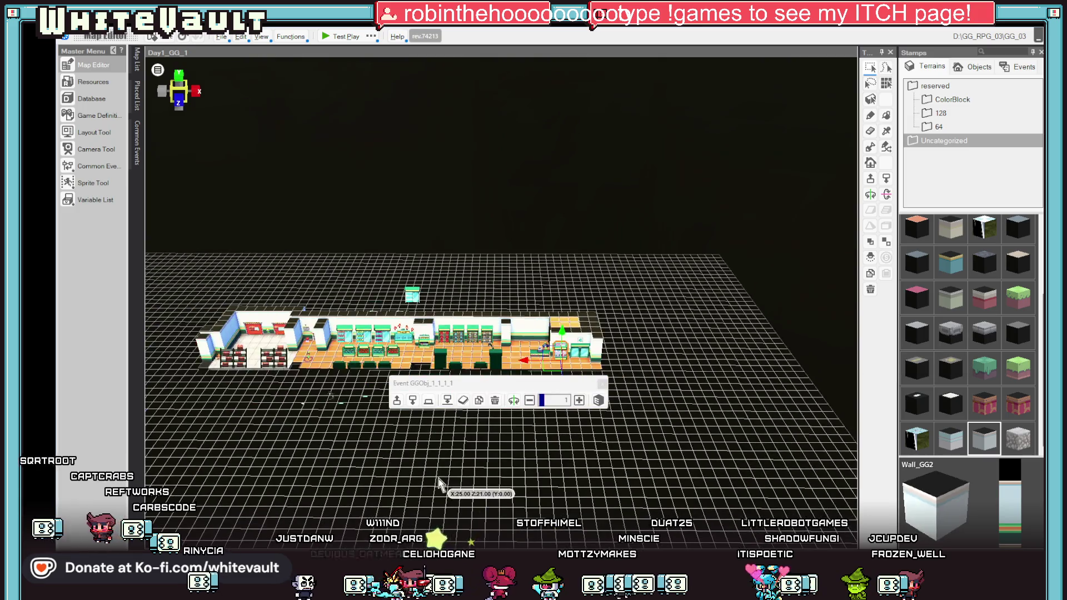
pyautogui.scroll(2, 439, 478)
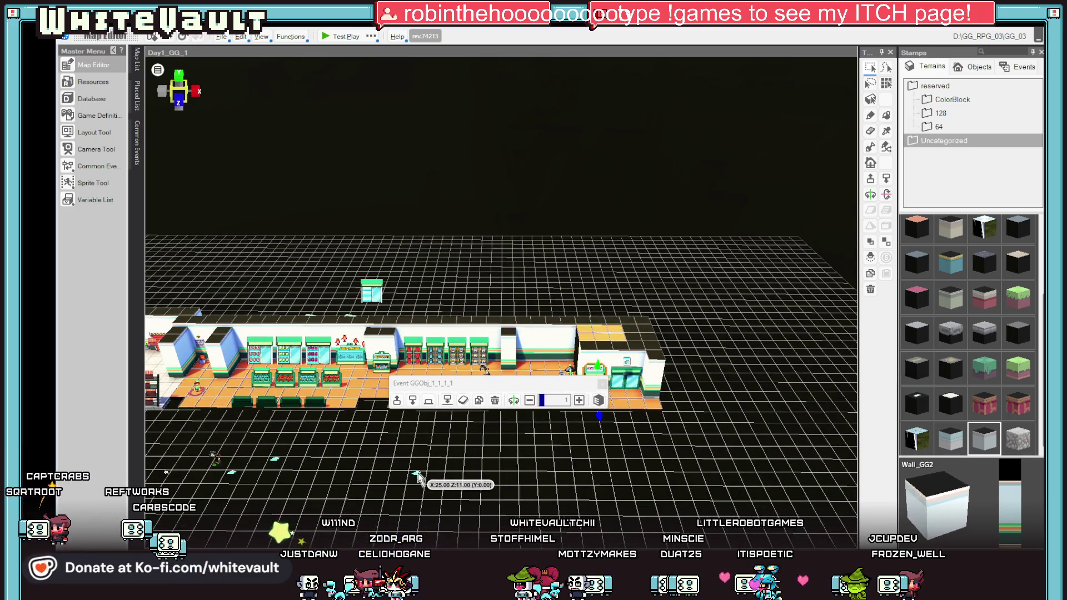
pyautogui.click(418, 477)
pyautogui.moveTo(472, 372)
pyautogui.mouseDown()
pyautogui.moveTo(652, 140)
pyautogui.moveTo(733, 66)
pyautogui.moveTo(945, 61)
pyautogui.moveTo(745, 63)
pyautogui.mouseUp()
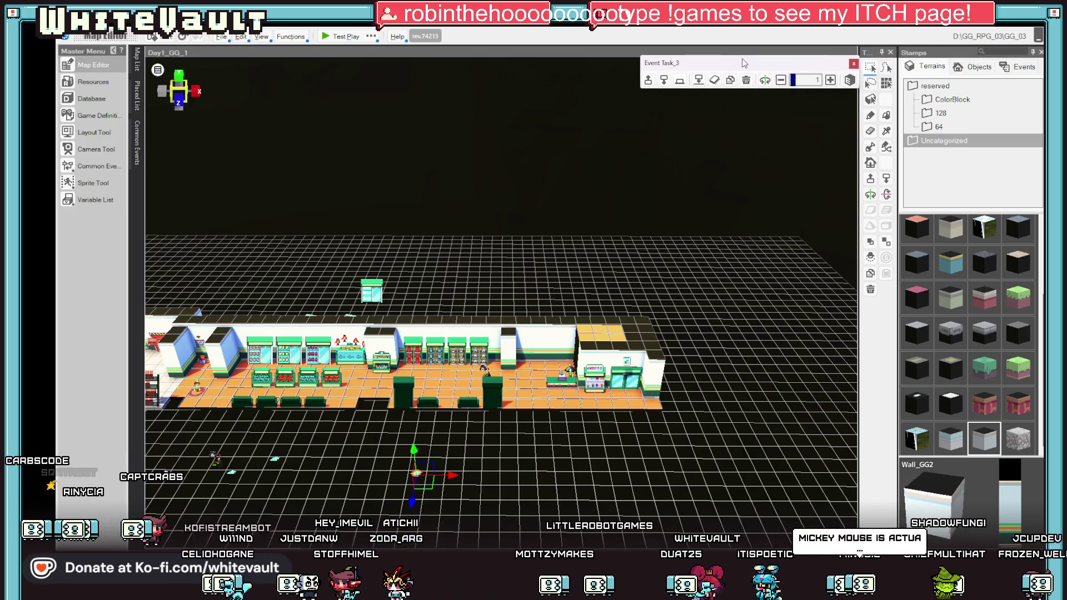
pyautogui.scroll(-5, 465, 445)
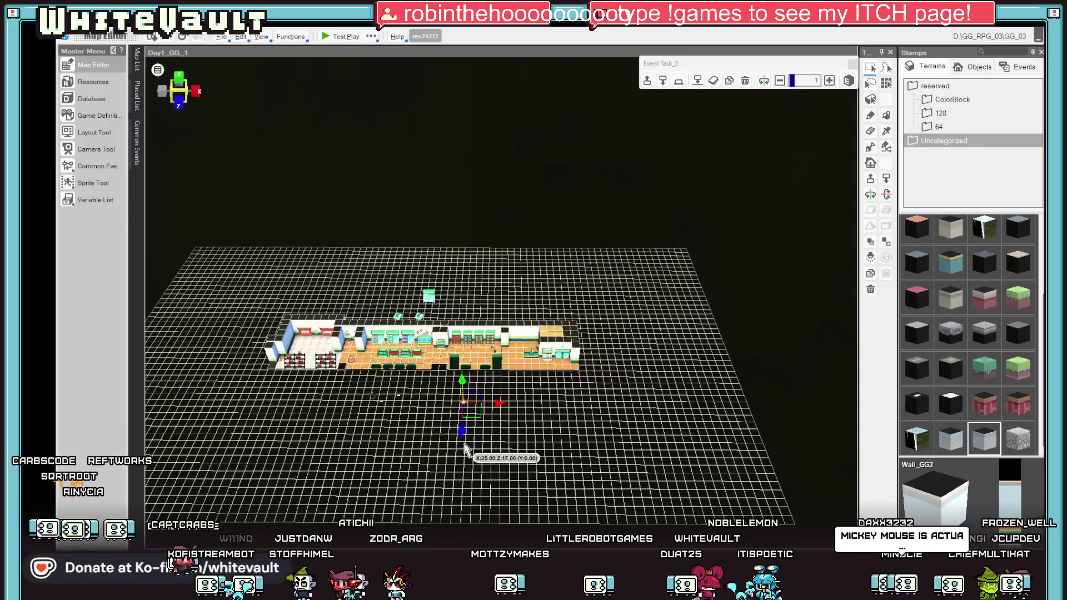
pyautogui.scroll(2, 464, 450)
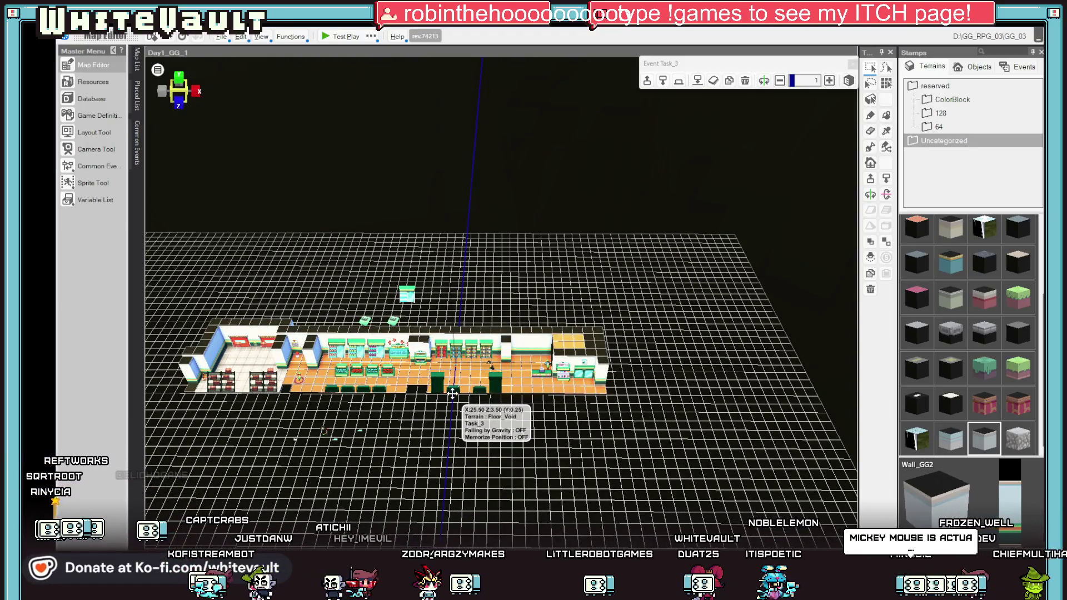
# Step: Pull the Task event in from Z 12.50 to 5.50, then select Cust001_1
pyautogui.click(362, 432)
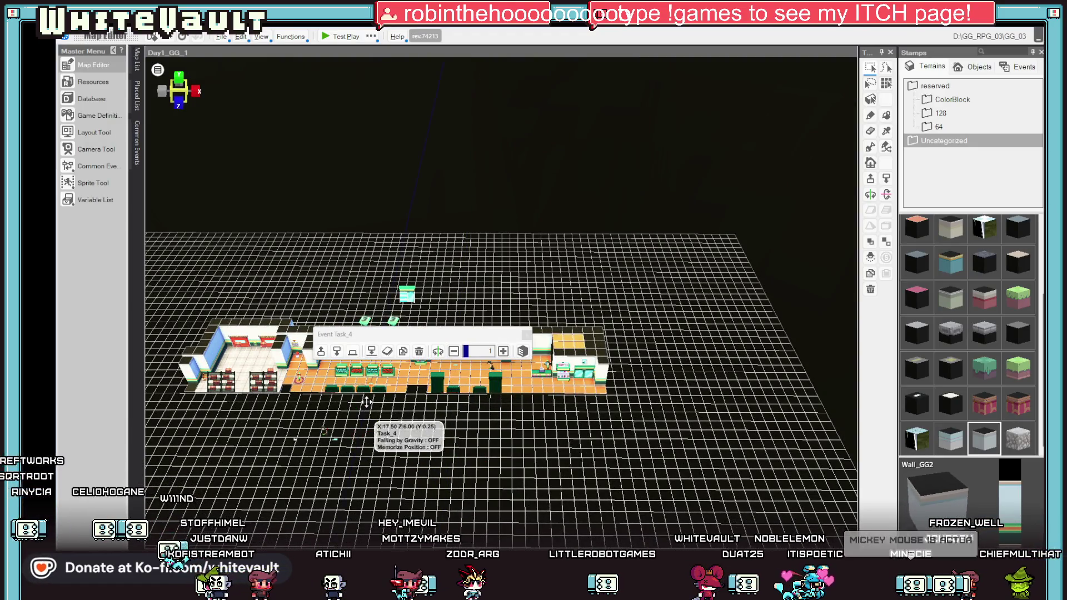
pyautogui.click(339, 447)
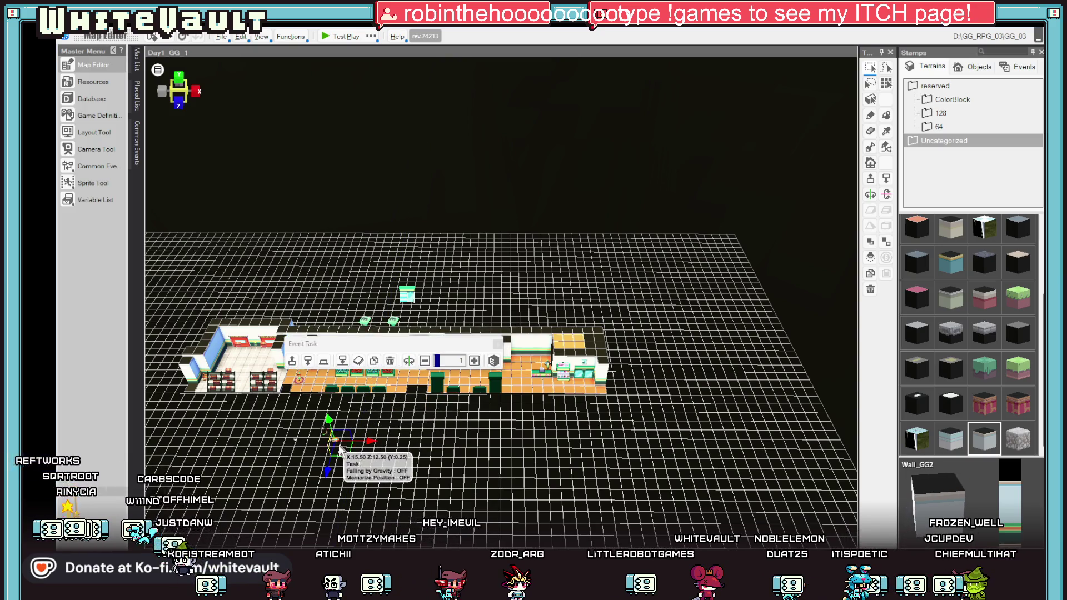
pyautogui.moveTo(340, 449); pyautogui.dragTo(368, 318)
pyautogui.click(324, 432)
pyautogui.scroll(3, 634, 439)
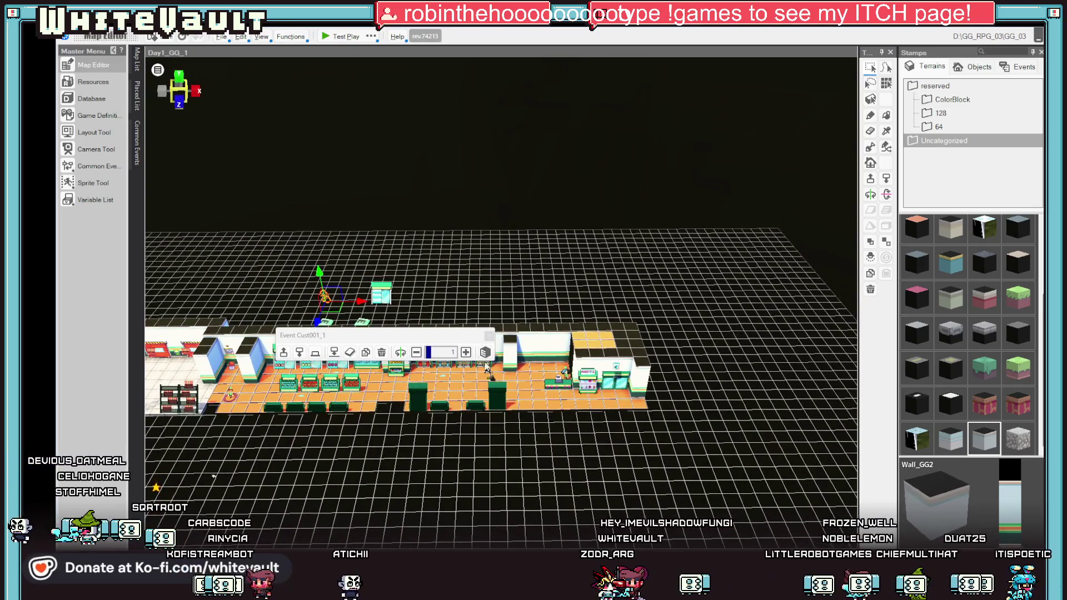
pyautogui.scroll(2, 619, 404)
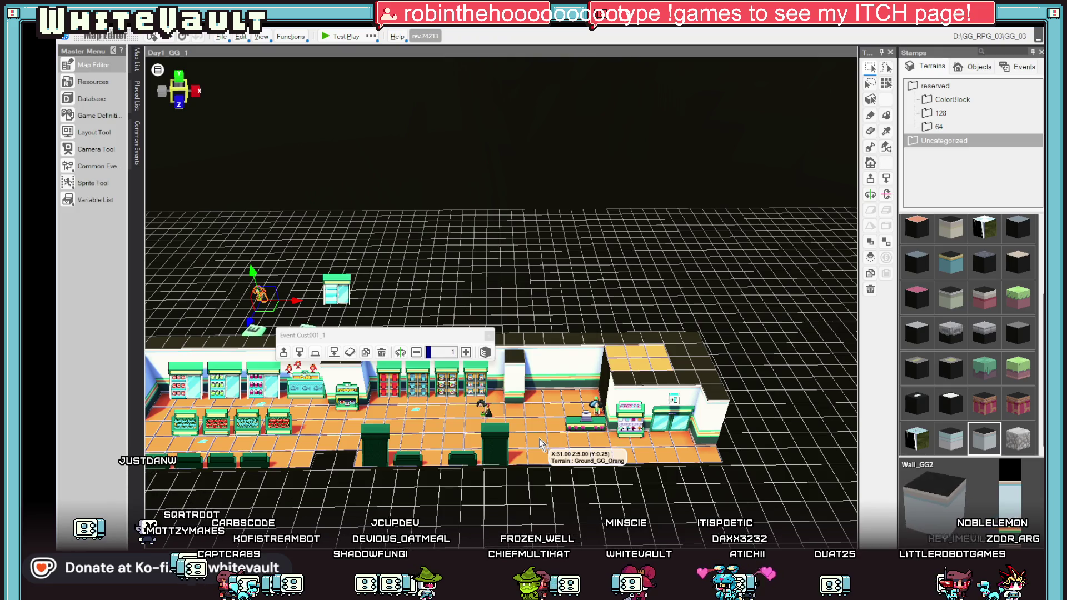
# Step: Paint Wall_GG2 terrain on top of the back wall and on the floor behind the counter
pyautogui.scroll(-3, 778, 389)
pyautogui.moveTo(786, 412)
pyautogui.mouseDown()
pyautogui.moveTo(786, 432)
pyautogui.moveTo(693, 426)
pyautogui.moveTo(639, 412)
pyautogui.moveTo(625, 396)
pyautogui.mouseUp()
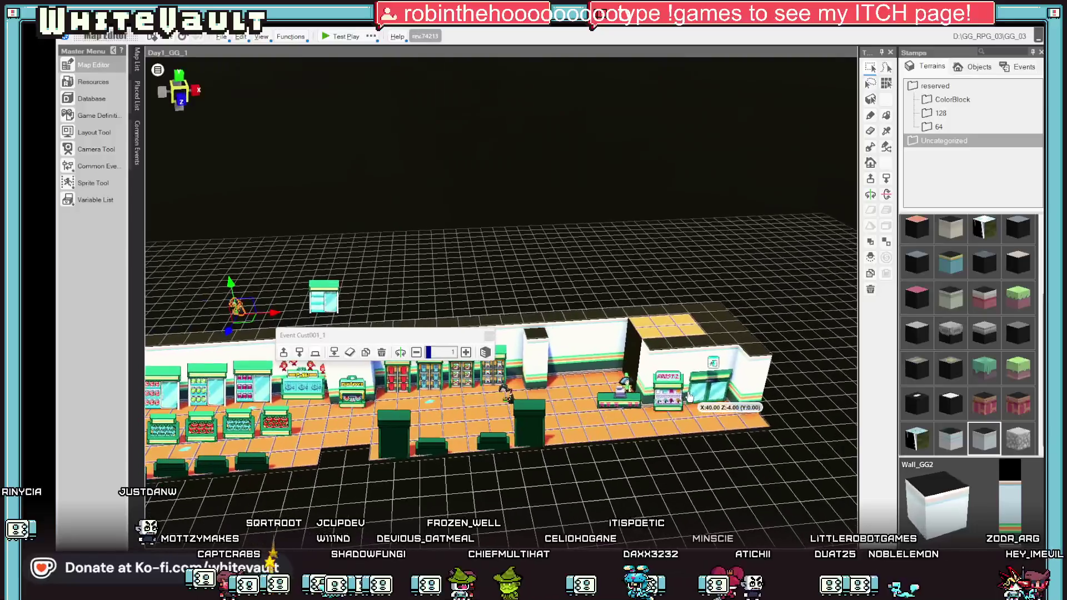
pyautogui.scroll(2, 678, 426)
pyautogui.scroll(-3, 678, 425)
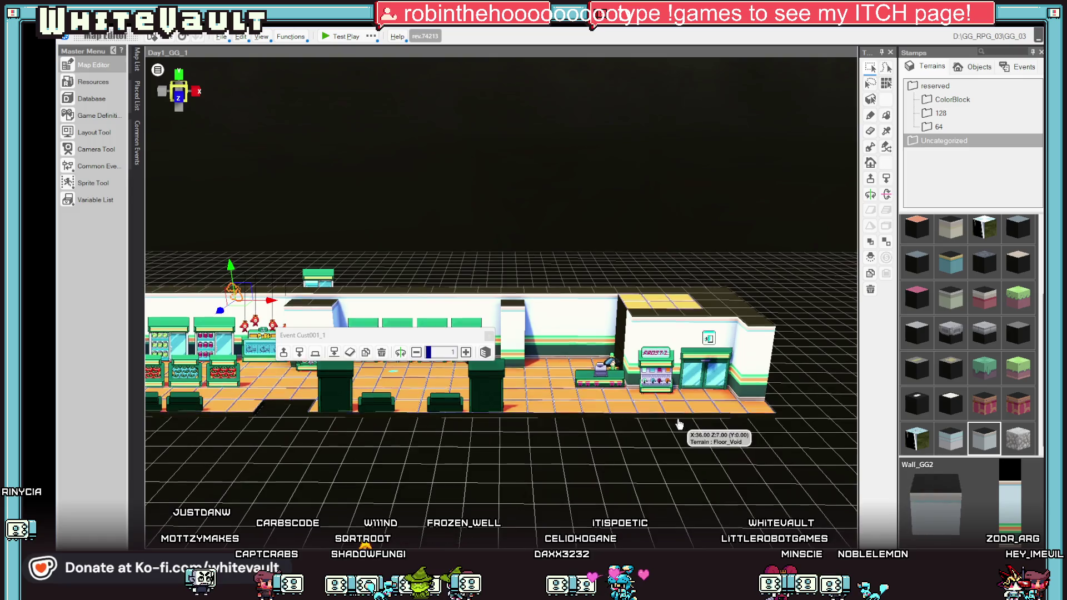
pyautogui.rightClick(681, 425)
pyautogui.click(517, 333)
pyautogui.scroll(2, 681, 413)
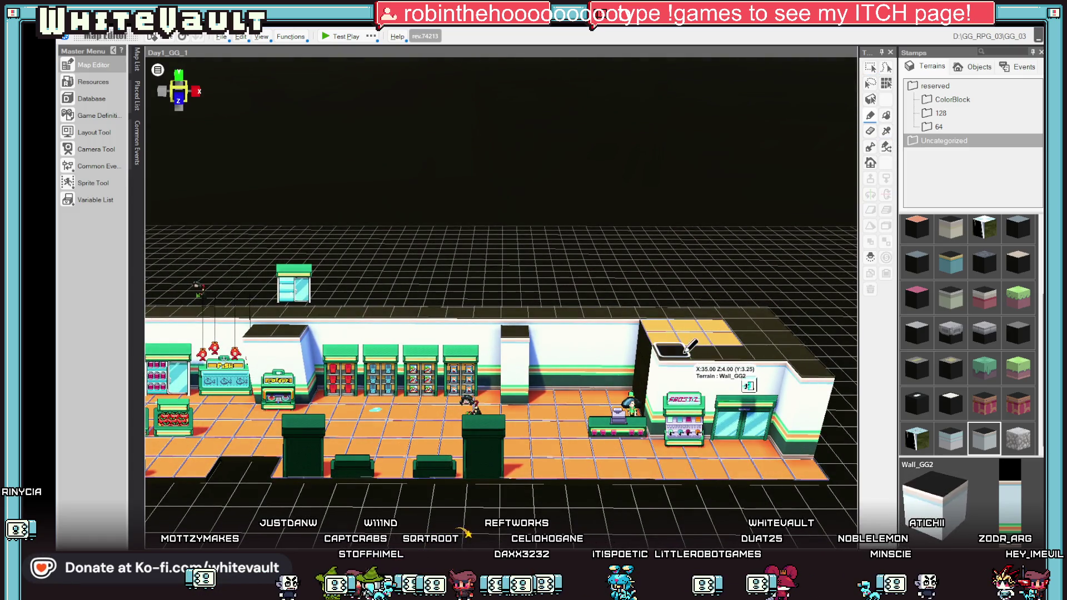
pyautogui.click(871, 115)
pyautogui.moveTo(673, 317)
pyautogui.mouseDown()
pyautogui.moveTo(722, 334)
pyautogui.moveTo(656, 325)
pyautogui.moveTo(676, 338)
pyautogui.mouseUp()
pyautogui.moveTo(600, 408)
pyautogui.mouseDown()
pyautogui.moveTo(547, 389)
pyautogui.moveTo(611, 389)
pyautogui.mouseUp()
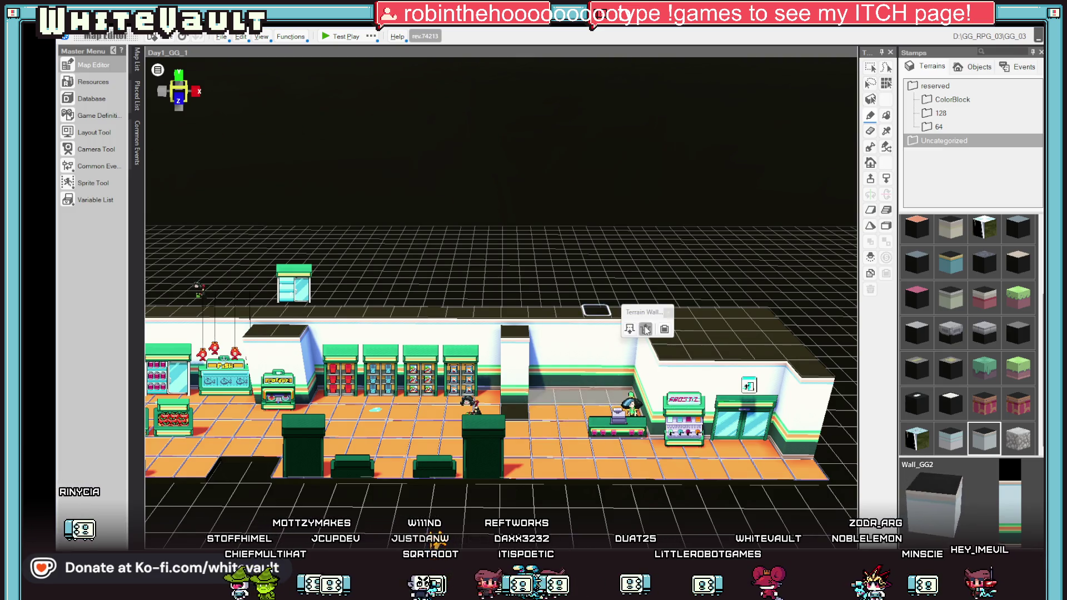
# Step: Raise the painted tiles and the adjoining section into a full-height wall
pyautogui.click(630, 330)
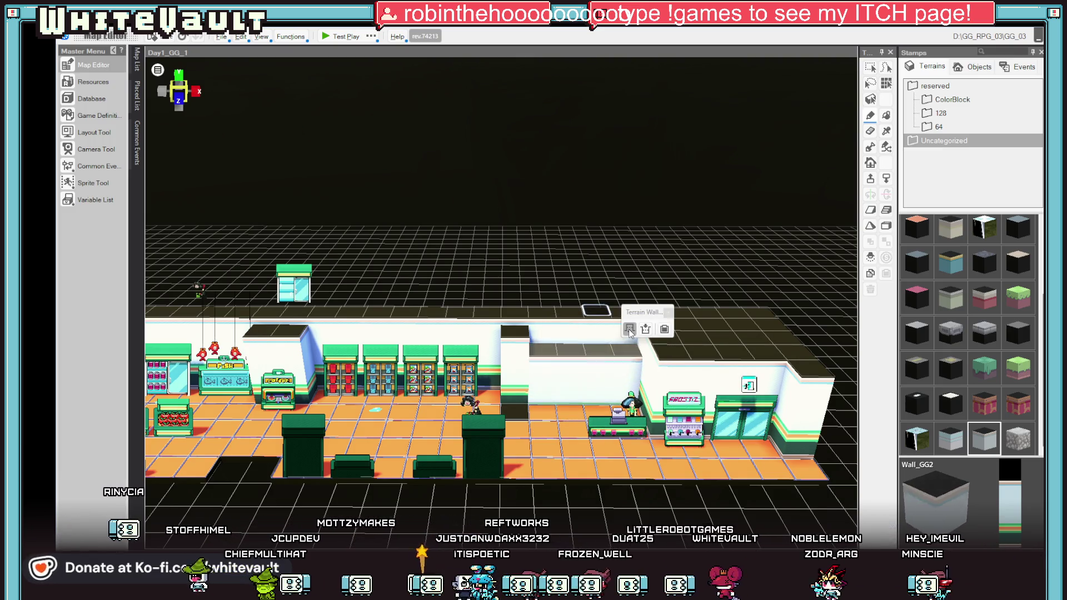
pyautogui.scroll(-2, 645, 378)
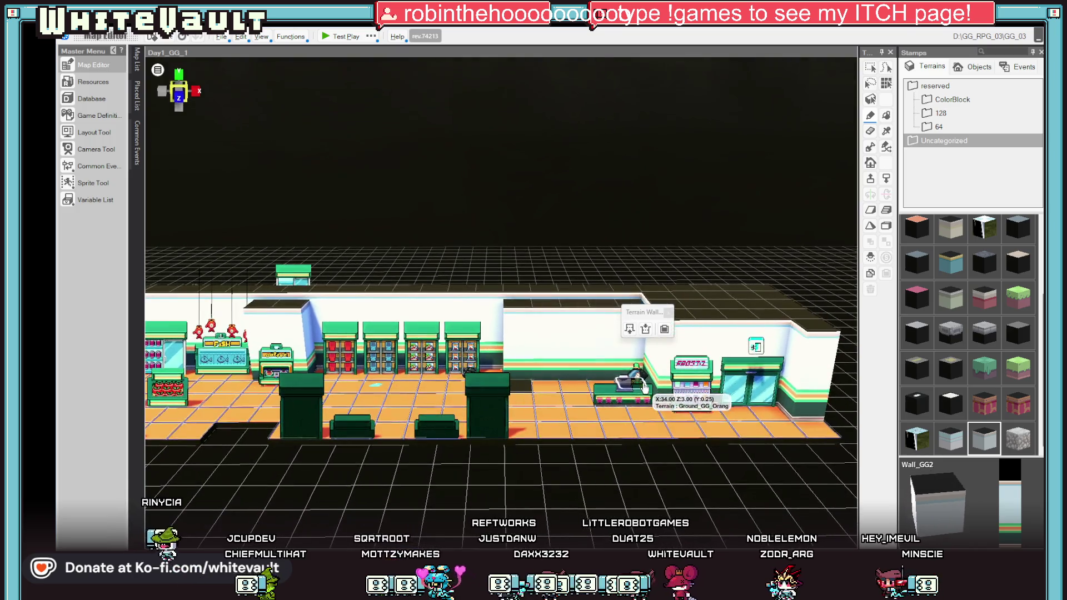
pyautogui.click(542, 332)
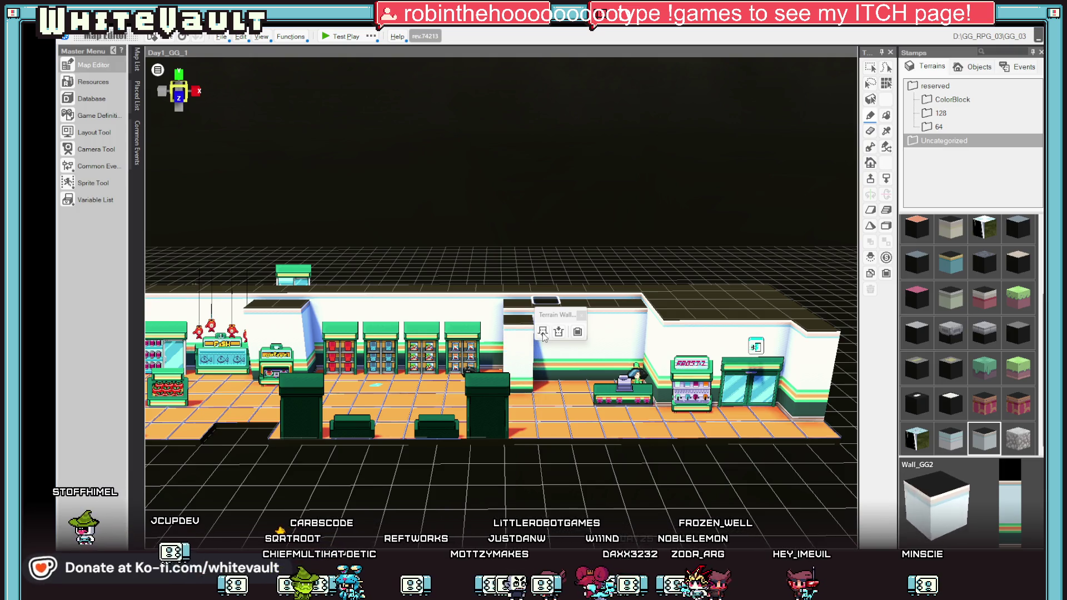
pyautogui.scroll(-2, 590, 371)
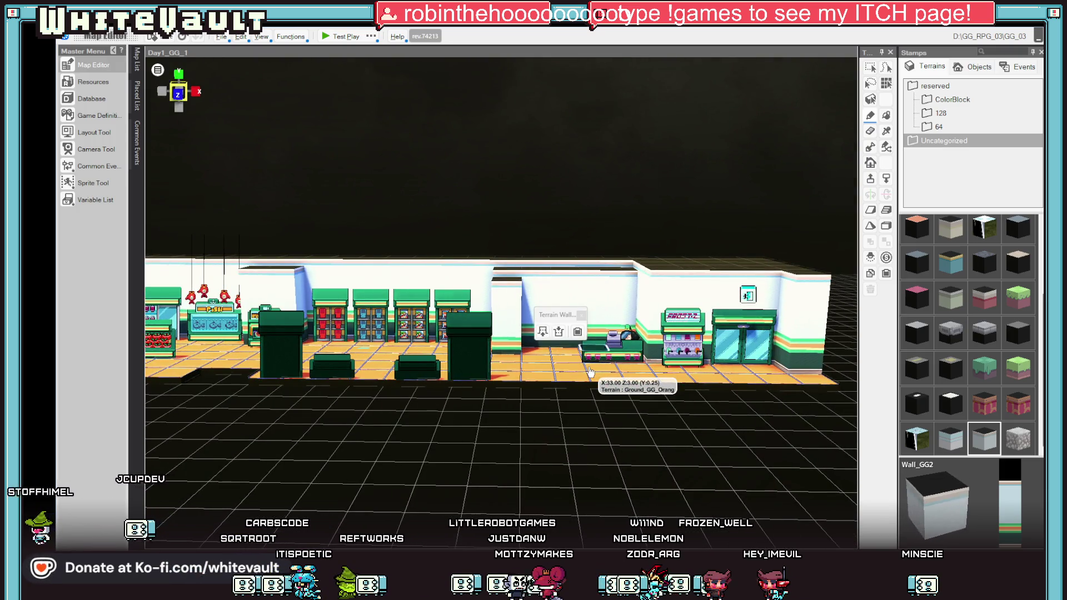
pyautogui.scroll(3, 578, 378)
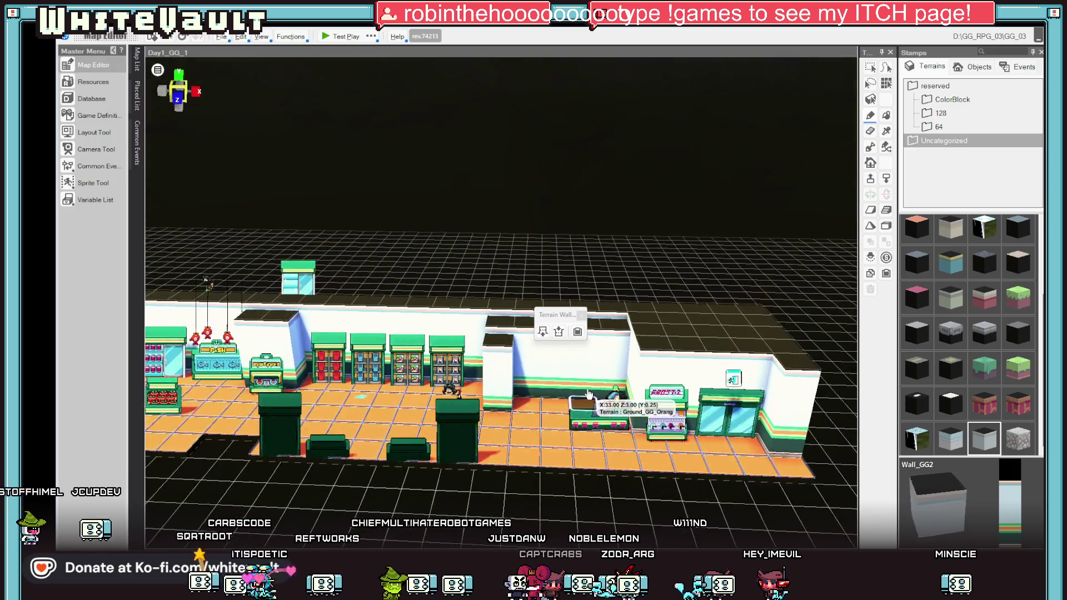
# Step: Stack white wall blocks on the floor cell beside the counter and adjust their height
pyautogui.click(528, 407)
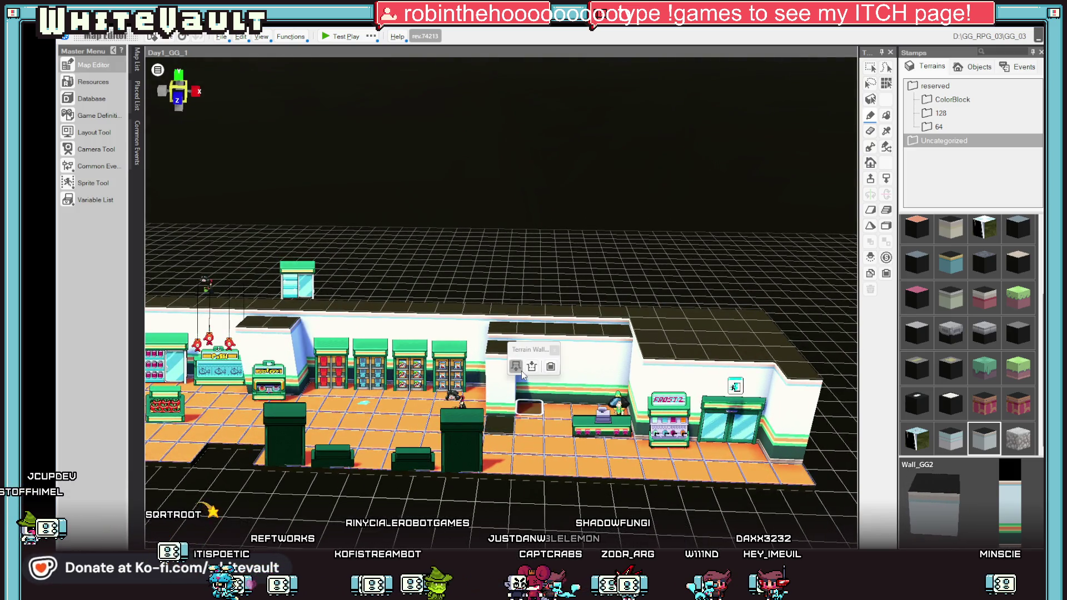
pyautogui.click(522, 371)
pyautogui.click(516, 366)
pyautogui.click(516, 367)
pyautogui.click(503, 326)
pyautogui.click(510, 292)
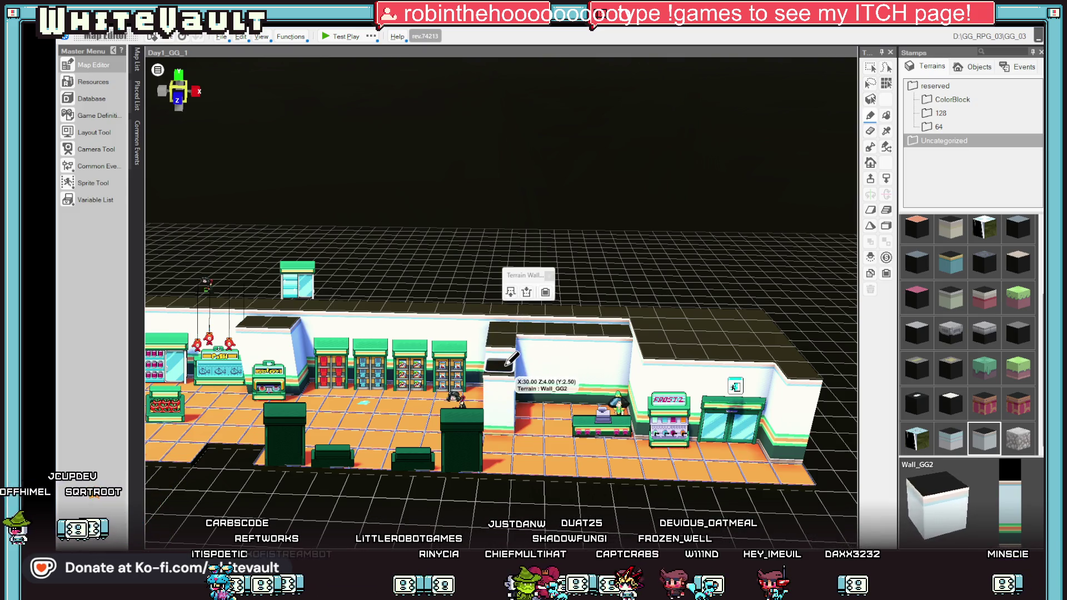
pyautogui.click(560, 407)
pyautogui.scroll(3, 563, 399)
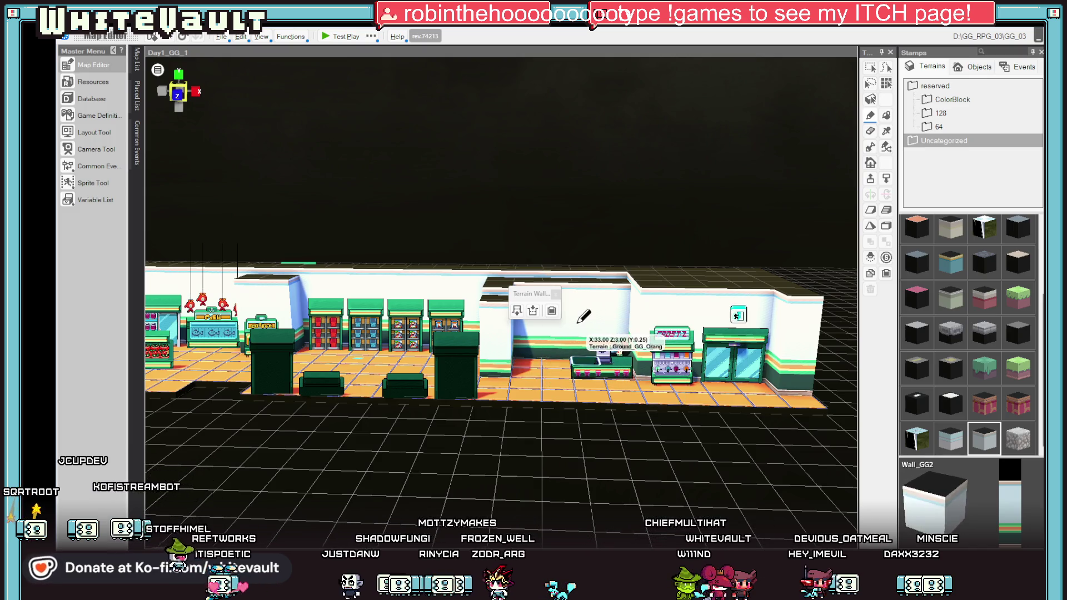
pyautogui.press('Left')
pyautogui.press('Left')
pyautogui.press('Left')
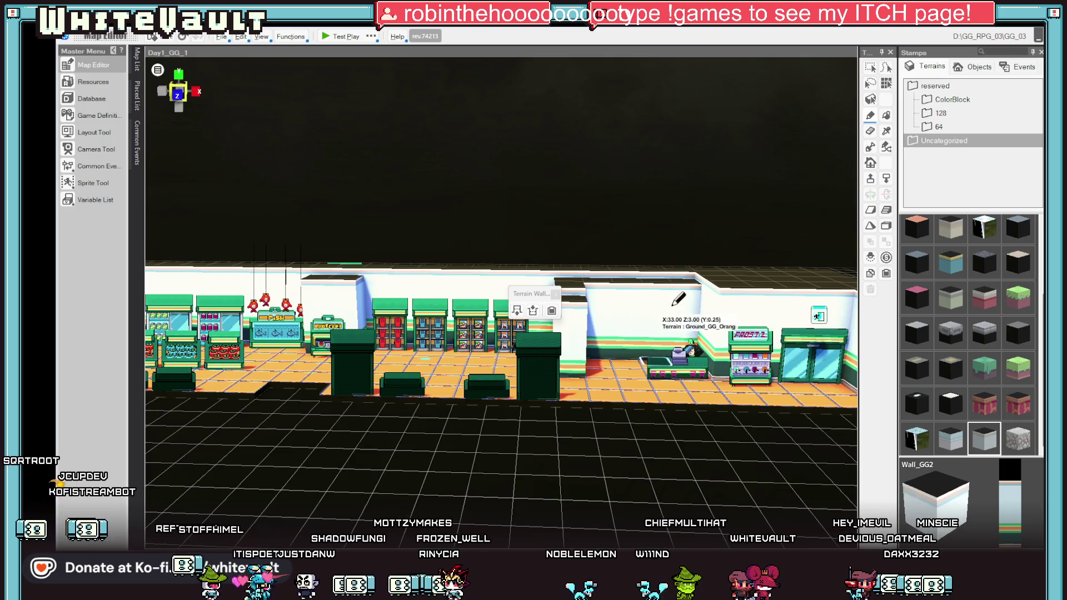
pyautogui.press('Up')
pyautogui.press('Up')
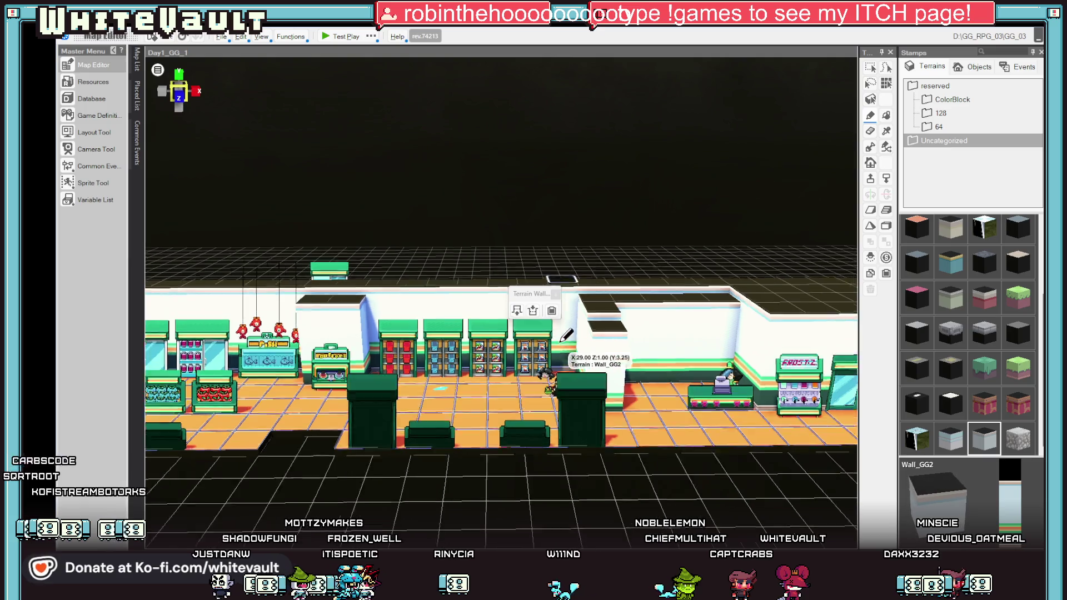
pyautogui.press('Down')
pyautogui.press('Down')
pyautogui.press('Down')
pyautogui.press('Down')
pyautogui.press('Down')
pyautogui.press('Up')
pyautogui.press('Up')
pyautogui.press('Up')
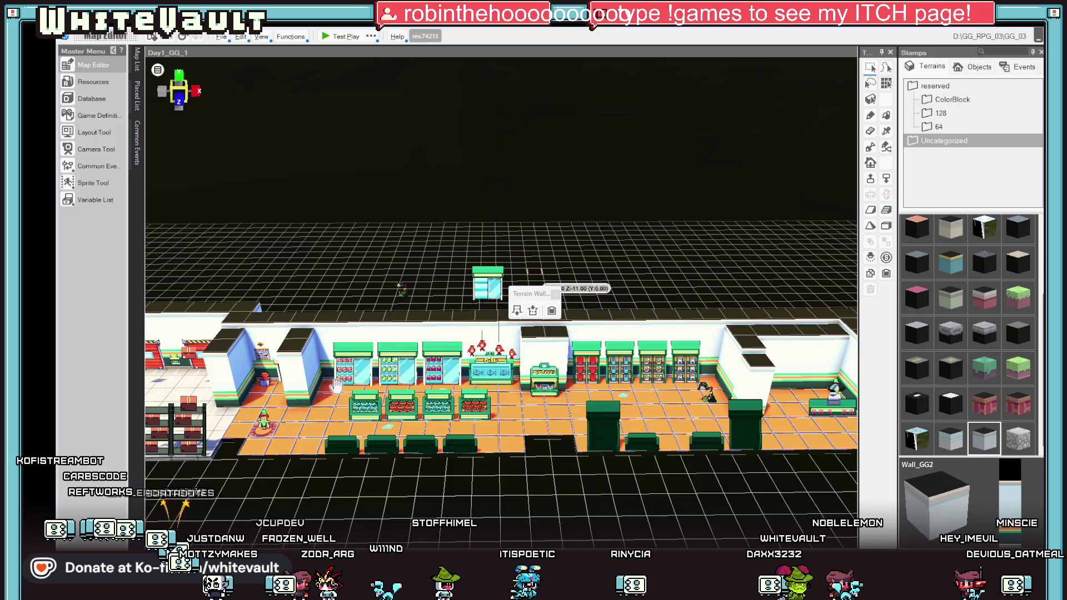
# Step: Pan across the store and pick the light-green Ground_GG_Green terrain stamp instead of the orange one
pyautogui.click(264, 383)
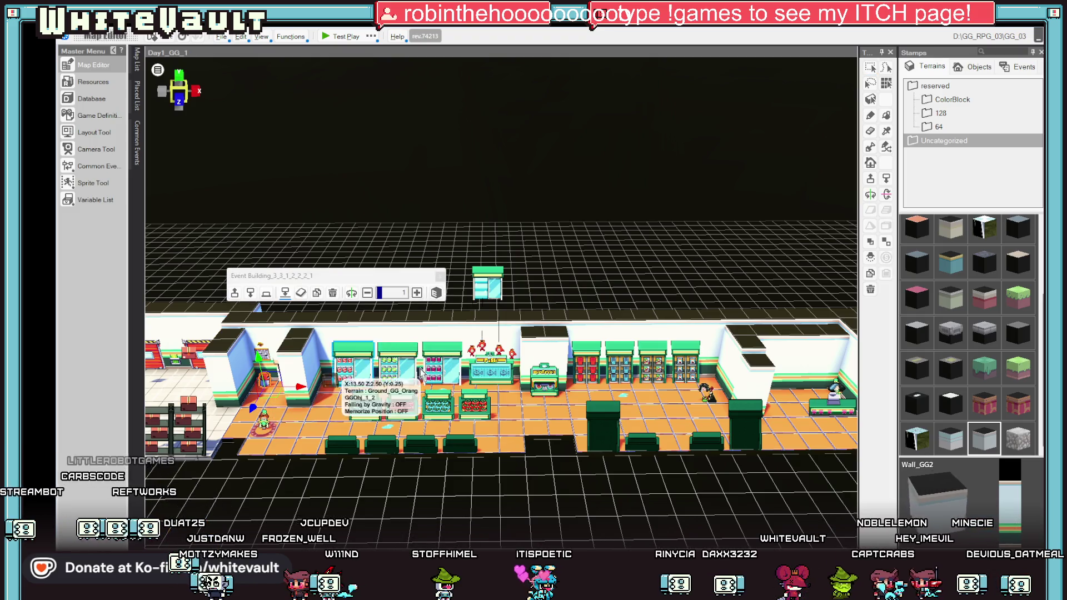
pyautogui.click(709, 388)
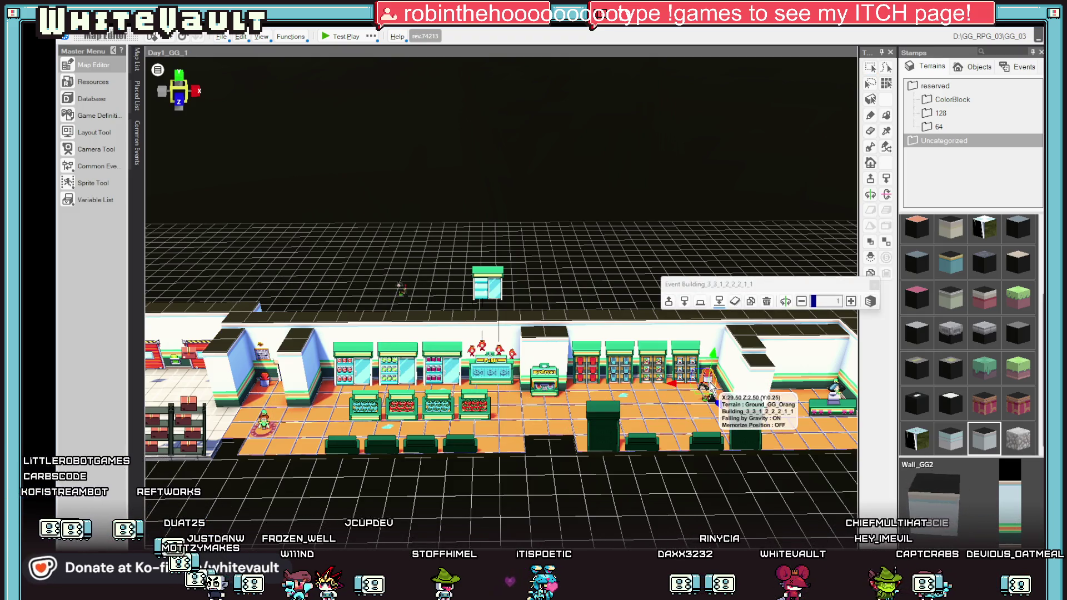
pyautogui.press('d')
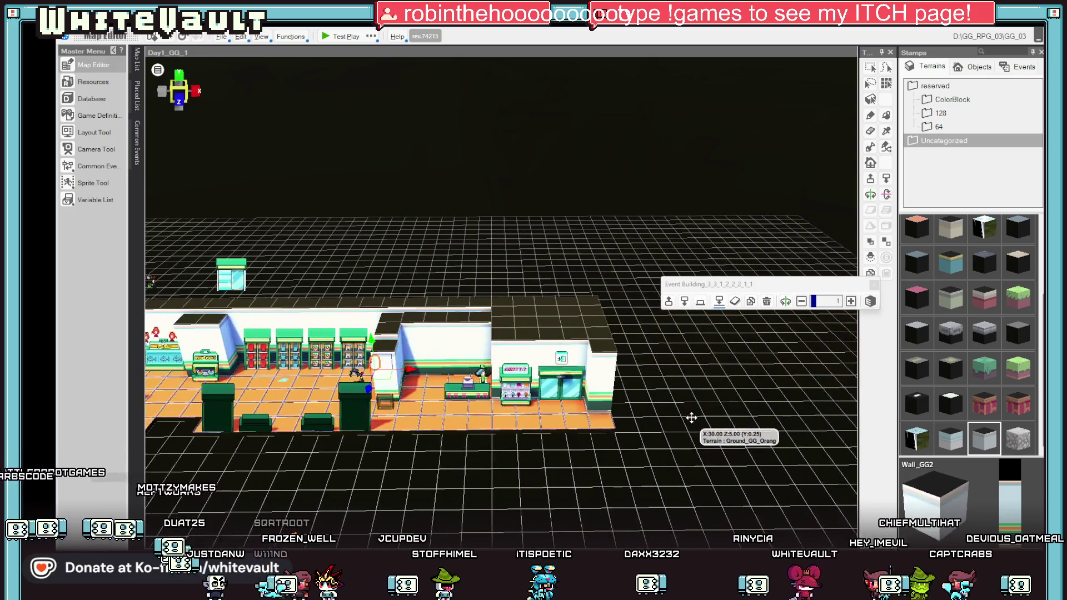
pyautogui.press('a')
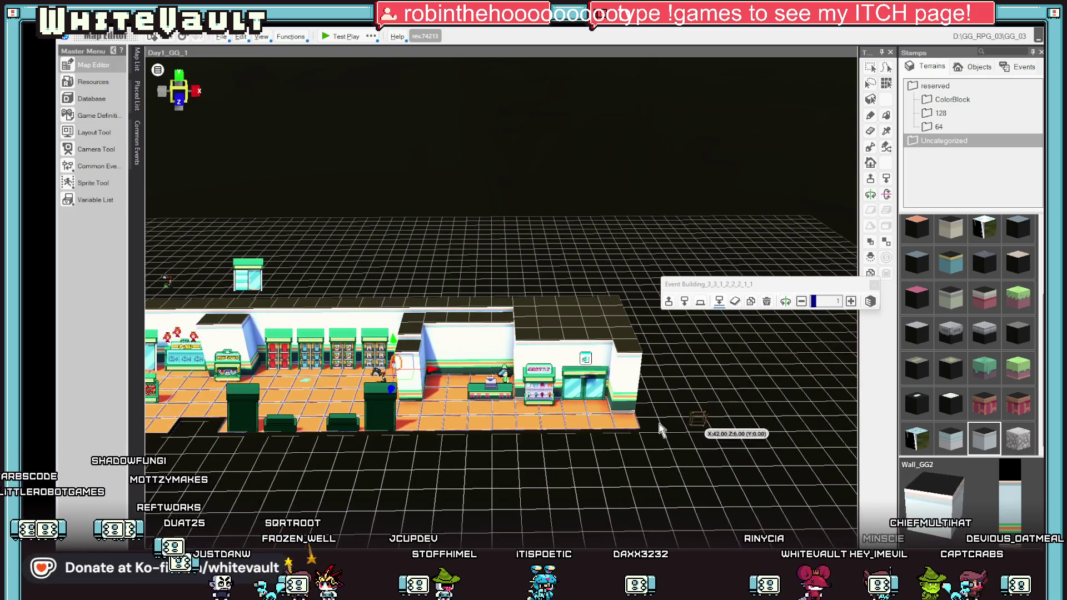
pyautogui.scroll(2, 522, 465)
pyautogui.press('a')
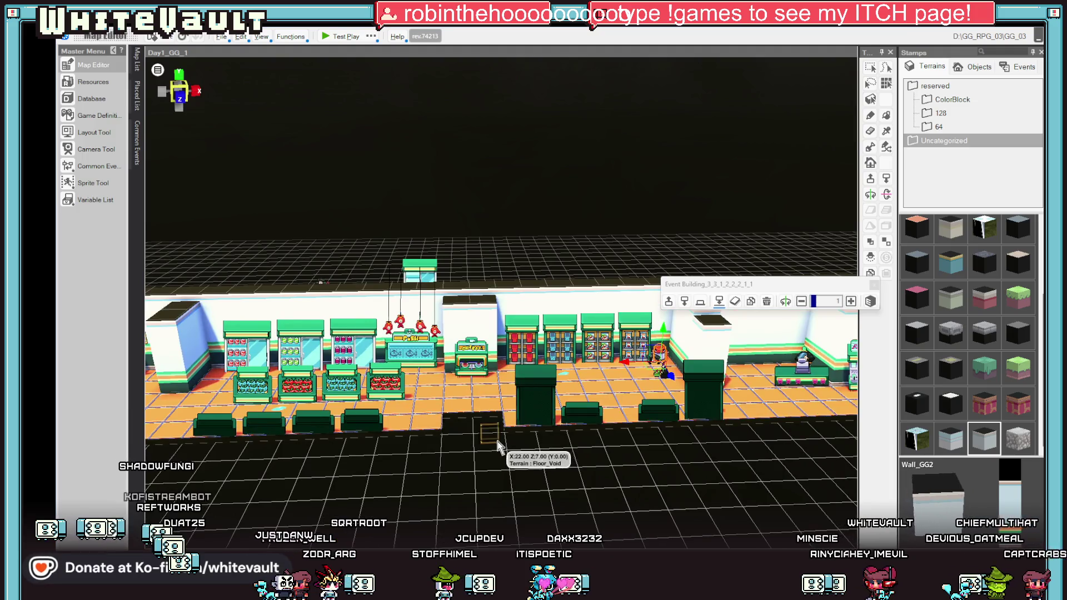
pyautogui.scroll(-1, 498, 444)
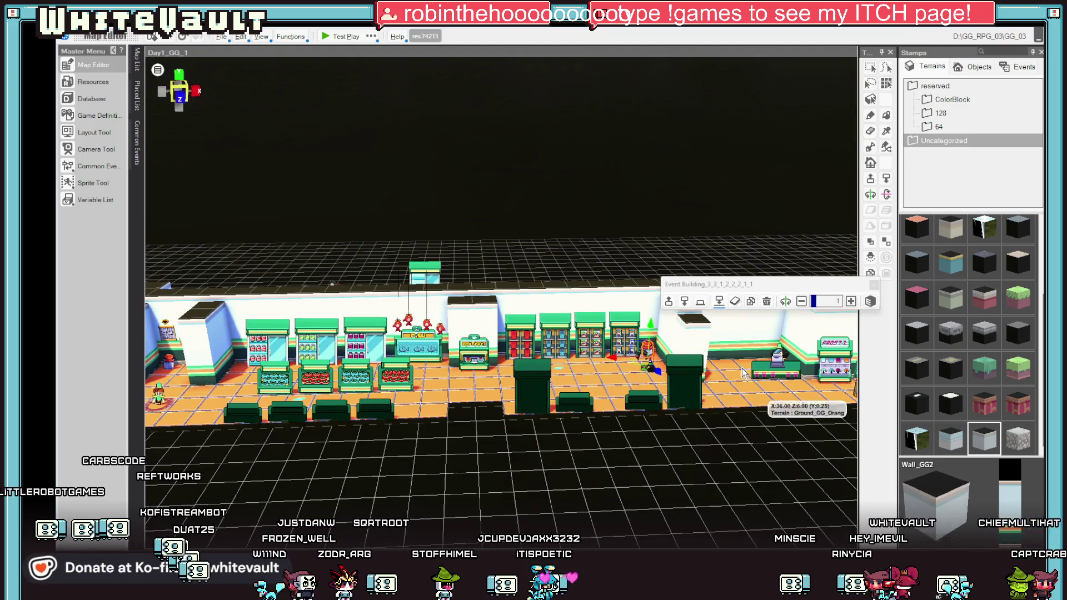
pyautogui.click(917, 233)
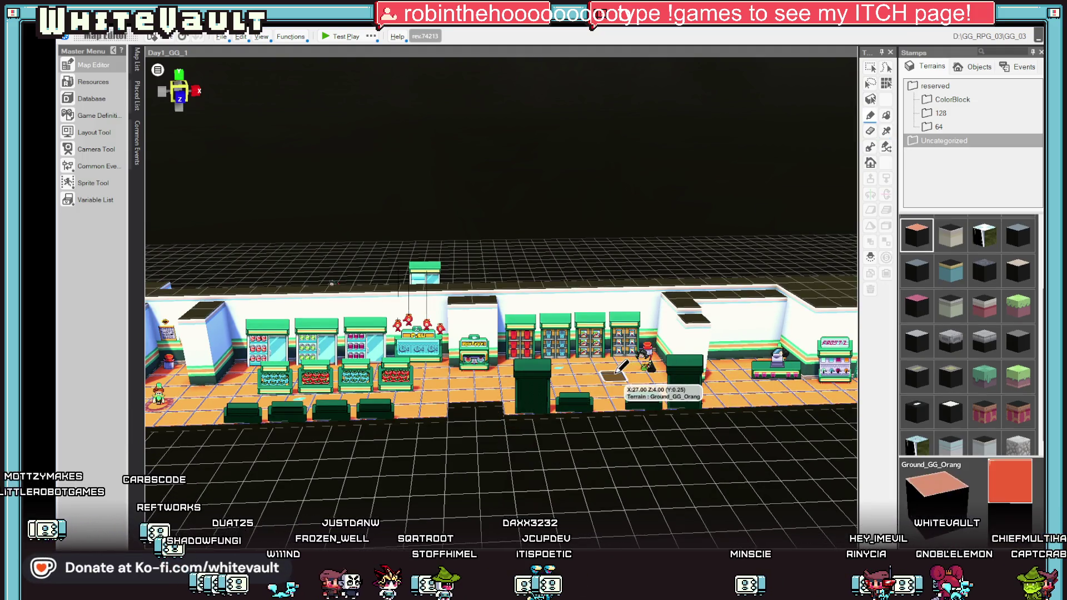
pyautogui.scroll(2, 948, 288)
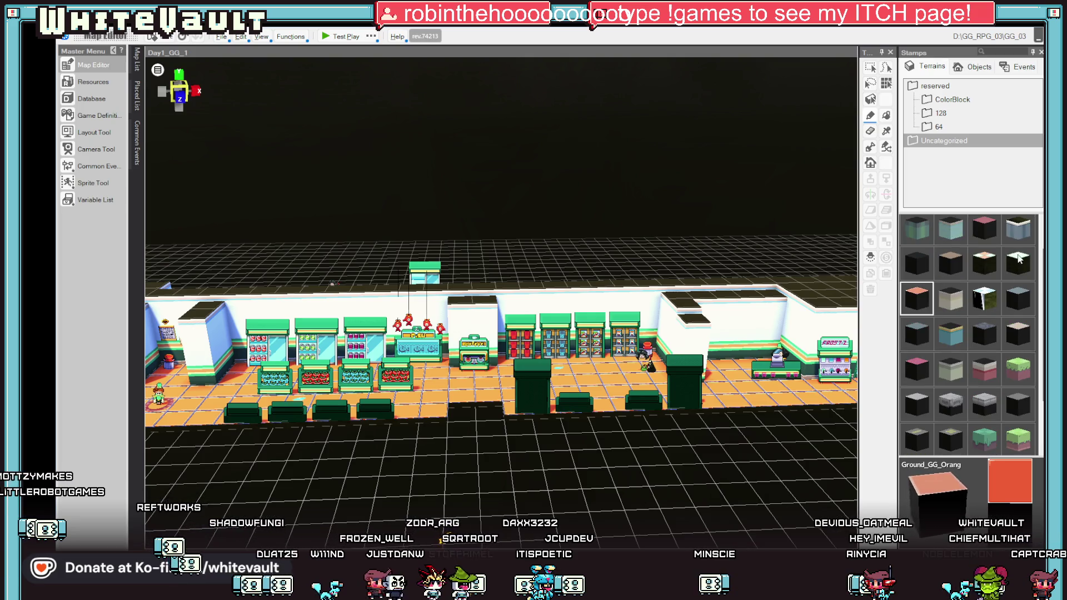
pyautogui.click(1020, 258)
pyautogui.scroll(3, 614, 419)
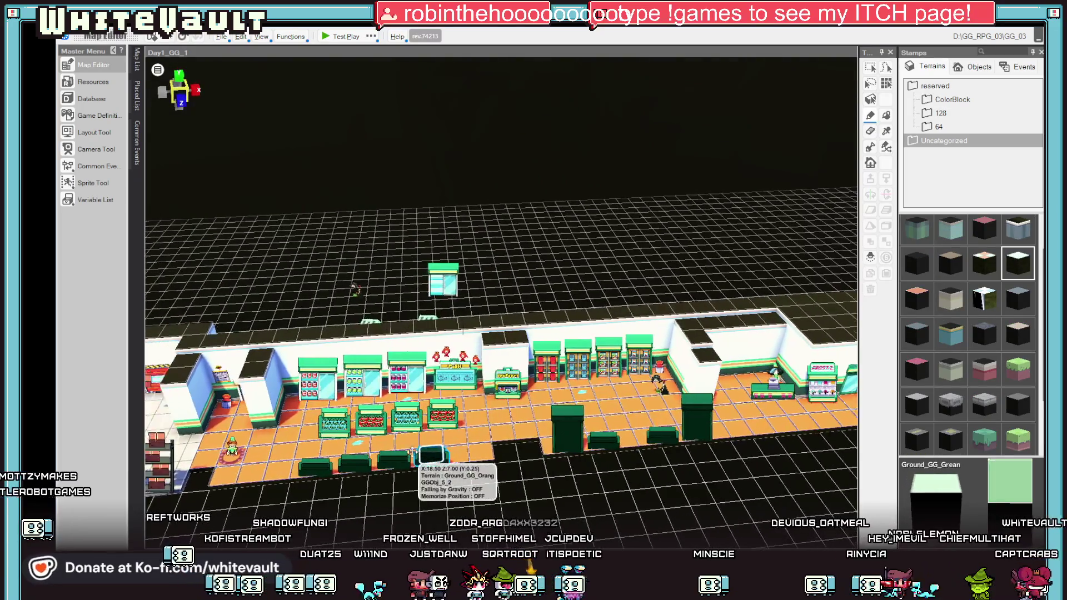
# Step: Paint light-green tiles across the floor cells near the storeroom doorway
pyautogui.press('Left')
pyautogui.press('Left')
pyautogui.moveTo(542, 394)
pyautogui.mouseDown()
pyautogui.moveTo(525, 414)
pyautogui.moveTo(547, 428)
pyautogui.moveTo(556, 453)
pyautogui.moveTo(606, 426)
pyautogui.moveTo(717, 435)
pyautogui.mouseUp()
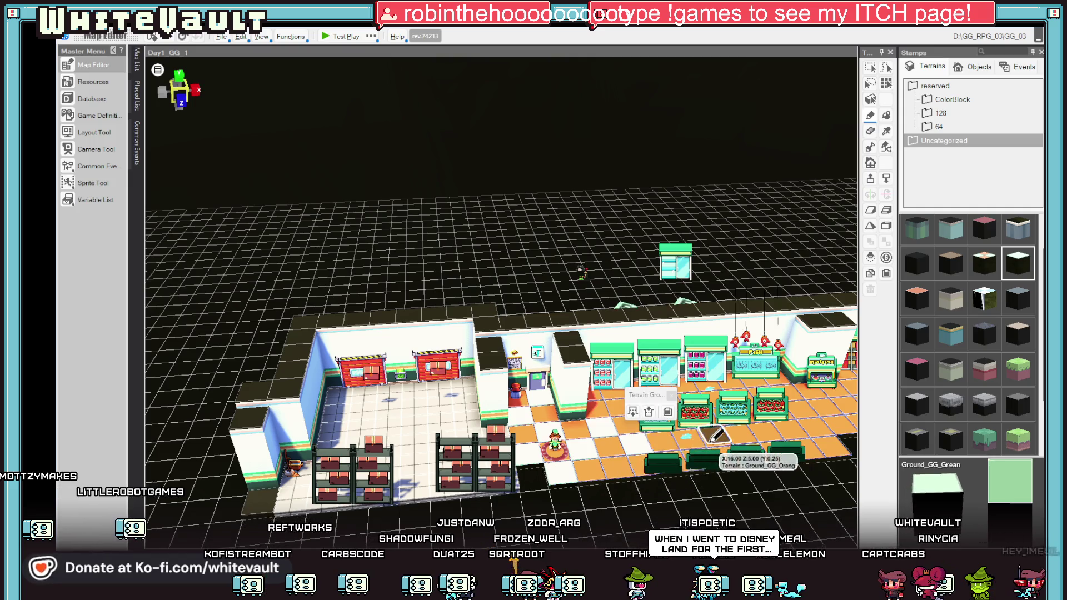
pyautogui.press('Right')
# Step: Orbit to a side-on view to check the checkered floor, then start a test play
pyautogui.moveTo(572, 400)
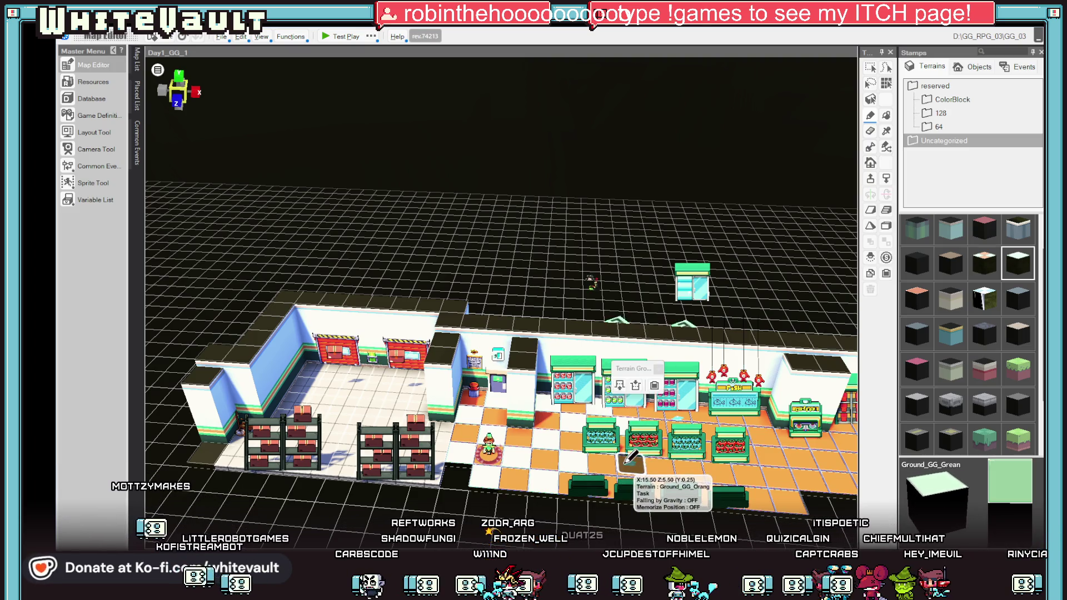
pyautogui.press('Right')
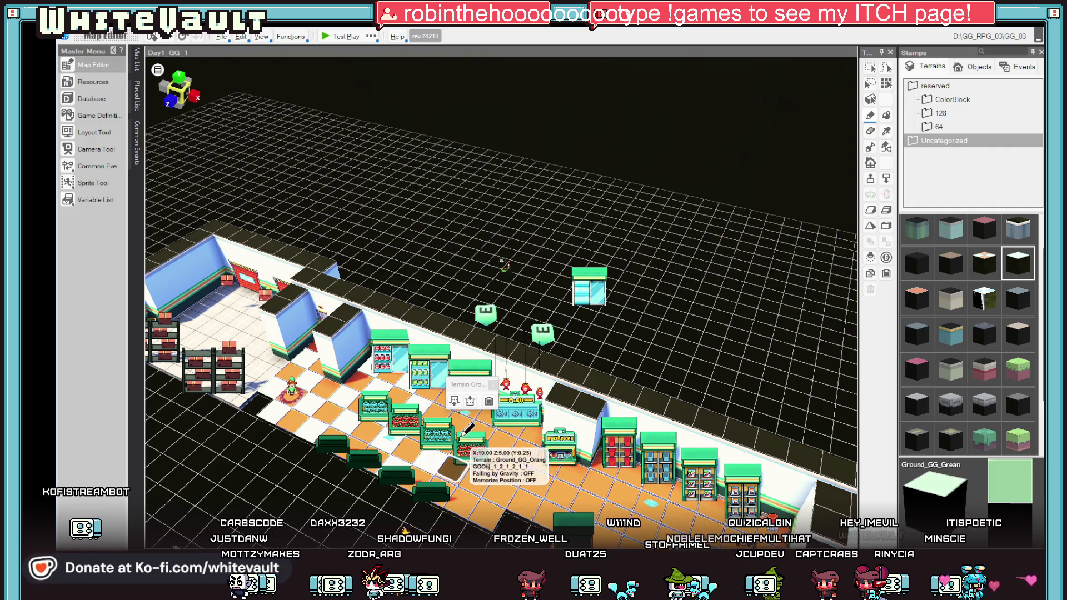
pyautogui.press('Right')
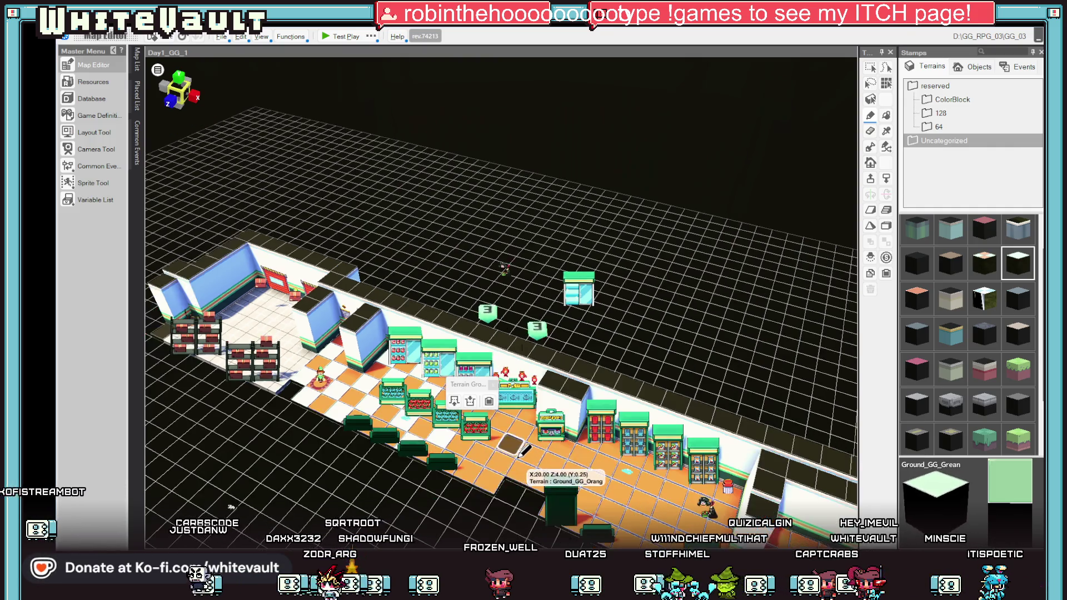
pyautogui.press('Right')
pyautogui.press('Right')
pyautogui.press('Right')
pyautogui.press('Right')
pyautogui.press('Down')
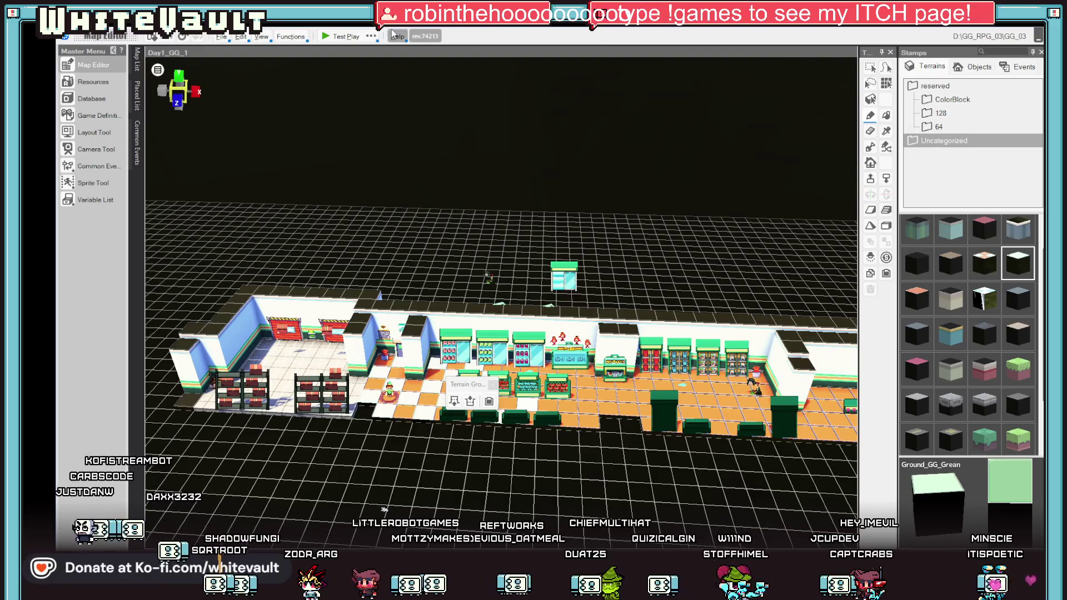
pyautogui.click(356, 36)
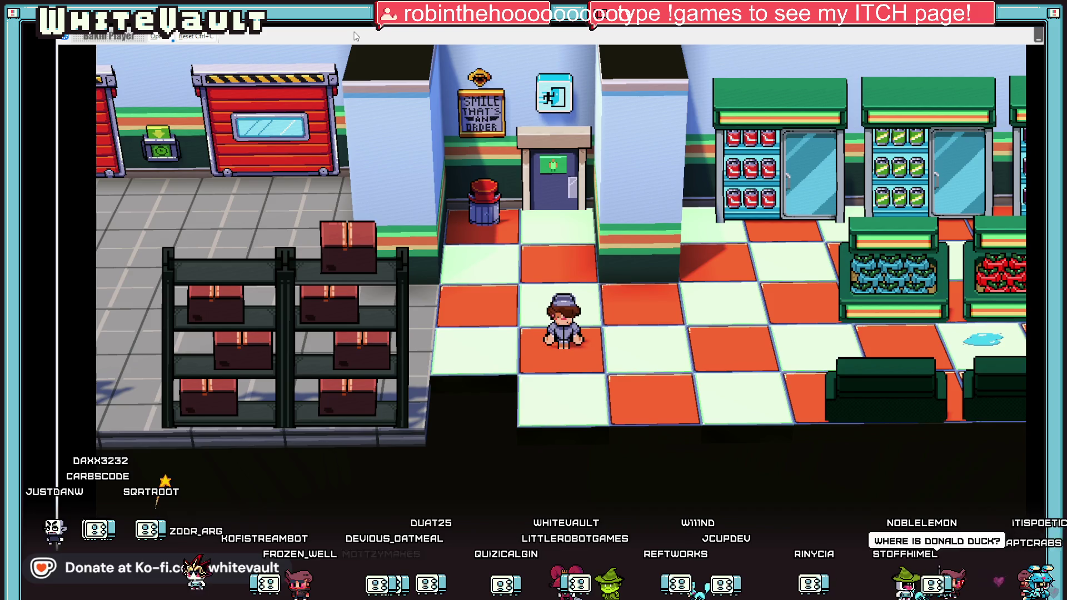
pyautogui.press('Right')
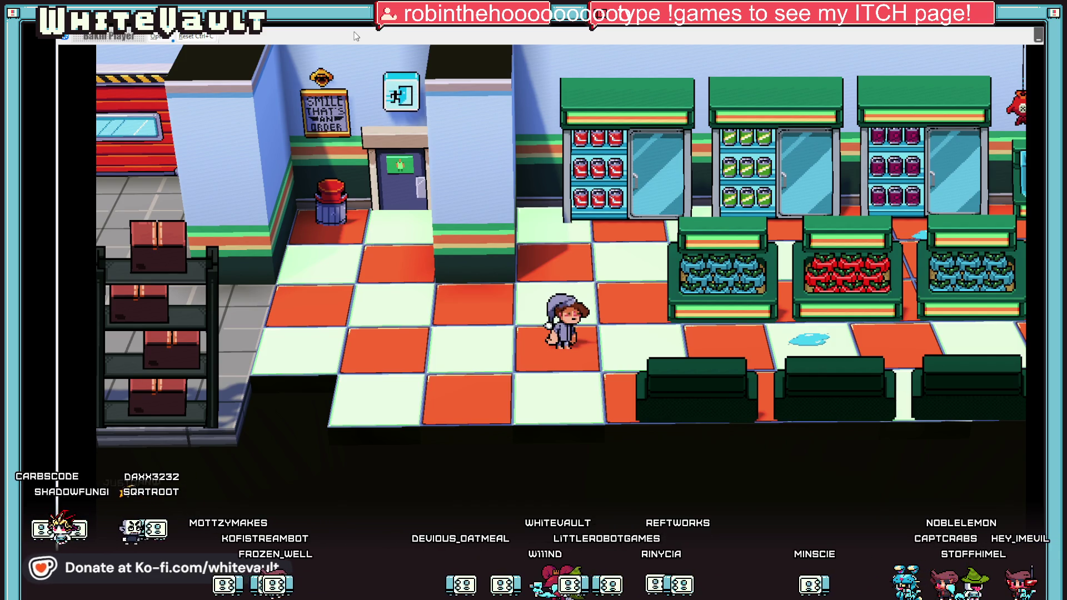
pyautogui.press('w')
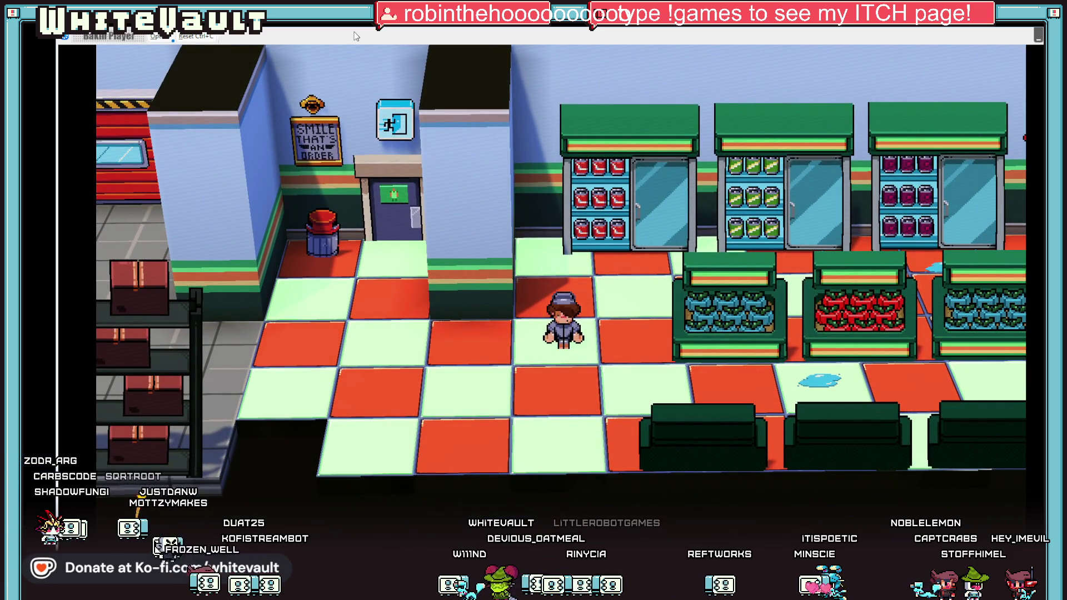
pyautogui.press('a')
pyautogui.press('a')
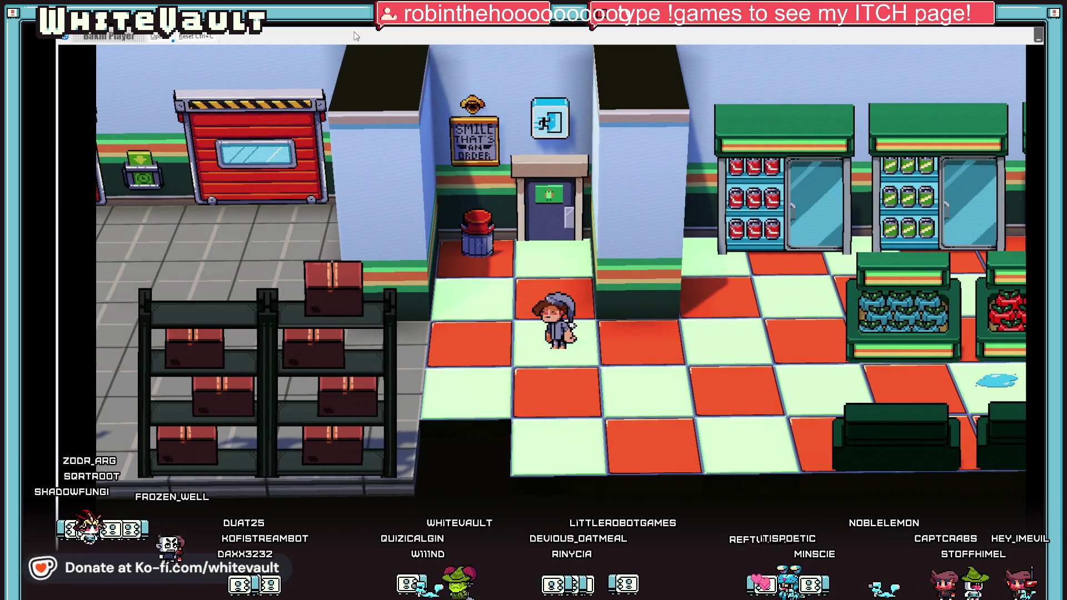
pyautogui.press('d')
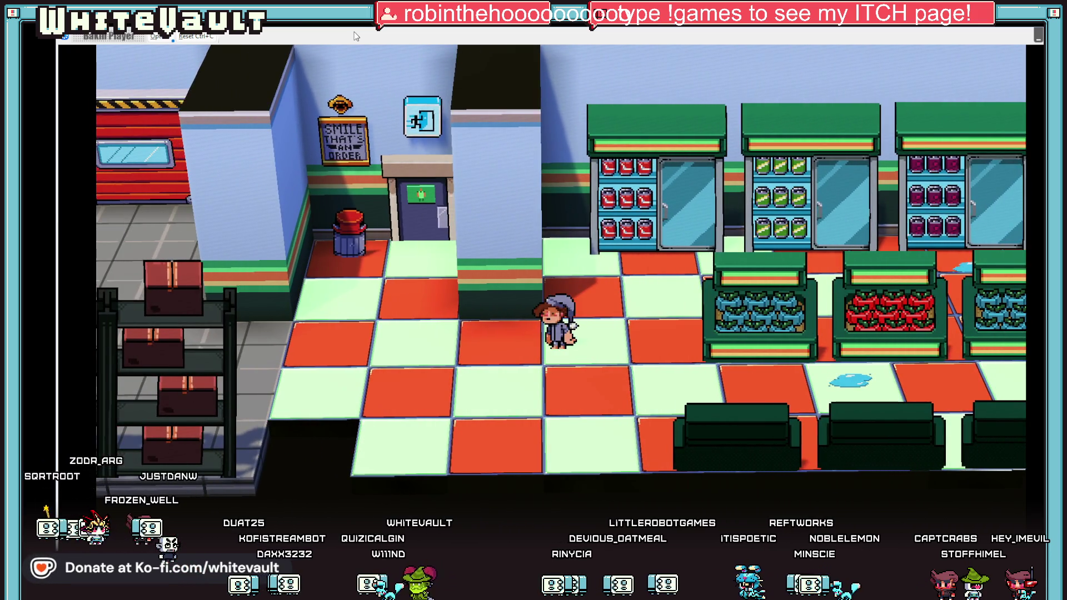
pyautogui.press('a')
pyautogui.press('d')
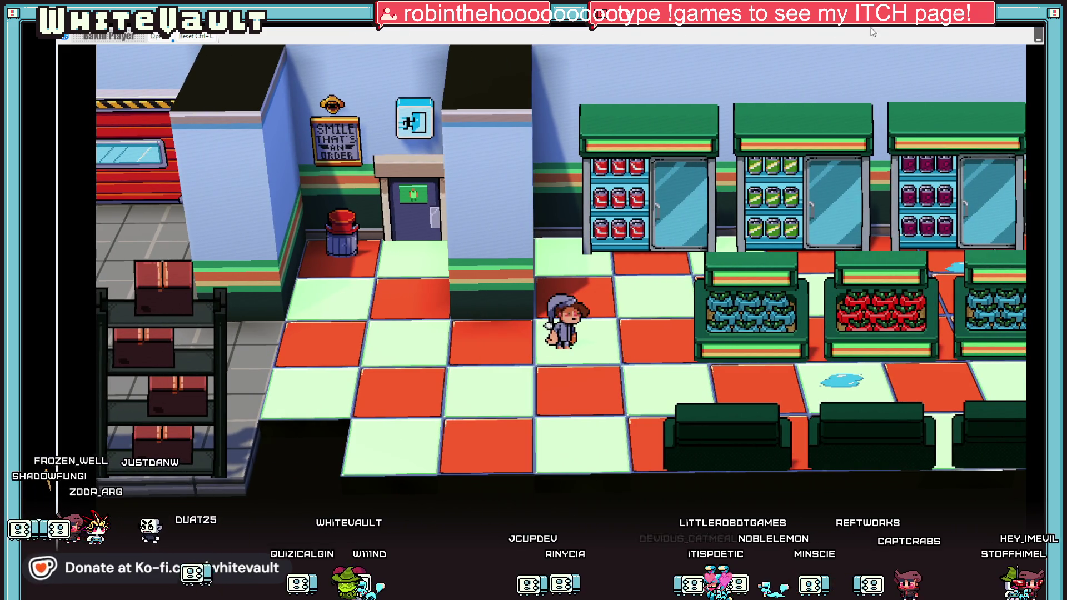
pyautogui.press('Escape')
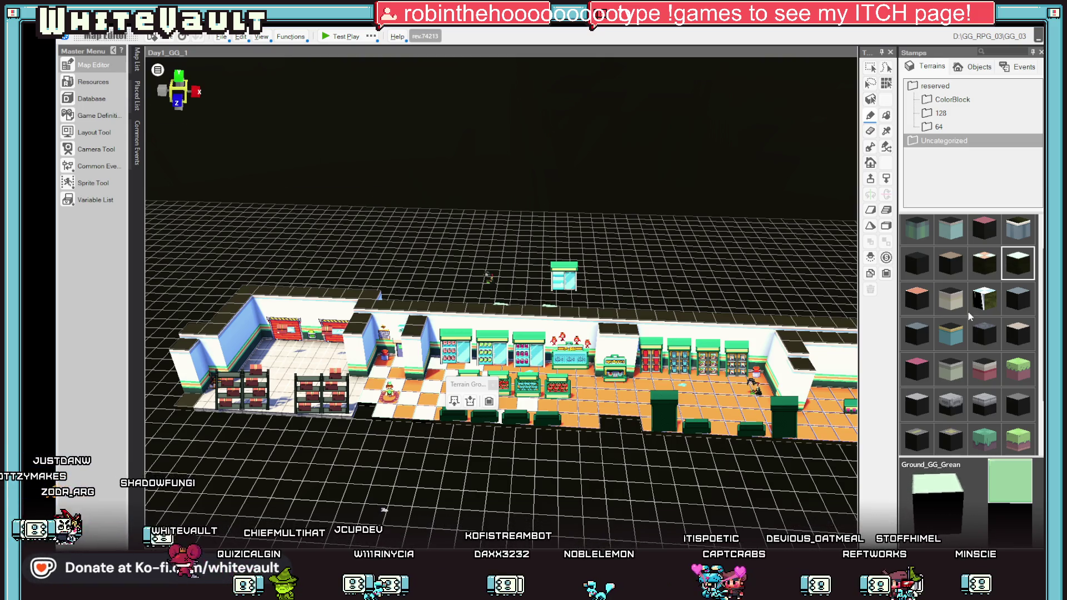
# Step: Select the checkered Ground_GG terrain stamp and start another test play
pyautogui.click(984, 262)
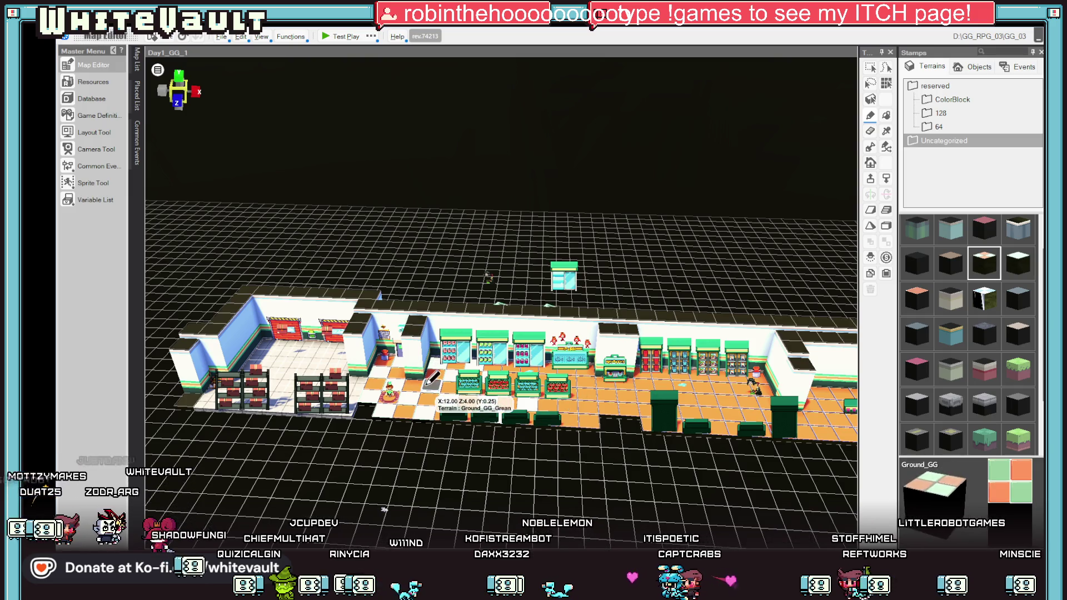
pyautogui.scroll(1, 547, 435)
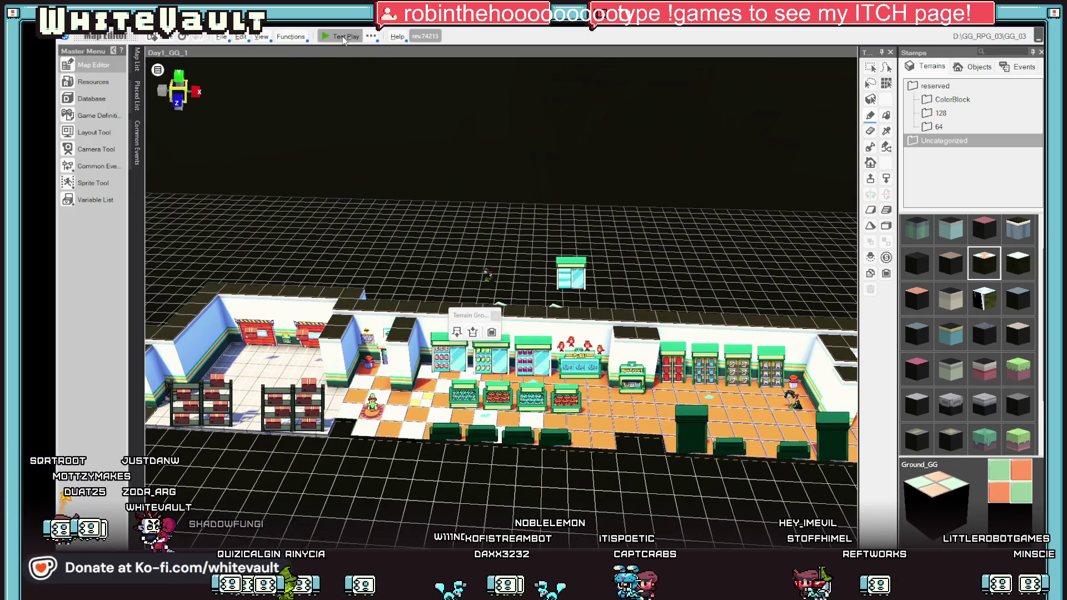
pyautogui.click(343, 36)
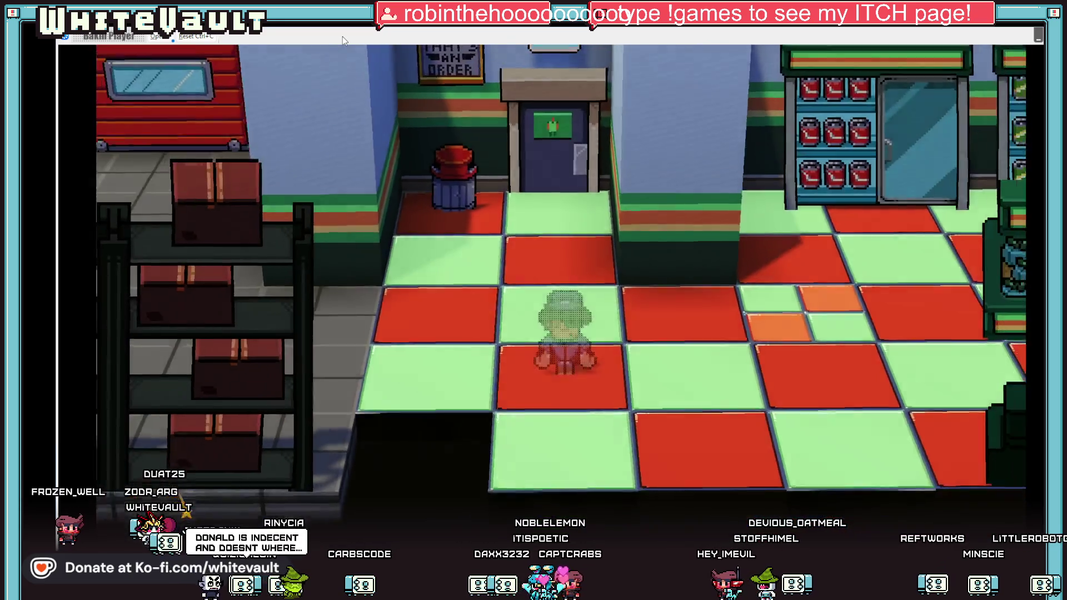
# Step: Walk the character right, left and down over the checkered floor, then quit the test play
pyautogui.press('Right')
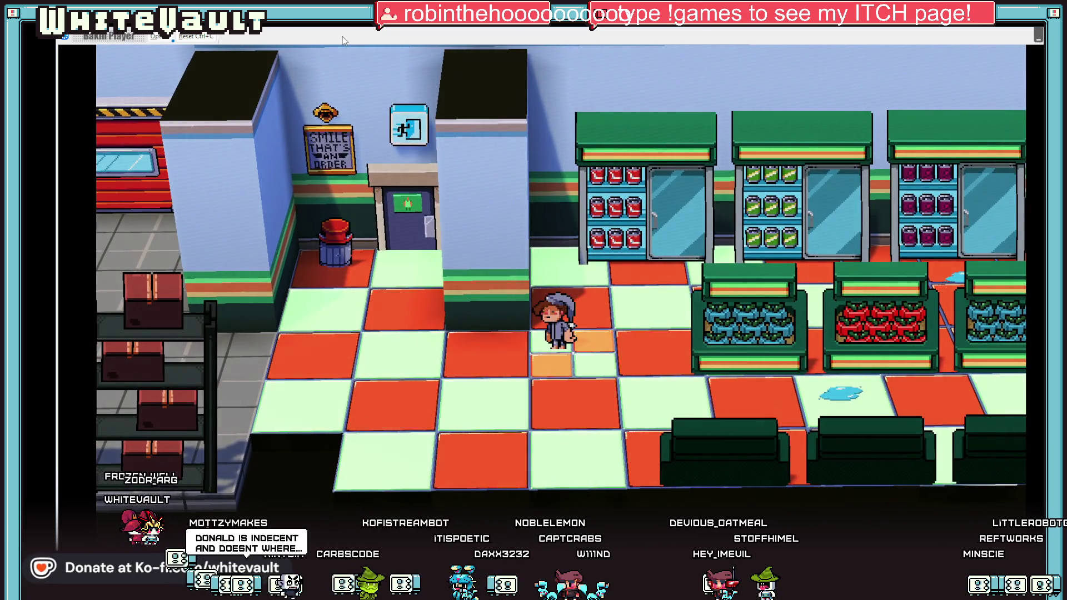
pyautogui.press('Left')
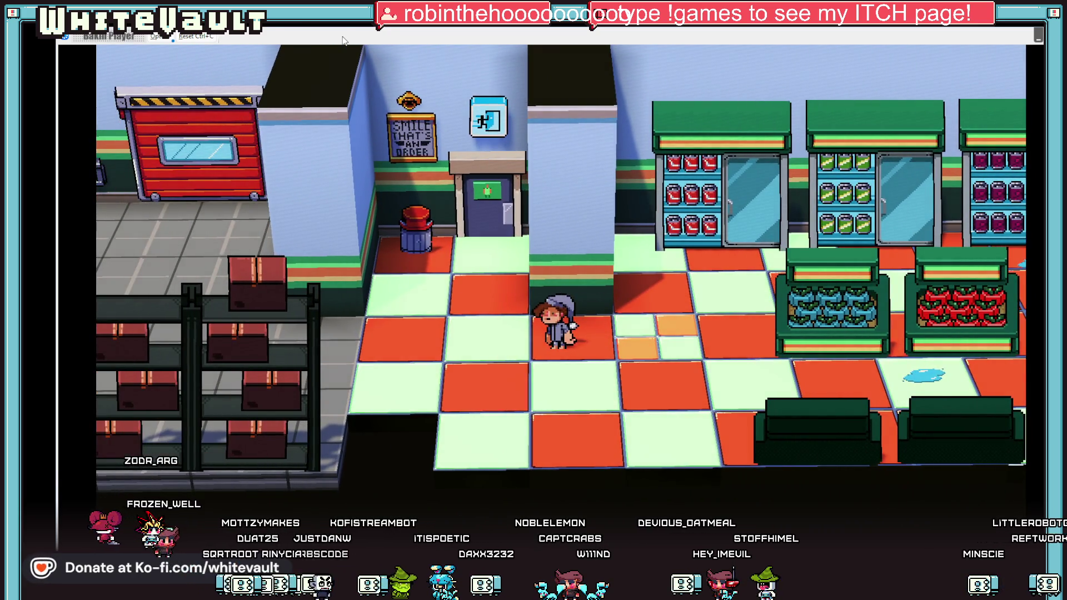
pyautogui.press('Down')
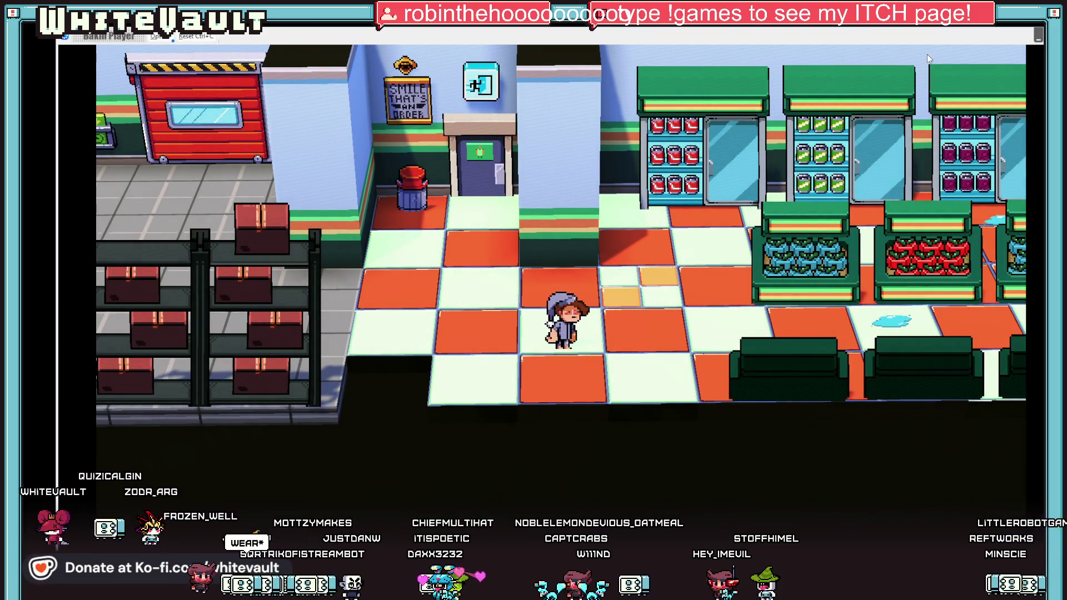
pyautogui.hotkey('alt', 'F4')
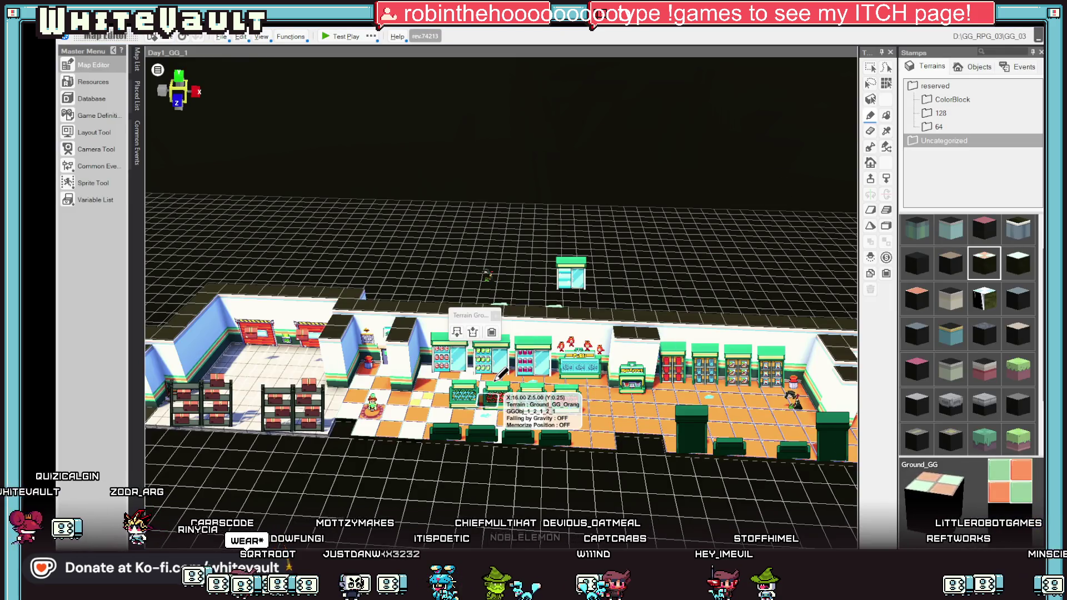
# Step: Open Resources and select Ground_GG_Grean, then Ground_GG_Orang, in the Terrain List
pyautogui.click(101, 65)
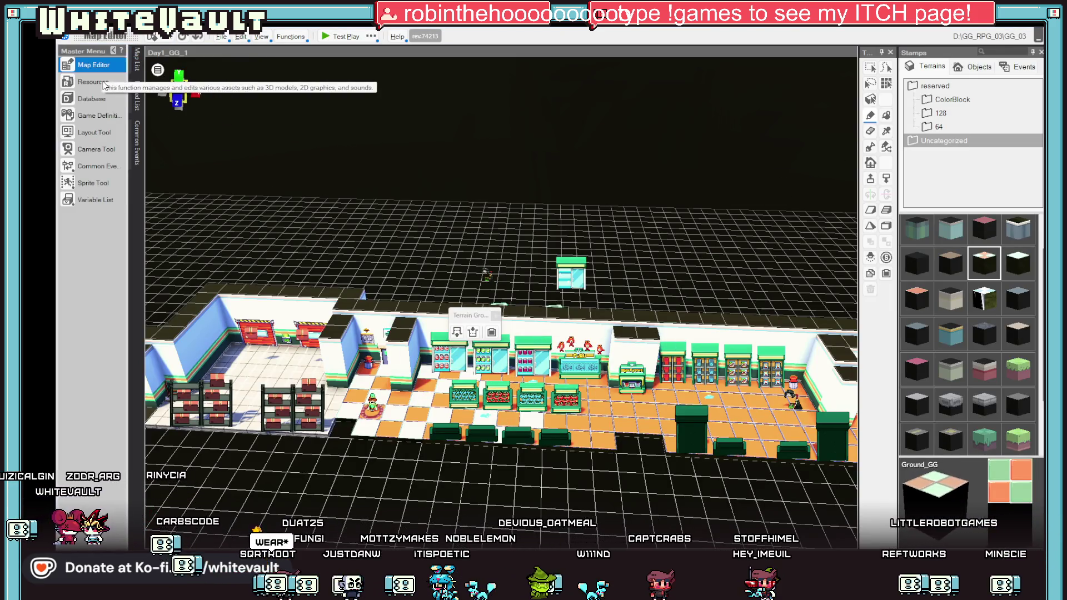
pyautogui.click(98, 81)
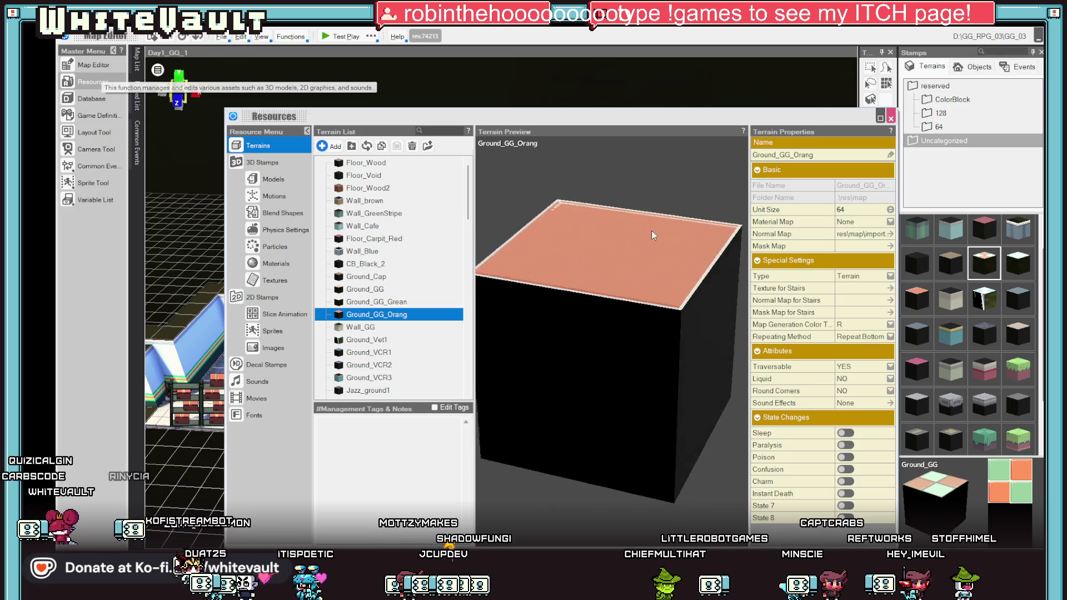
pyautogui.press('Up')
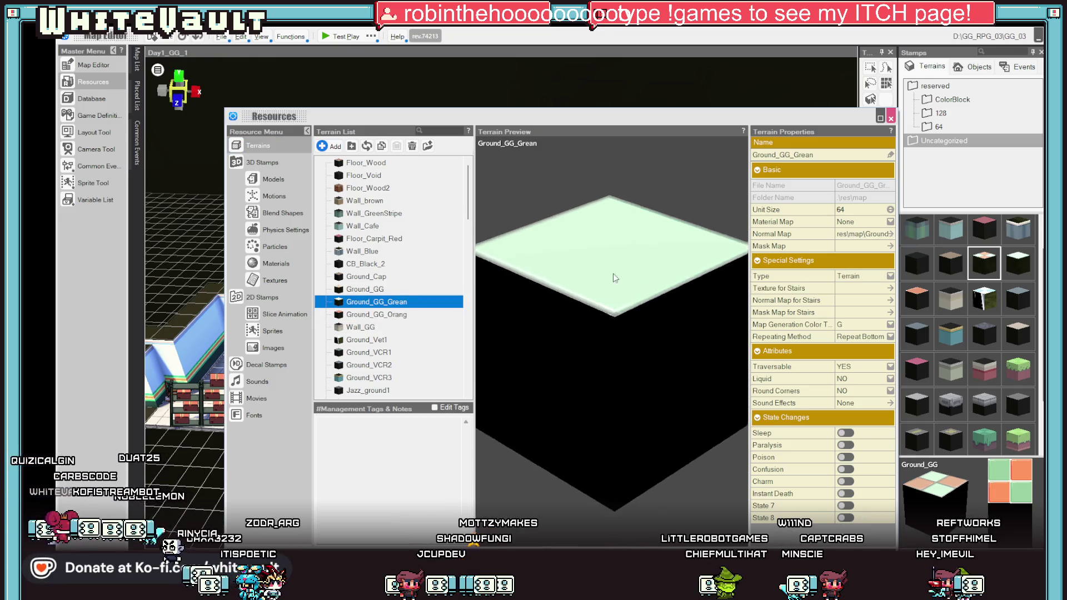
pyautogui.click(367, 315)
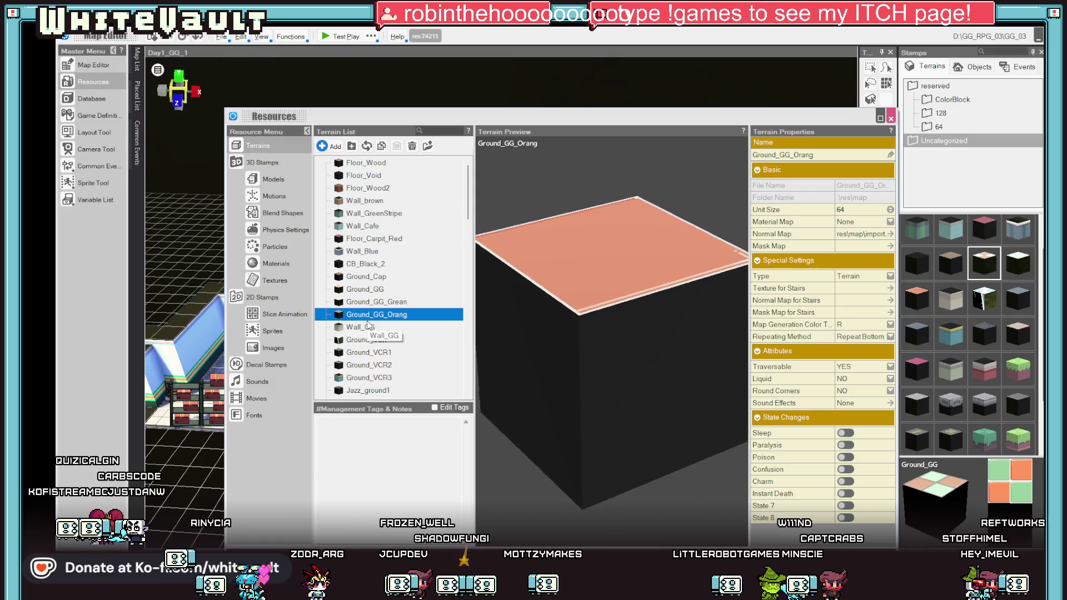
pyautogui.press('Up')
pyautogui.press('Down')
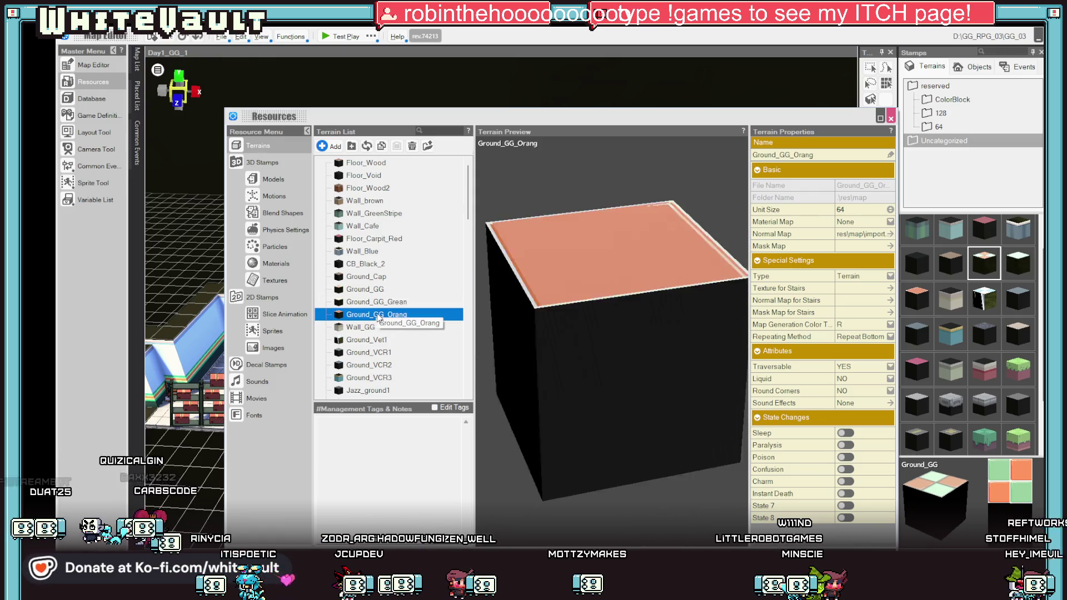
# Step: Switch between the Ground_GG_Grean and Ground_GG_Orang previews, then launch a test play
pyautogui.click(374, 304)
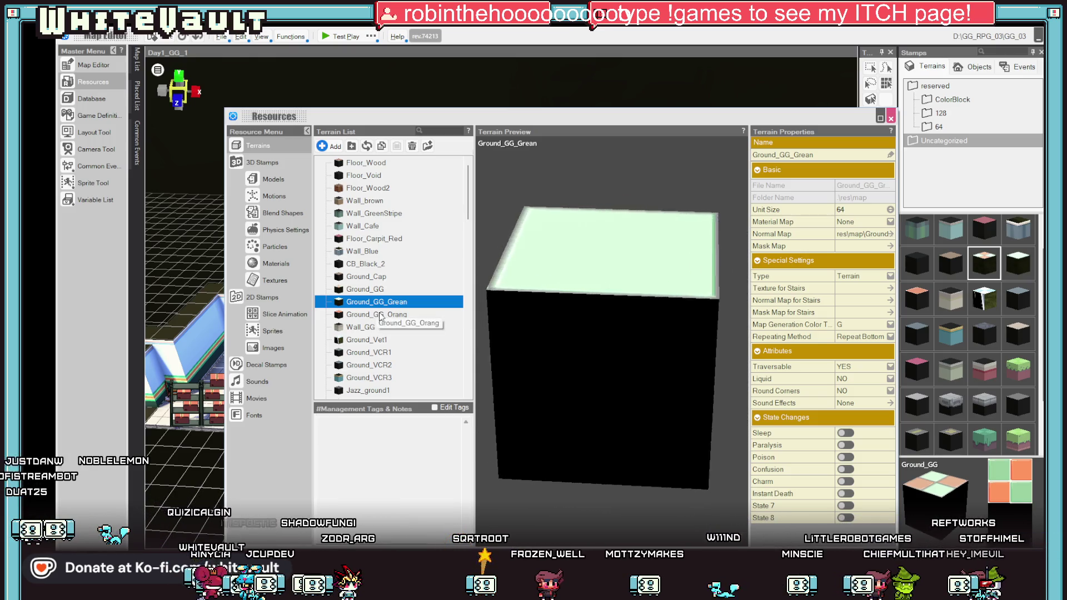
pyautogui.click(380, 315)
pyautogui.click(383, 307)
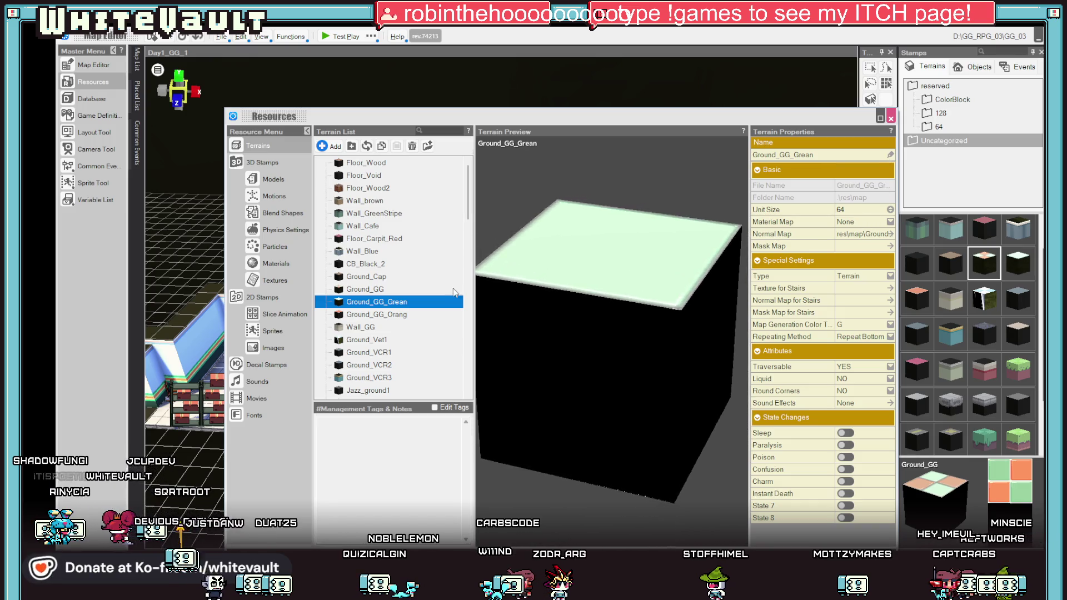
pyautogui.click(399, 315)
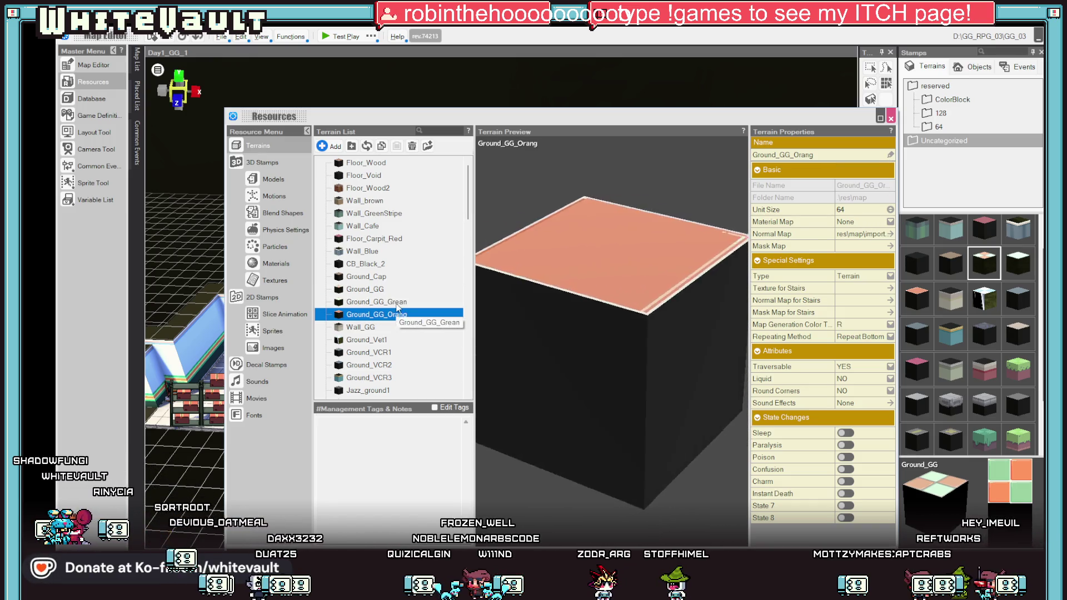
pyautogui.click(398, 303)
pyautogui.click(333, 37)
# Step: Walk right to the counter, then back left past coffee and vegetable stands, and quit
pyautogui.press('Right')
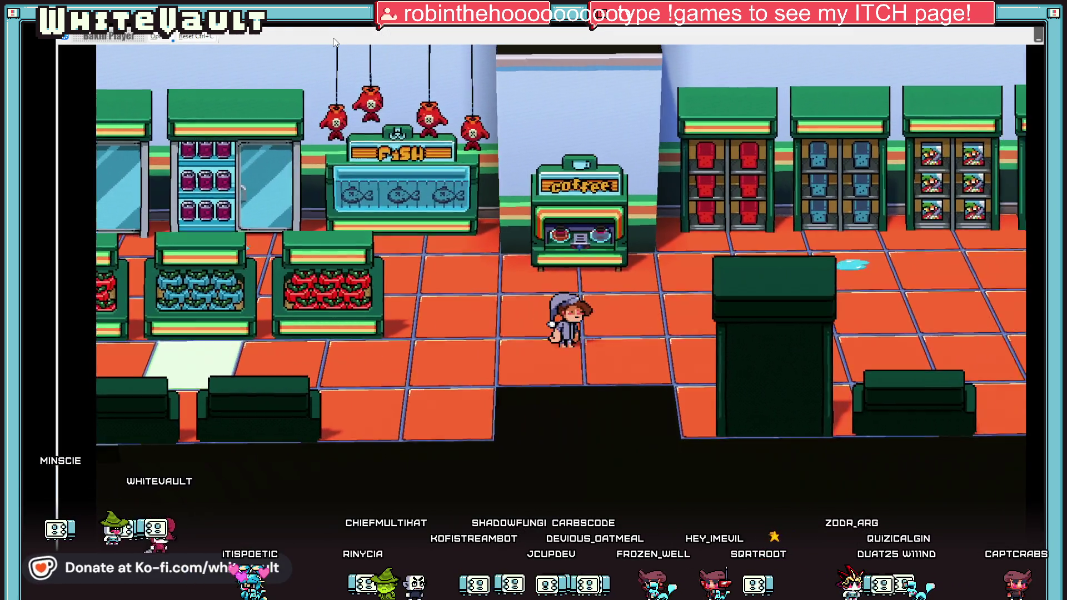
pyautogui.press('Right')
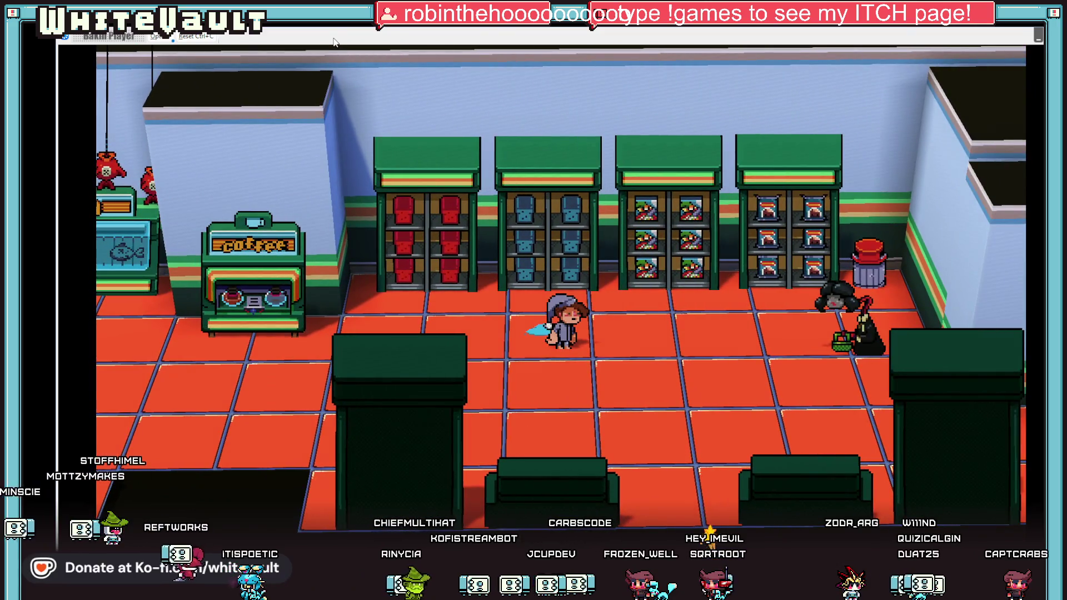
pyautogui.press('Right')
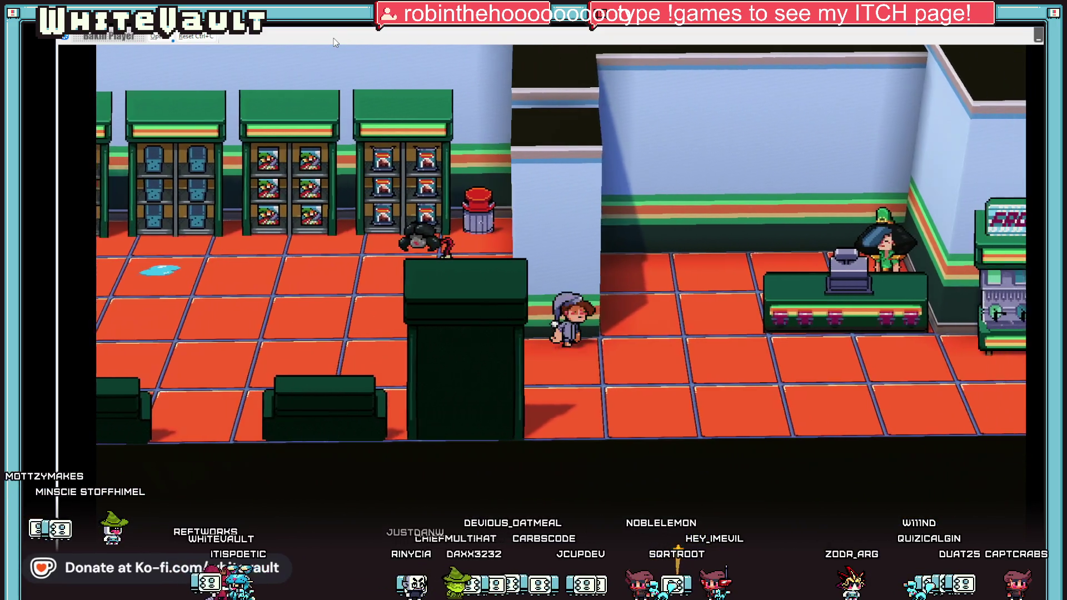
pyautogui.press('Right')
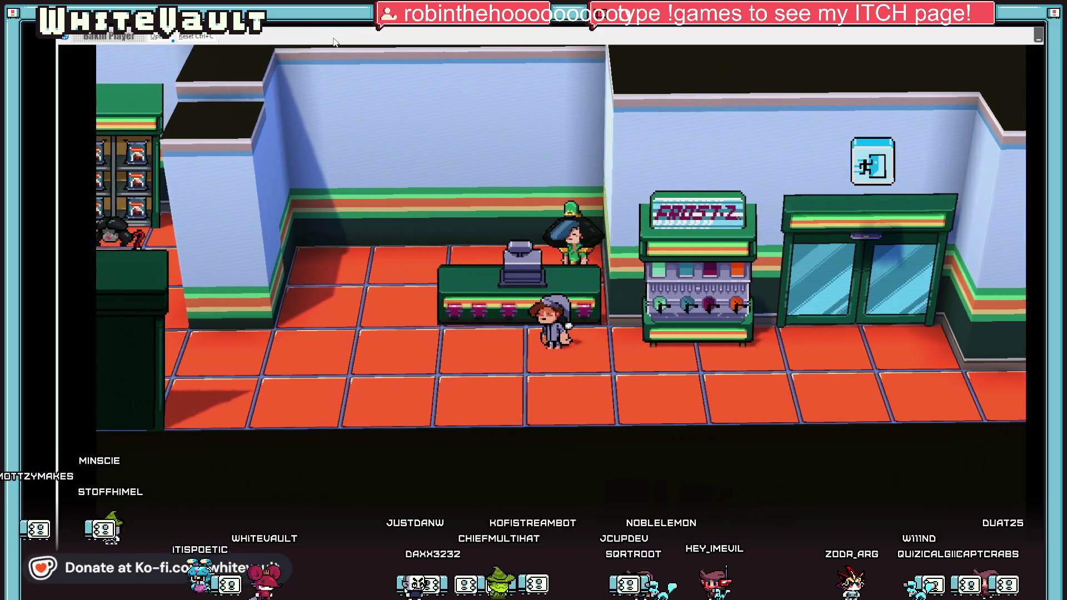
pyautogui.press('Left')
pyautogui.press('Up')
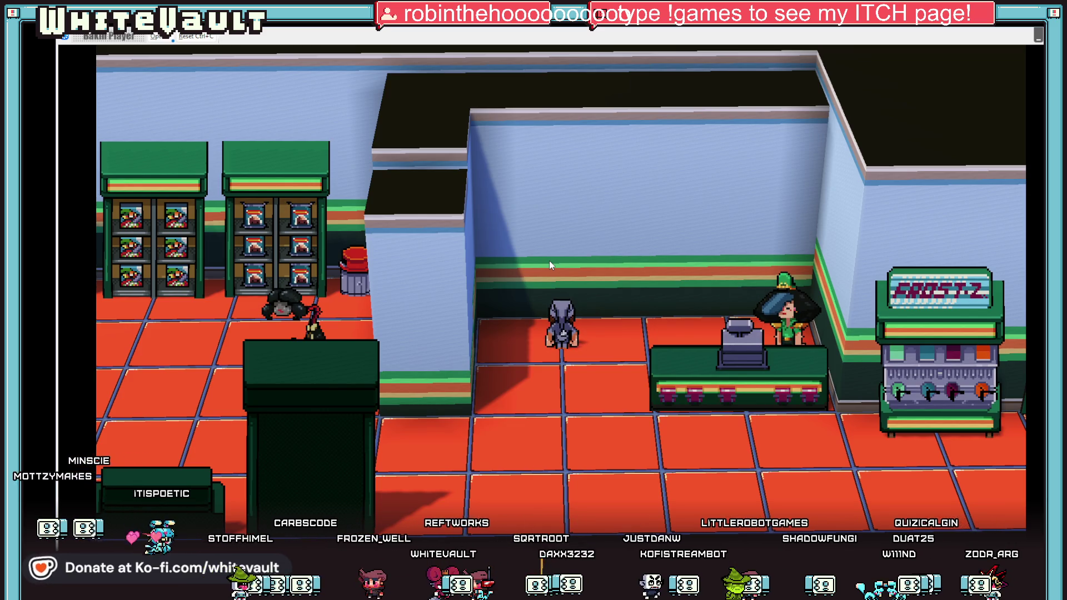
pyautogui.press('Down')
pyautogui.press('Left')
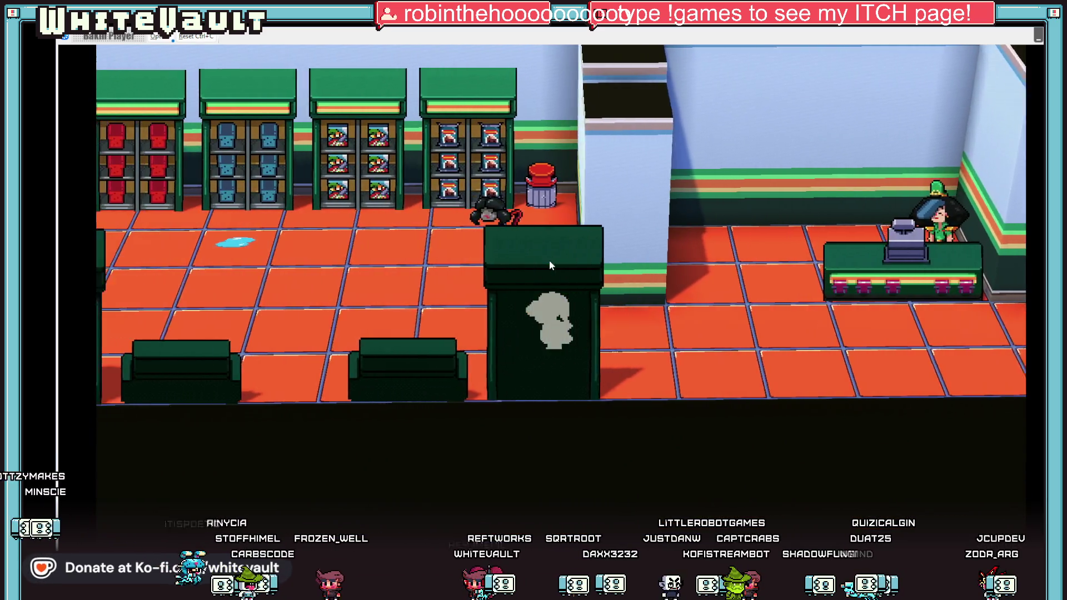
pyautogui.press('Left')
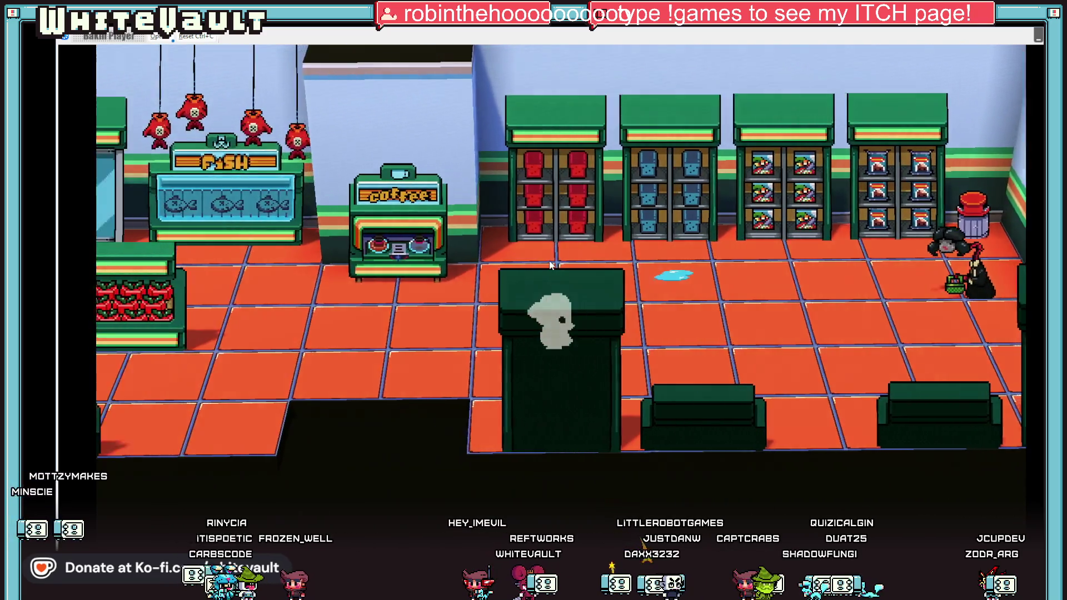
pyautogui.press('Left')
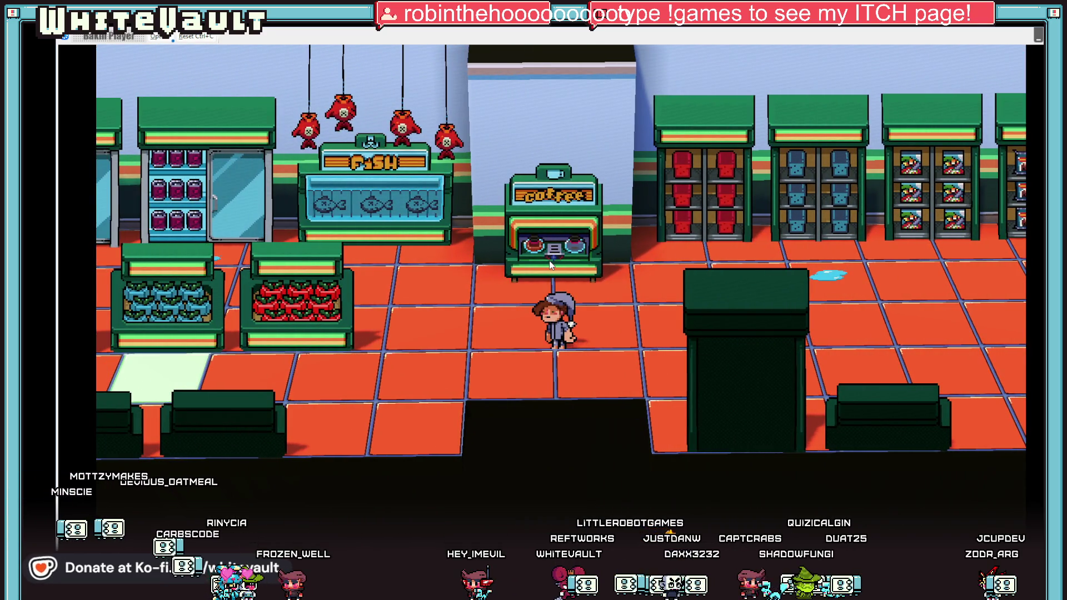
pyautogui.press('Left')
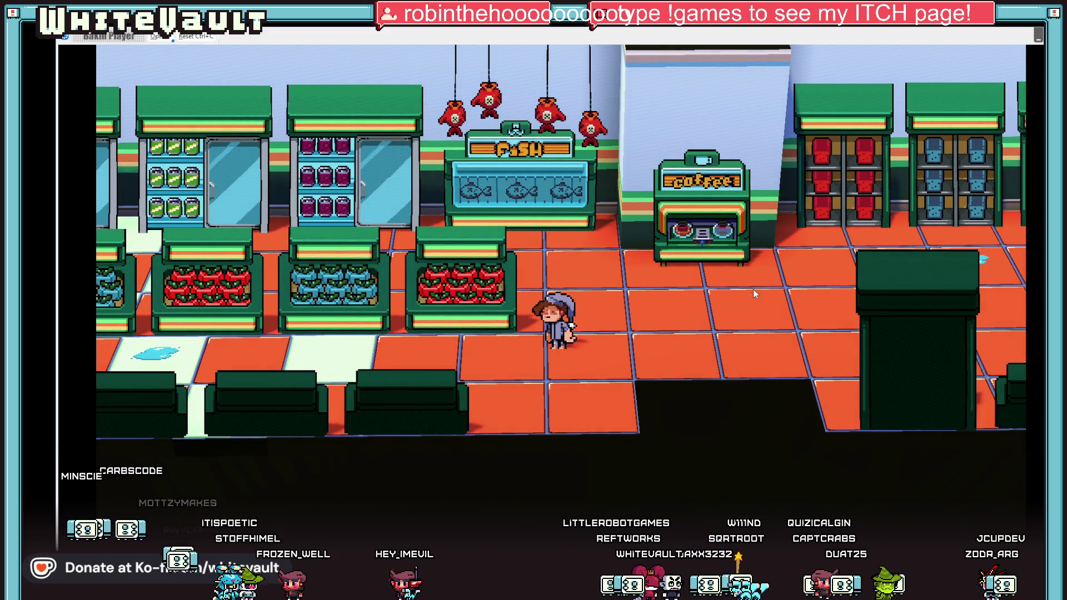
pyautogui.hotkey('alt', 'F4')
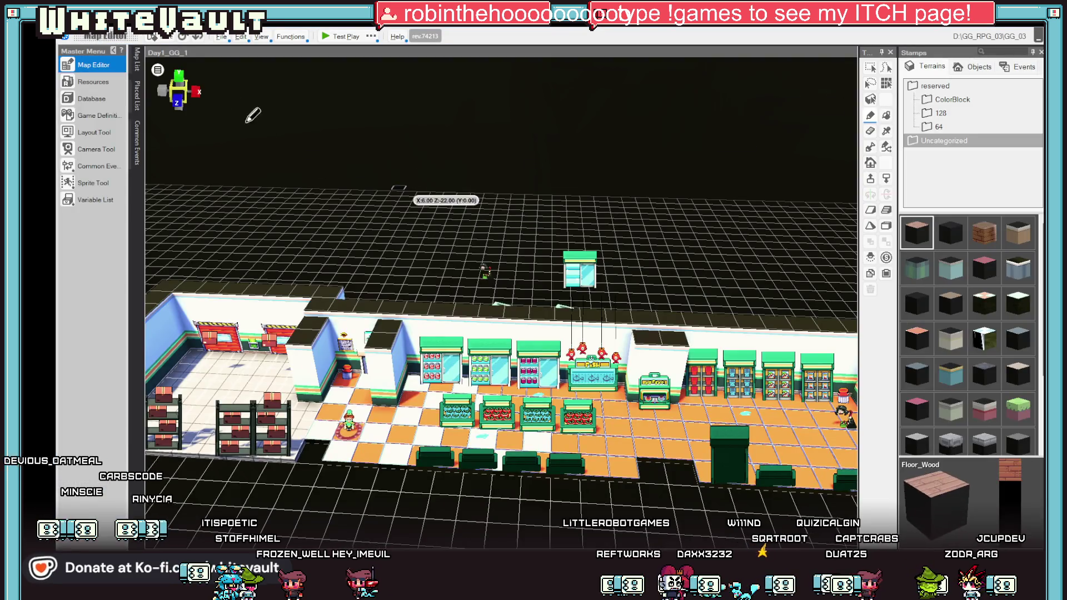
# Step: Open the Ground_GG_Grean terrain's resource folder in Explorer from the Resources terrain list
pyautogui.click(91, 82)
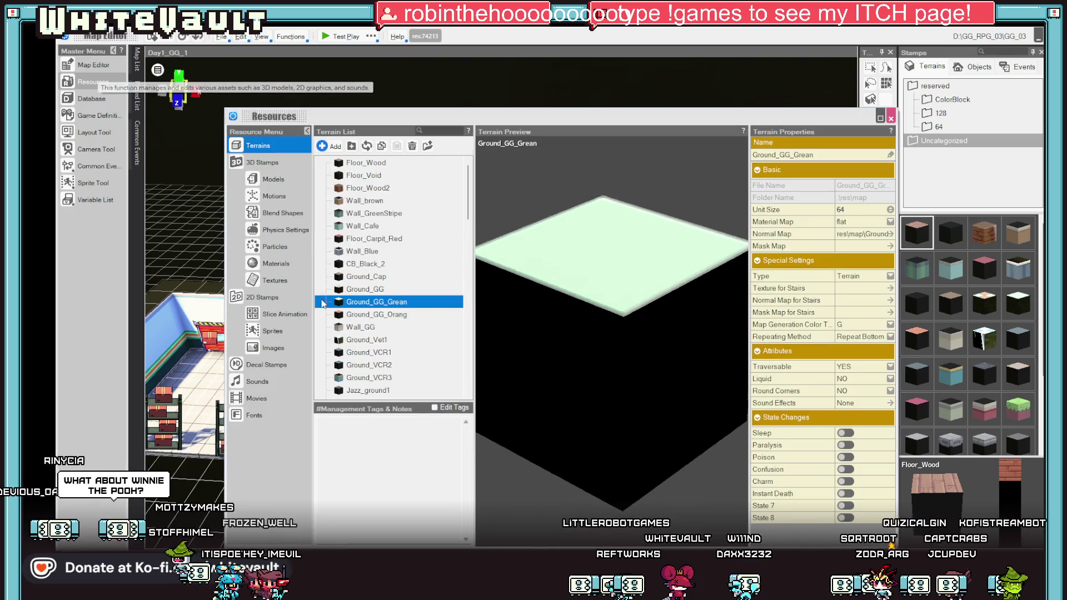
pyautogui.click(376, 316)
pyautogui.press('Up')
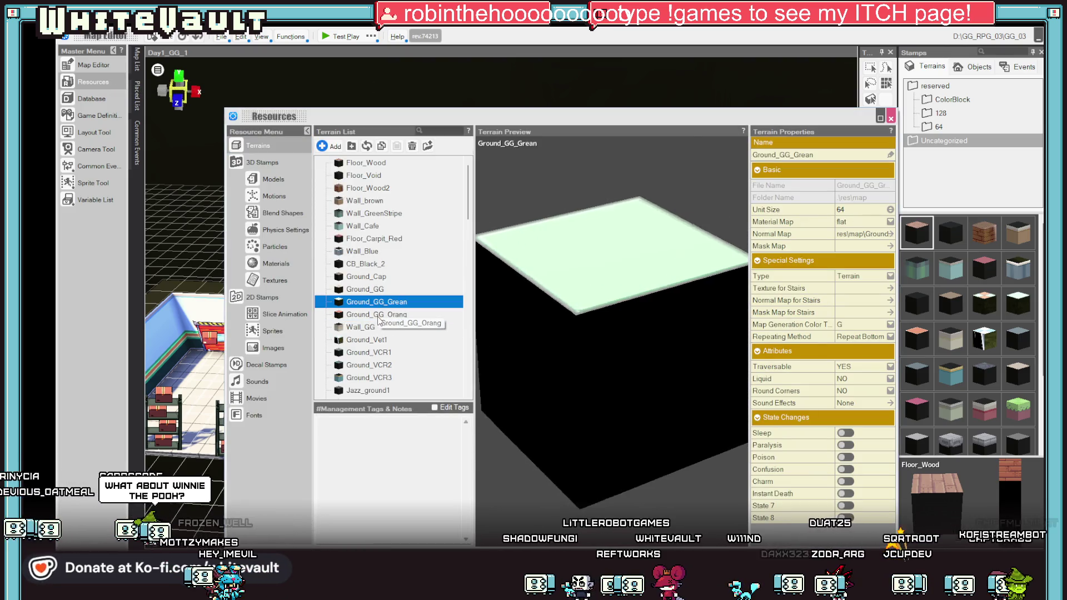
pyautogui.click(272, 348)
pyautogui.click(242, 143)
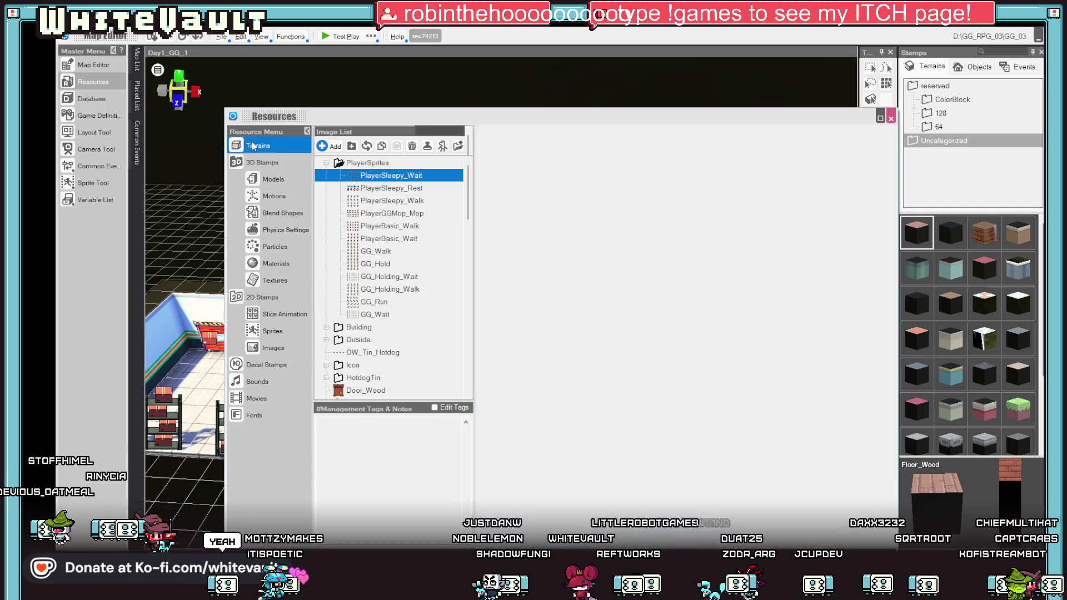
pyautogui.rightClick(384, 303)
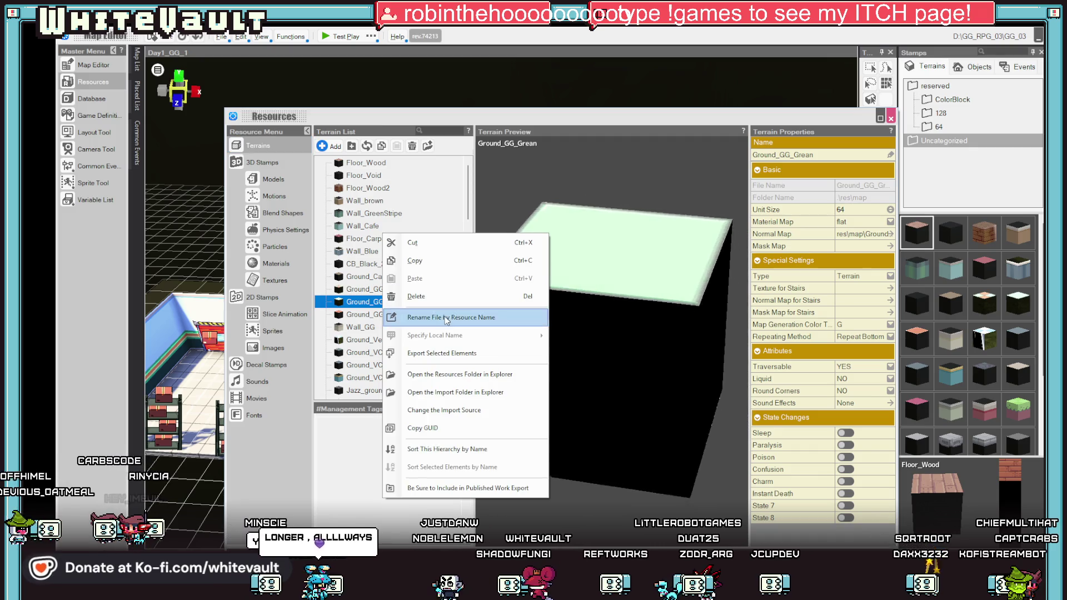
pyautogui.click(468, 376)
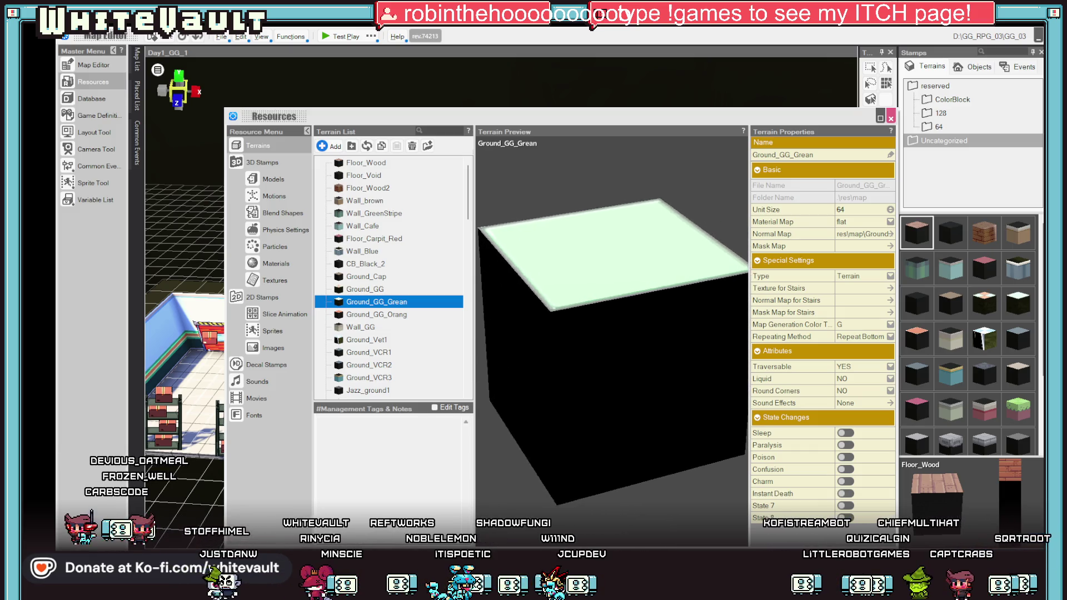
pyautogui.hotkey('alt', 'Tab')
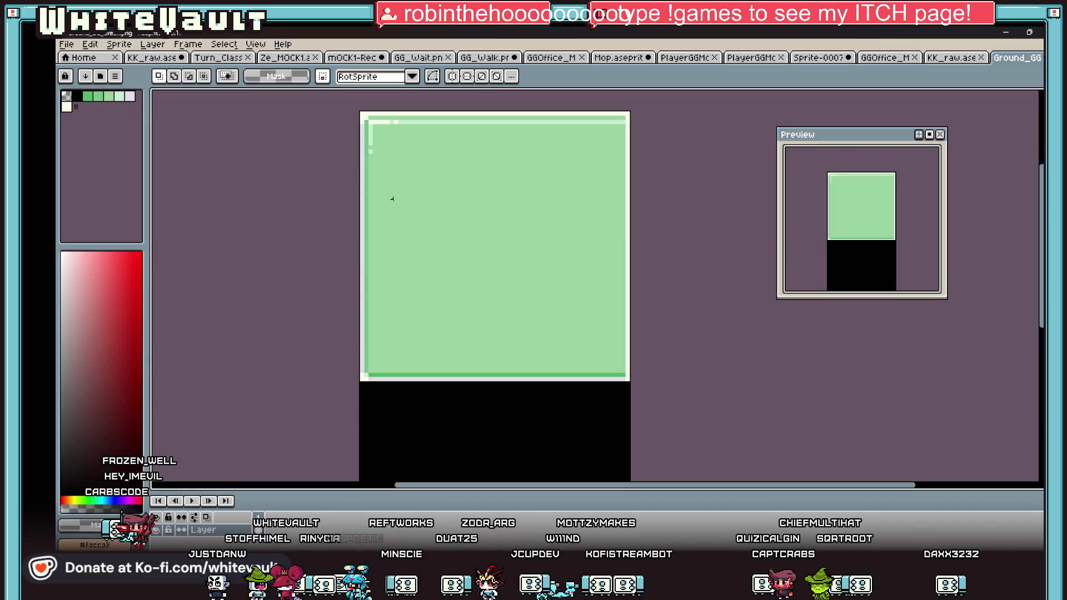
# Step: Try darker and then lighter Brightness/Contrast adjustments on the green tile texture
pyautogui.scroll(-6, 392, 199)
pyautogui.scroll(4, 421, 200)
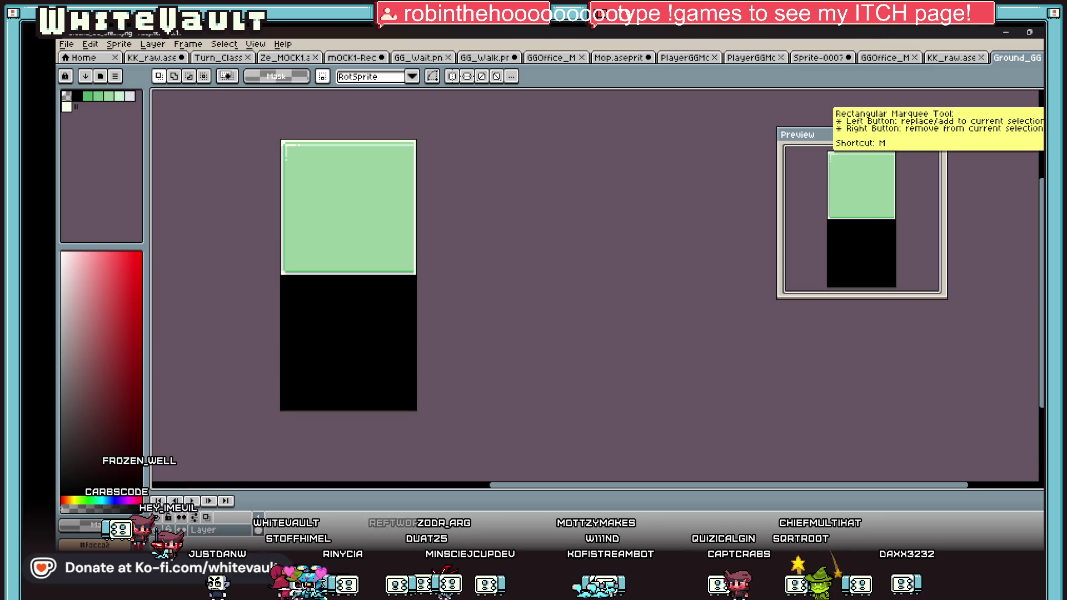
pyautogui.click(90, 44)
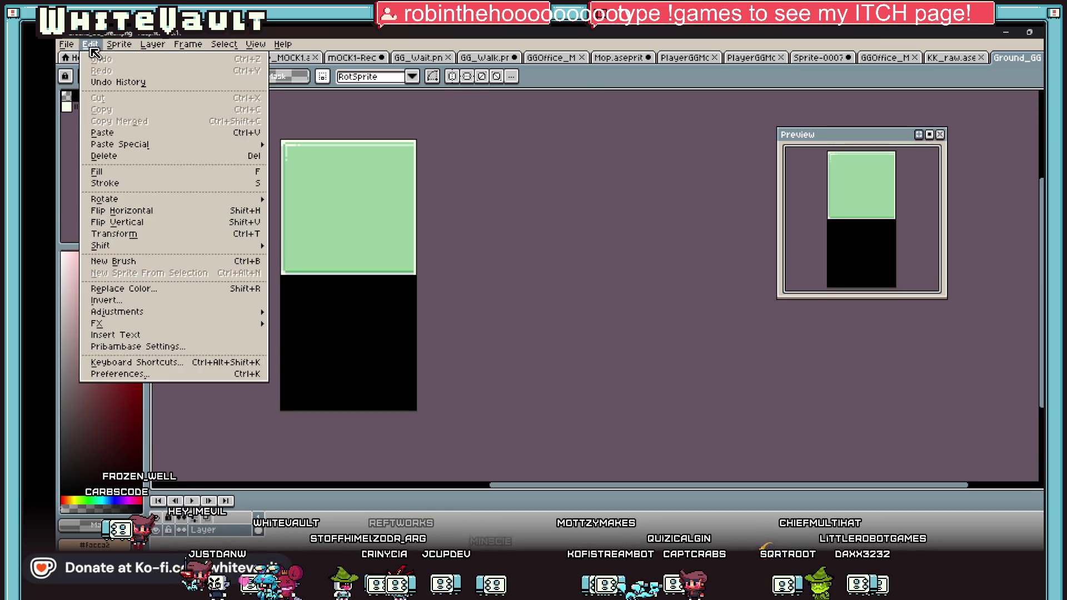
pyautogui.moveTo(98, 152)
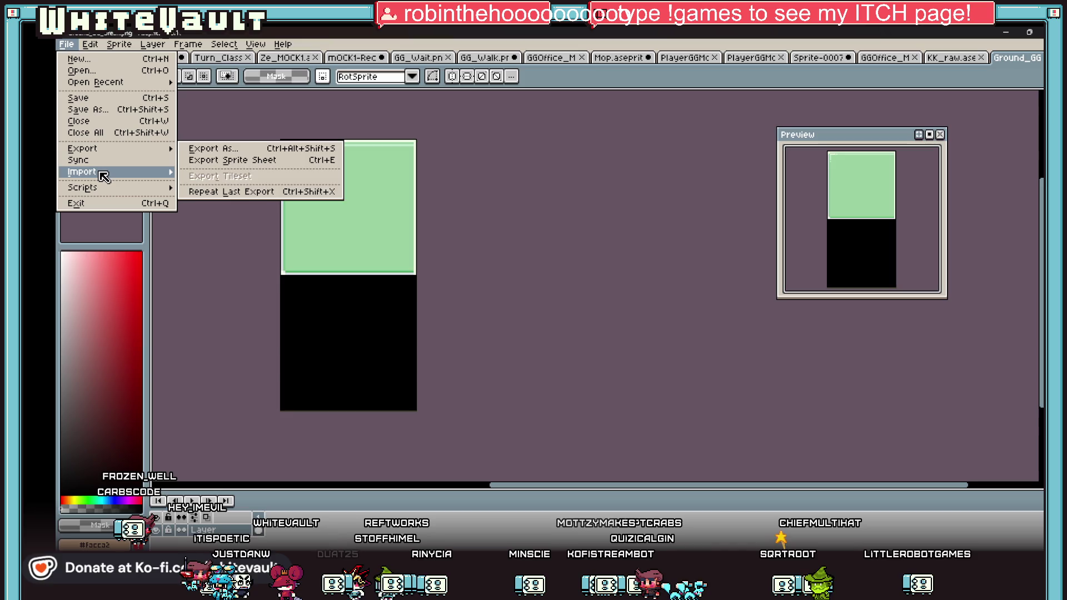
pyautogui.moveTo(103, 49)
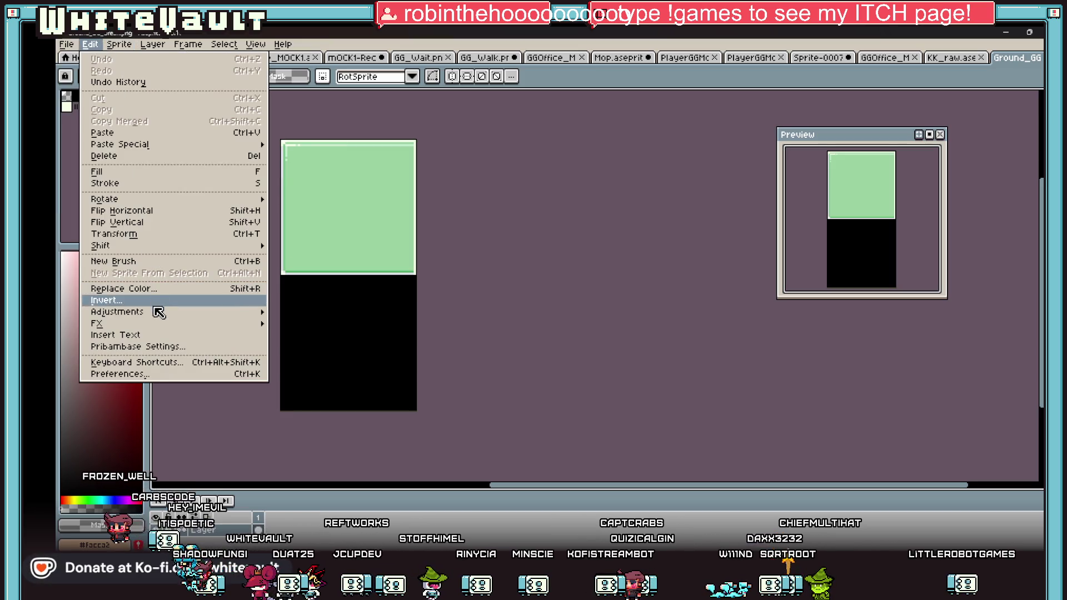
pyautogui.moveTo(159, 314)
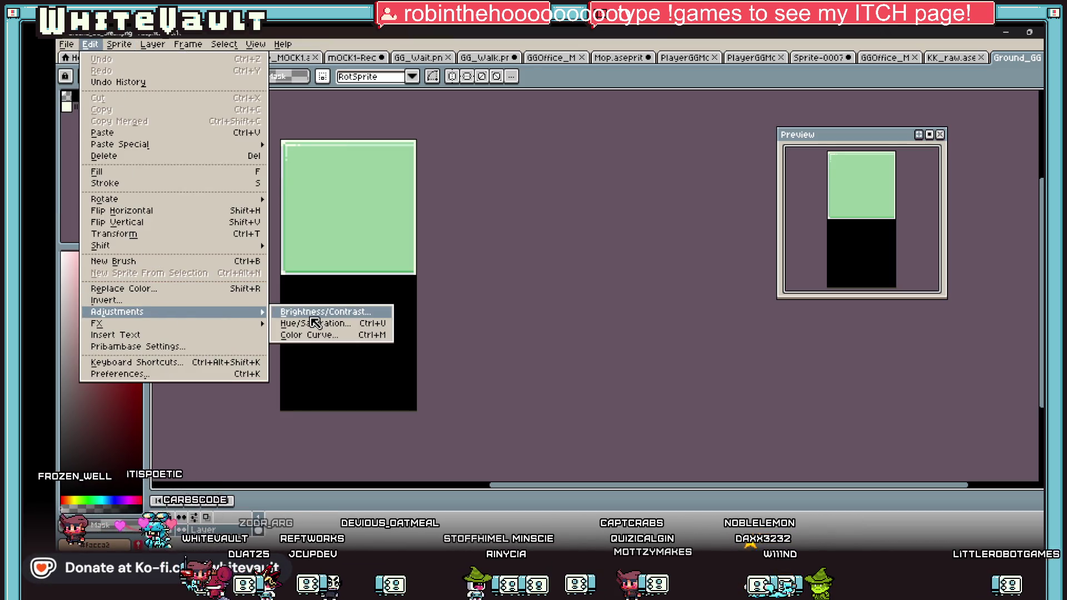
pyautogui.click(322, 313)
pyautogui.moveTo(652, 146)
pyautogui.mouseDown()
pyautogui.moveTo(648, 158)
pyautogui.moveTo(682, 182)
pyautogui.mouseUp()
pyautogui.moveTo(621, 149); pyautogui.dragTo(633, 149)
pyautogui.click(798, 157)
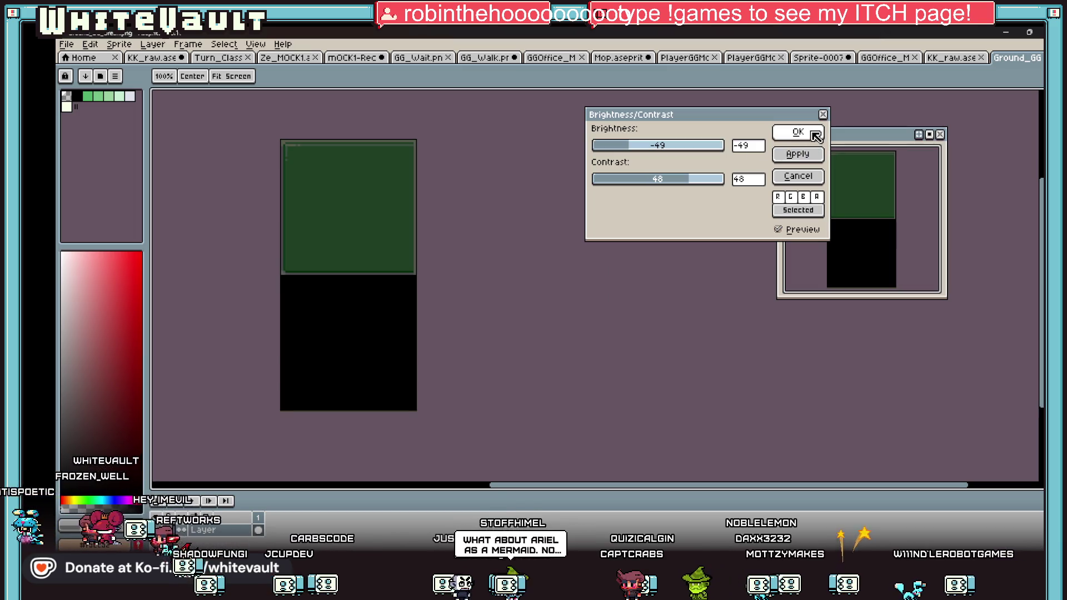
pyautogui.moveTo(645, 151); pyautogui.dragTo(661, 146)
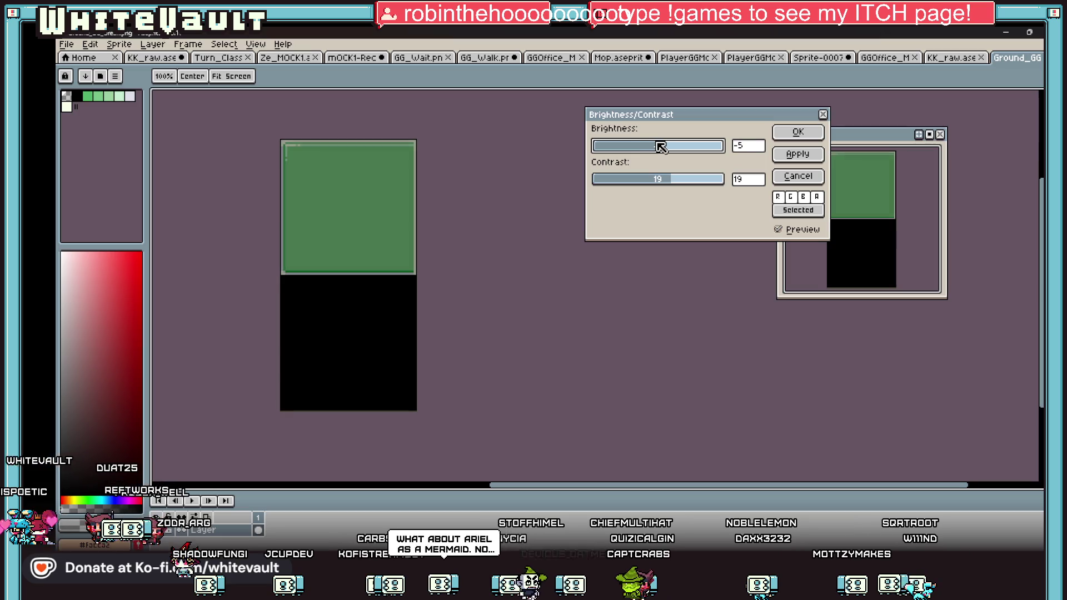
pyautogui.click(803, 156)
# Step: Apply Brightness 26 and Contrast 32 to the green tile, save it, and start re-import
pyautogui.moveTo(689, 184)
pyautogui.mouseDown()
pyautogui.moveTo(655, 183)
pyautogui.moveTo(673, 174)
pyautogui.mouseUp()
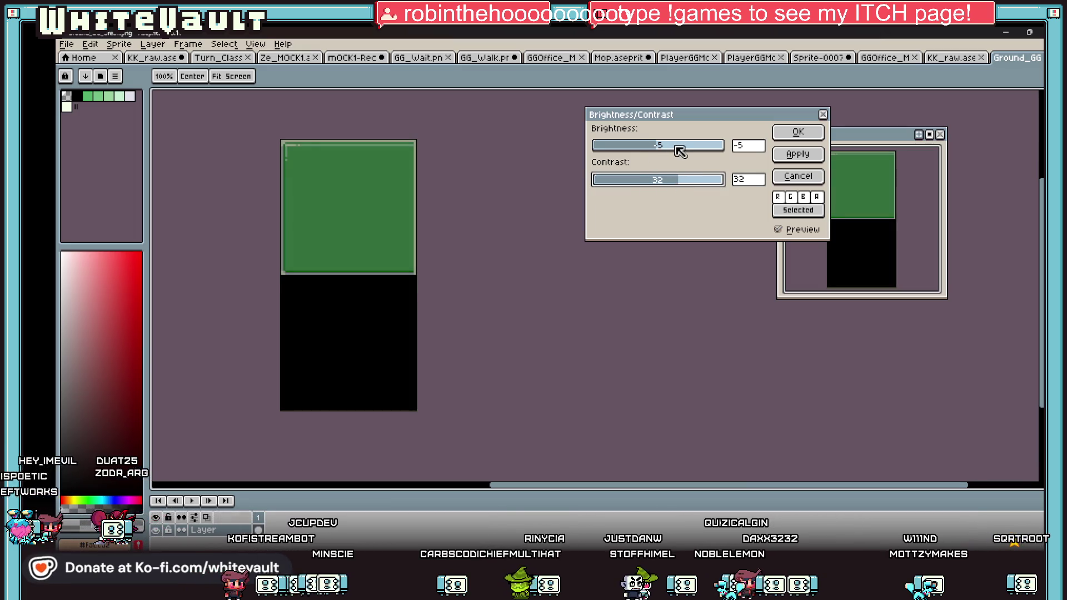
pyautogui.click(677, 147)
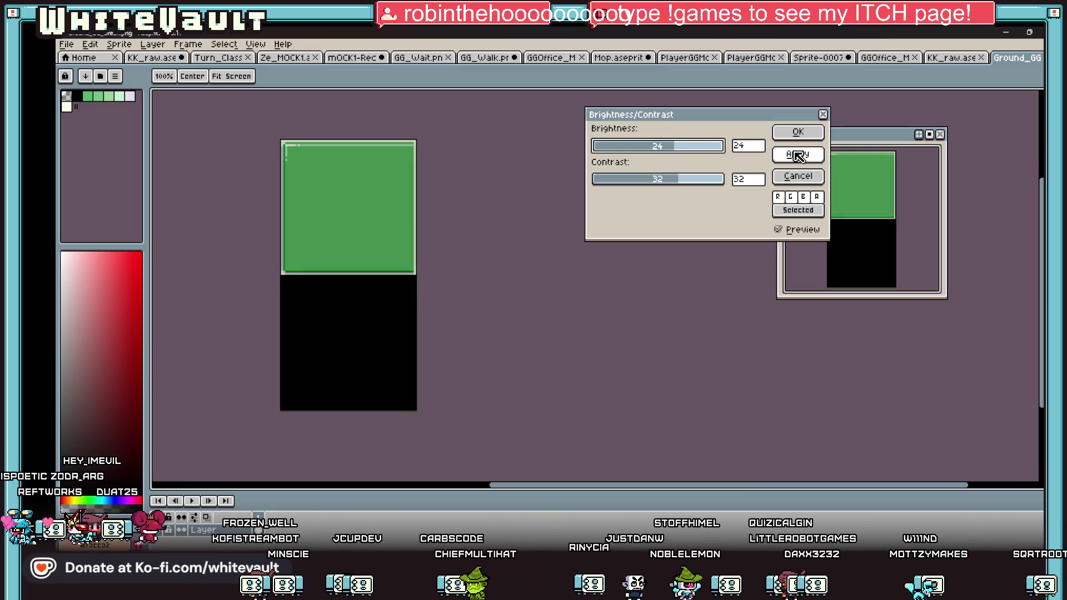
pyautogui.click(798, 132)
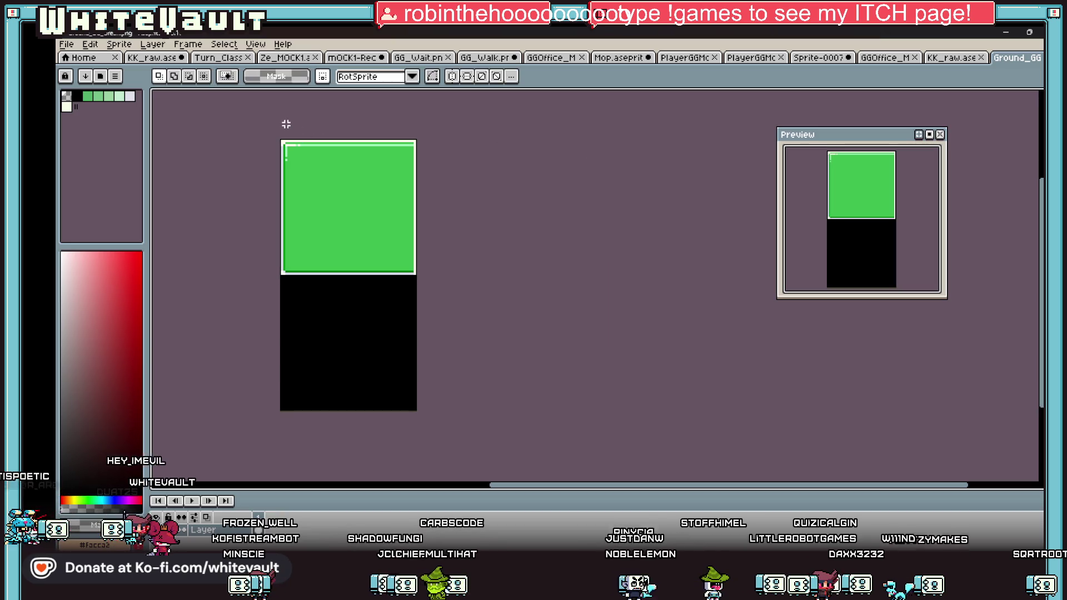
pyautogui.click(67, 44)
pyautogui.click(244, 129)
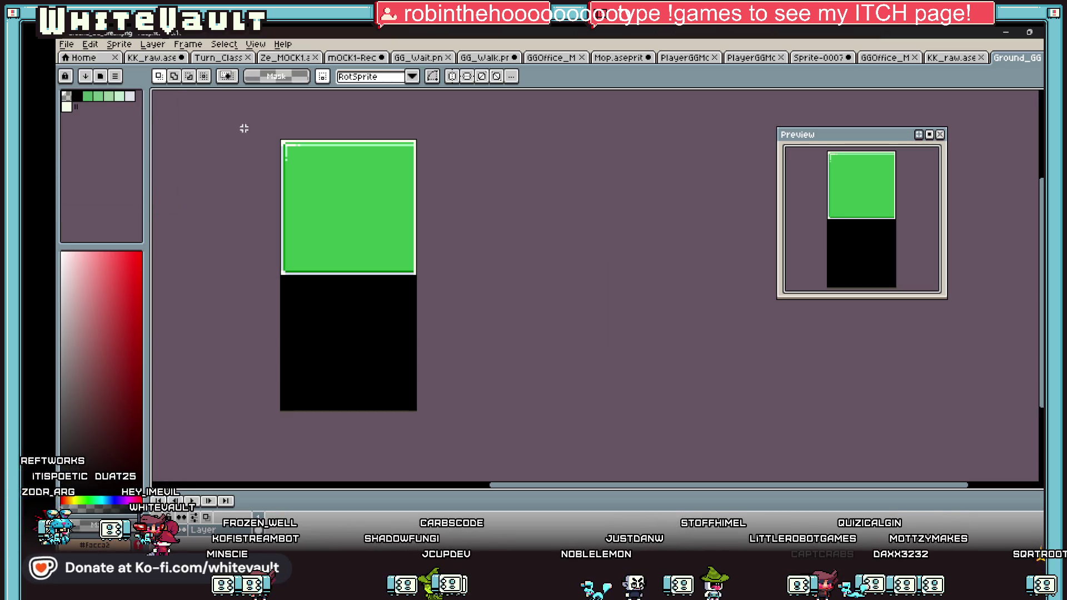
pyautogui.click(1016, 33)
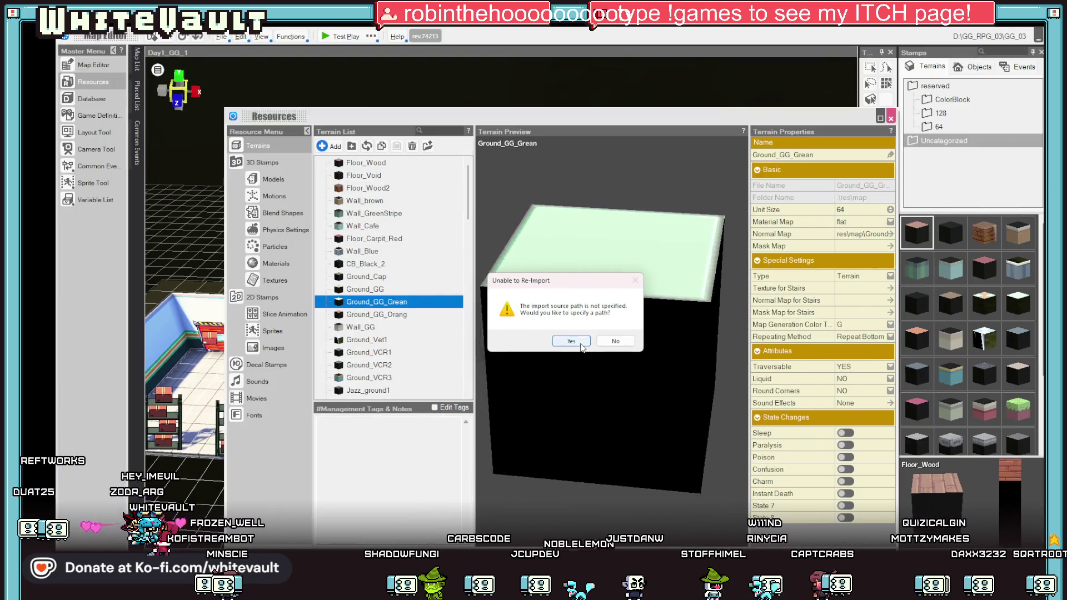
# Step: Re-import Ground_GG_Grean, confirming the path prompt, cancelling the file picker, and closing Resources
pyautogui.click(571, 340)
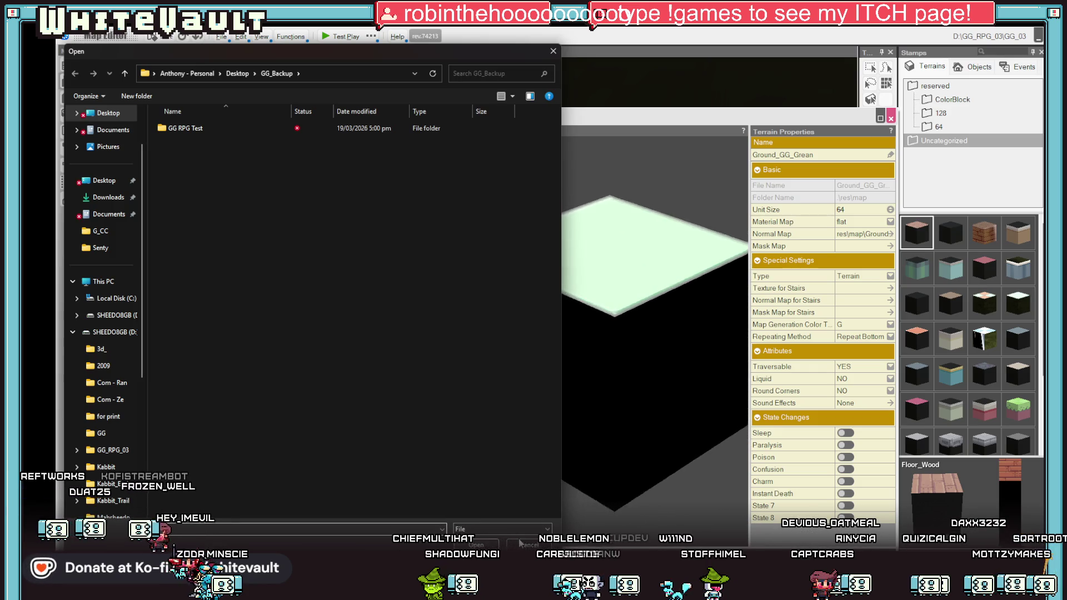
pyautogui.press('Escape')
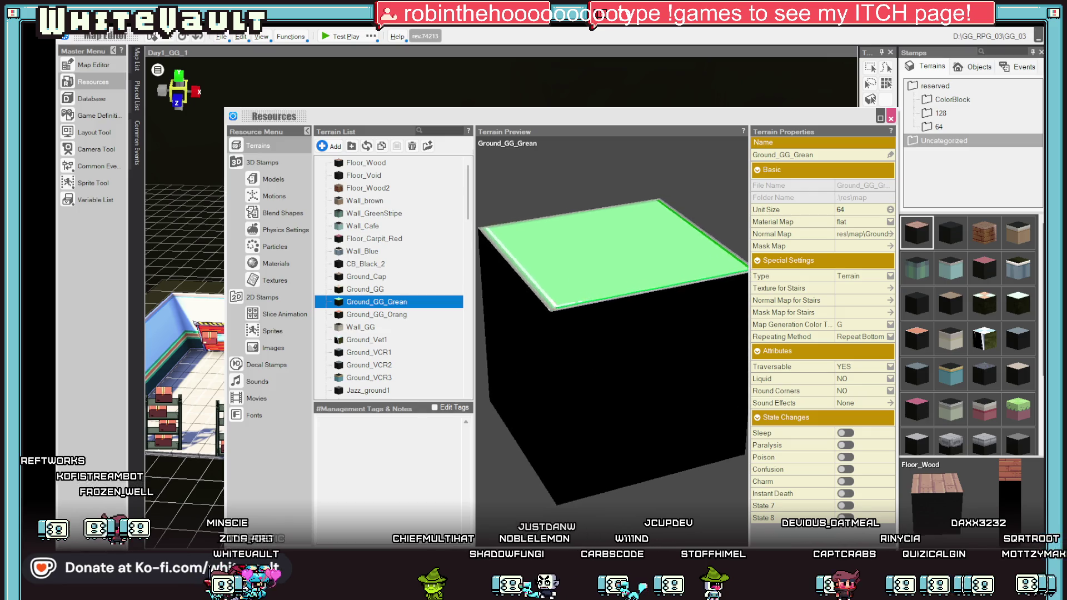
pyautogui.press('Escape')
pyautogui.scroll(3, 611, 422)
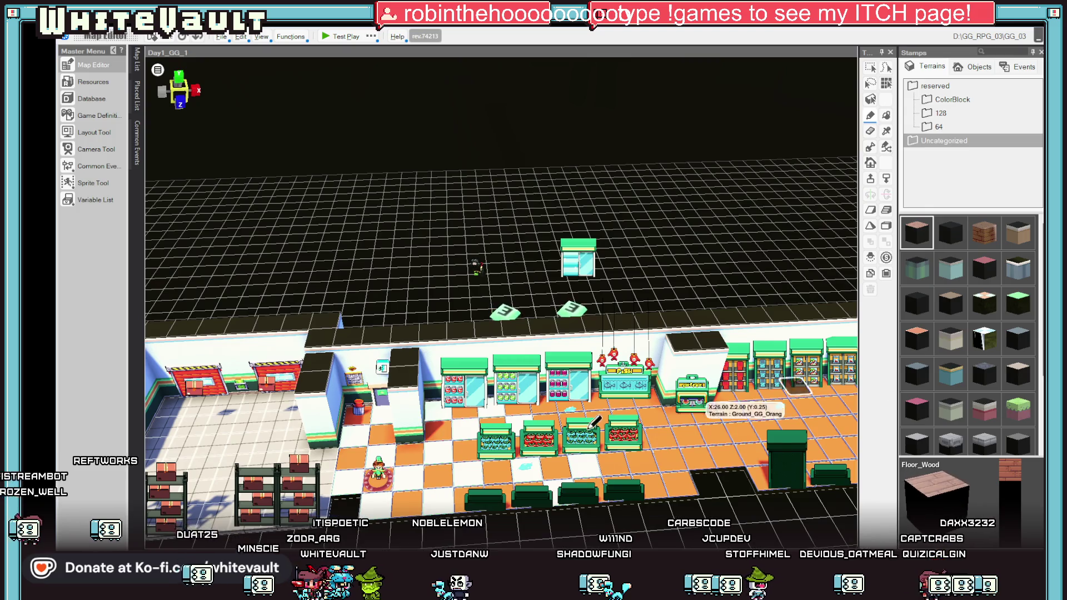
# Step: Switch to the pencil draw tool and pick the brightened Ground_GG_Grean tile in the Stamps terrain palette
pyautogui.scroll(-2, 960, 322)
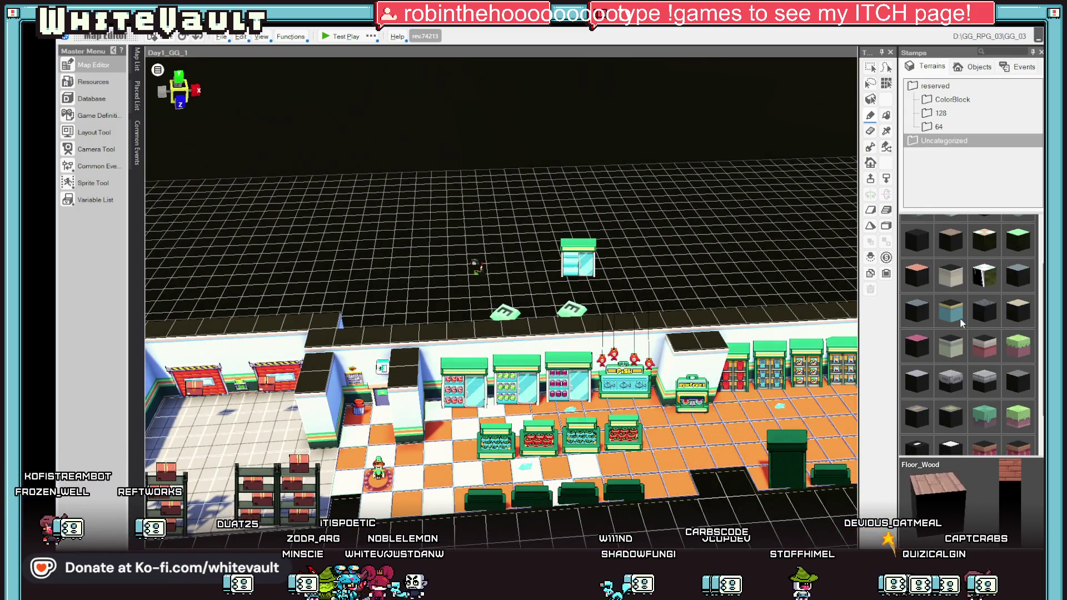
pyautogui.scroll(1, 964, 328)
pyautogui.scroll(1, 999, 419)
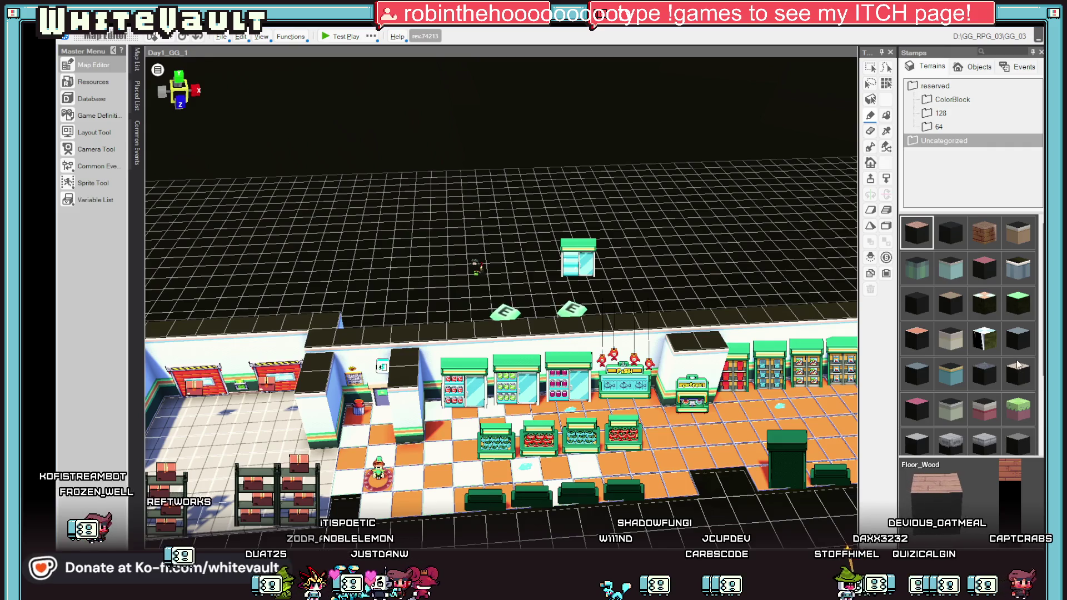
pyautogui.scroll(-3, 961, 345)
pyautogui.click(871, 117)
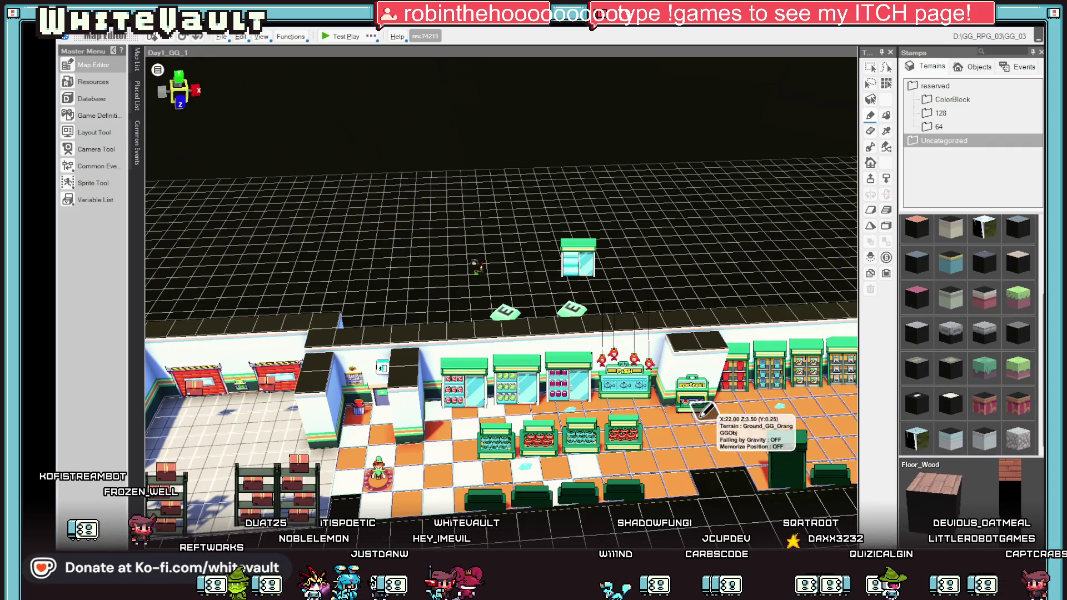
pyautogui.scroll(2, 980, 276)
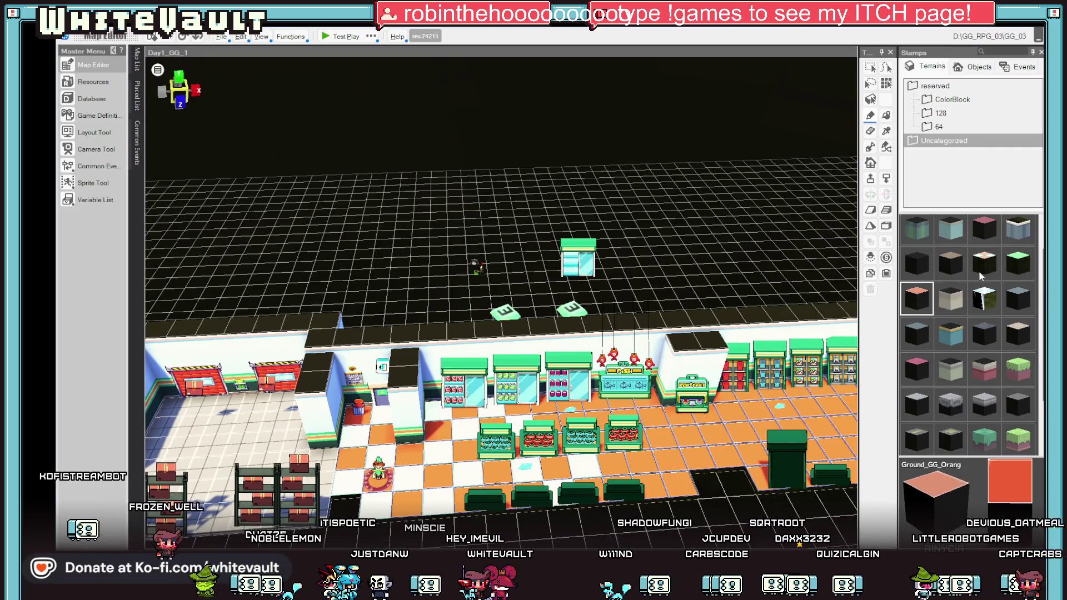
pyautogui.click(1021, 259)
pyautogui.scroll(1, 523, 488)
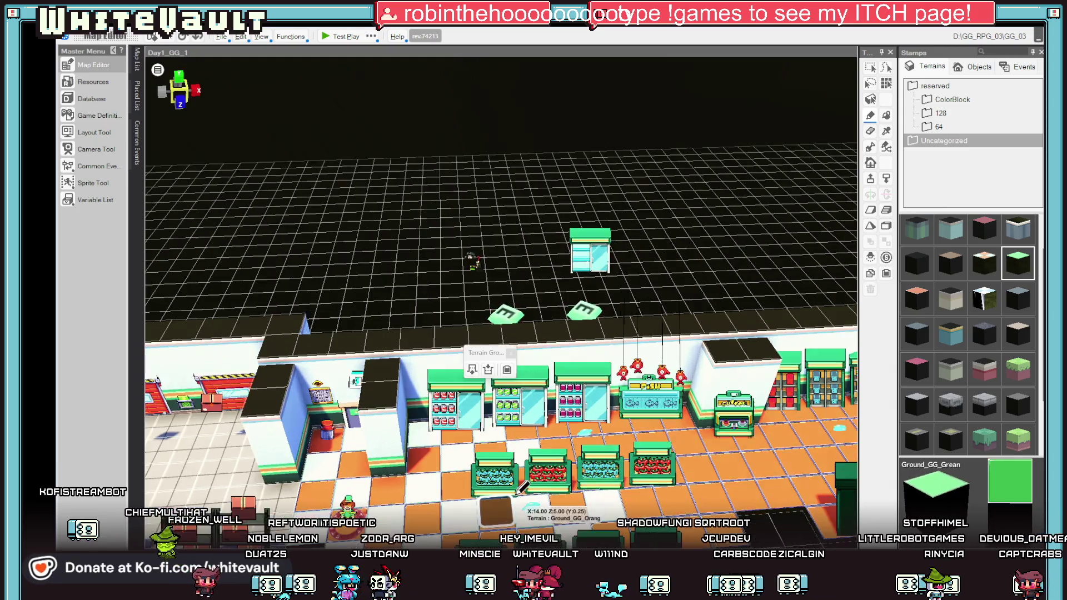
pyautogui.scroll(2, 523, 488)
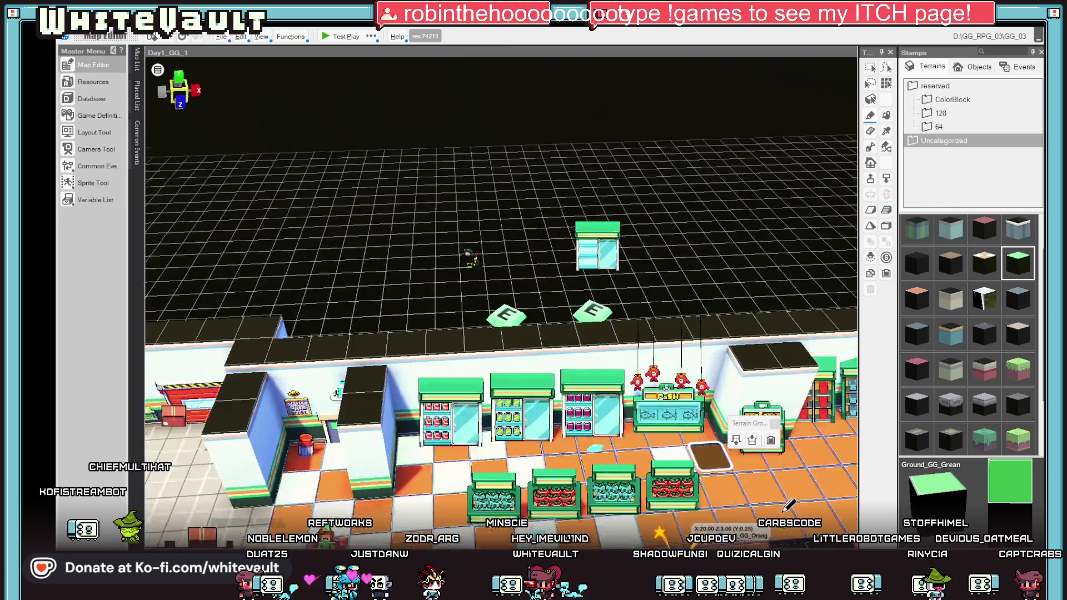
pyautogui.scroll(-2, 785, 512)
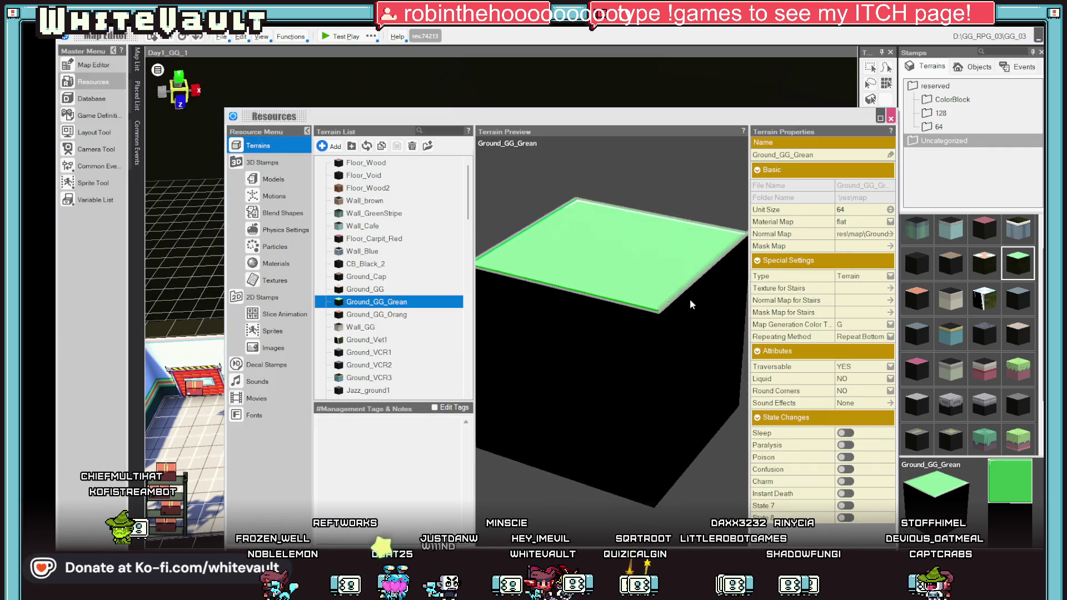
# Step: Set Ground_GG_Grean's Material Map to None and compare the green and orange terrains' normal maps
pyautogui.click(868, 223)
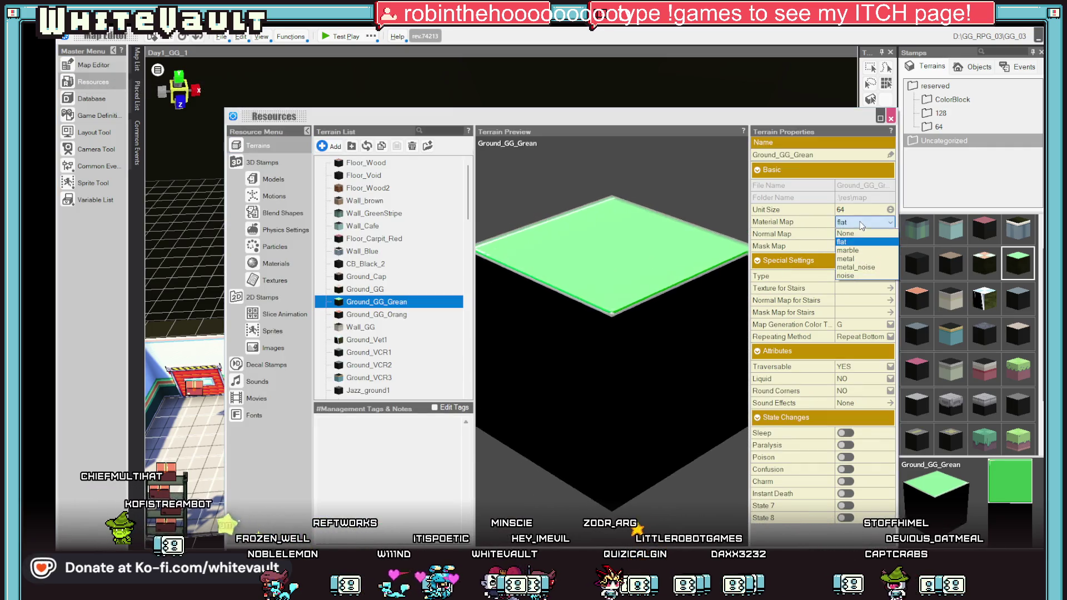
pyautogui.click(862, 234)
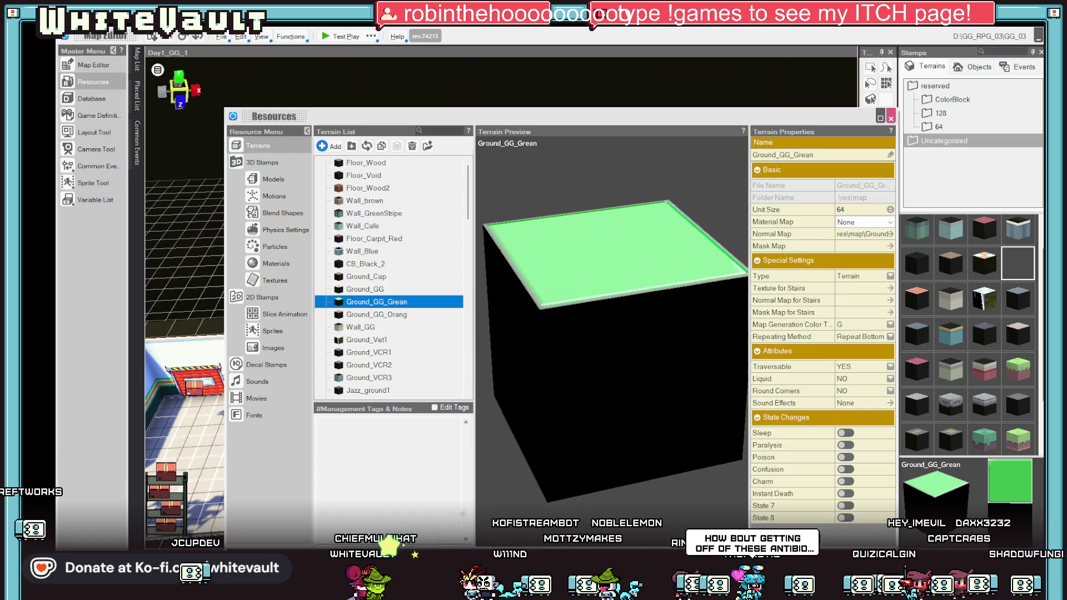
pyautogui.click(858, 233)
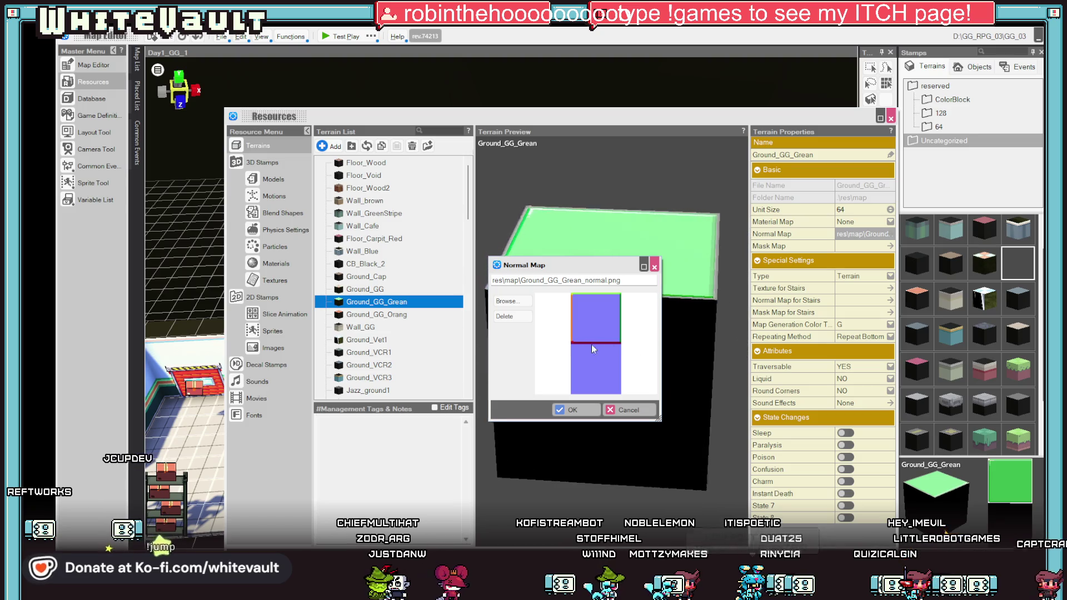
pyautogui.click(569, 409)
pyautogui.click(409, 315)
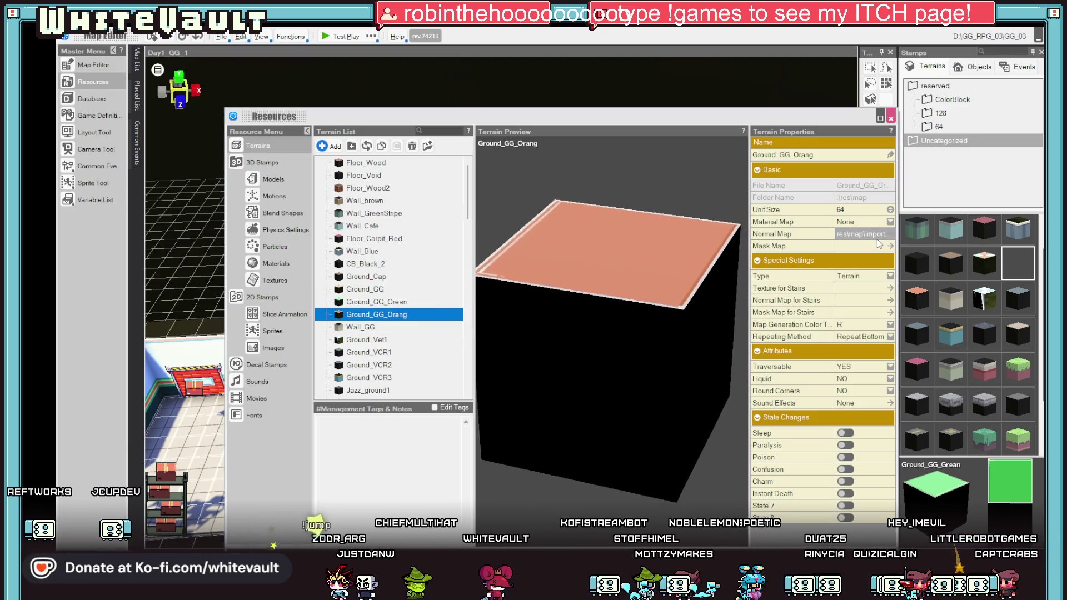
pyautogui.click(856, 236)
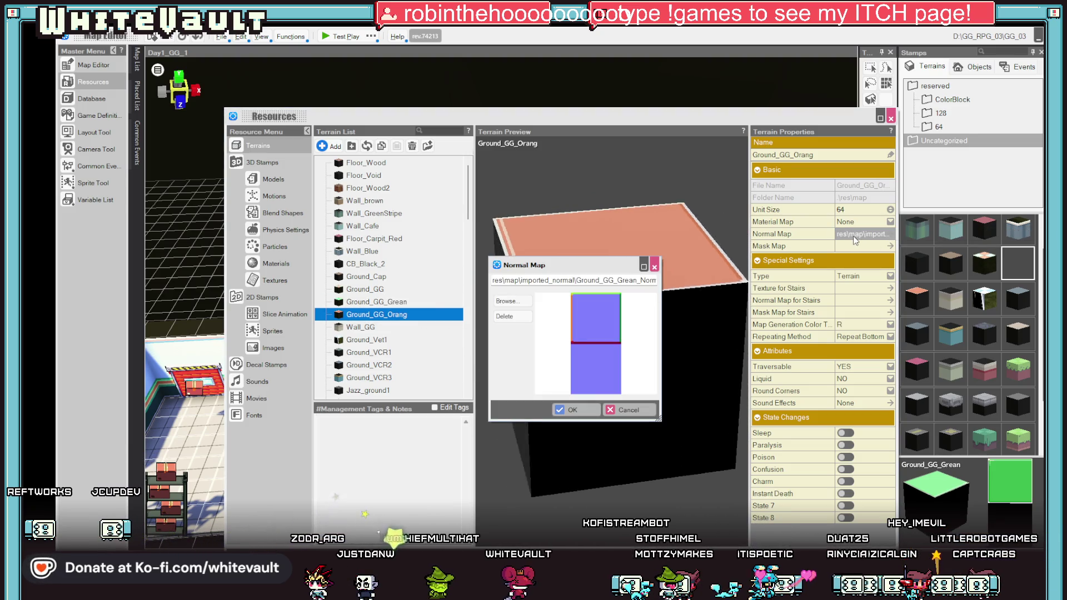
pyautogui.click(630, 409)
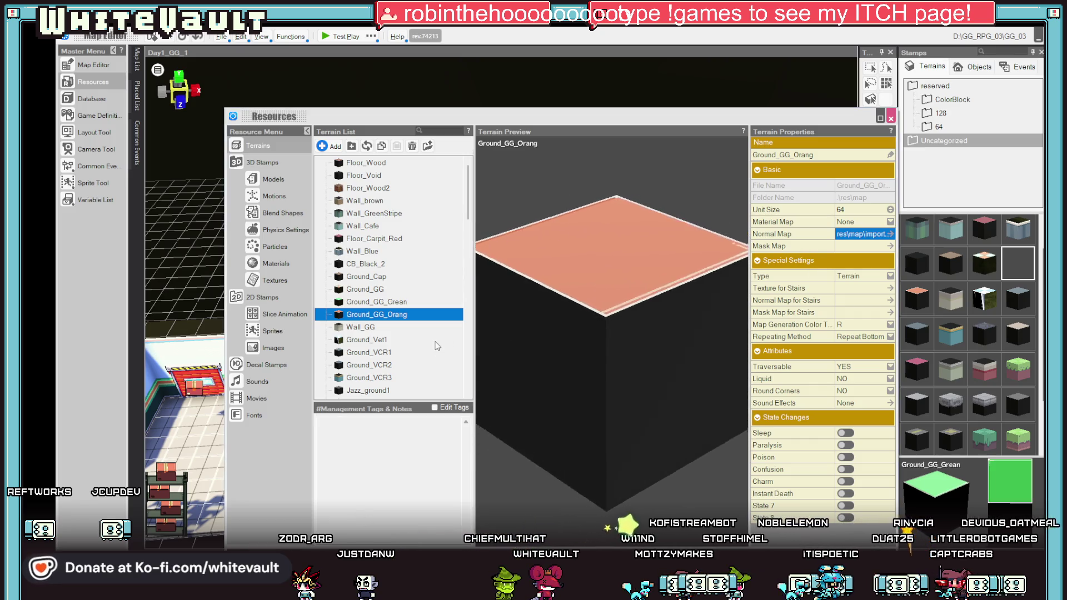
# Step: Delete Ground_GG_Grean's normal map and close Resources so the map rebuilds
pyautogui.click(409, 302)
pyautogui.click(856, 234)
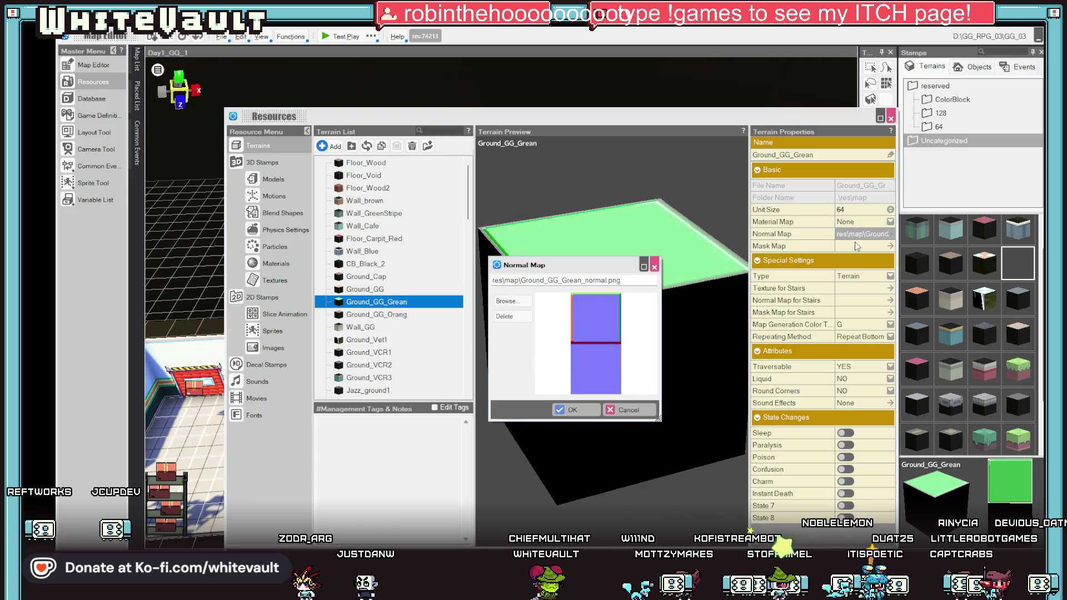
pyautogui.click(572, 409)
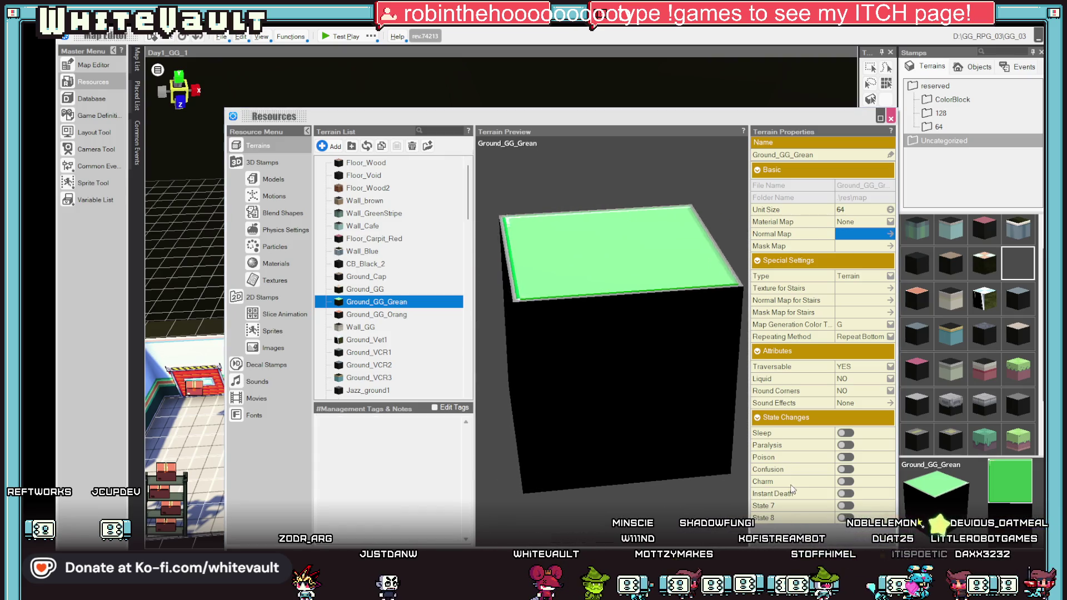
pyautogui.click(891, 118)
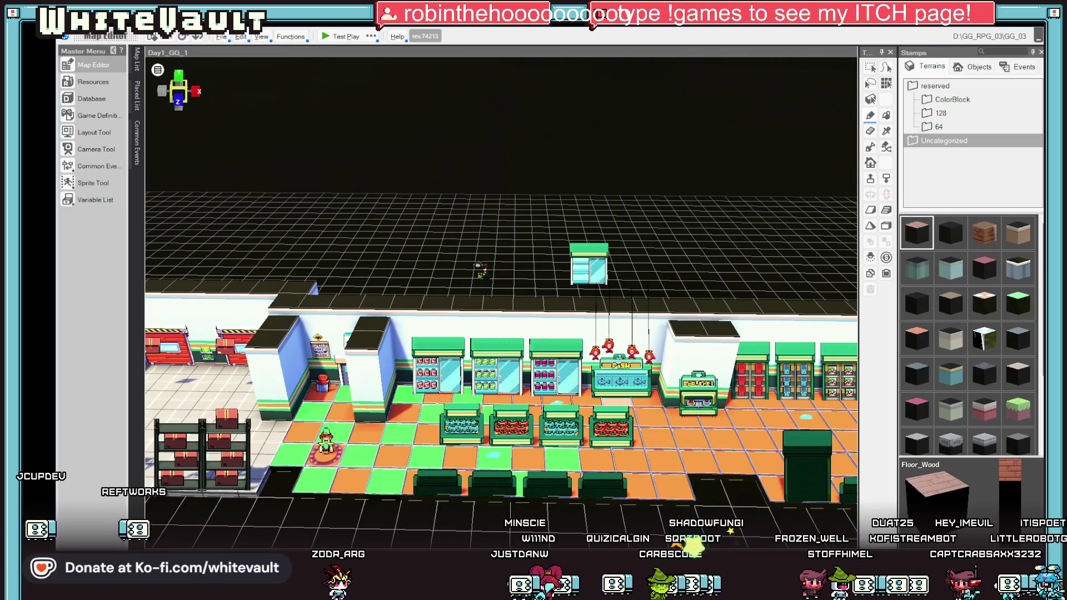
pyautogui.hotkey('alt', 'Tab')
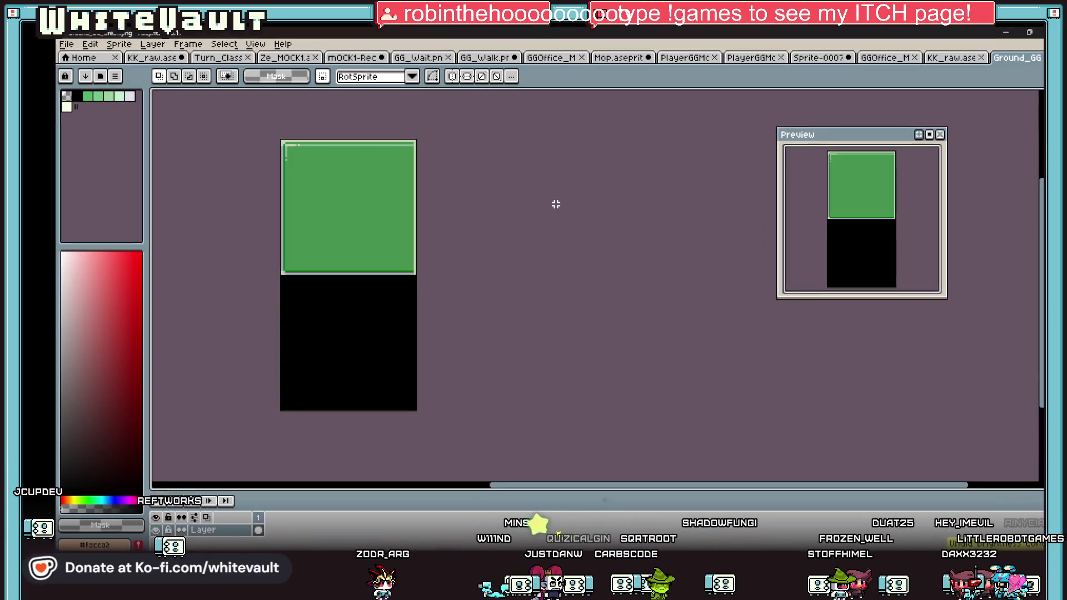
# Step: Finish the pale mint green floor texture in Aseprite and return to the Bakin store map
pyautogui.click(66, 44)
pyautogui.click(251, 107)
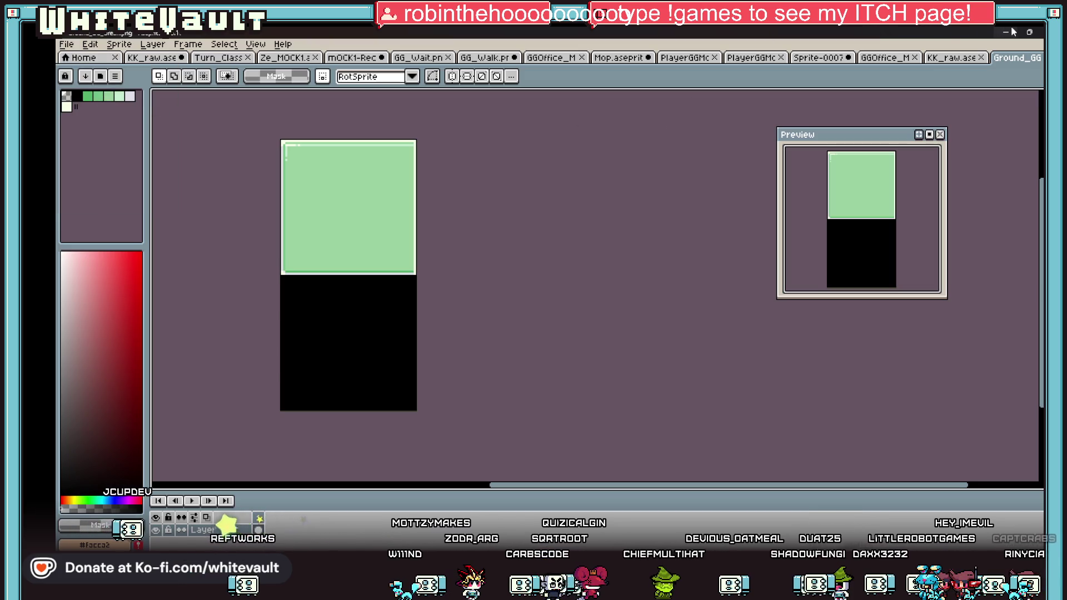
pyautogui.hotkey('alt', 'Tab')
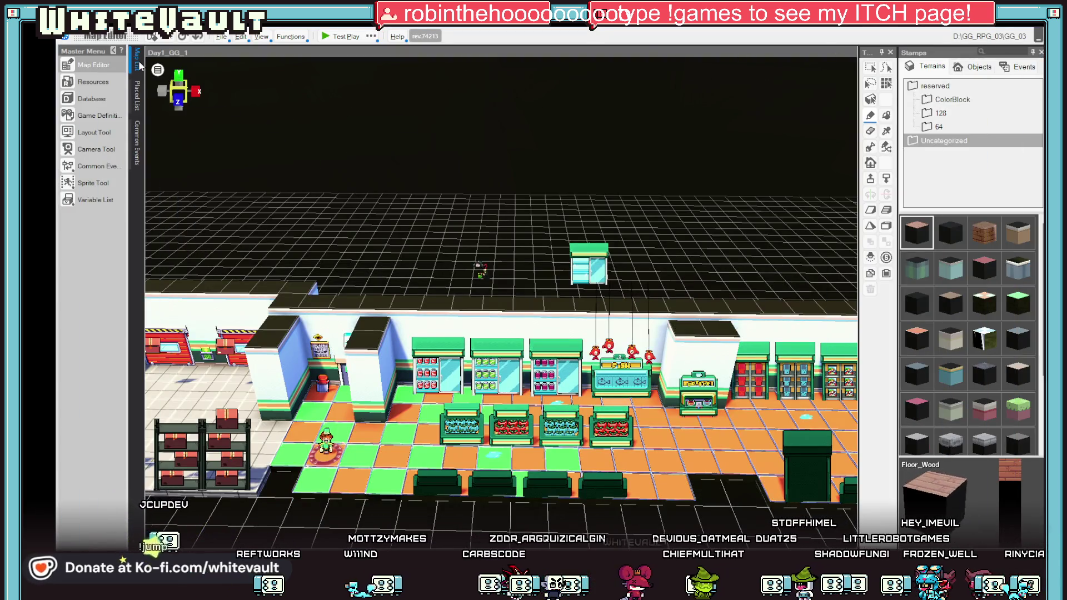
# Step: Reload the Ground_GG_Grean terrain's image in Resources and return to the map
pyautogui.click(93, 82)
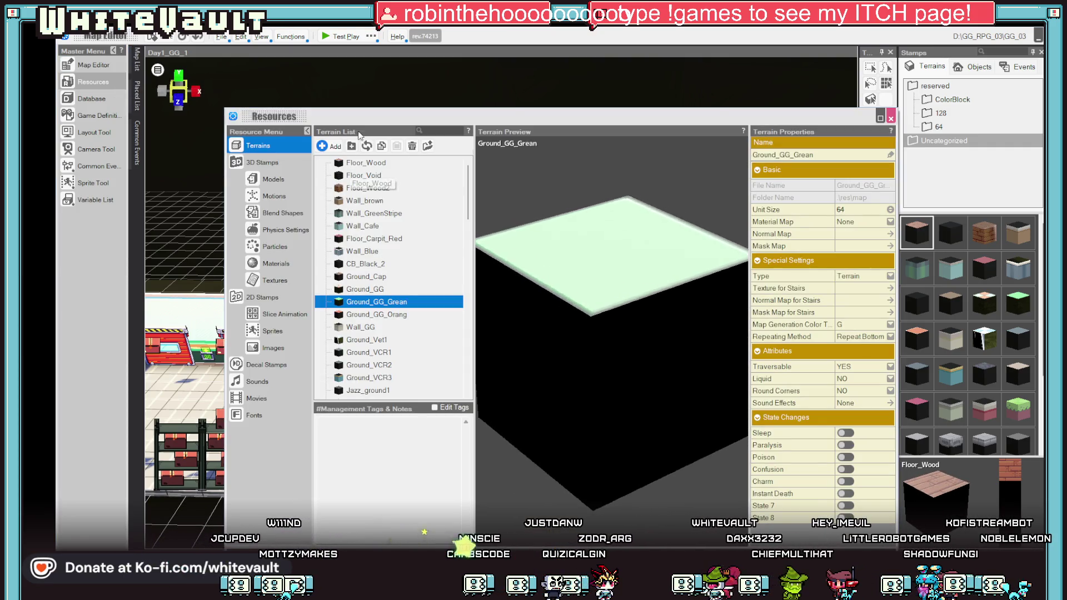
pyautogui.click(572, 341)
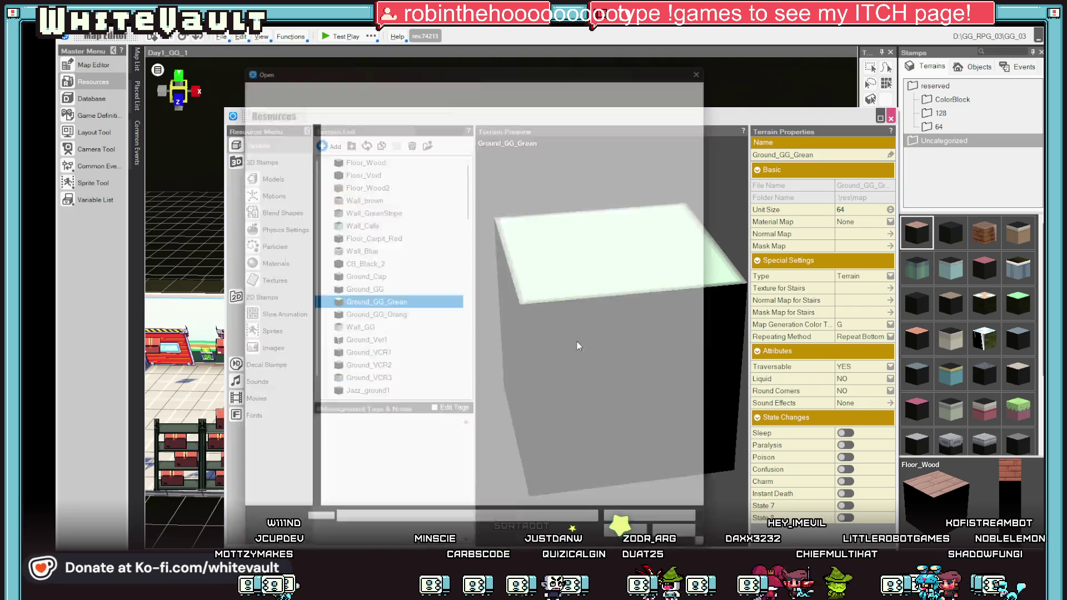
pyautogui.press('Escape')
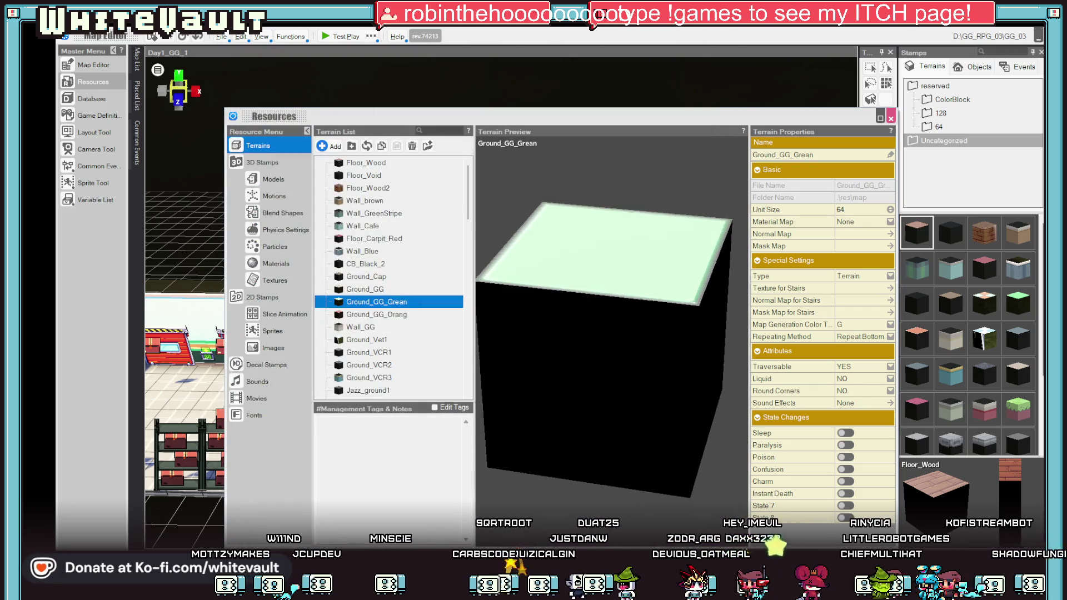
pyautogui.click(93, 65)
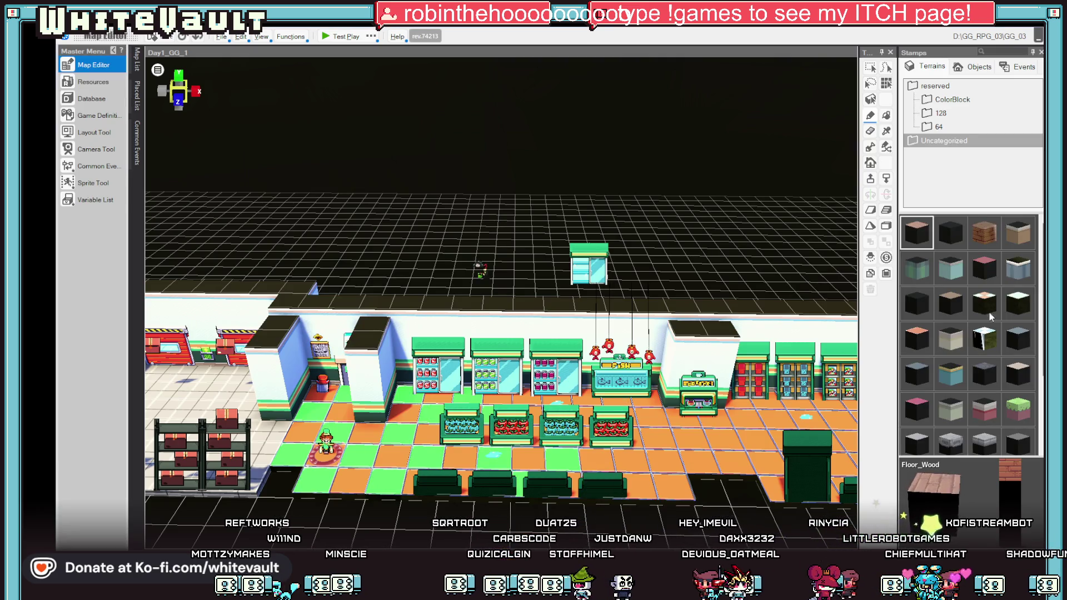
# Step: Select the Ground_GG_Grean stamp and start a test play of the store map
pyautogui.scroll(-2, 609, 439)
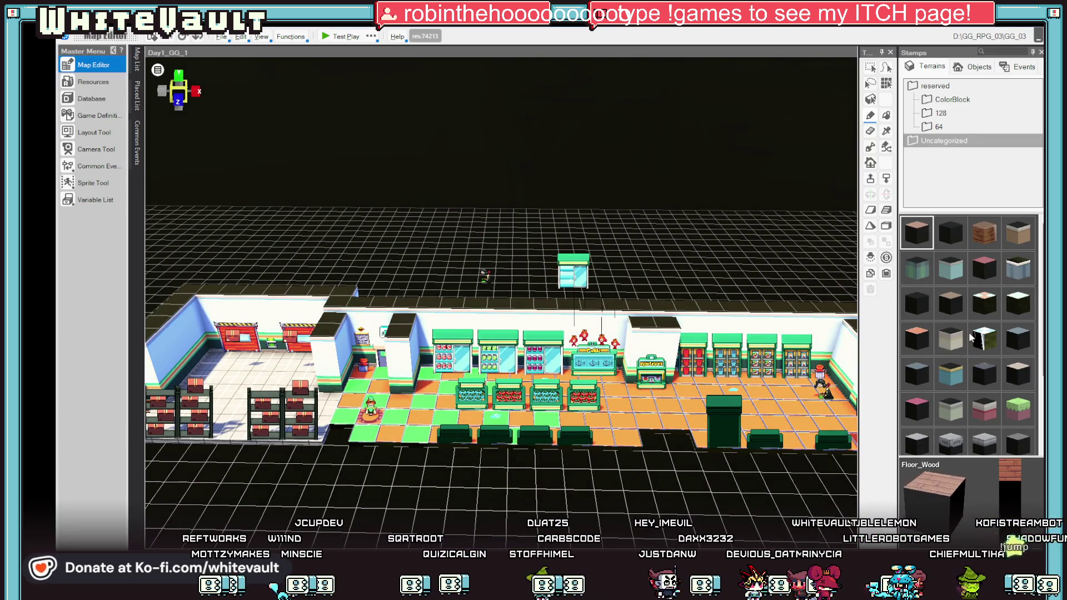
pyautogui.click(1018, 303)
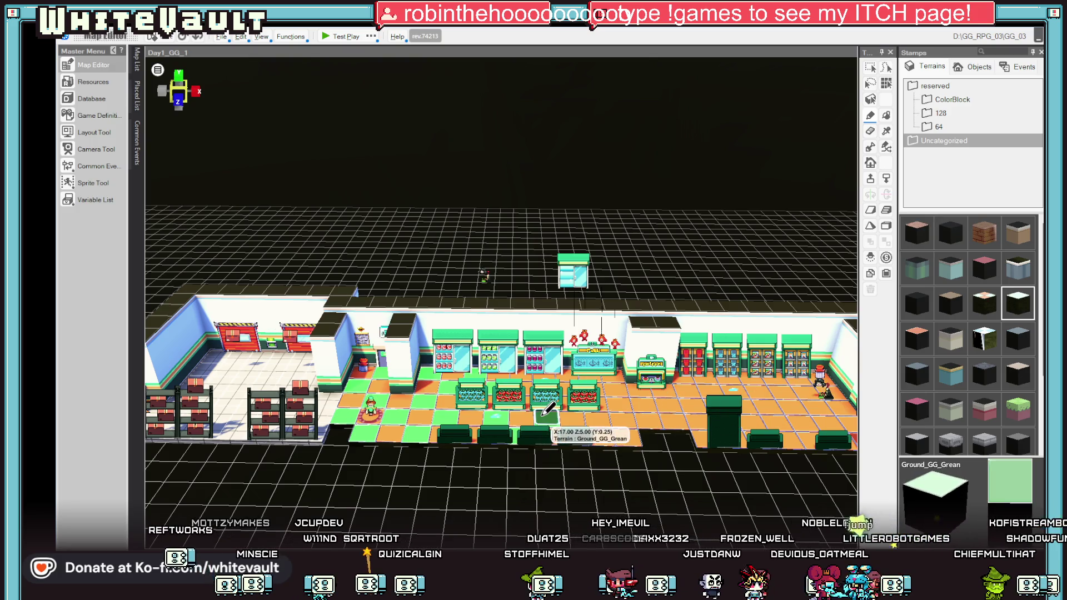
pyautogui.click(342, 36)
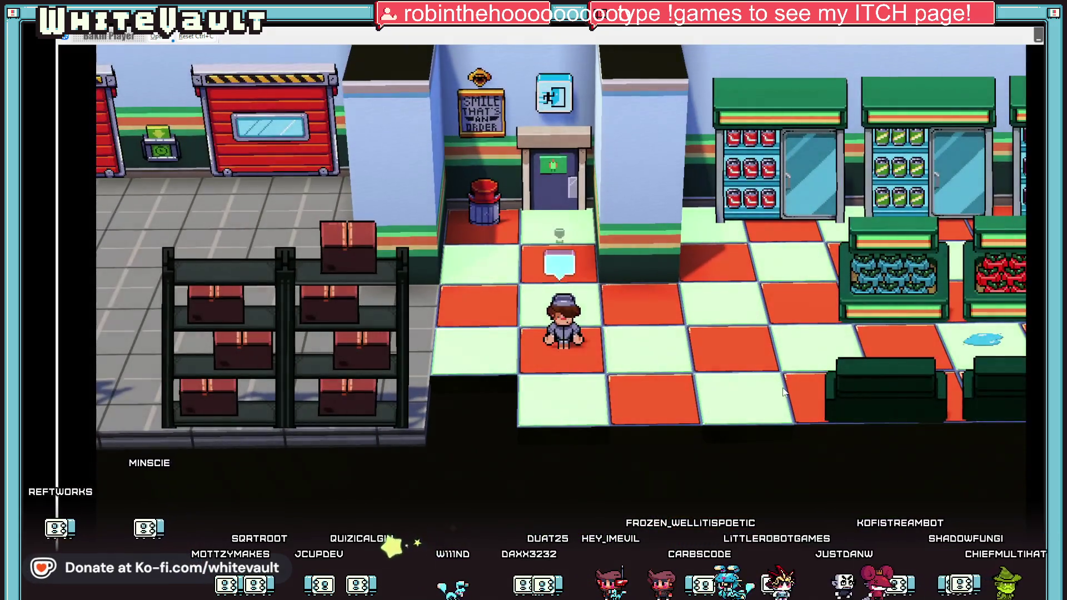
# Step: Walk the character up, right, left and down around the checkered store, then end test play
pyautogui.press('Up')
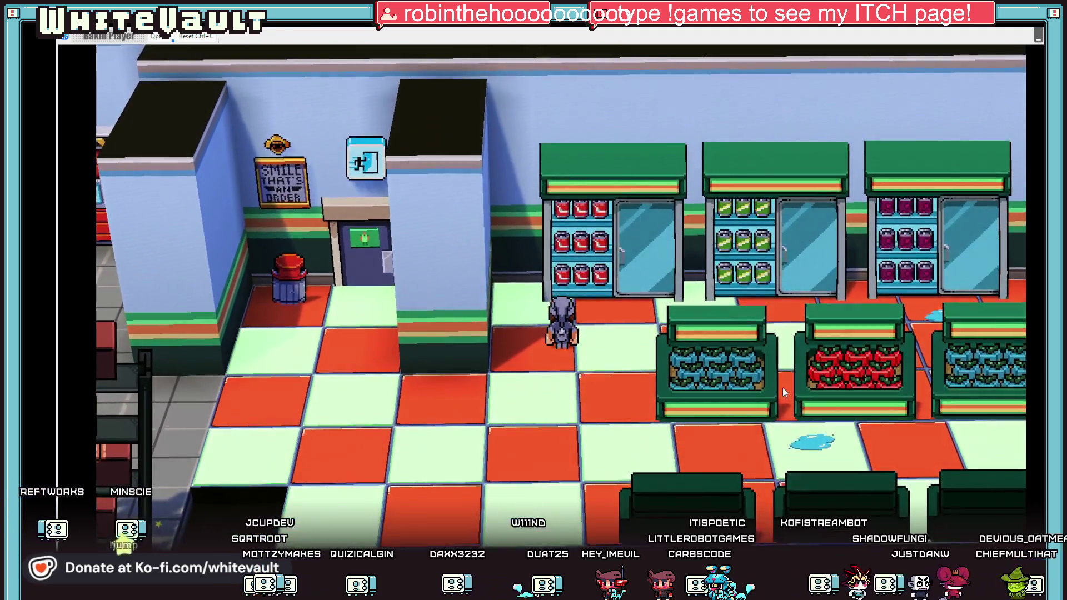
pyautogui.press('Right')
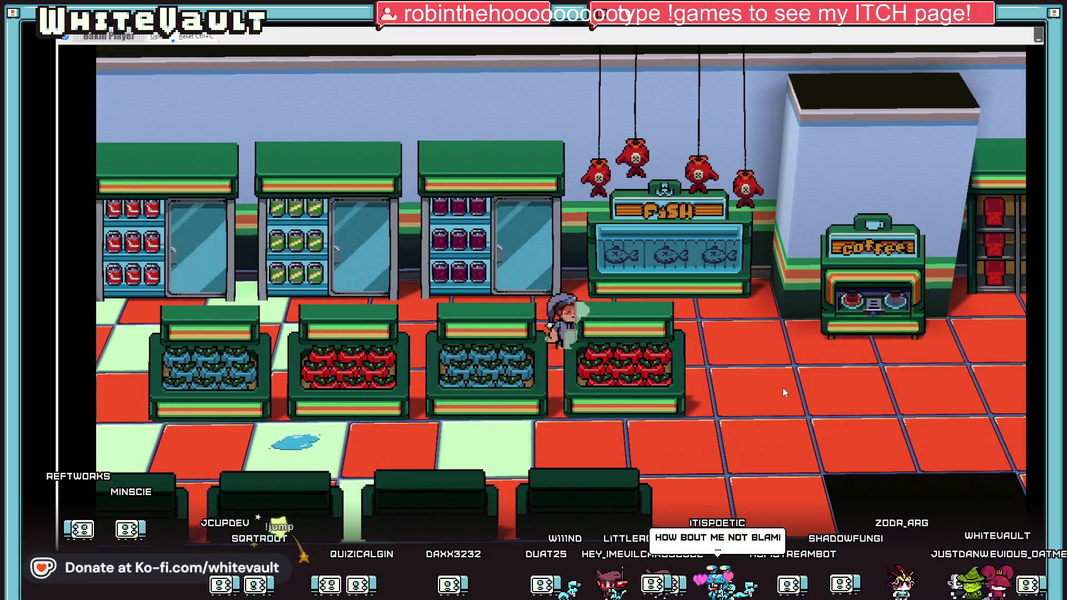
pyautogui.press('Left')
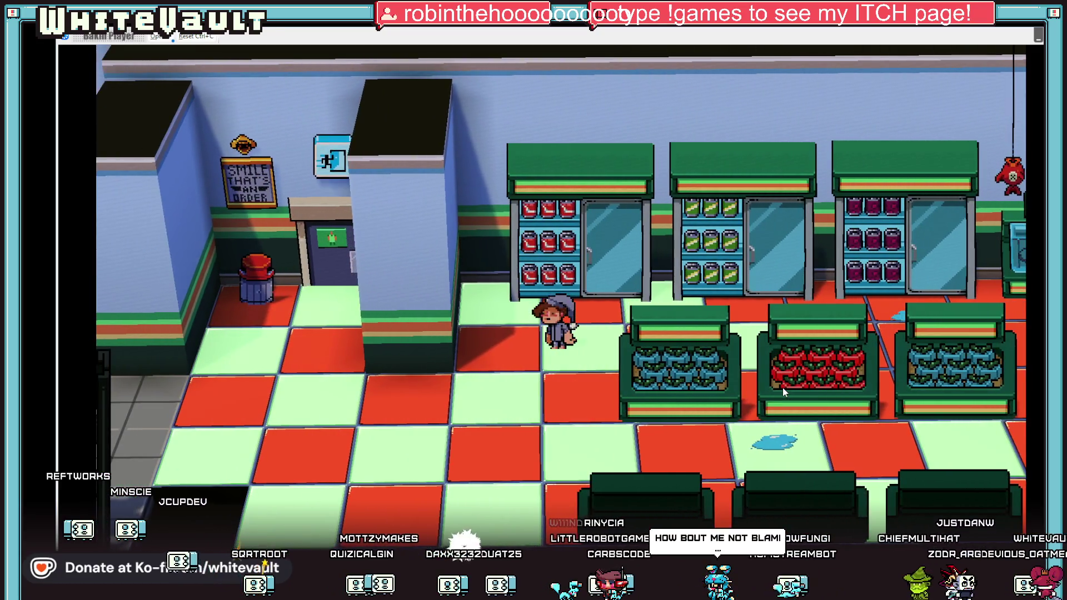
pyautogui.press('Down')
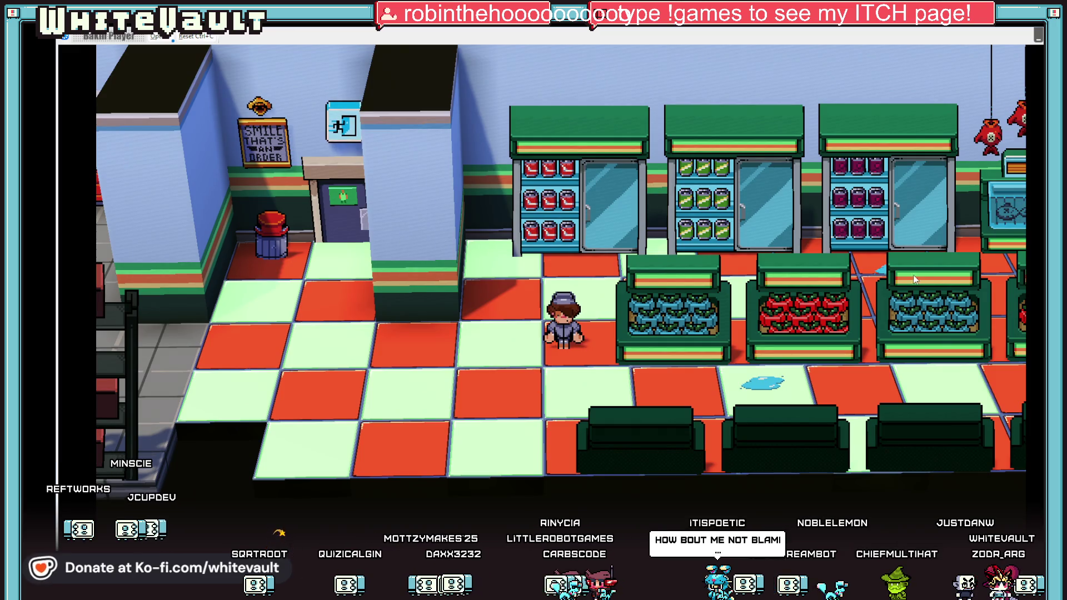
pyautogui.press('Escape')
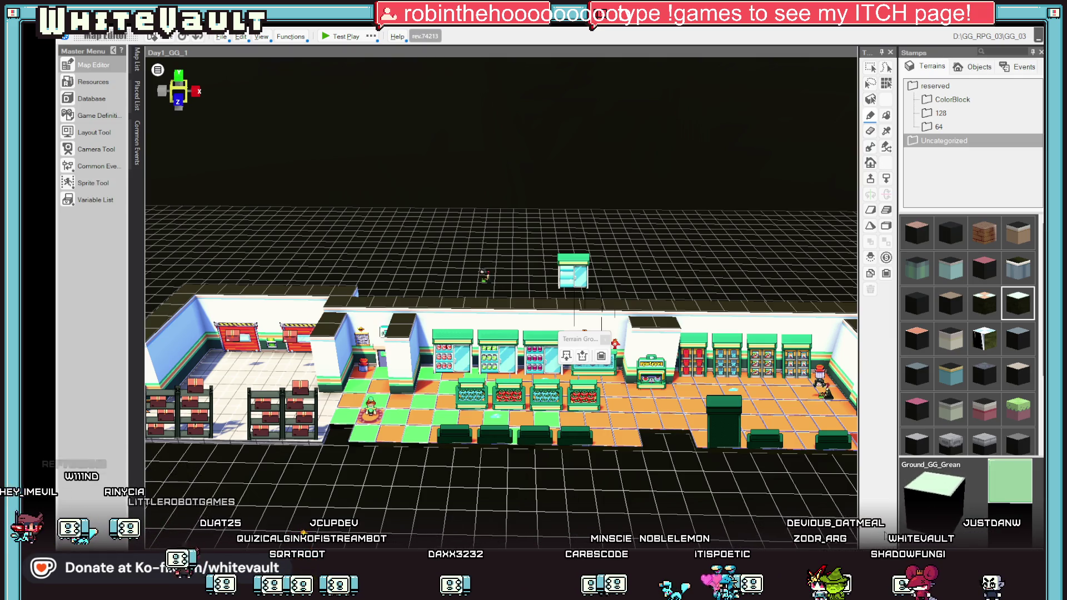
# Step: Zoom into the store map, then bring the Ground_GG floor texture up in Aseprite
pyautogui.scroll(2, 374, 470)
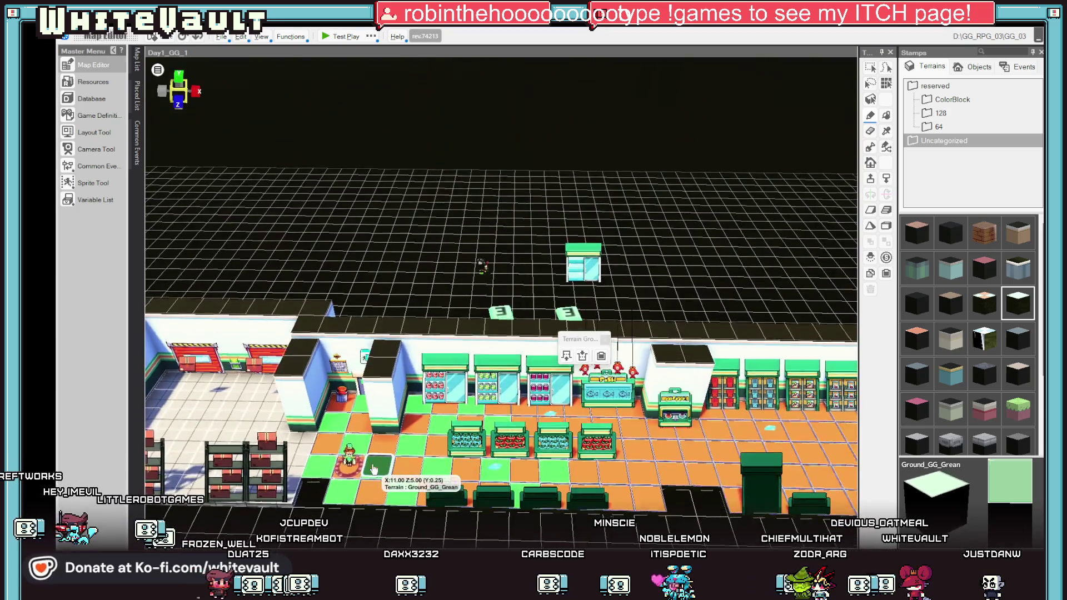
pyautogui.scroll(2, 373, 469)
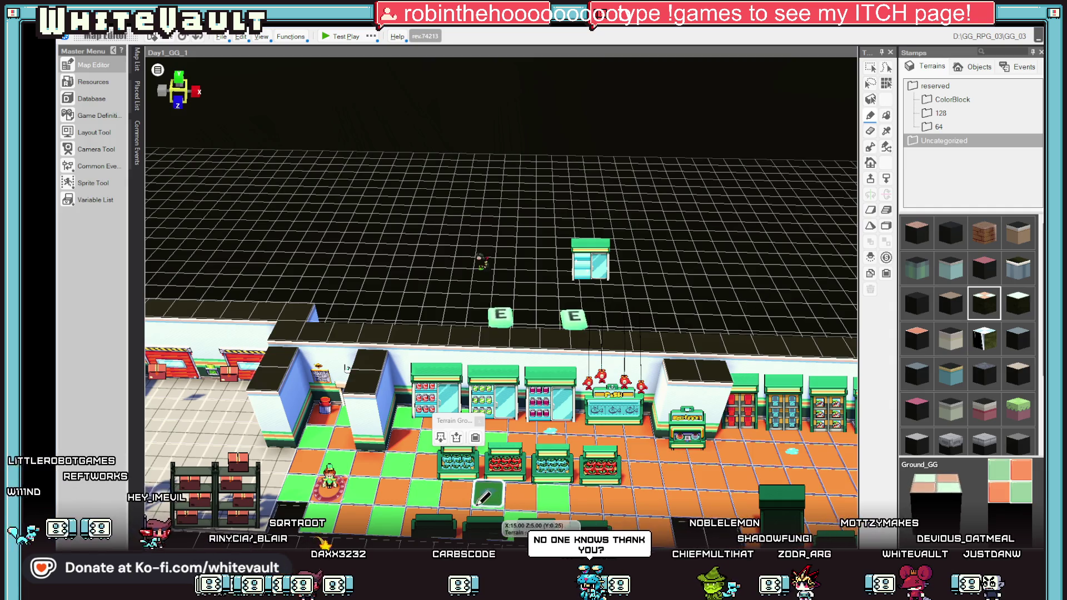
pyautogui.hotkey('alt', 'Tab')
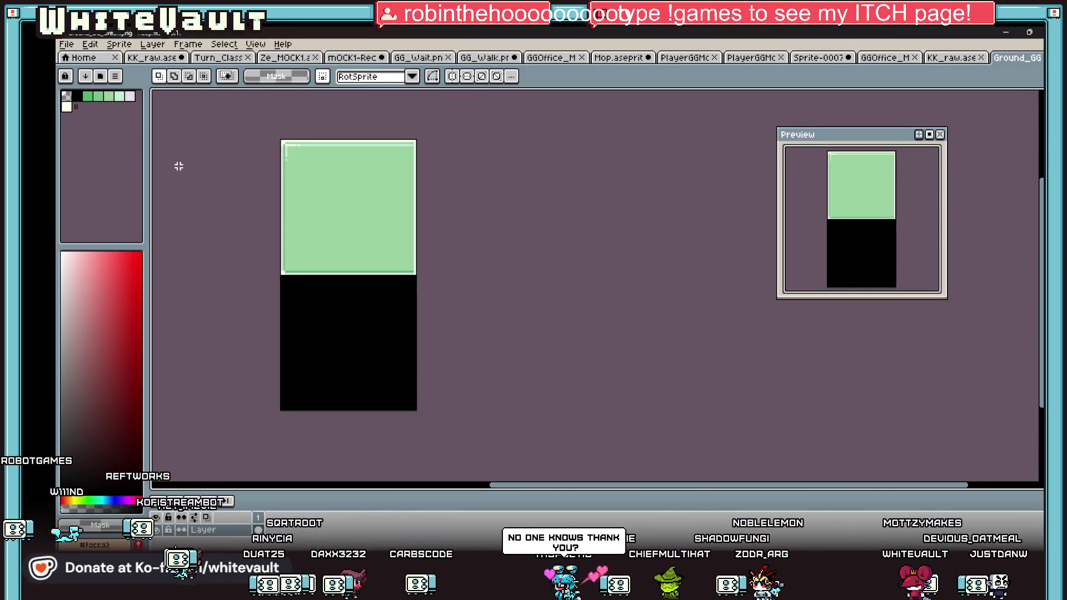
# Step: Set the green texture's brightness to -29 with Edit > Adjustments > Brightness/Contrast
pyautogui.click(66, 44)
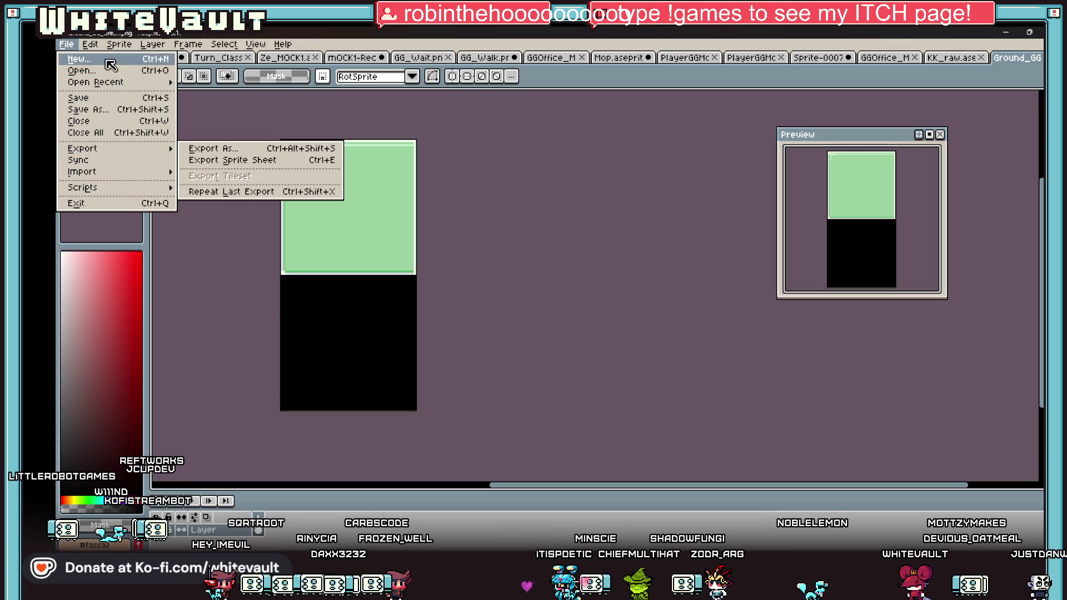
pyautogui.moveTo(119, 44)
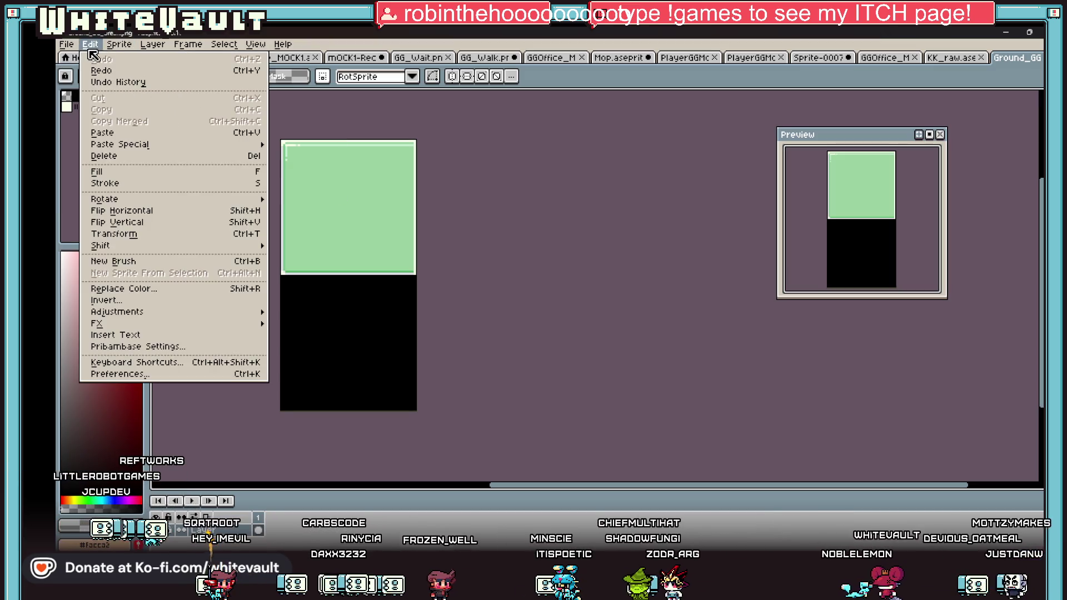
pyautogui.moveTo(165, 316)
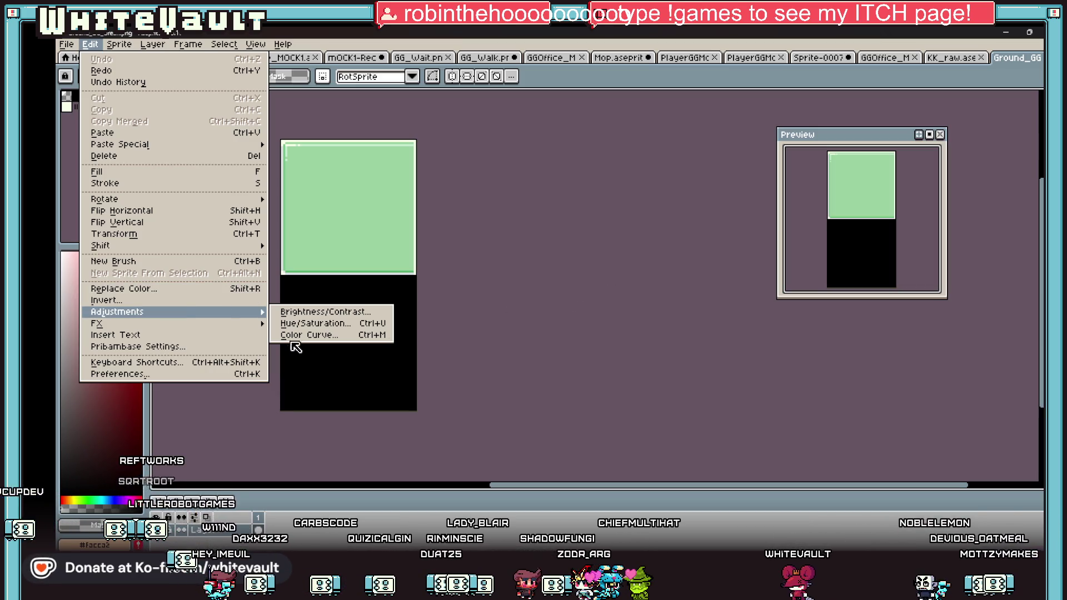
pyautogui.click(325, 311)
pyautogui.moveTo(658, 147); pyautogui.dragTo(645, 149)
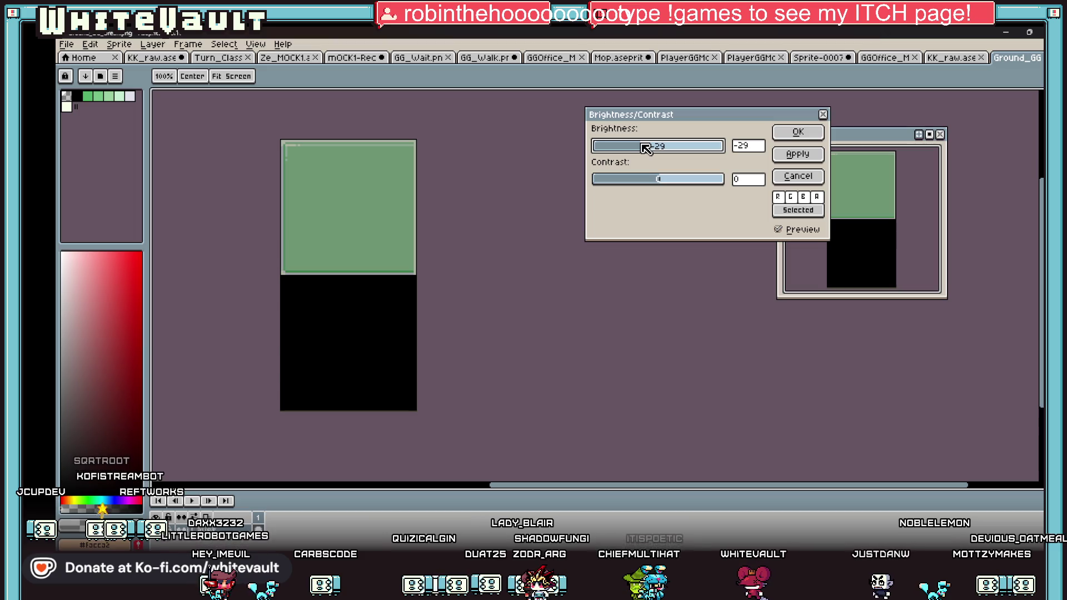